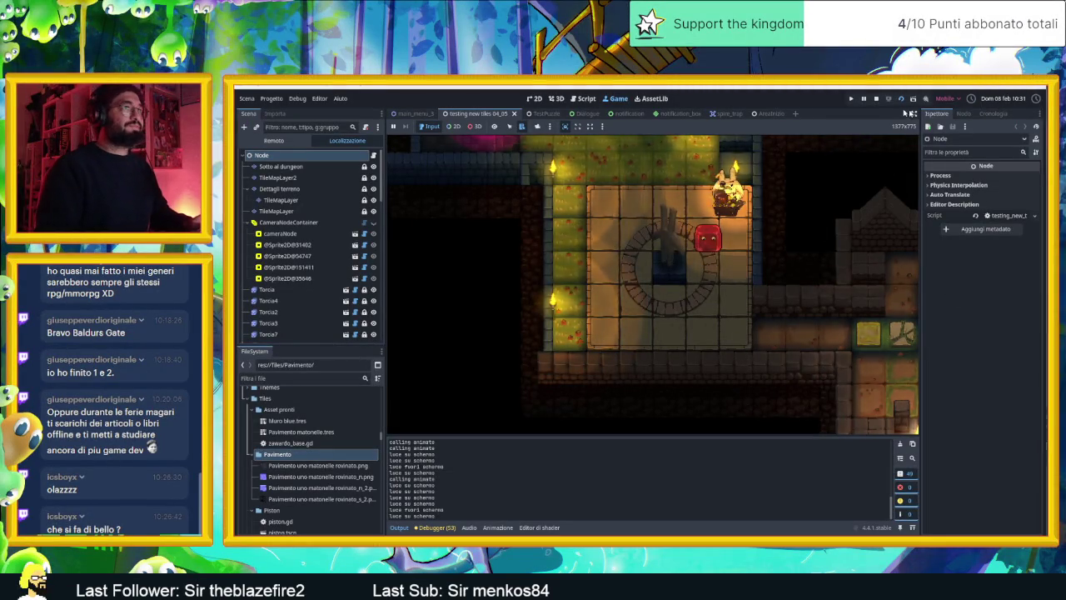
Stop the running game in Godot and bring up the floor tiles' specular map in Aseprite
left_click(875, 98)
key("alt+Tab")
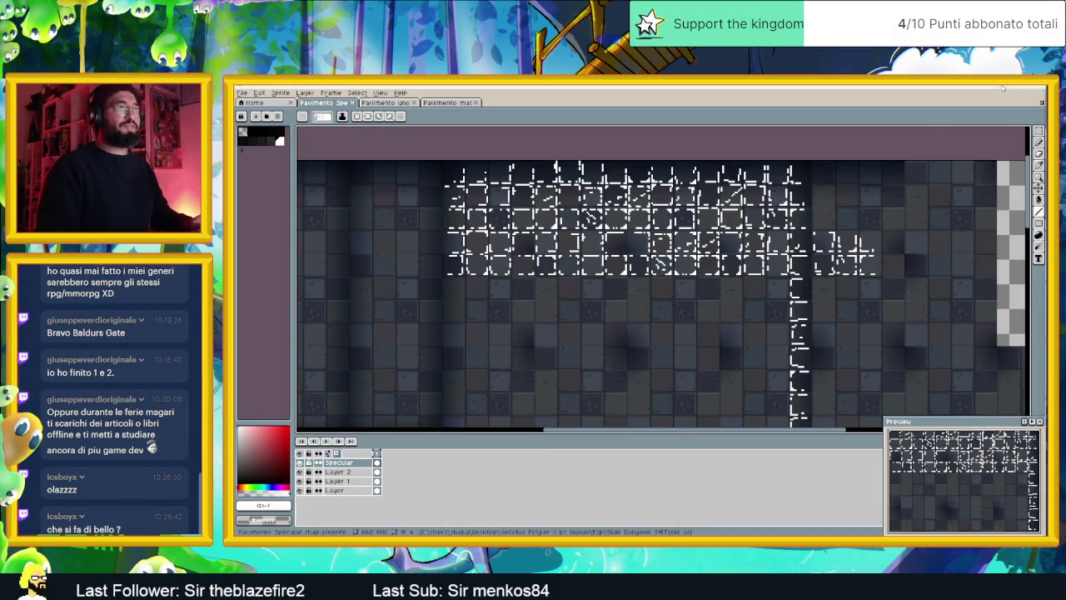
Marquee-select the top block of white highlight marks and copy it down onto lower tile rows
scroll(762, 280, "down", 2)
scroll(765, 286, "up", 1)
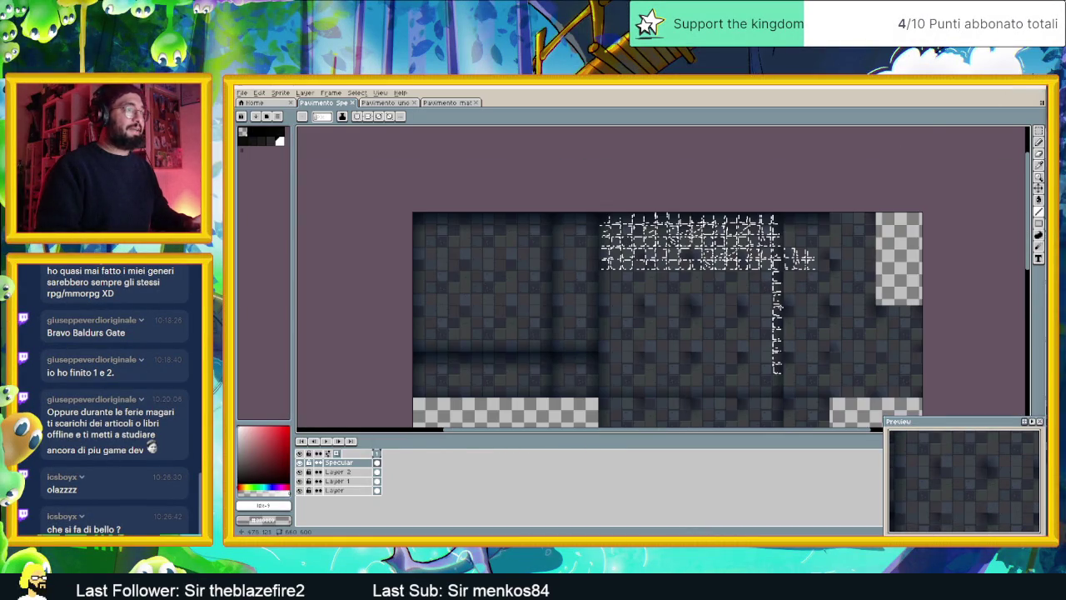
scroll(757, 305, "up", 1)
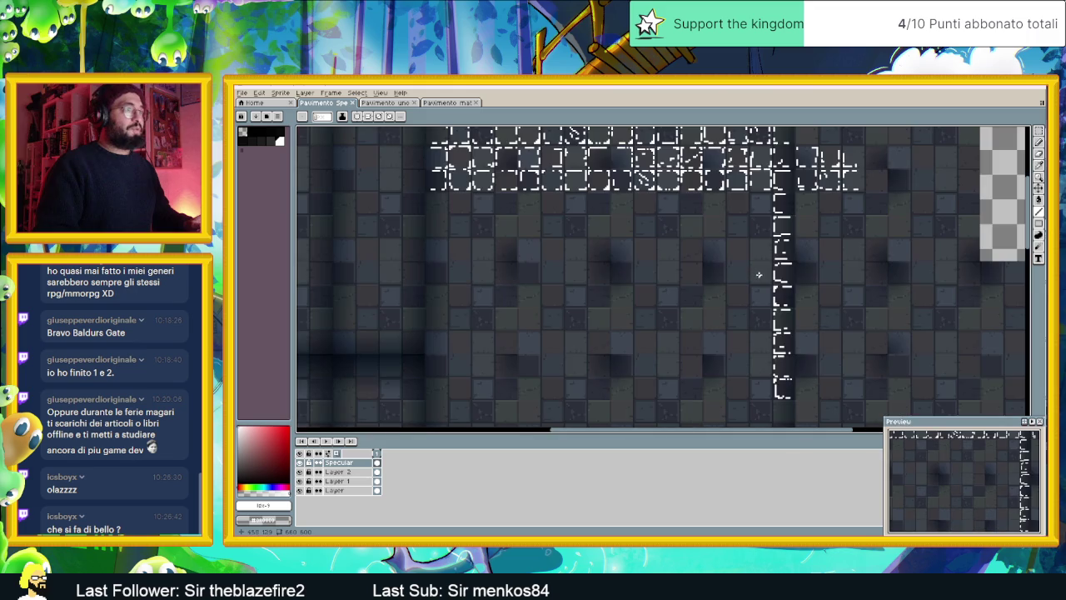
mouse_move(702, 247)
left_mouse_down()
mouse_move(707, 278)
mouse_move(687, 281)
left_mouse_up()
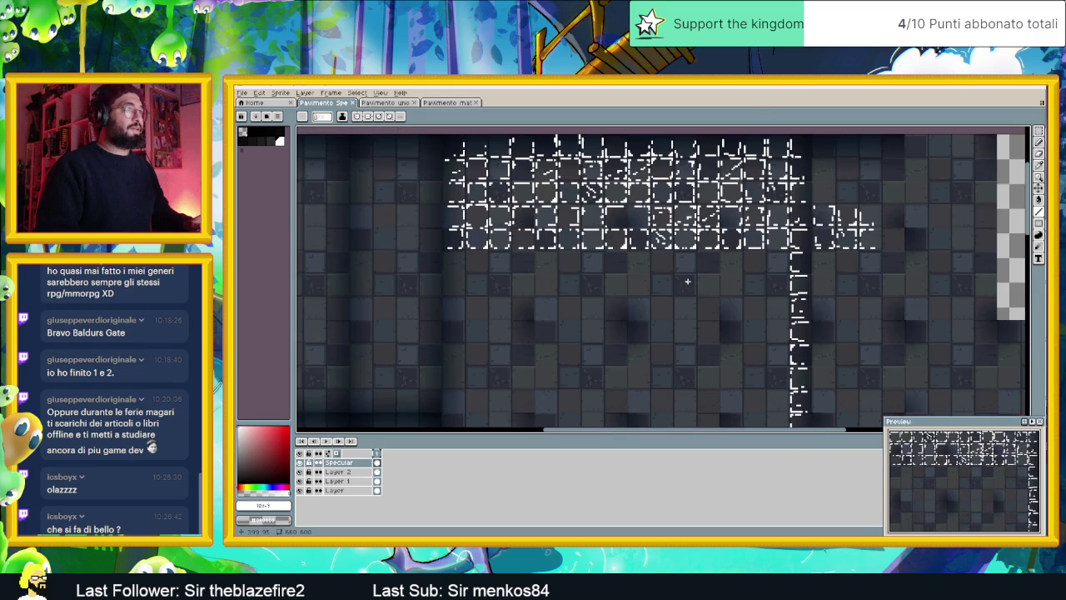
left_click(1039, 132)
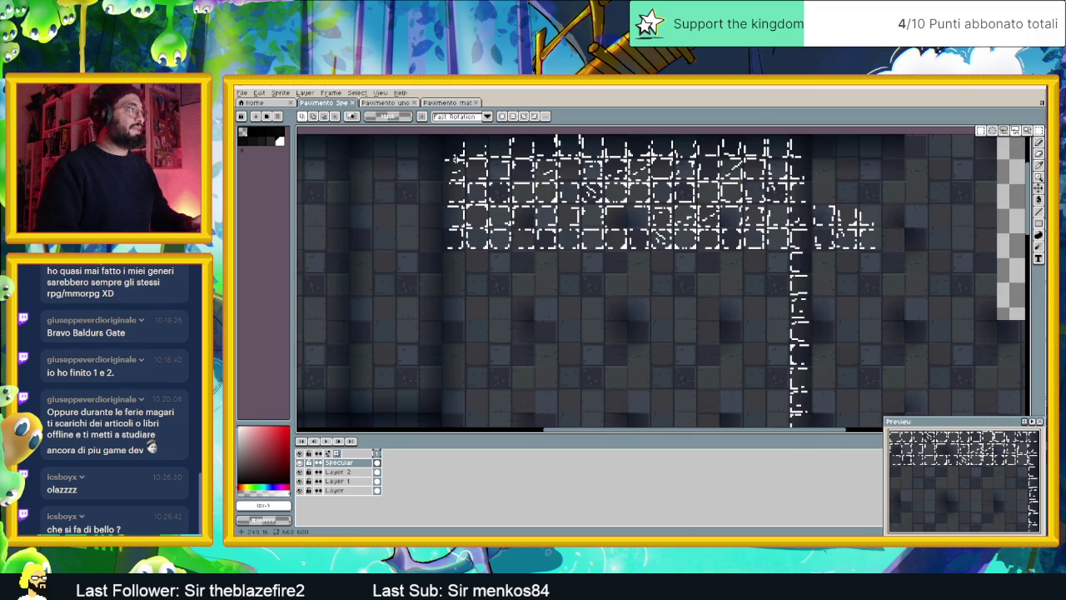
mouse_move(439, 159)
left_mouse_down()
mouse_move(831, 249)
mouse_move(809, 249)
mouse_move(791, 269)
left_mouse_up()
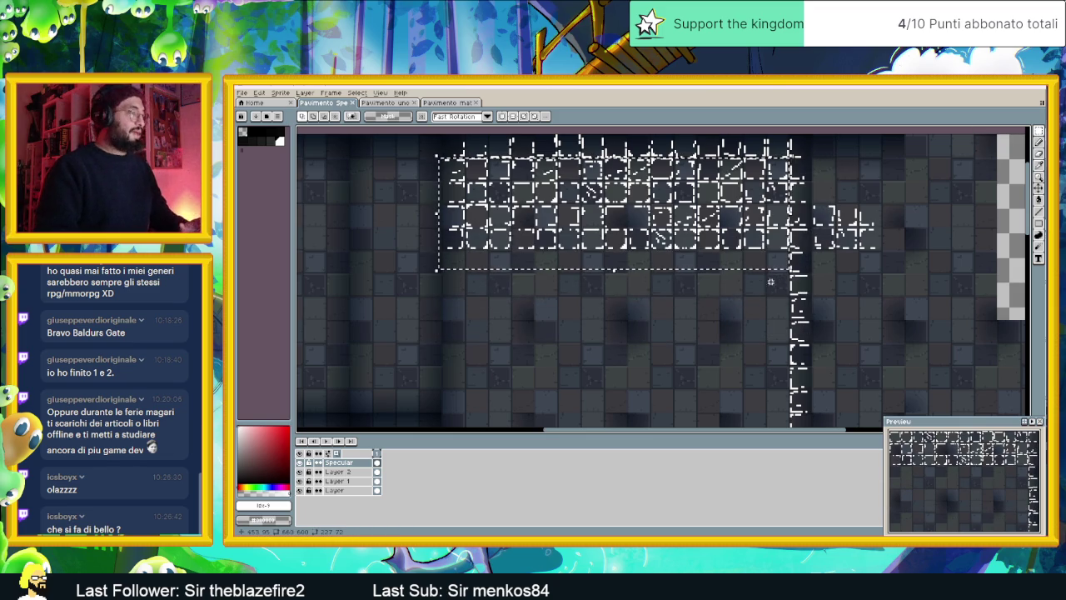
left_click_drag(640, 229, 633, 319)
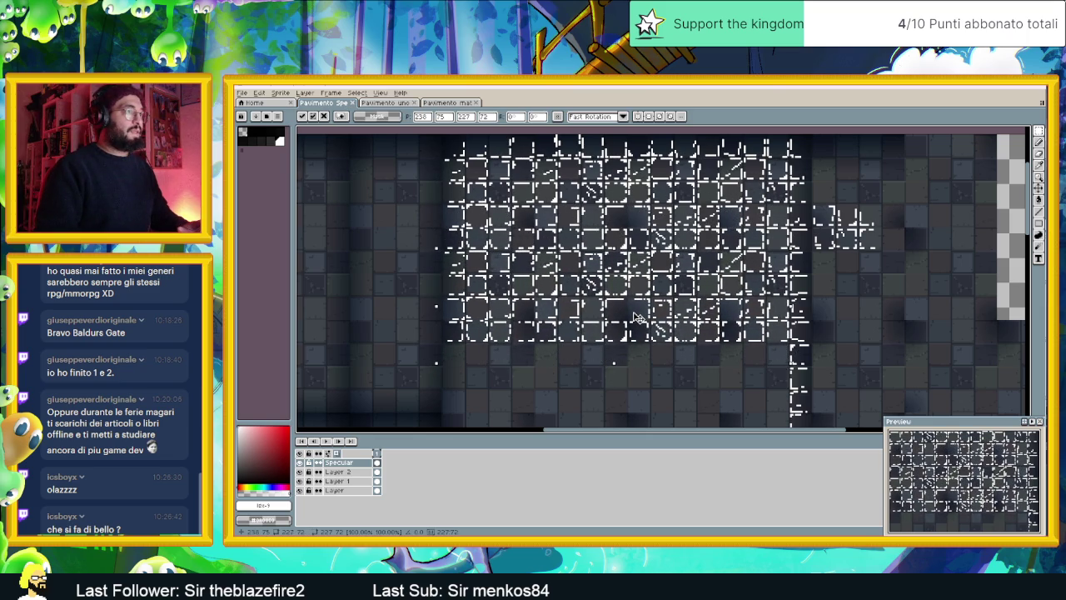
Commit the duplicated highlight block in its new position
scroll(704, 308, "up", 1)
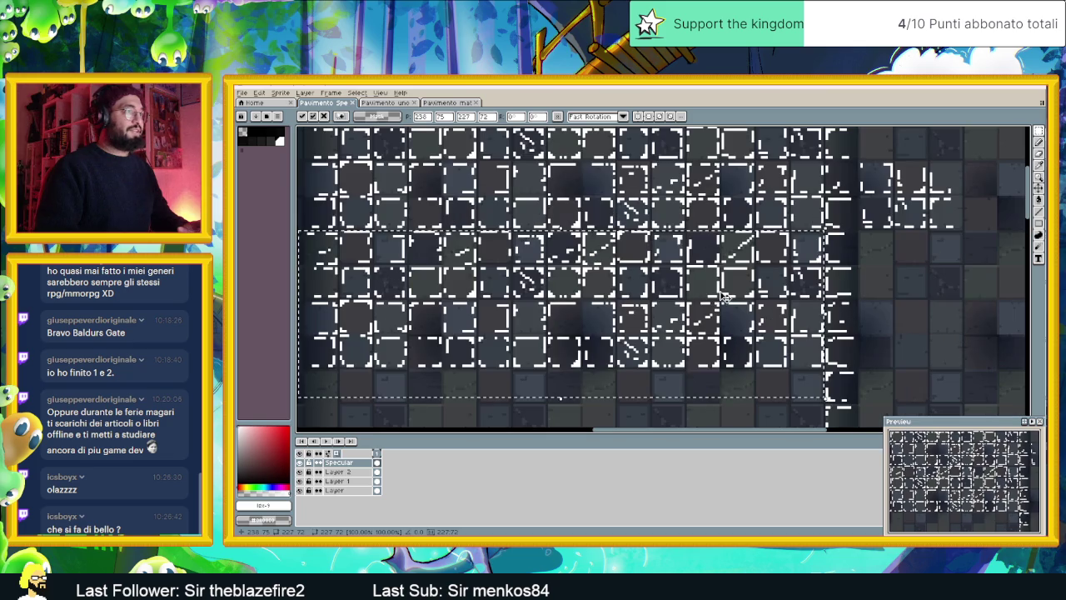
scroll(696, 320, "down", 1)
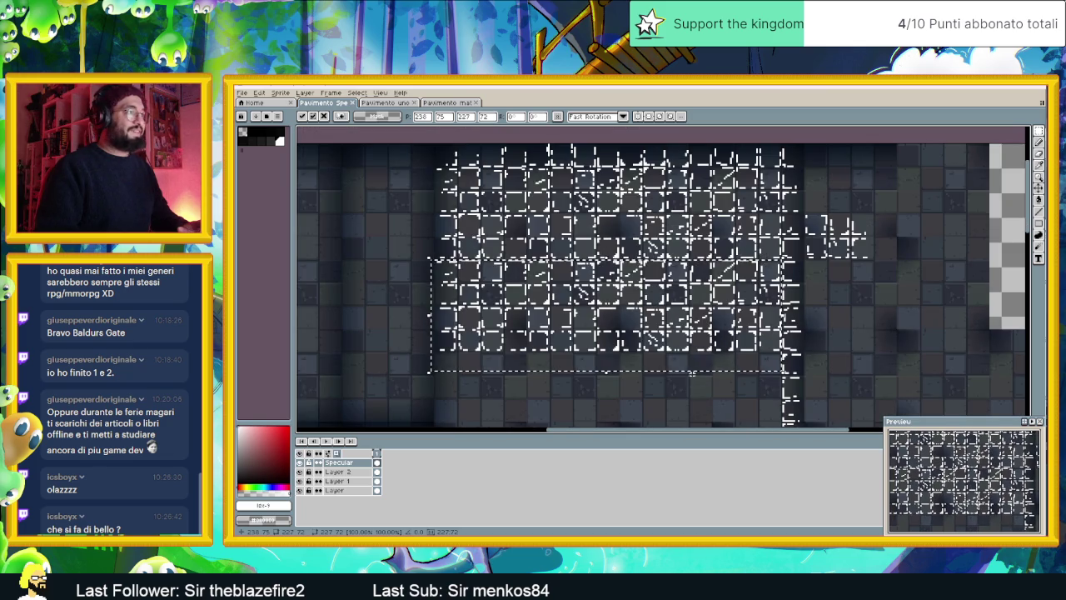
key("Return")
Reselect the upper block of highlight marks and switch to the Line tool
scroll(677, 325, "down", 2)
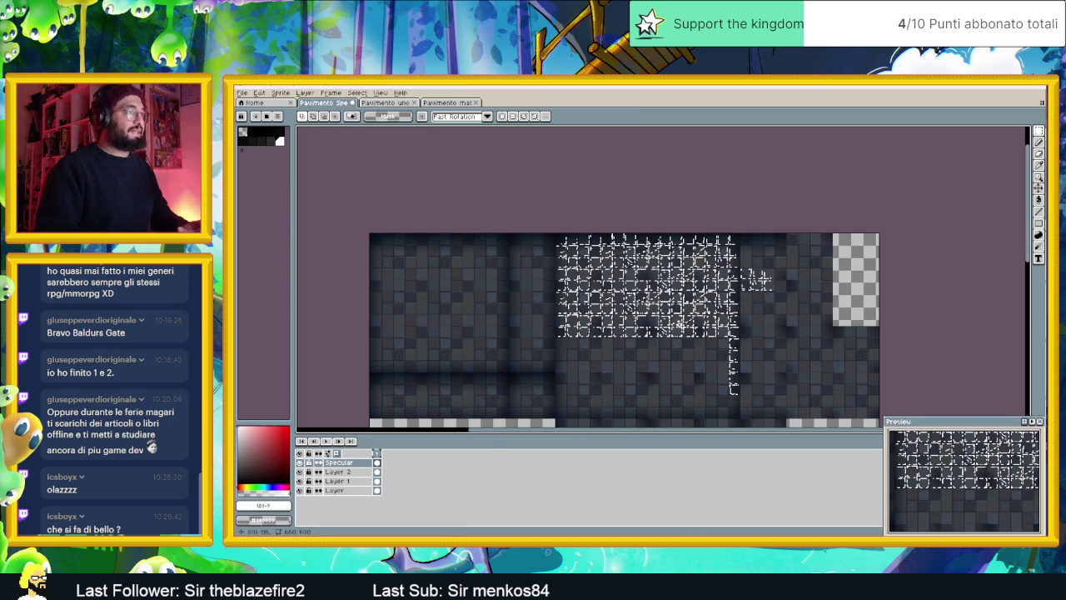
scroll(625, 303, "up", 2)
scroll(529, 216, "down", 2)
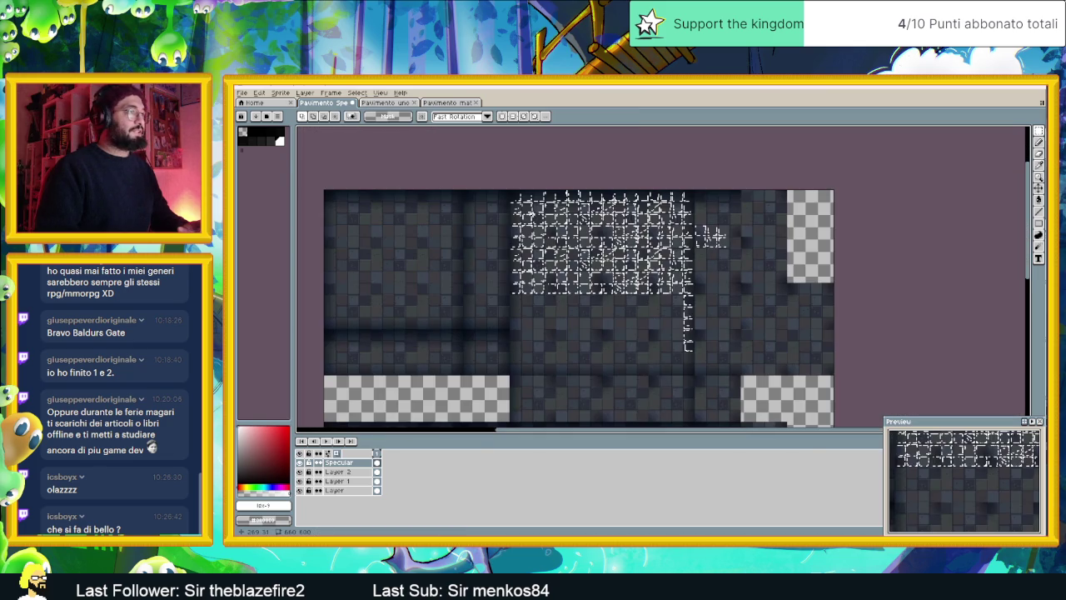
mouse_move(511, 192)
left_mouse_down()
mouse_move(683, 323)
mouse_move(677, 291)
left_mouse_up()
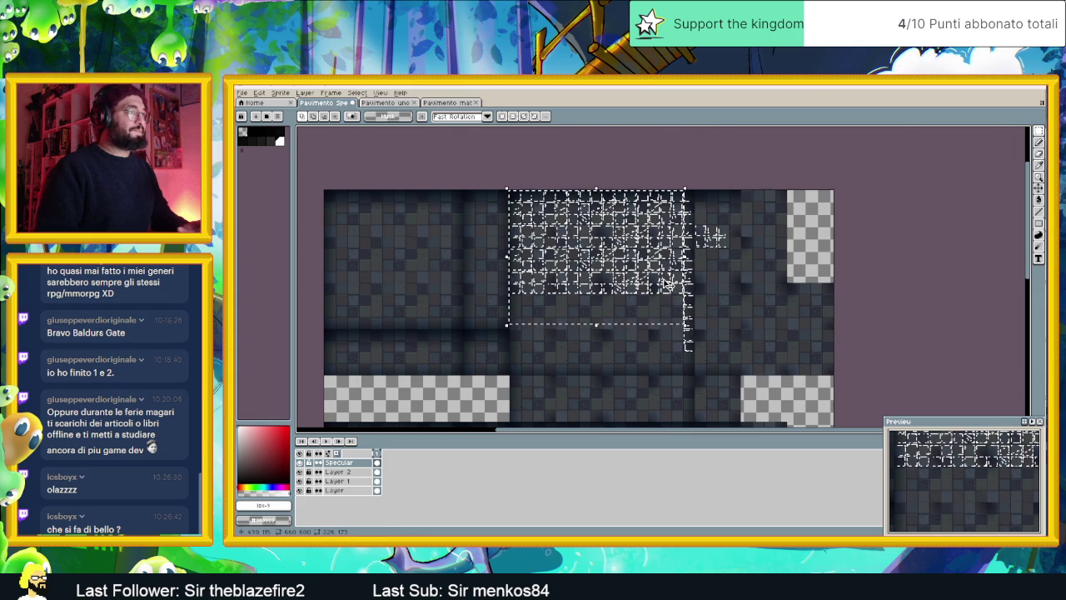
scroll(662, 275, "up", 2)
scroll(737, 265, "down", 2)
scroll(598, 300, "up", 2)
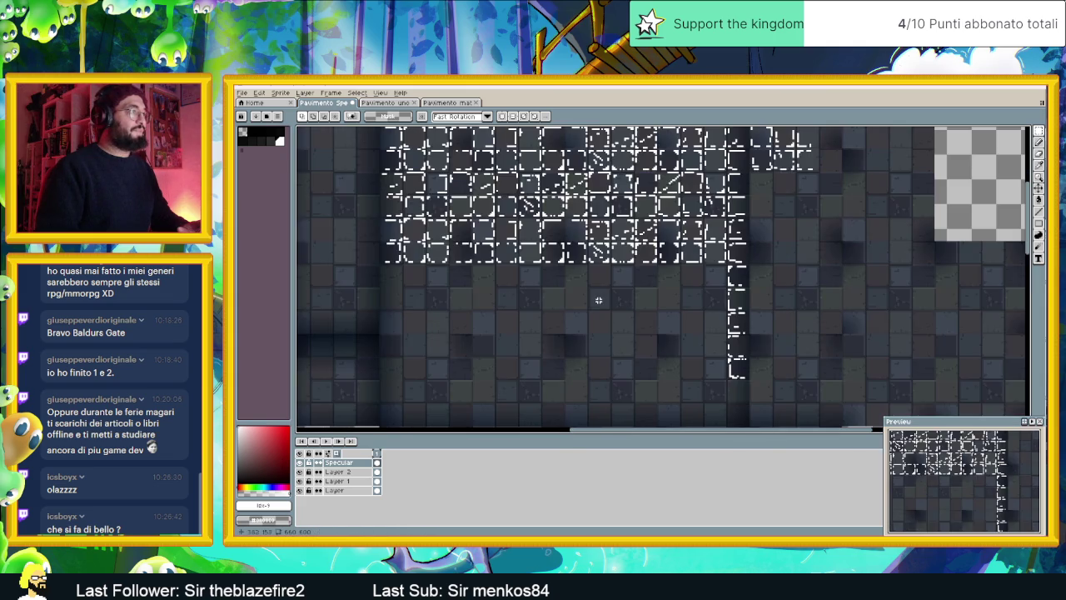
left_click_drag(593, 306, 601, 296)
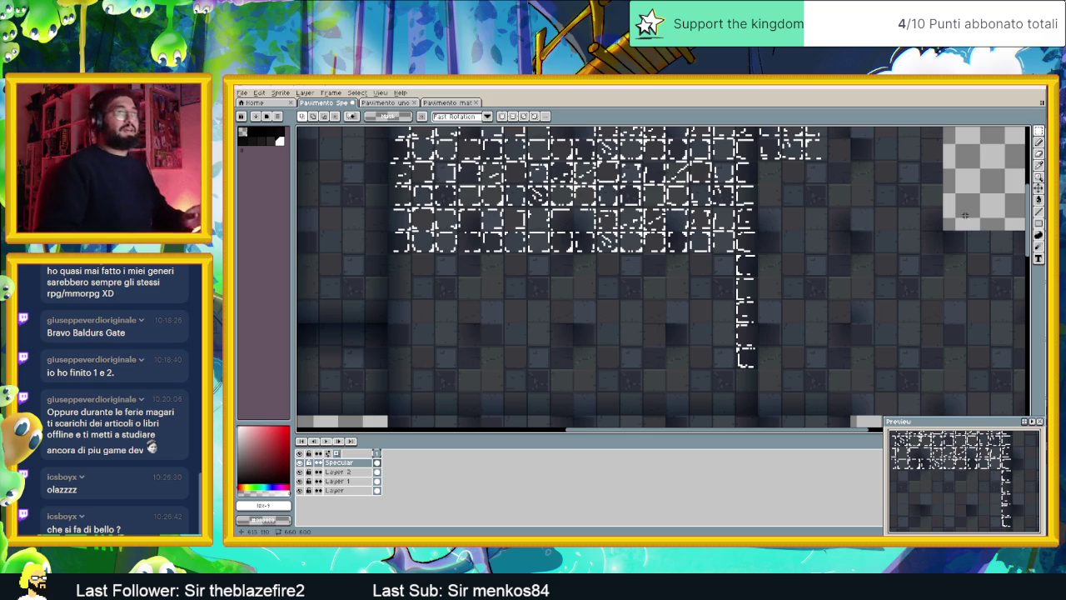
left_click(1039, 215)
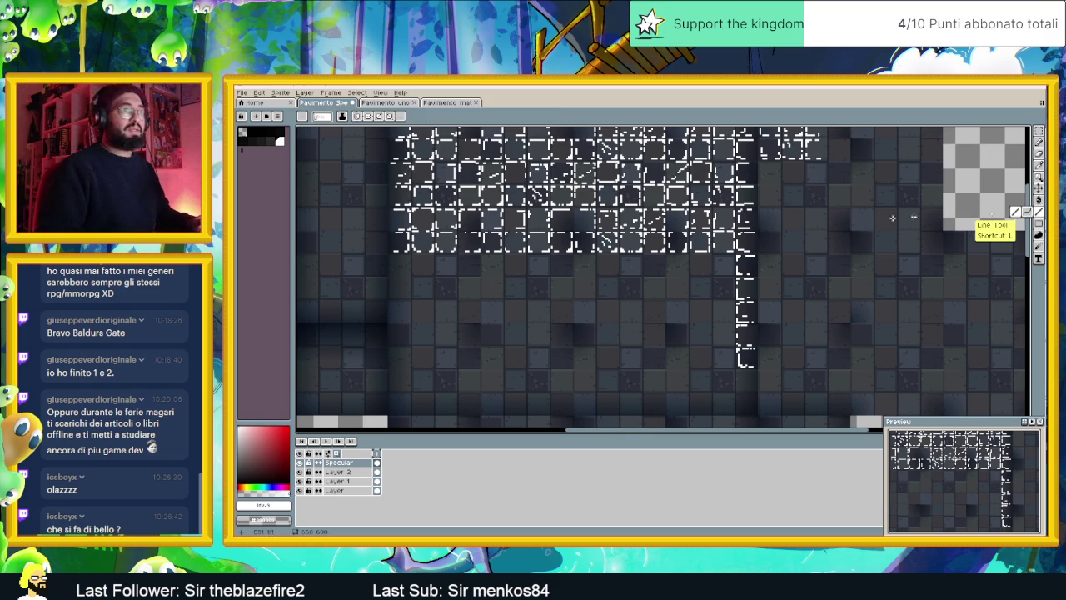
Toggle the Specular layer off and on twice to compare the highlights with the tiles
scroll(499, 223, "up", 1)
left_click_drag(542, 204, 558, 272)
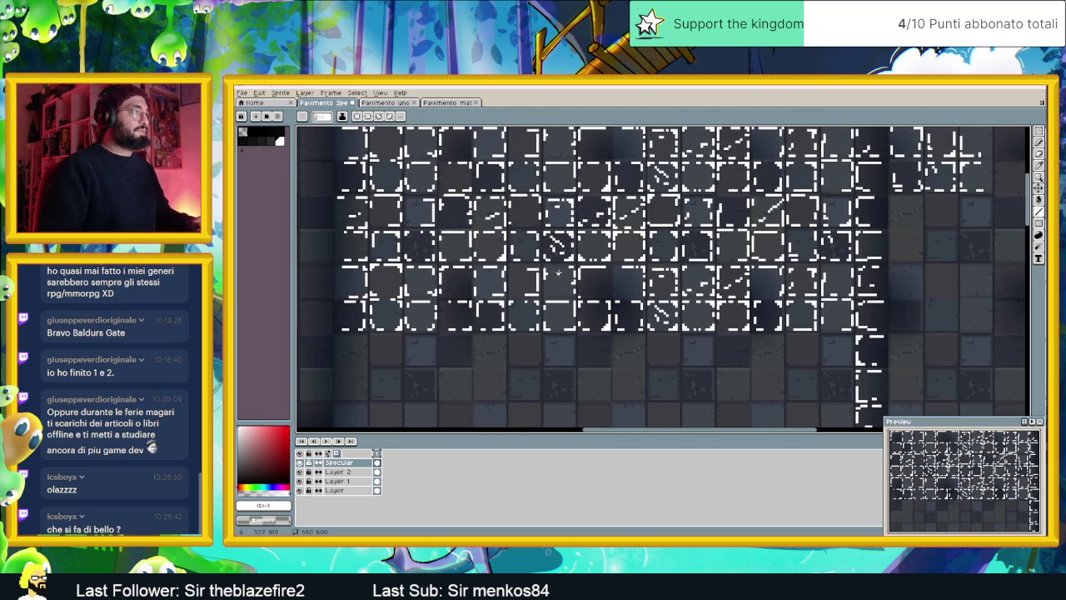
left_click(299, 463)
left_click(299, 463)
left_click(300, 463)
left_click(300, 464)
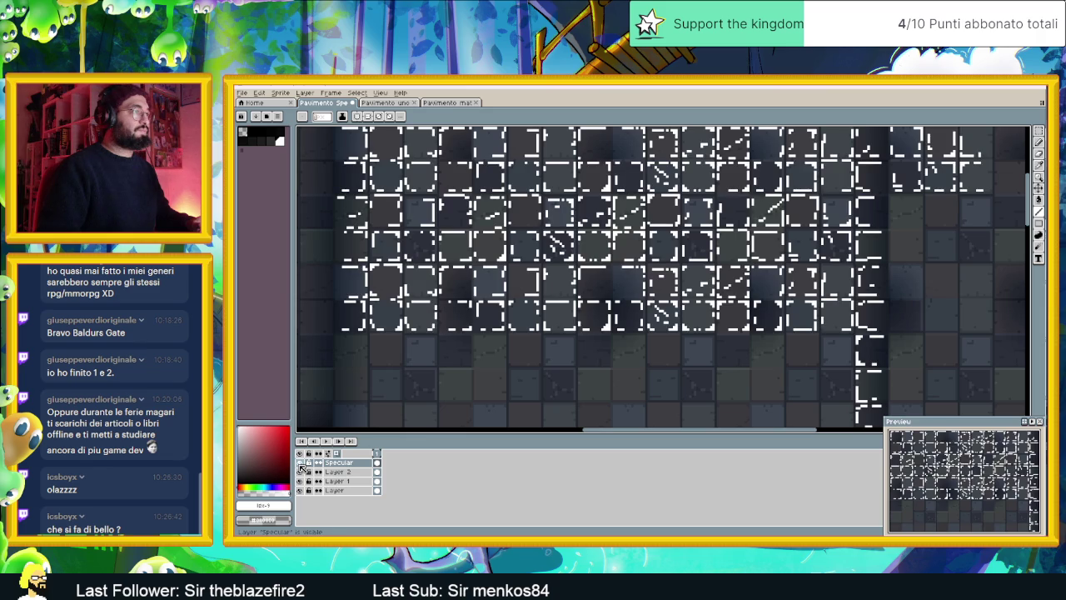
scroll(621, 260, "up", 2)
scroll(621, 261, "up", 1)
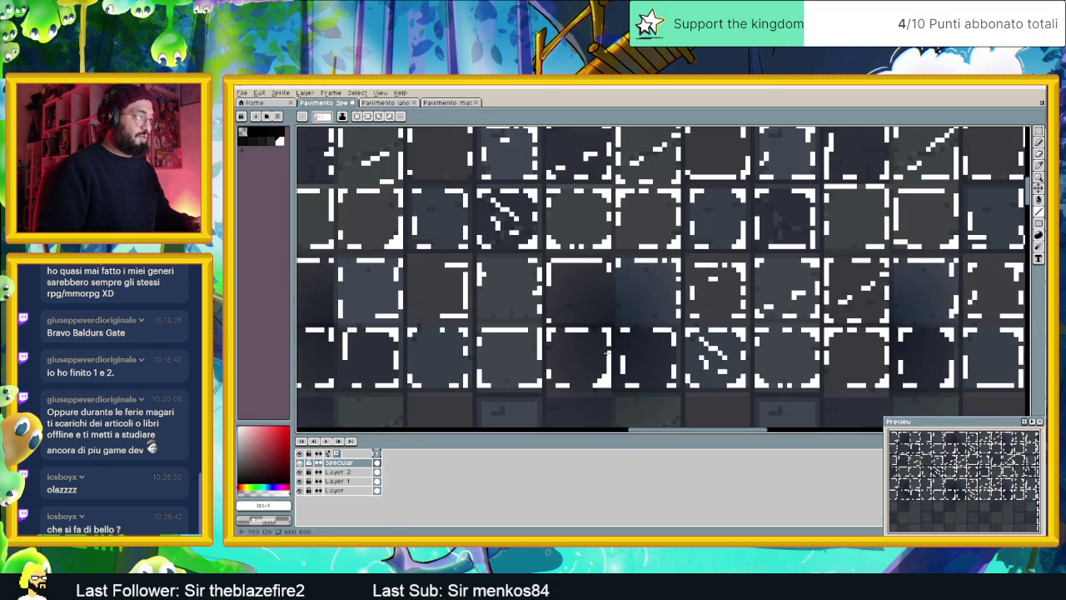
Trace a vertical tile-edge line and erase stray highlight segments along the block's bottom row
mouse_move(609, 364)
left_mouse_down()
mouse_move(608, 336)
mouse_move(560, 331)
left_mouse_up()
left_click_drag(595, 372, 611, 375)
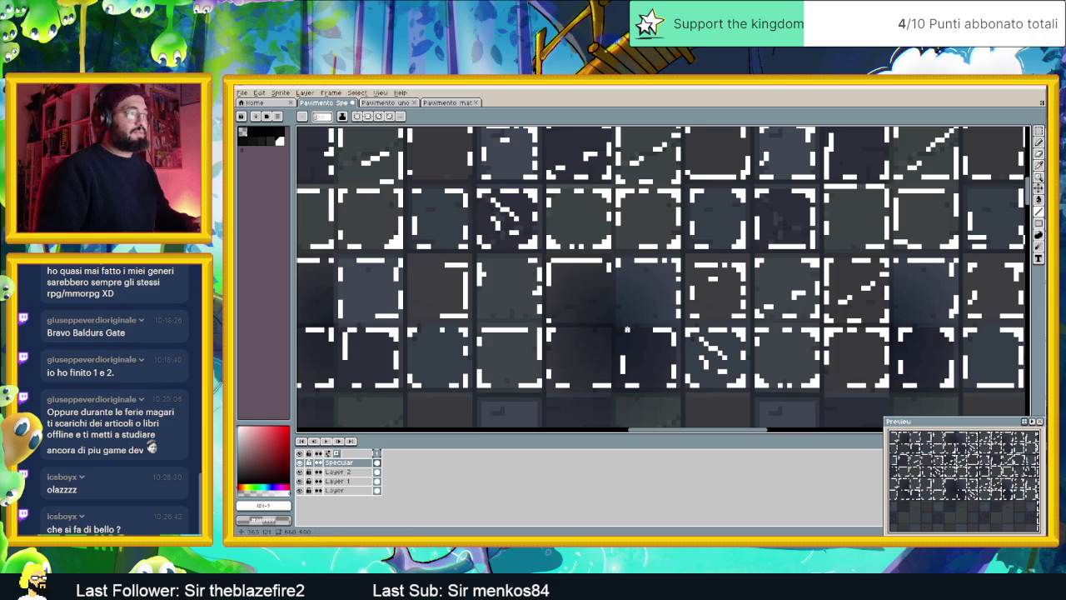
left_click_drag(626, 330, 622, 368)
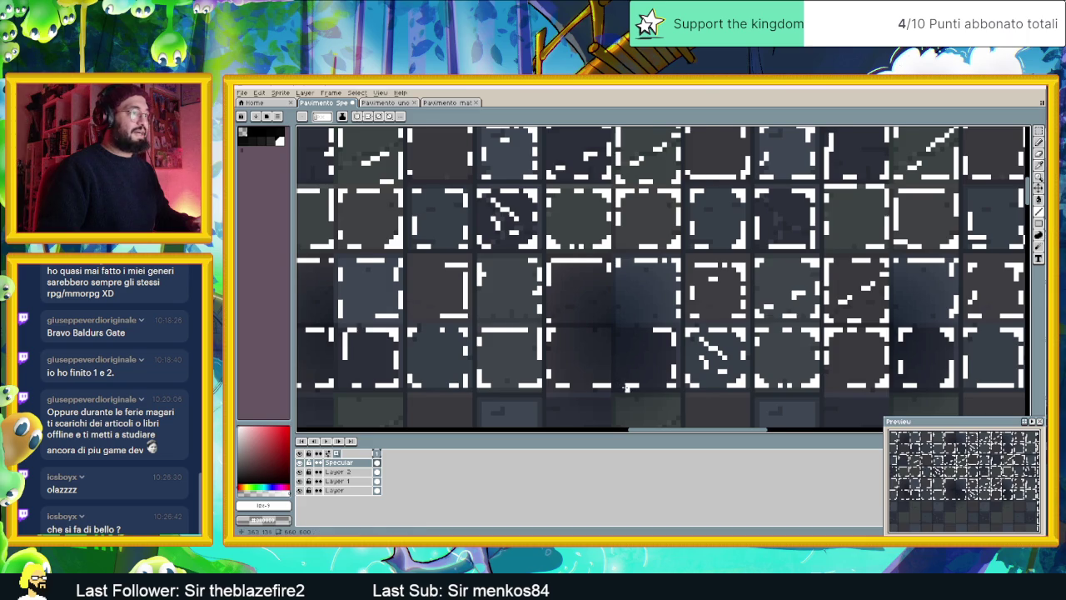
scroll(625, 385, "down", 1)
scroll(633, 385, "down", 1)
left_click_drag(522, 350, 601, 345)
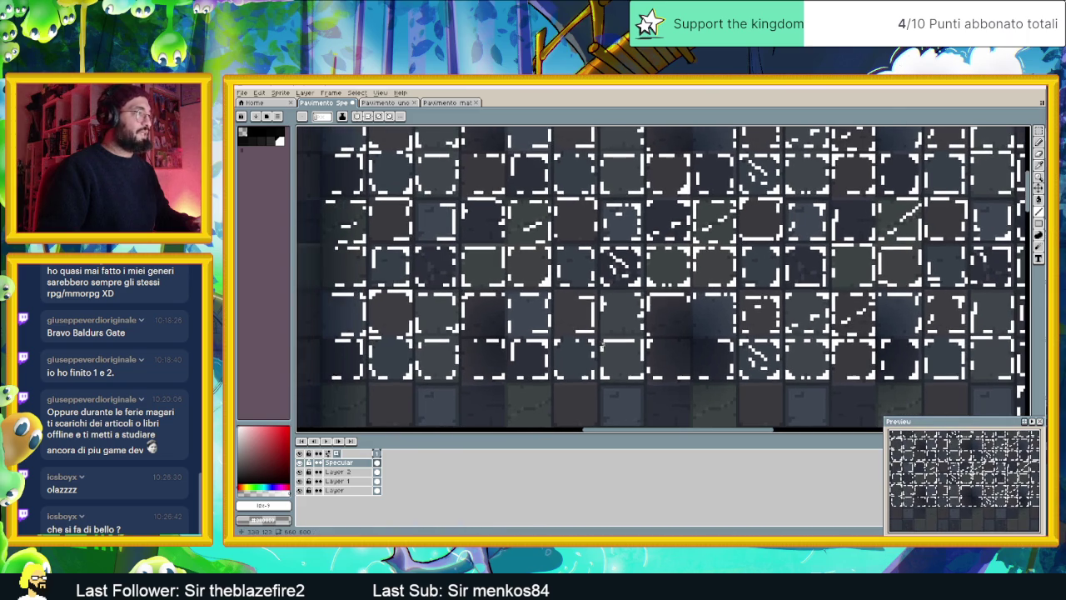
scroll(461, 334, "down", 1)
scroll(460, 338, "down", 1)
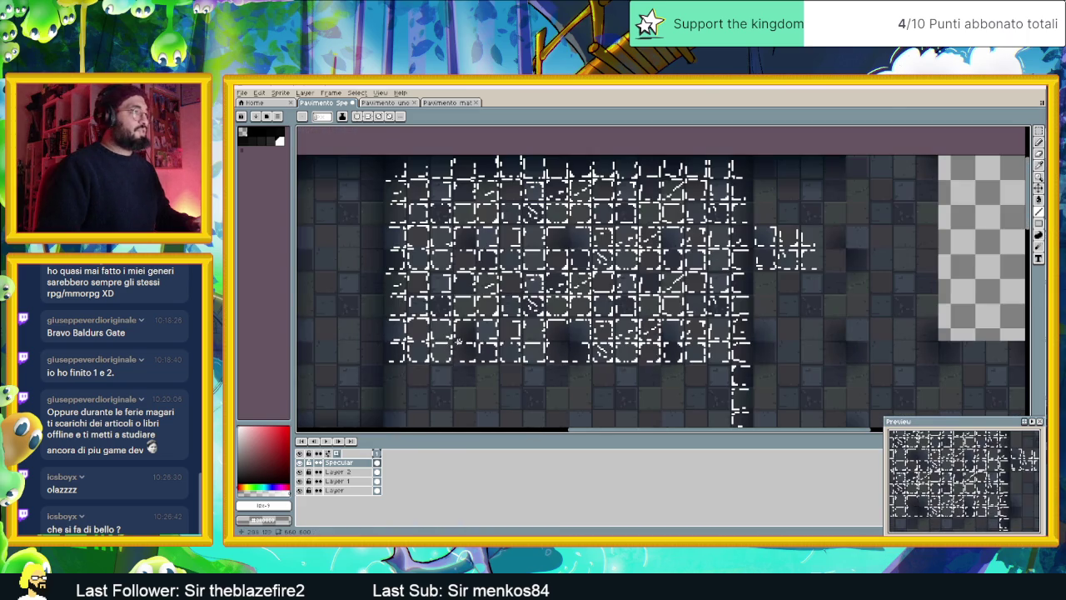
scroll(536, 298, "up", 1)
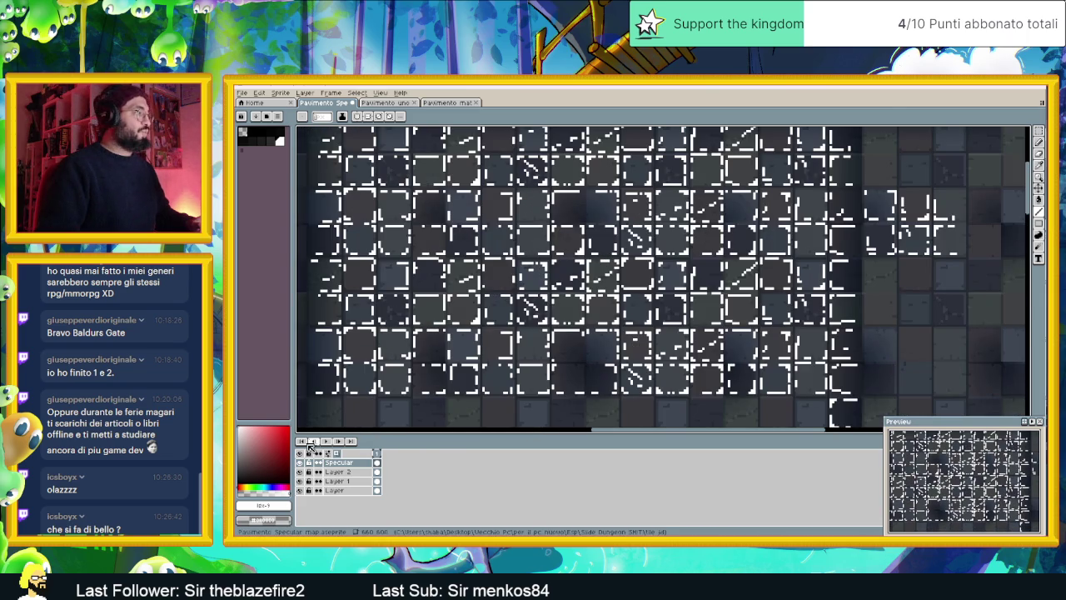
left_click(300, 462)
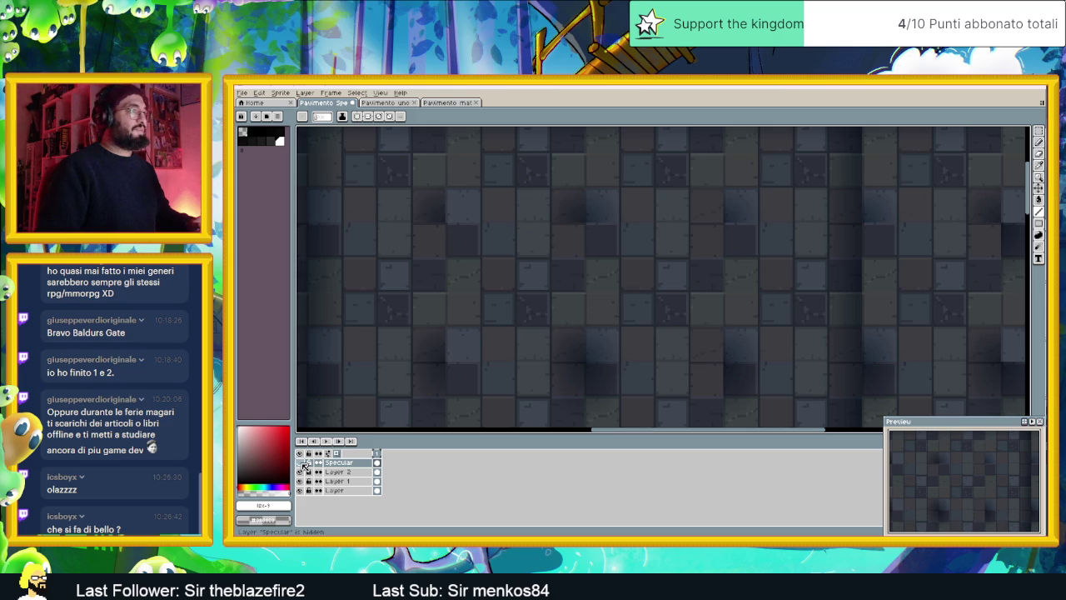
left_click(299, 462)
left_click(299, 462)
left_click(300, 462)
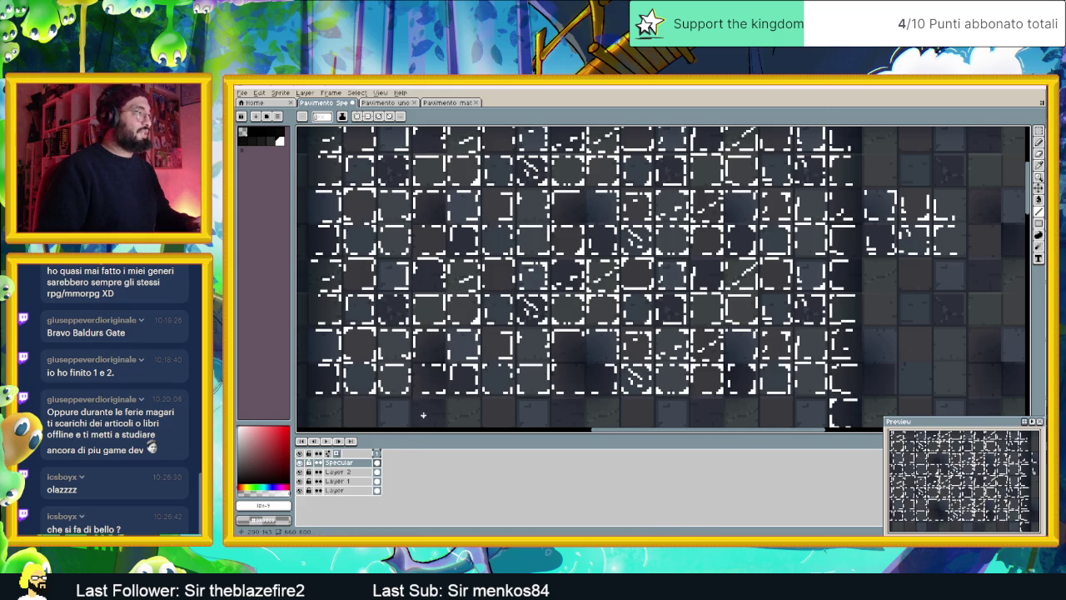
scroll(456, 370, "up", 2)
mouse_move(450, 340)
left_mouse_down()
mouse_move(417, 336)
mouse_move(401, 360)
left_mouse_up()
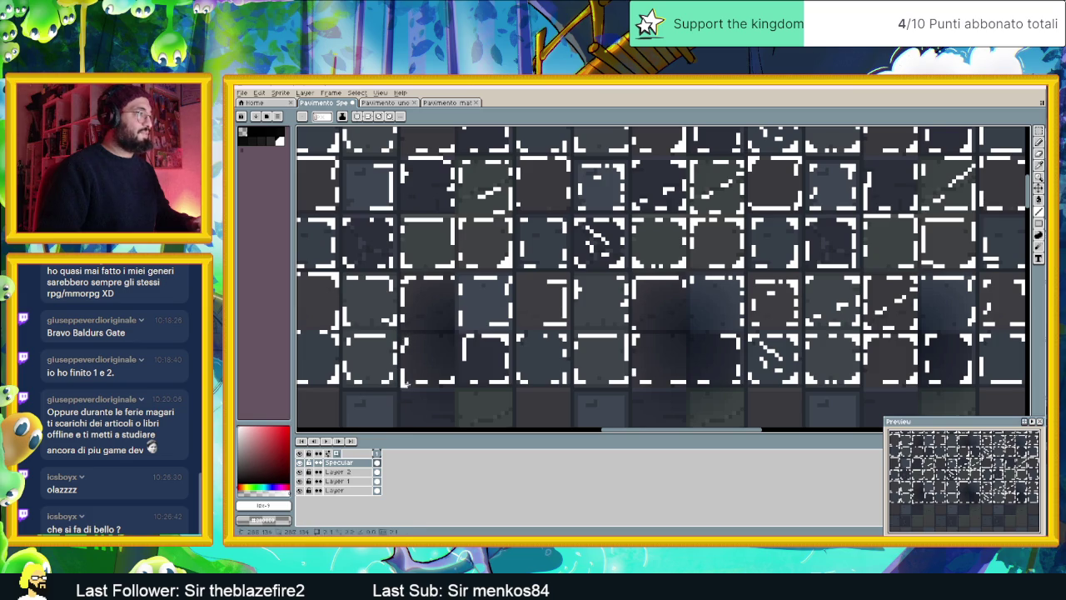
left_click_drag(465, 356, 465, 340)
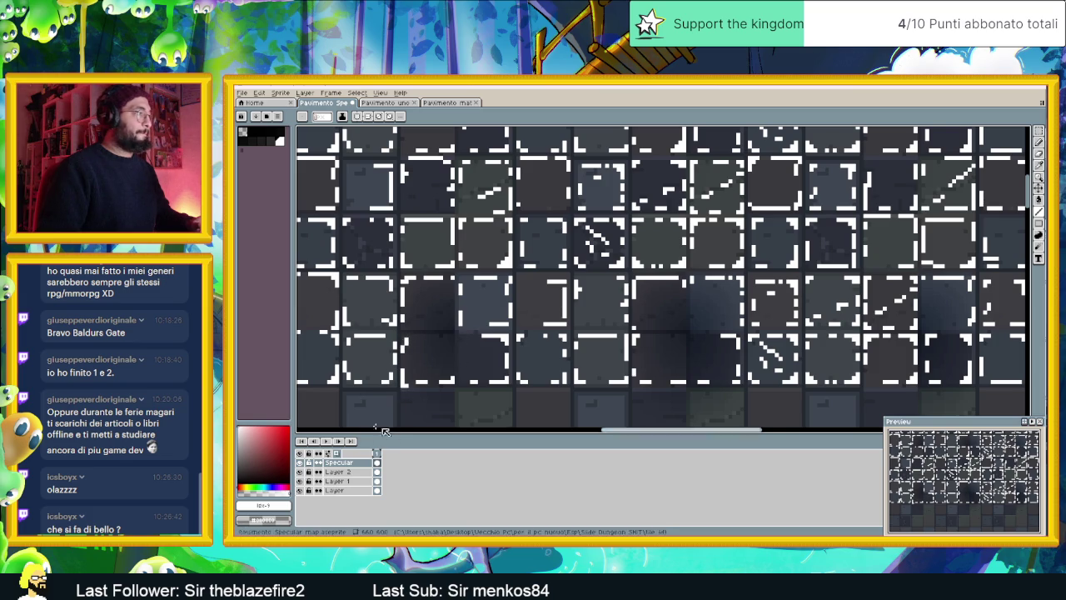
left_click(300, 463)
left_click(300, 463)
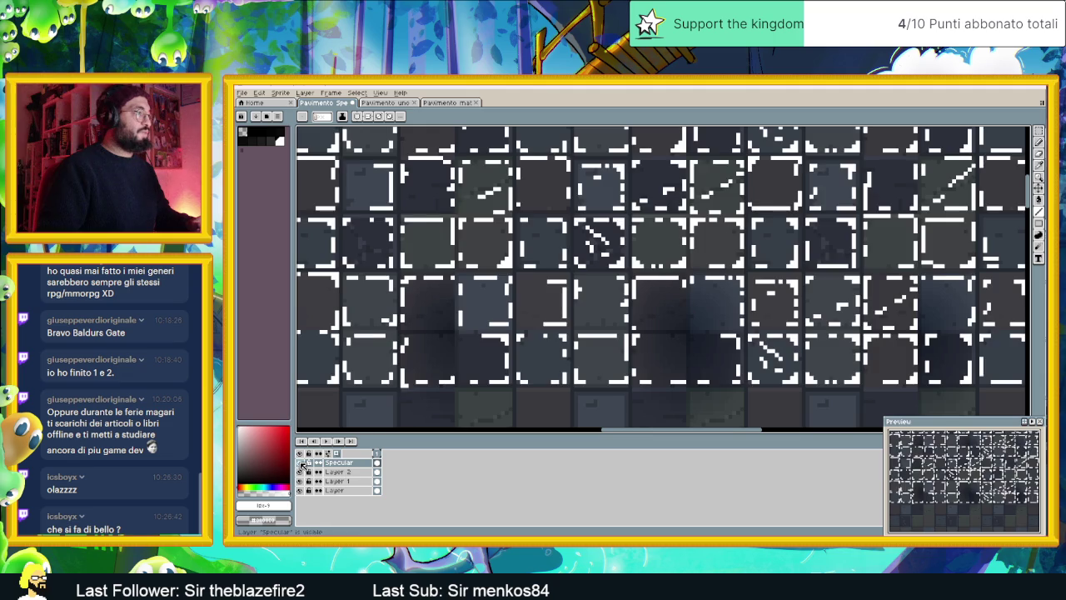
left_click(300, 463)
left_click(300, 463)
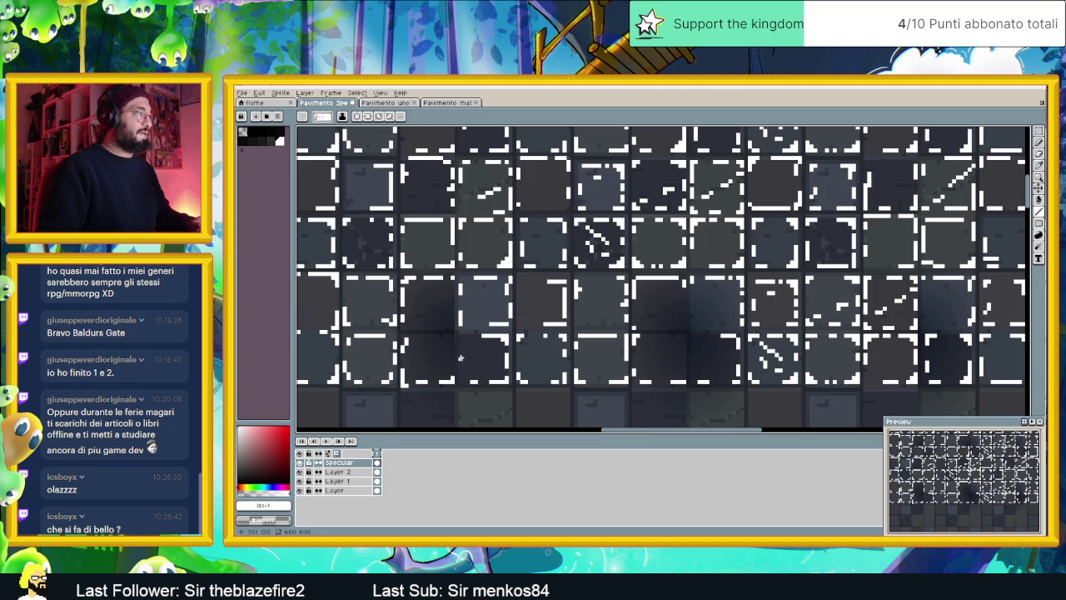
scroll(460, 375, "down", 1)
scroll(460, 379, "down", 1)
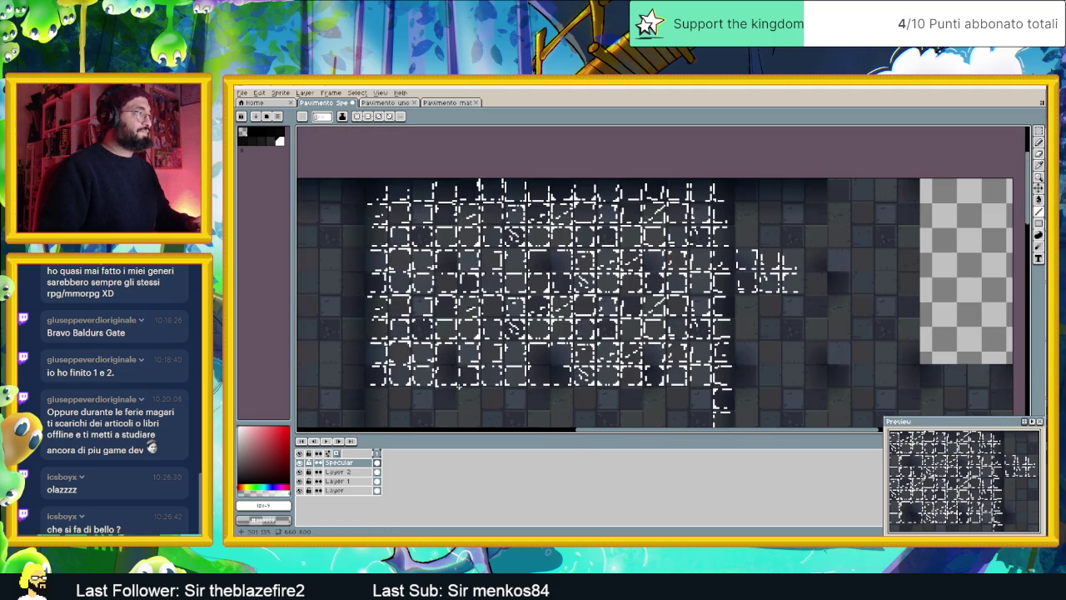
scroll(465, 370, "down", 2)
scroll(500, 366, "up", 2)
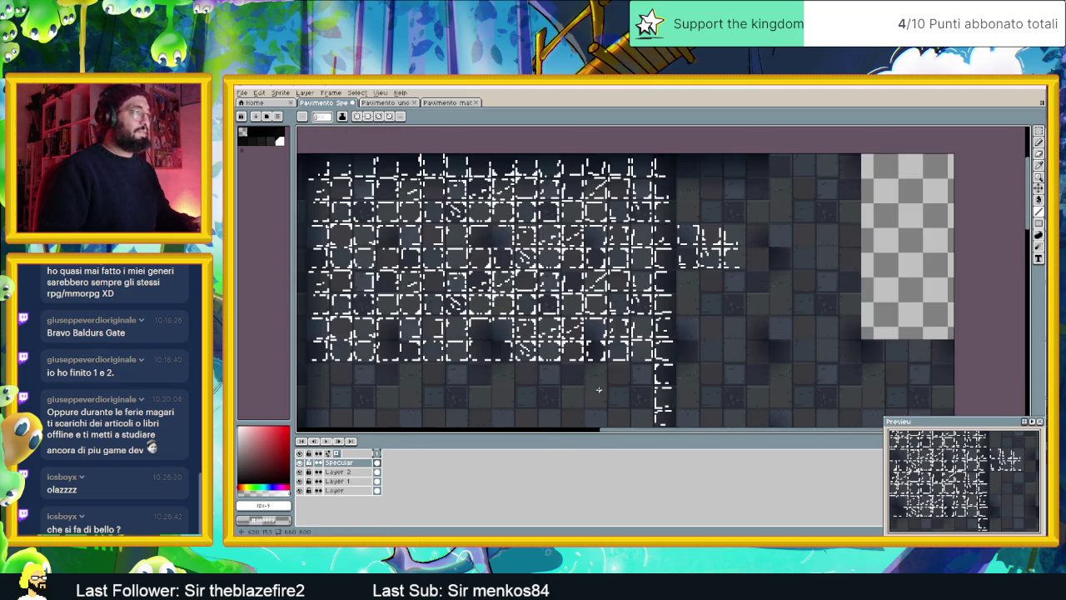
scroll(604, 354, "up", 1)
scroll(604, 354, "up", 1)
scroll(587, 333, "up", 1)
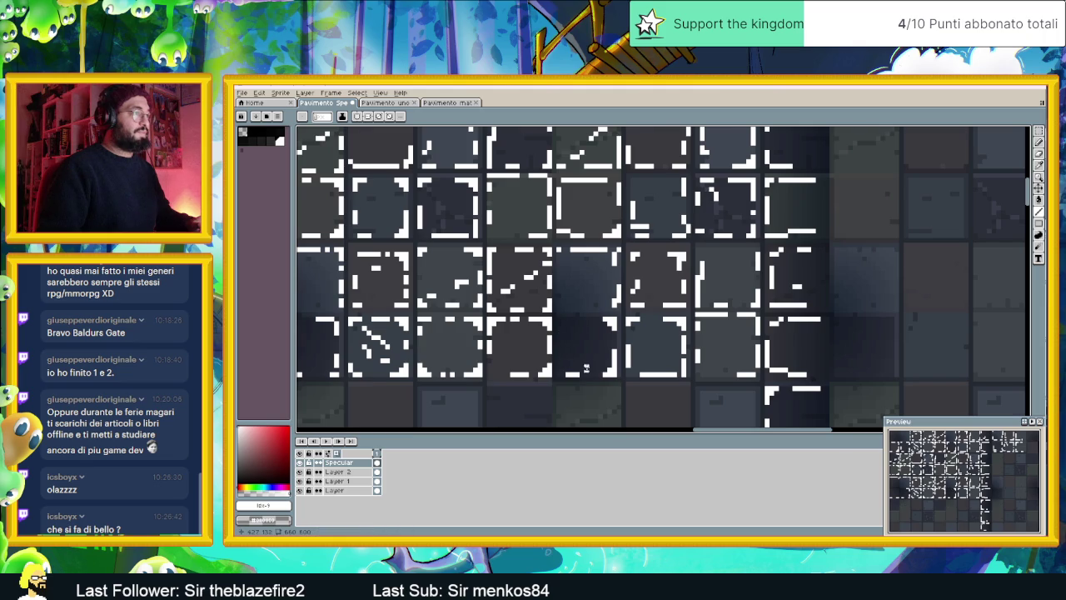
scroll(574, 366, "down", 1)
scroll(580, 368, "down", 1)
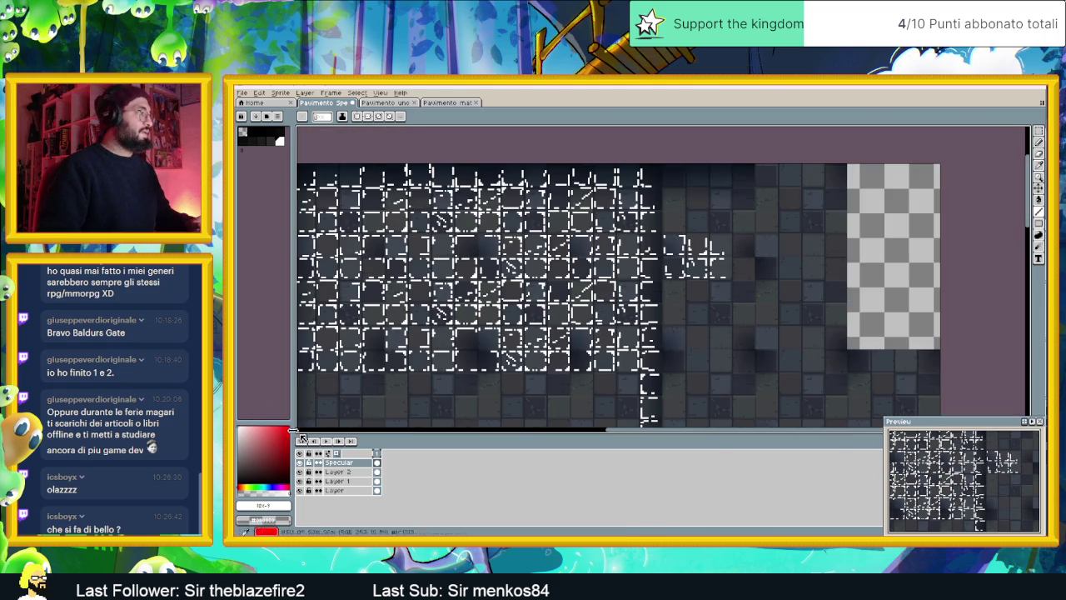
left_click(299, 463)
left_click(300, 463)
left_click(300, 463)
left_click(299, 463)
left_click(300, 463)
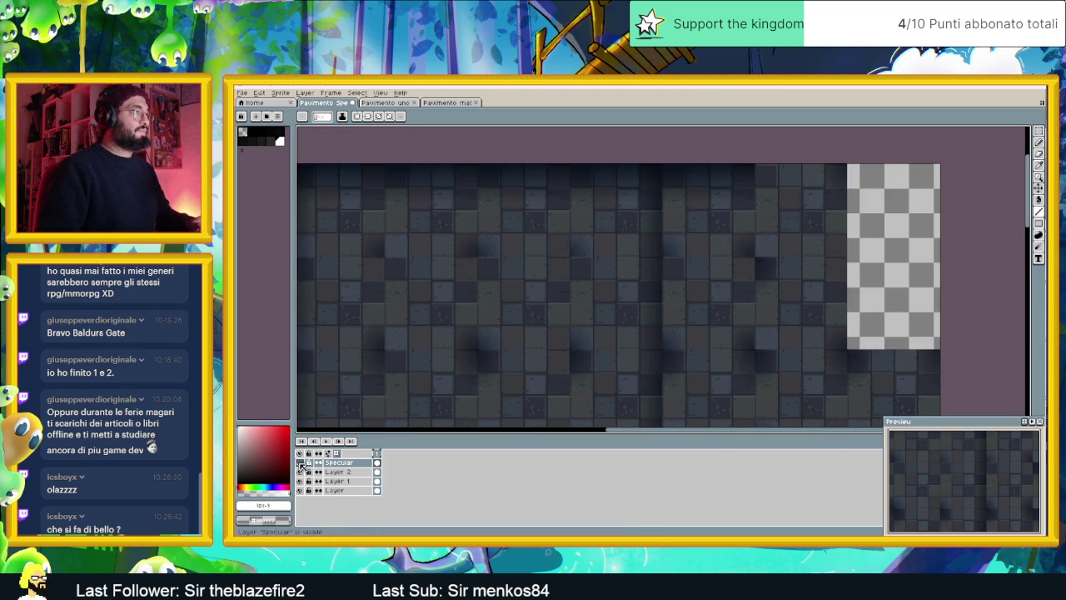
left_click(300, 463)
left_click(300, 463)
left_click(299, 463)
left_click(300, 463)
left_click(299, 463)
mouse_move(509, 443)
left_mouse_down()
mouse_move(559, 361)
mouse_move(528, 336)
left_mouse_up()
Draw white highlights along the top, bottom and right edges of the next third-row tiles
scroll(528, 335, "down", 1)
scroll(528, 336, "up", 1)
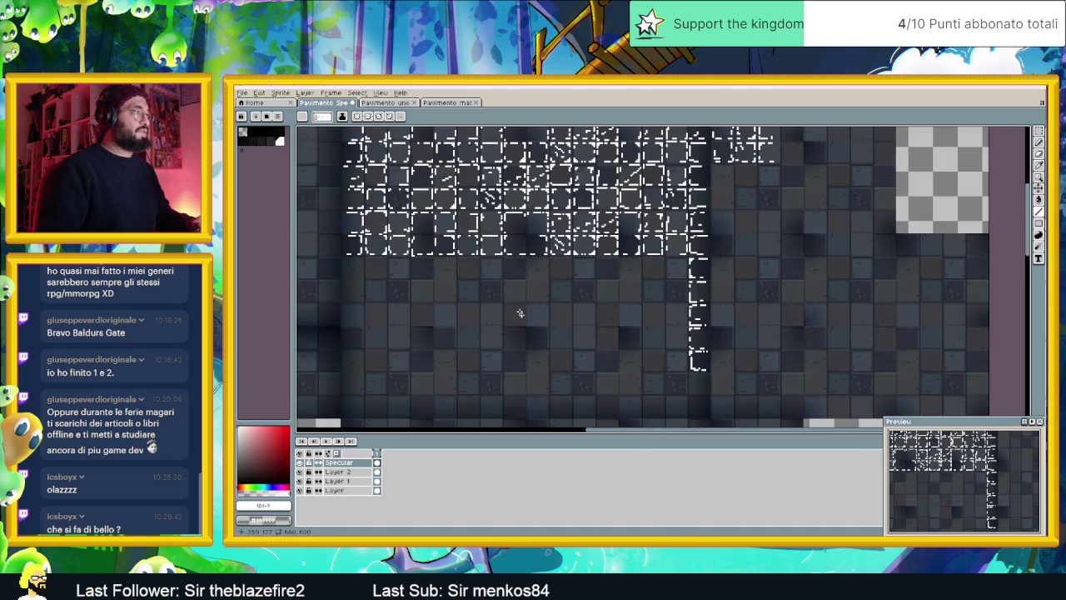
scroll(414, 276, "up", 1)
scroll(432, 242, "up", 2)
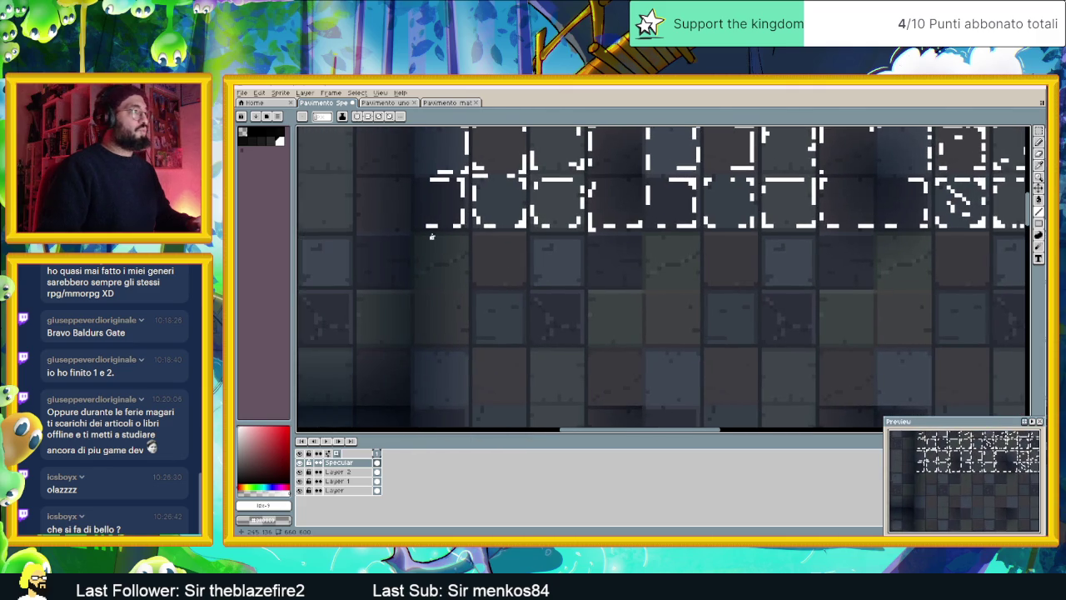
mouse_move(419, 237)
left_mouse_down()
mouse_move(468, 237)
mouse_move(466, 281)
mouse_move(437, 284)
mouse_move(464, 293)
mouse_move(460, 332)
mouse_move(433, 340)
left_mouse_up()
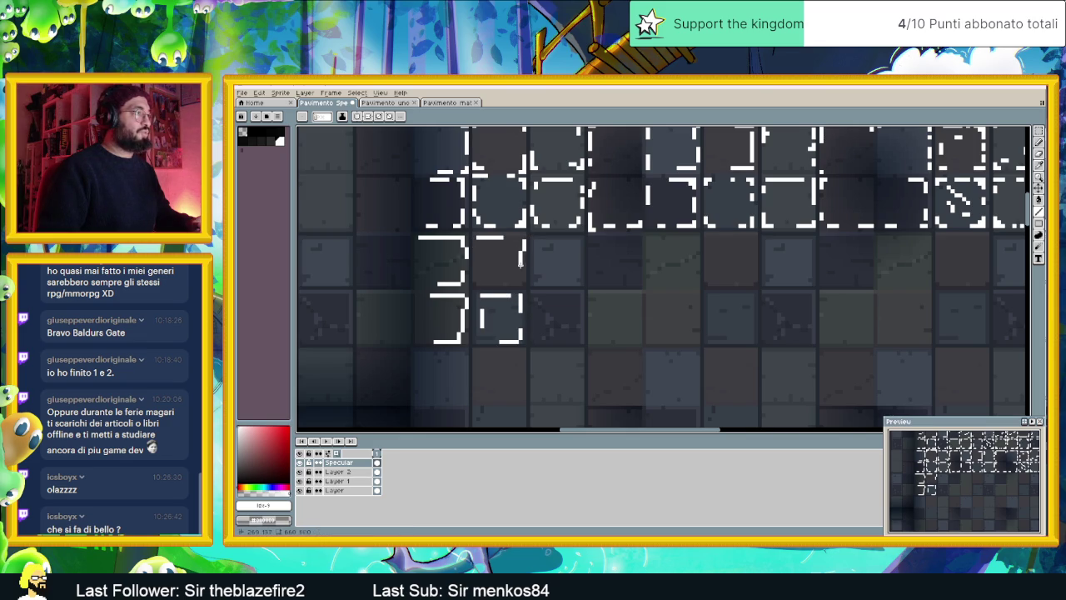
mouse_move(517, 275)
left_mouse_down()
mouse_move(491, 284)
mouse_move(478, 250)
left_mouse_up()
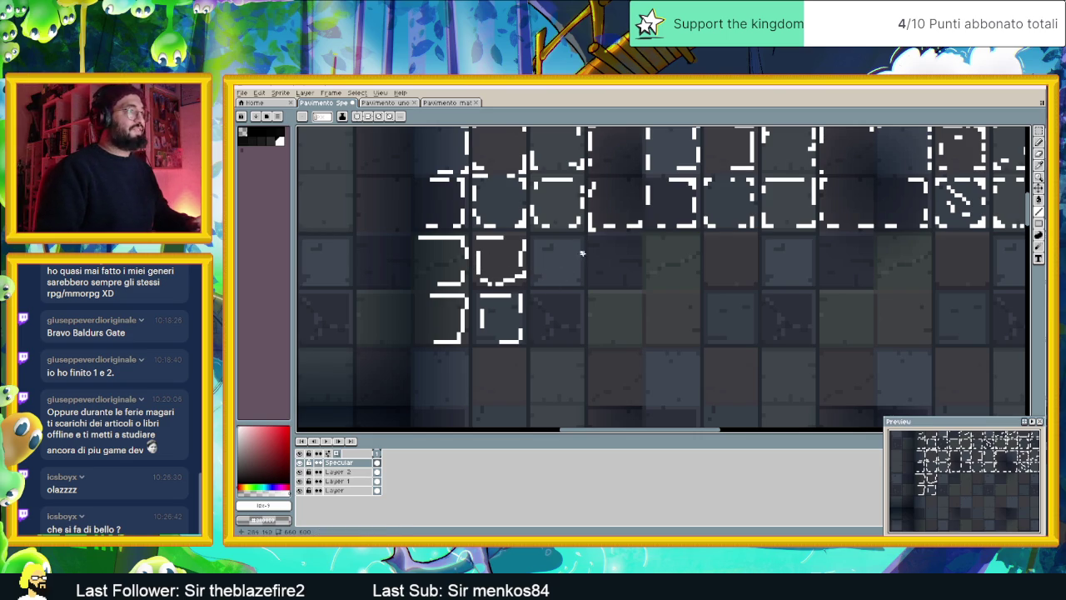
mouse_move(542, 240)
left_mouse_down()
mouse_move(573, 240)
mouse_move(579, 283)
mouse_move(539, 282)
left_mouse_up()
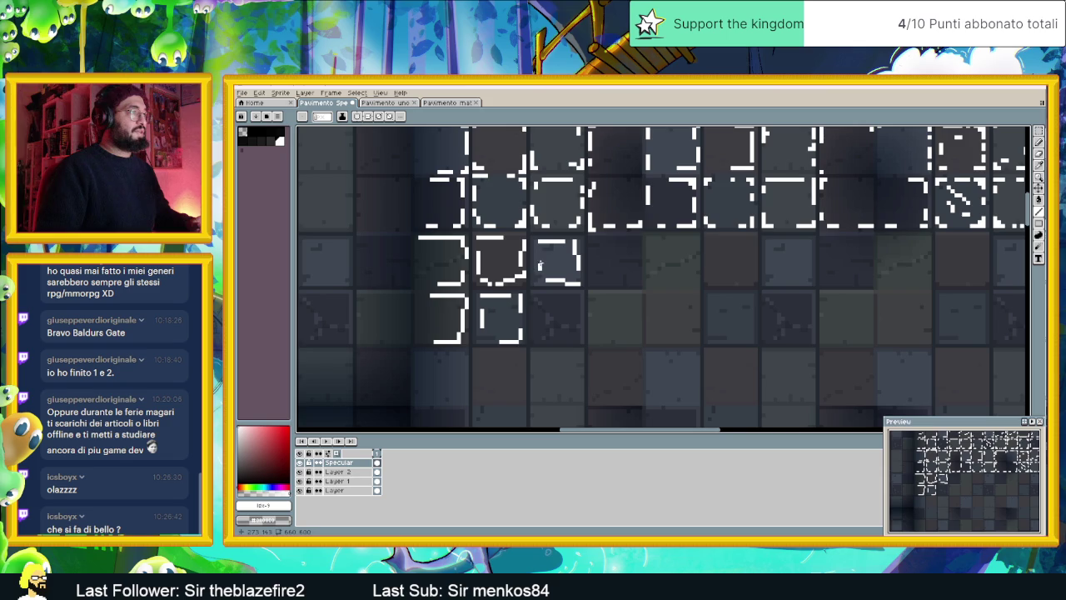
left_click_drag(589, 244, 591, 281)
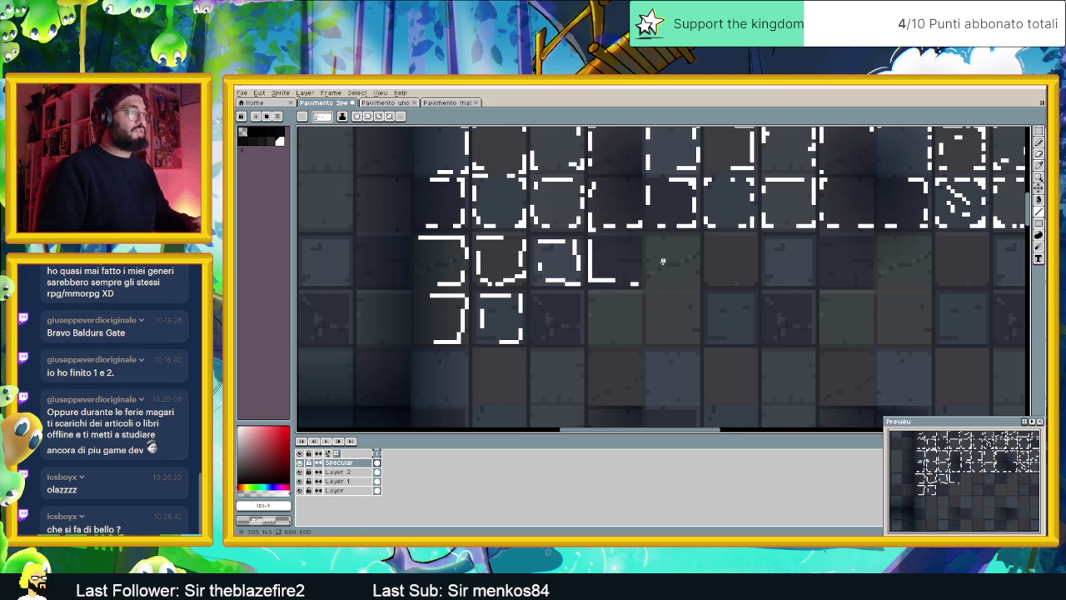
Toggle the Specular layer to check the new strokes, then add a short edge highlight
scroll(663, 261, "left", 1)
scroll(649, 269, "right", 2)
scroll(583, 275, "right", 1)
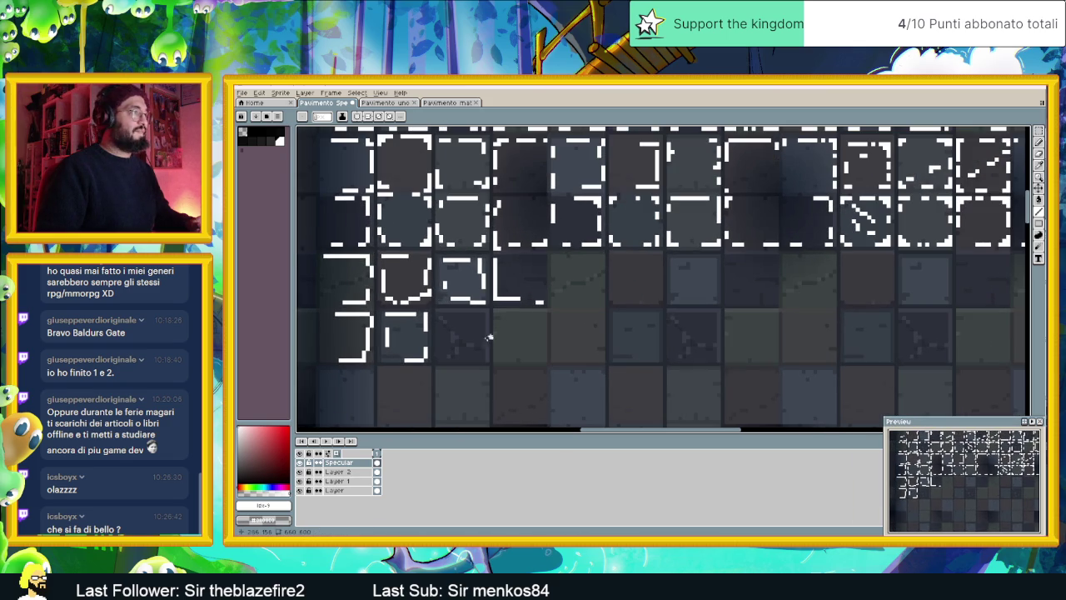
left_click(300, 462)
left_click(299, 462)
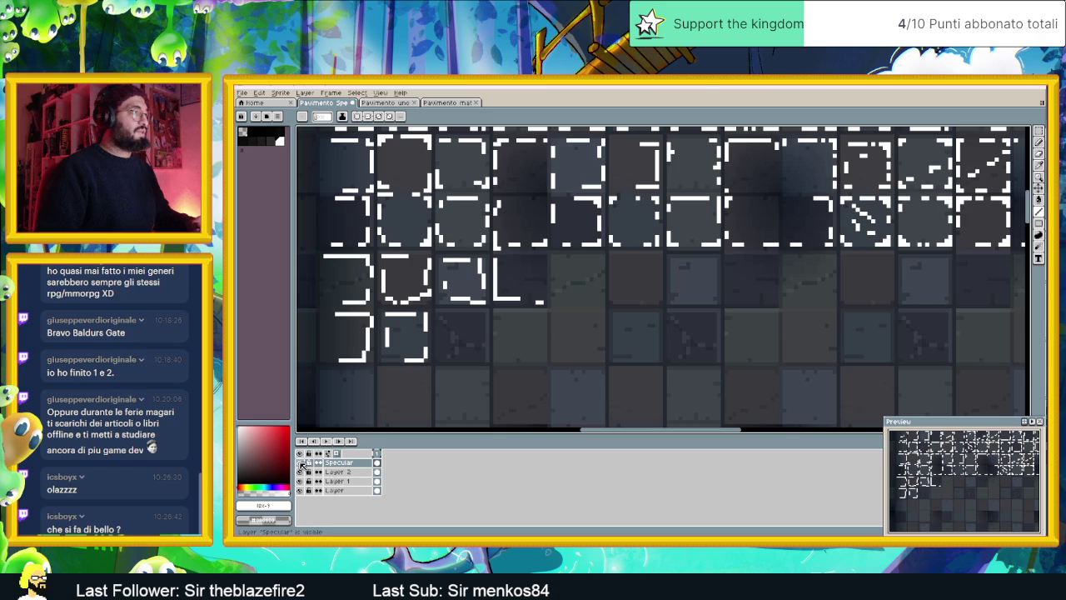
left_click(300, 462)
left_click(301, 463)
left_click_drag(513, 247, 528, 248)
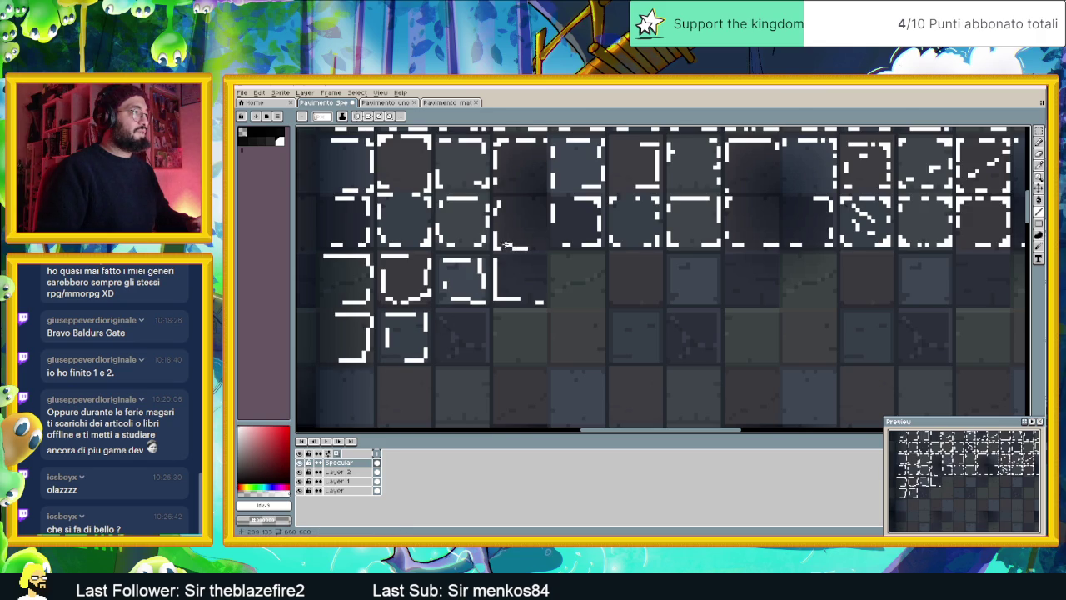
Dot highlight pixels and draw short side and top highlights on the following tiles
scroll(566, 266, "down", 1)
scroll(570, 278, "down", 1)
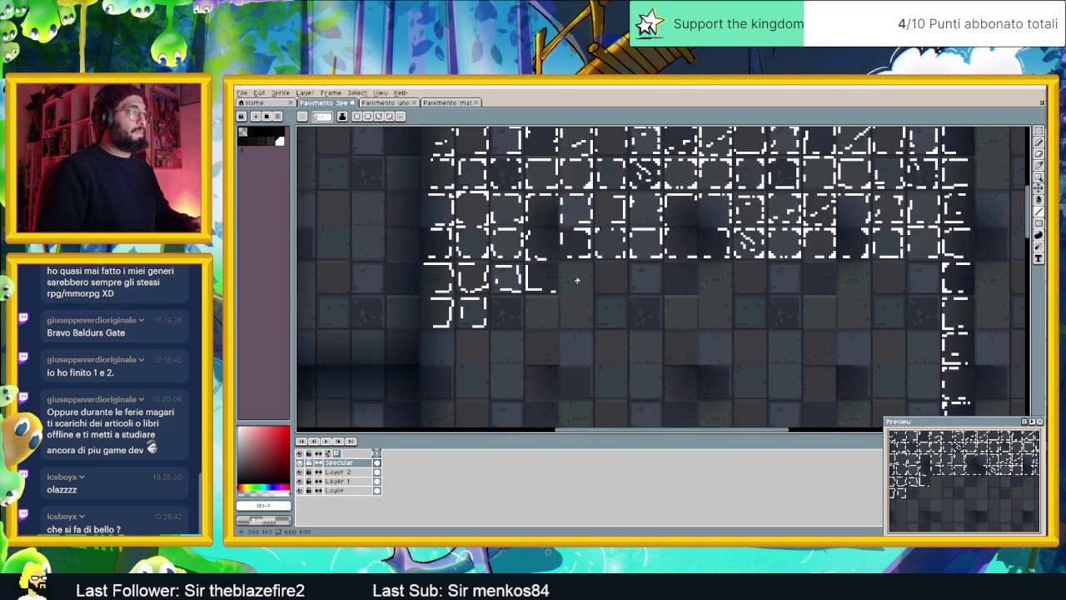
scroll(621, 294, "up", 1)
scroll(533, 245, "up", 1)
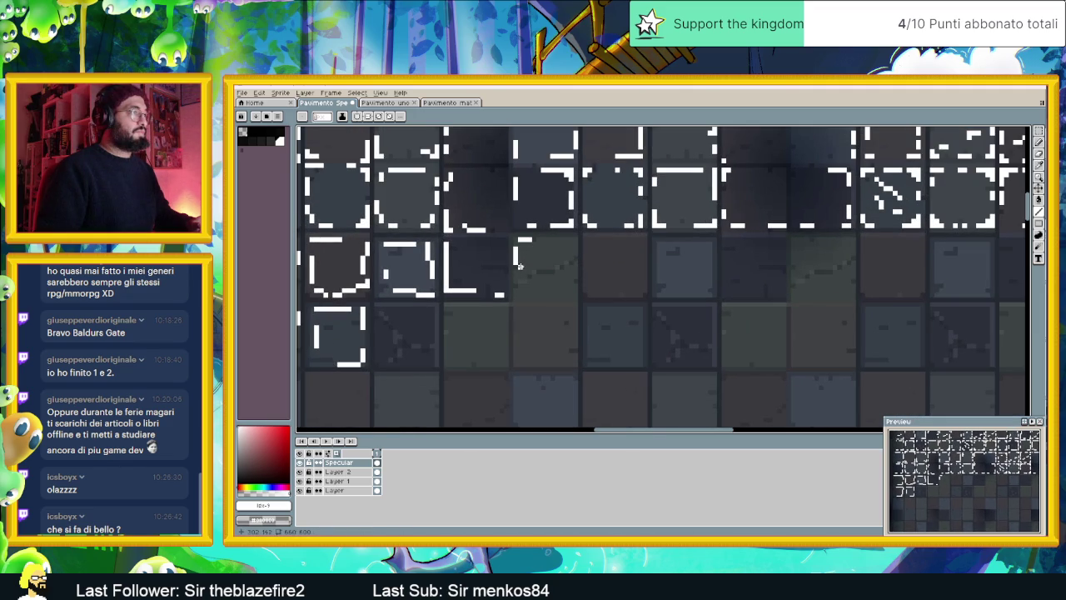
left_click(549, 269)
left_click(560, 264)
left_click_drag(575, 284, 510, 298)
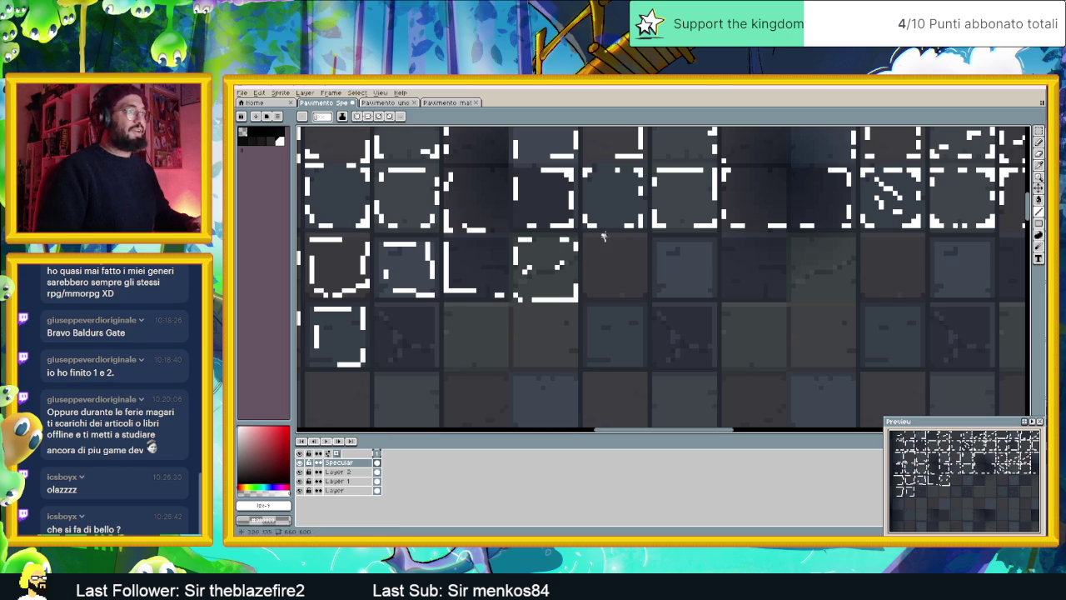
mouse_move(649, 239)
left_mouse_down()
mouse_move(610, 240)
mouse_move(587, 265)
mouse_move(596, 293)
left_mouse_up()
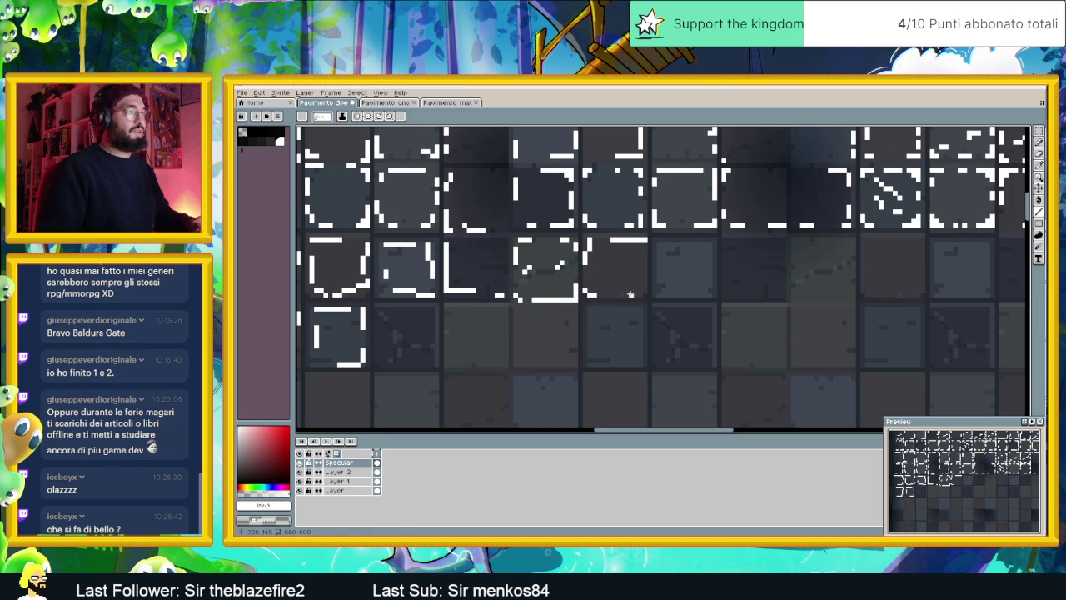
Switch to Godot and pan the dungeon scene to another area
scroll(705, 275, "right", 3)
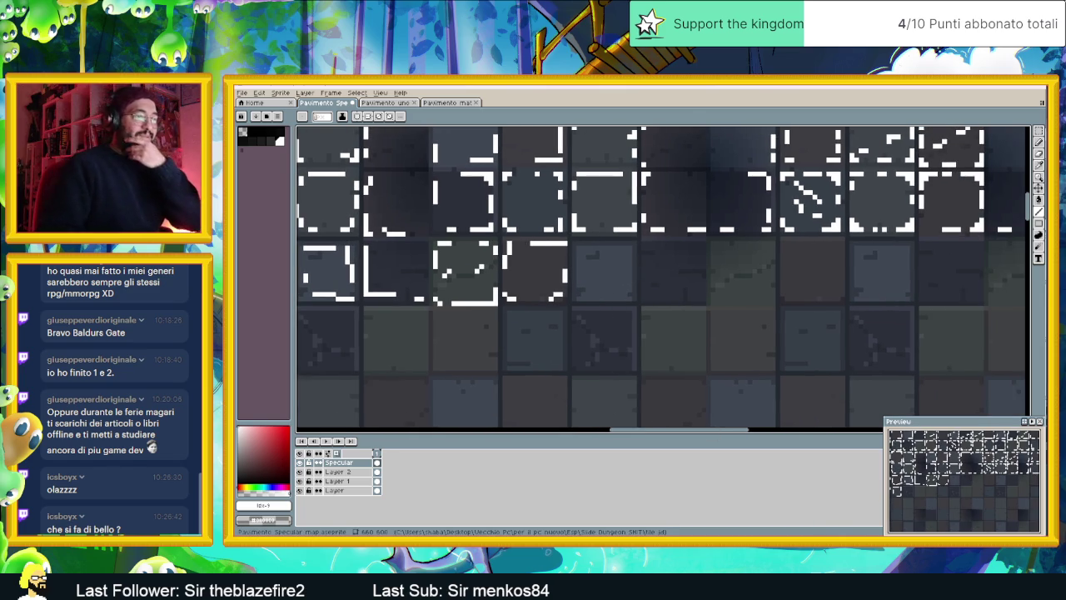
key("alt+Tab")
left_click_drag(525, 262, 652, 241)
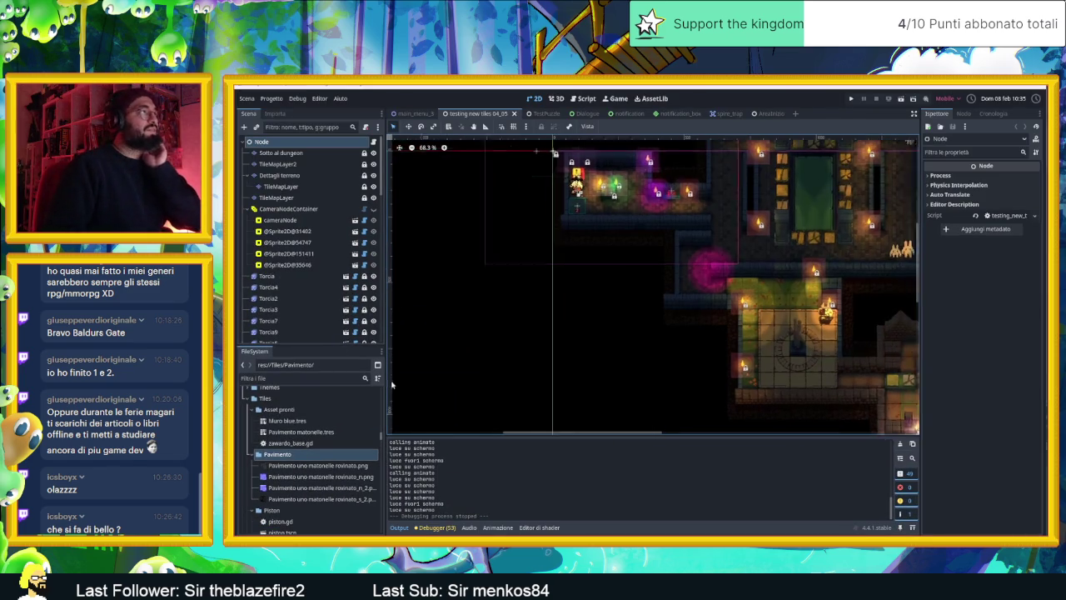
Zoom in on the torch-lit dungeon floor in Godot, then return to the Aseprite tile sheet
scroll(542, 265, "up", 3)
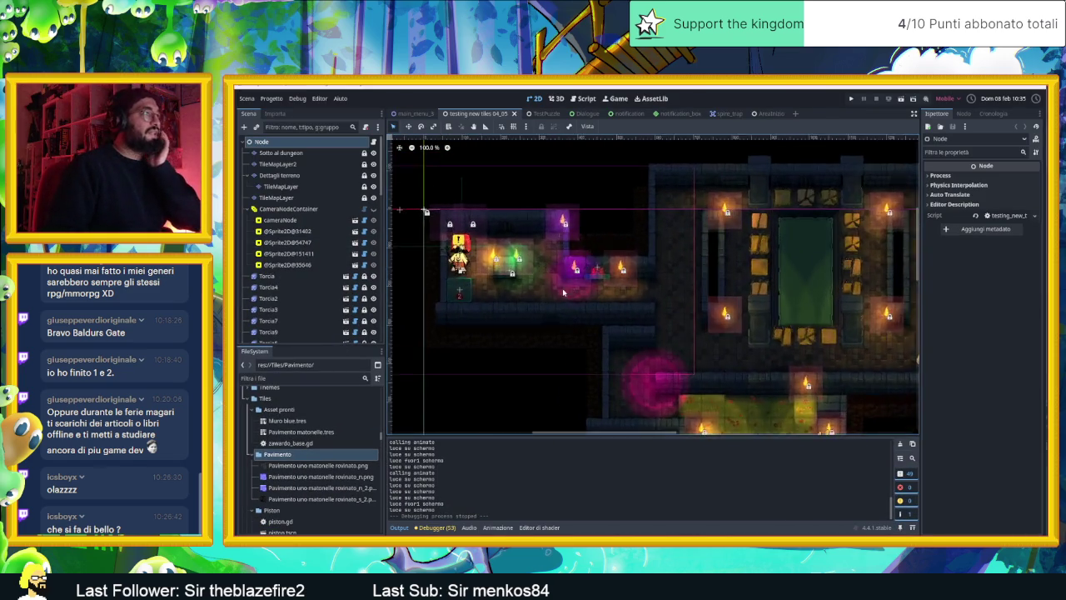
scroll(558, 273, "up", 3)
scroll(575, 281, "up", 3)
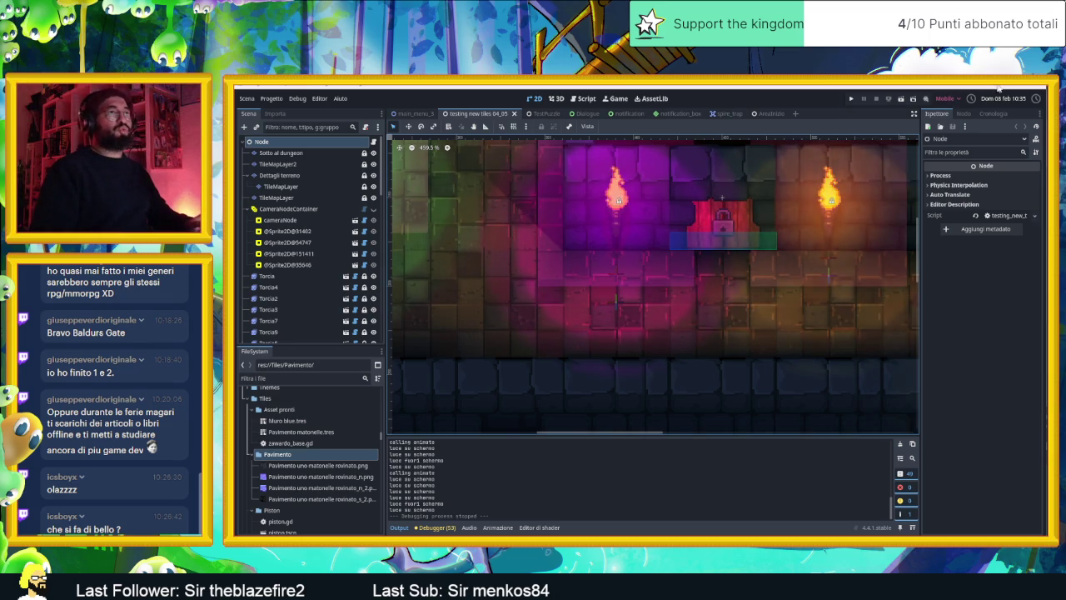
key("alt+Tab")
scroll(651, 274, "up", 3)
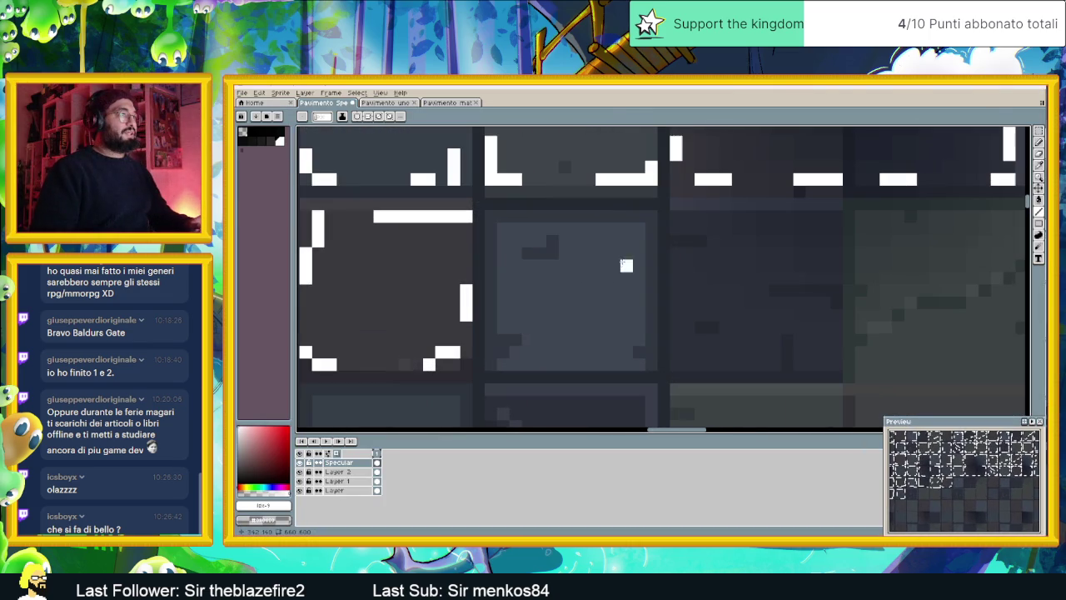
Draw white highlights down the tile edge and around the middle tile's corners, undoing a stray pixel
mouse_move(650, 227)
left_mouse_down()
mouse_move(651, 217)
mouse_move(652, 320)
left_mouse_up()
left_click(663, 265)
key("ctrl+z")
left_click(651, 352)
left_click_drag(639, 364, 627, 365)
left_click(540, 351)
mouse_move(526, 365)
left_mouse_down()
mouse_move(513, 365)
mouse_move(503, 327)
left_mouse_up()
left_click(503, 265)
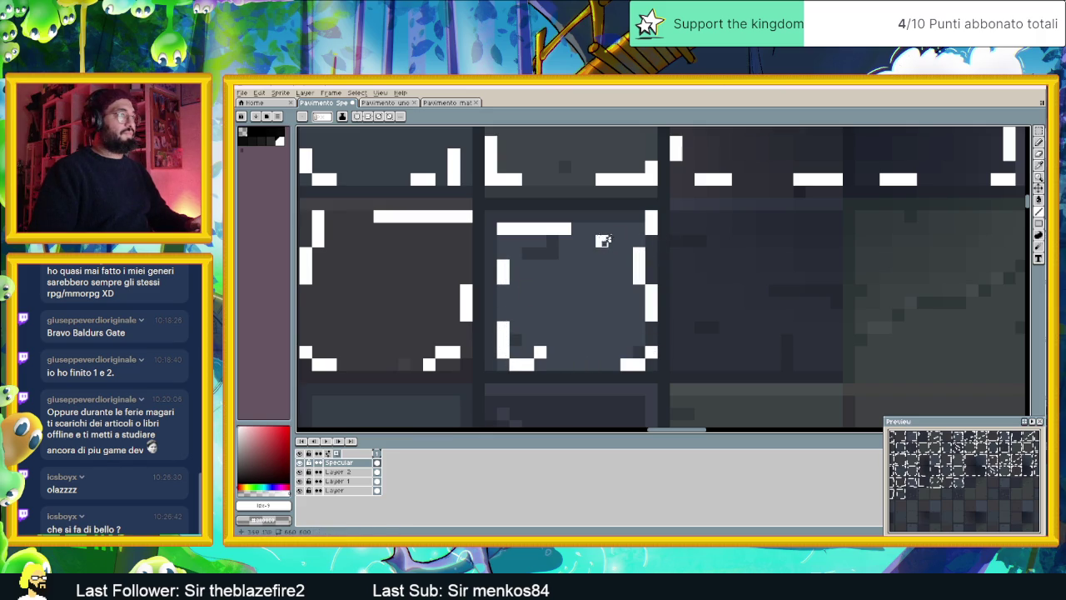
Redraw the bottom-edge highlight further right and trace highlights around the empty tile's edges
scroll(666, 275, "down", 1)
scroll(650, 279, "down", 1)
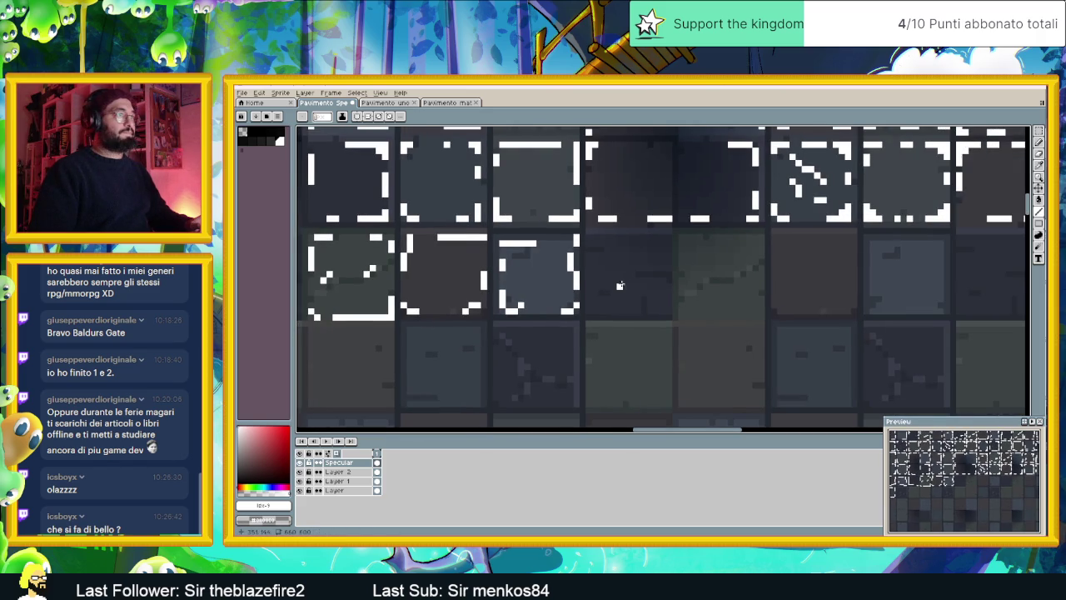
scroll(620, 286, "up", 1)
scroll(658, 283, "down", 1)
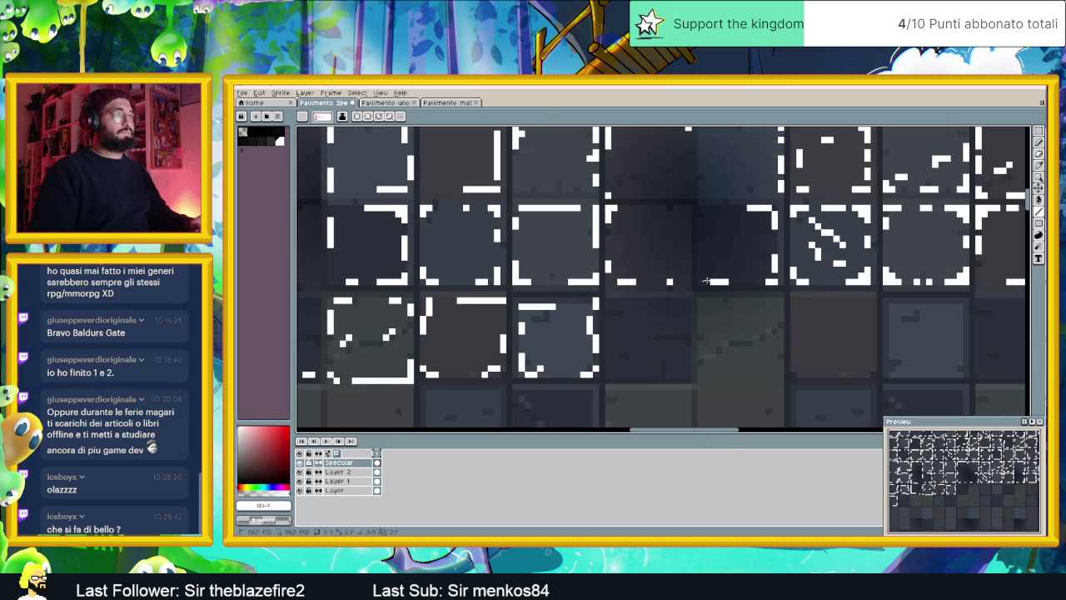
left_click_drag(735, 280, 756, 280)
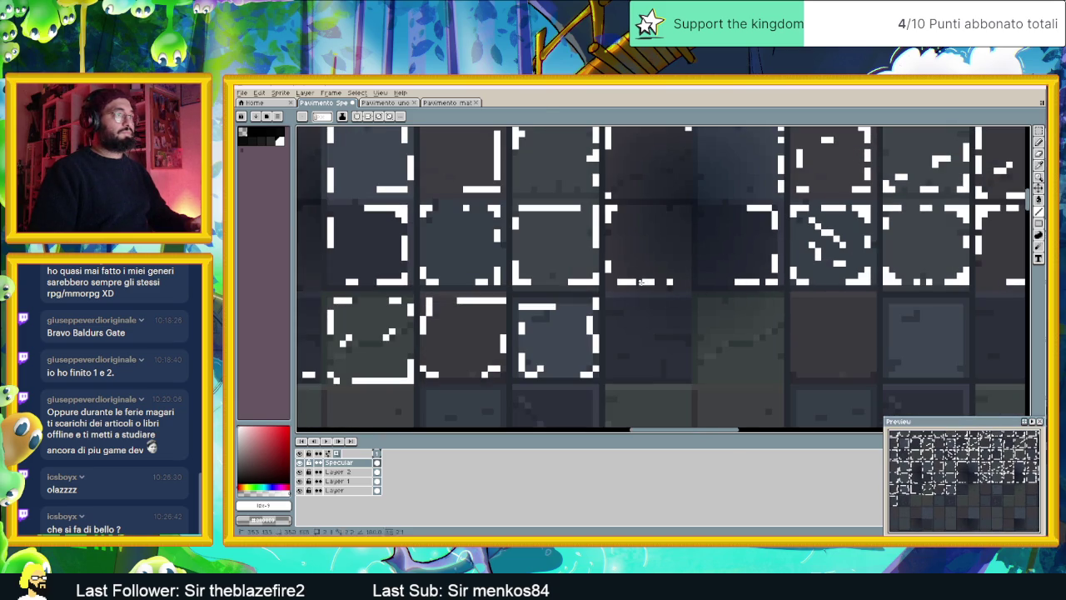
scroll(704, 350, "up", 1)
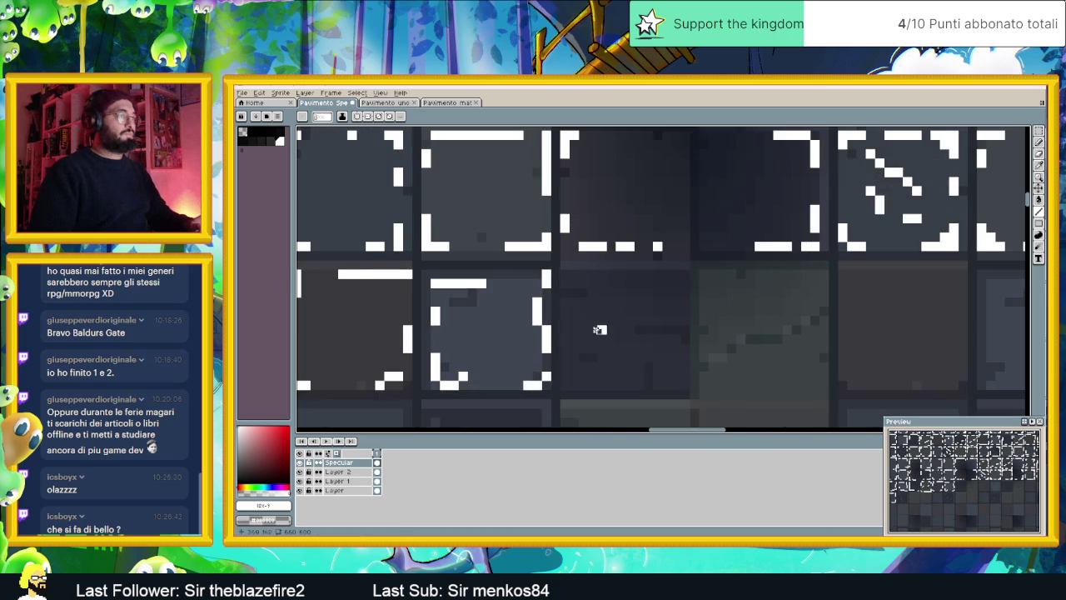
mouse_move(572, 274)
left_mouse_down()
mouse_move(564, 359)
mouse_move(691, 385)
left_mouse_up()
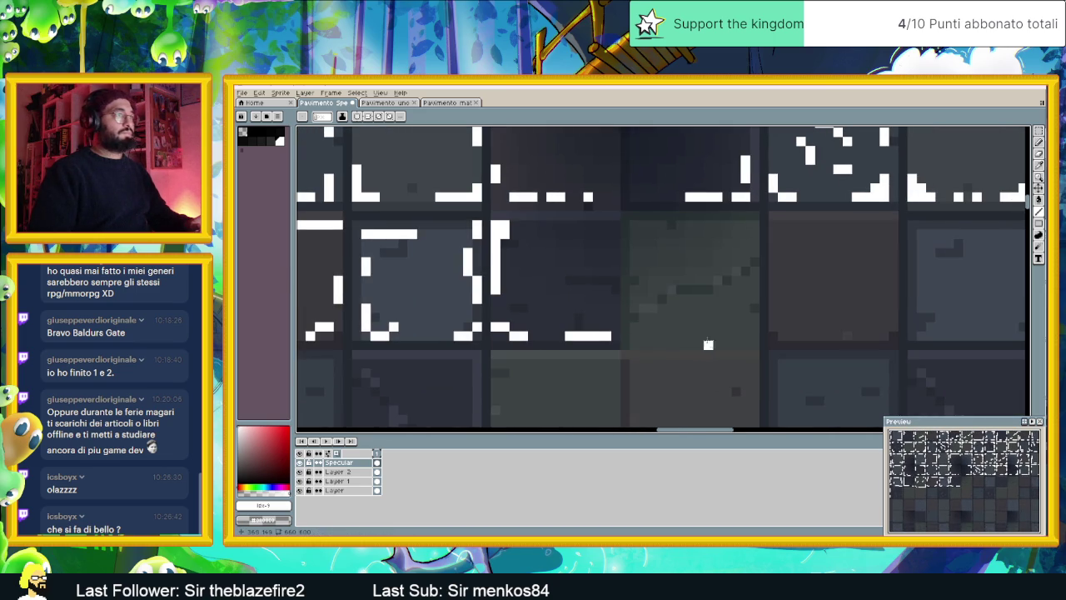
mouse_move(755, 234)
left_mouse_down()
mouse_move(754, 340)
mouse_move(705, 345)
left_mouse_up()
left_click_drag(690, 308, 726, 290)
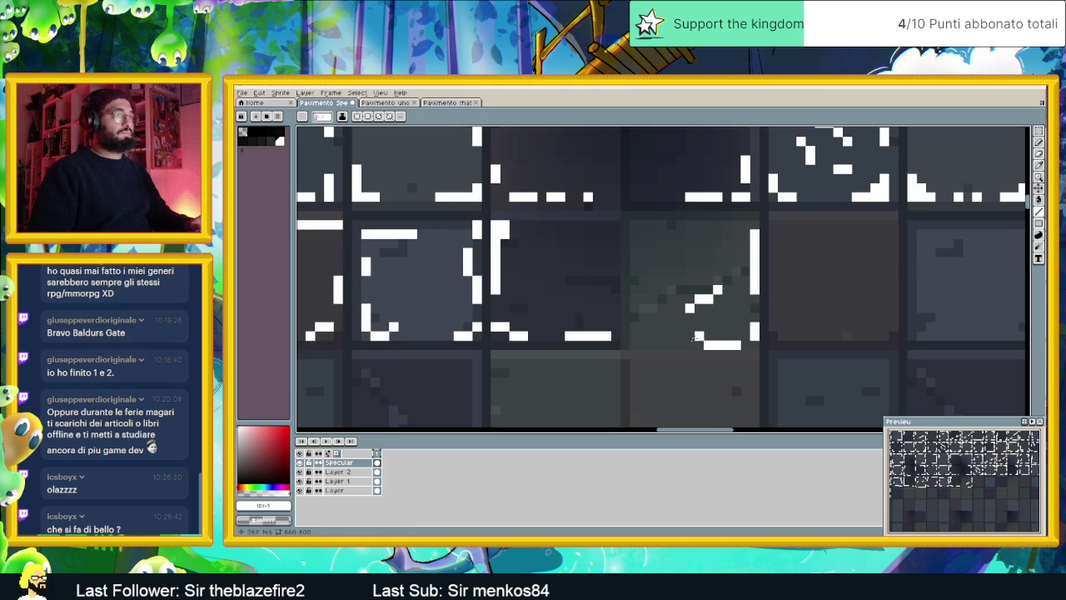
left_click(642, 338)
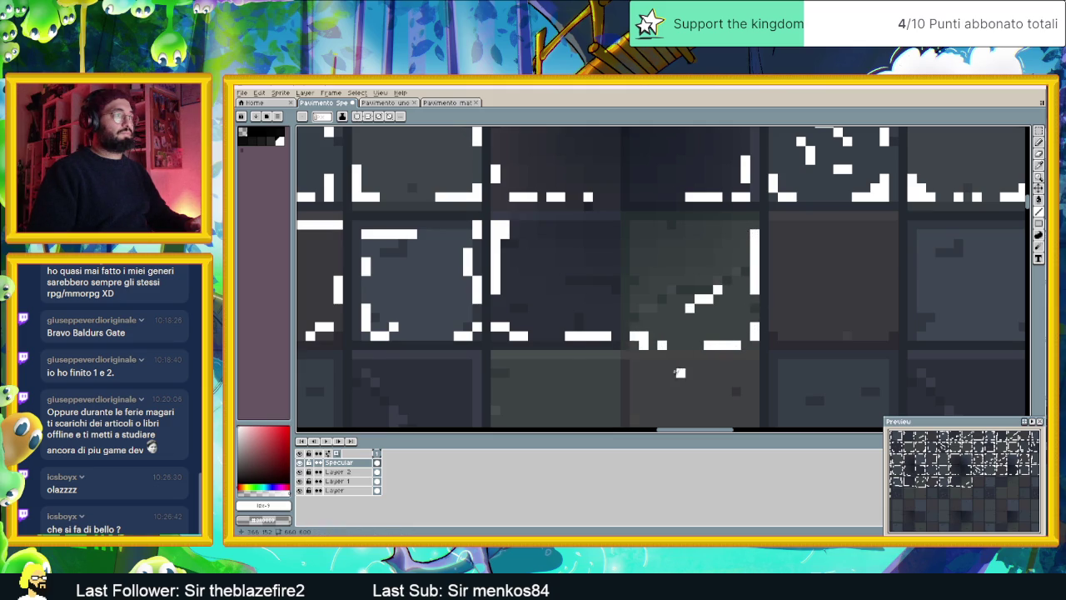
Add a white highlight step along a tile edge and erase the stroke's stray bottom
scroll(679, 372, "down", 2)
scroll(730, 359, "down", 1)
scroll(730, 320, "down", 1)
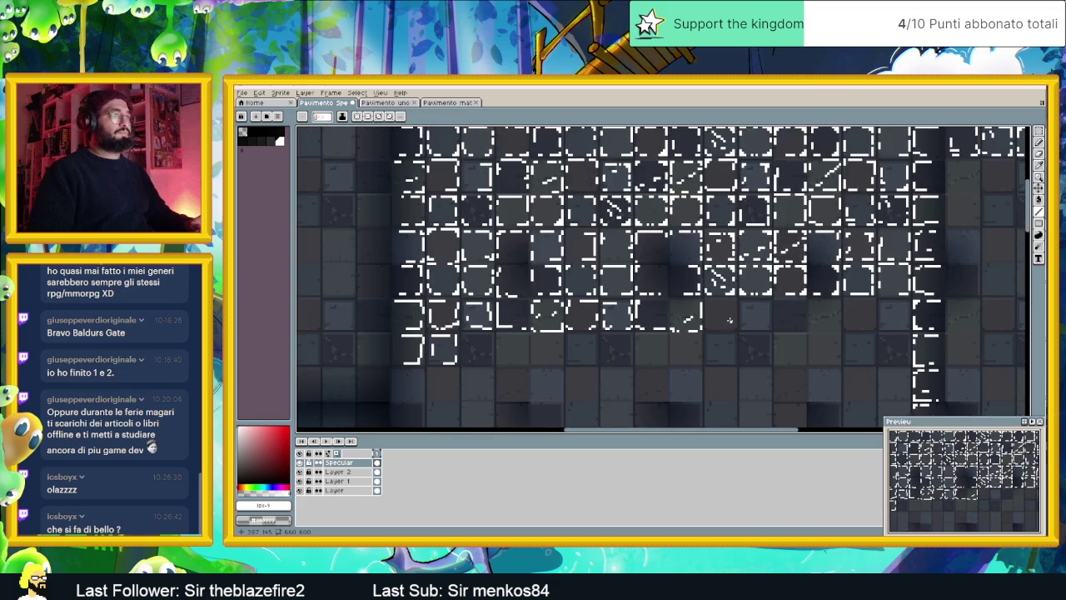
scroll(745, 320, "down", 1)
scroll(680, 315, "down", 1)
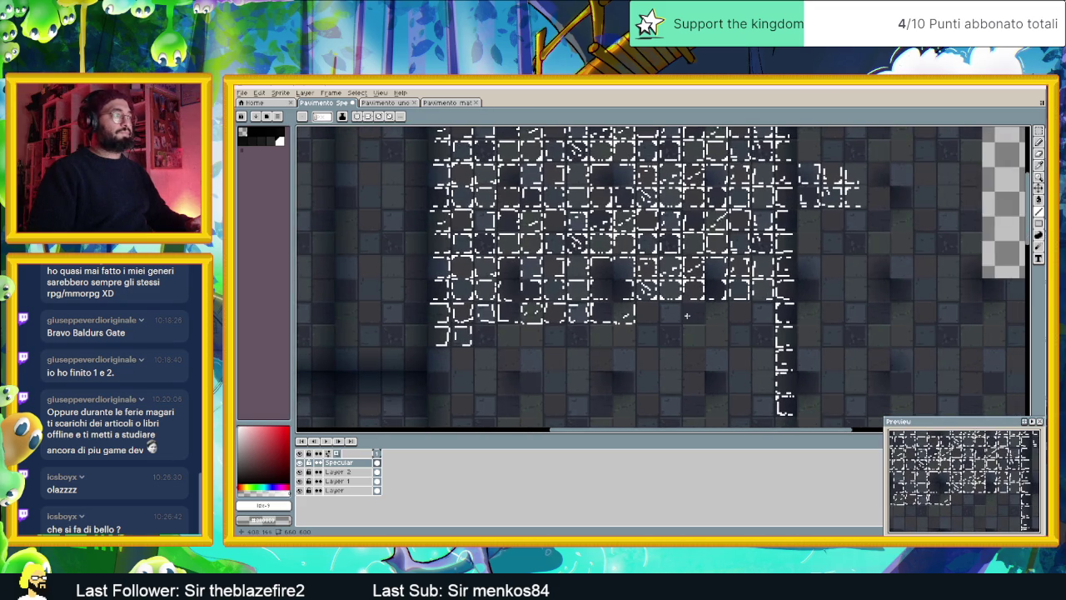
scroll(687, 316, "up", 1)
scroll(674, 308, "up", 1)
scroll(658, 300, "up", 1)
scroll(637, 285, "up", 2)
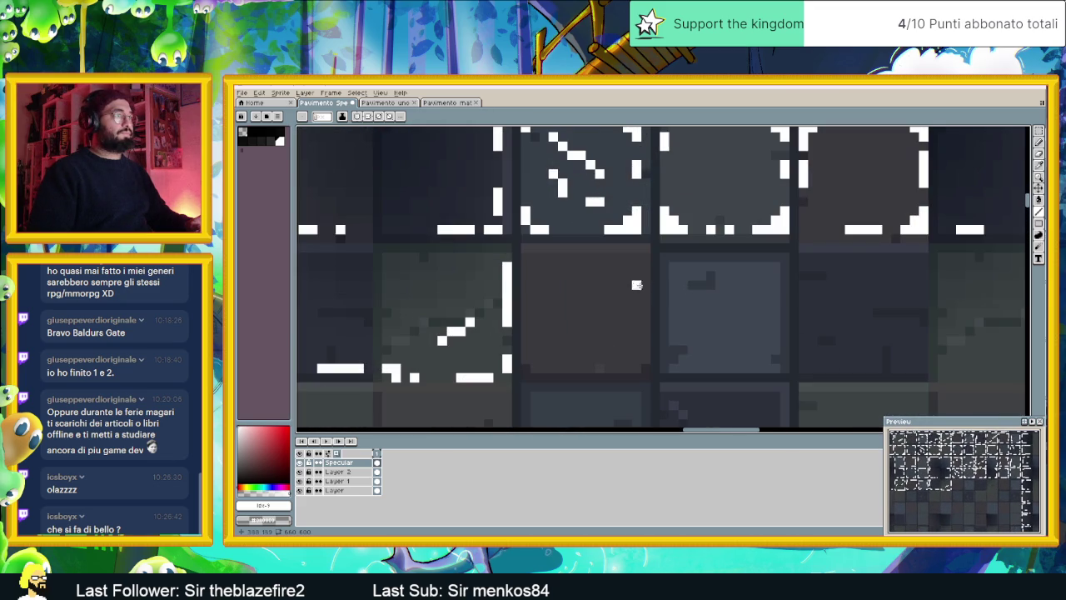
mouse_move(645, 256)
left_mouse_down()
mouse_move(646, 266)
mouse_move(597, 255)
mouse_move(649, 266)
mouse_move(644, 360)
mouse_move(545, 360)
mouse_move(527, 346)
mouse_move(525, 271)
left_mouse_up()
mouse_move(551, 350)
left_mouse_down()
mouse_move(534, 360)
mouse_move(542, 368)
left_mouse_up()
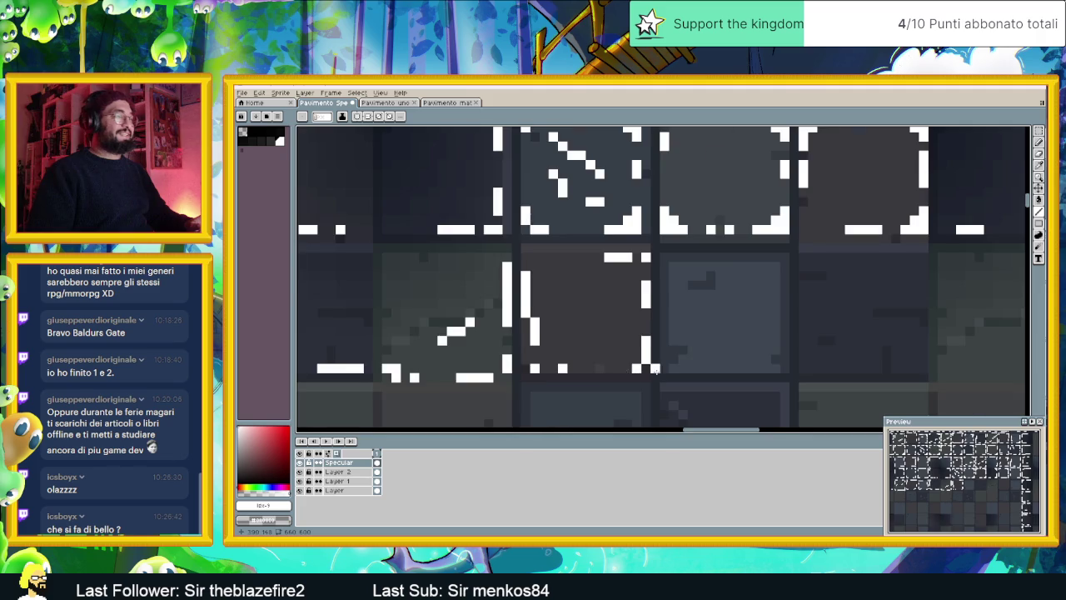
scroll(655, 370, "down", 3)
scroll(655, 370, "down", 1)
scroll(656, 370, "down", 2)
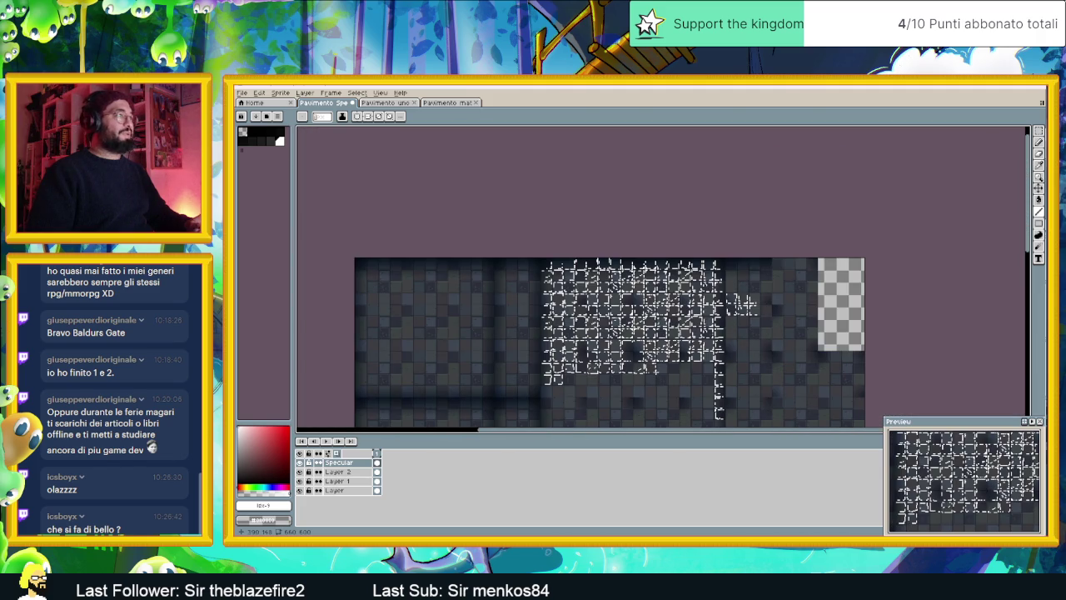
scroll(655, 369, "down", 2)
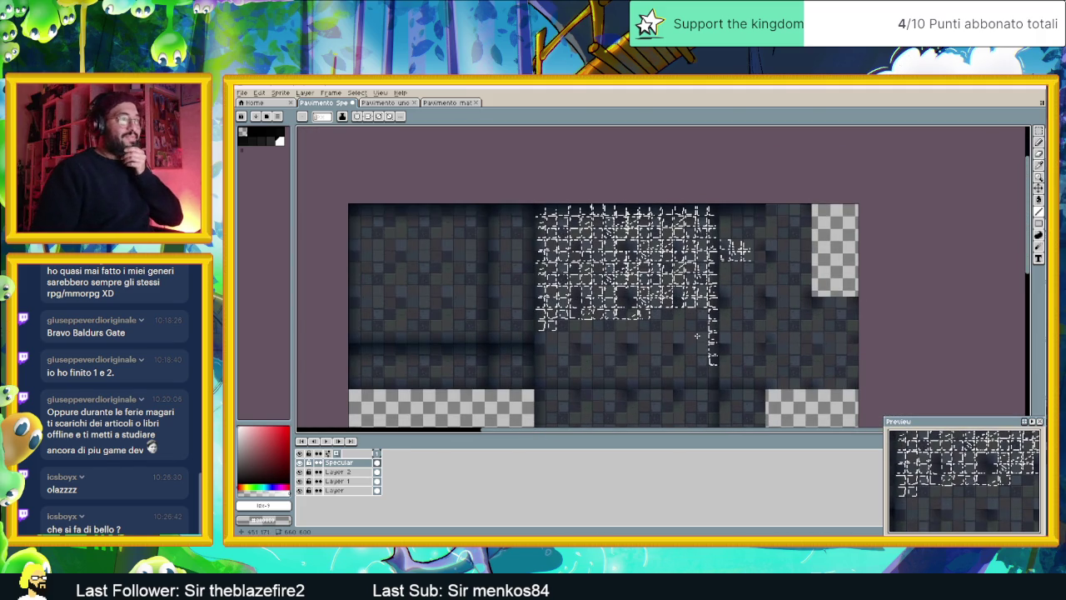
scroll(683, 333, "down", 1)
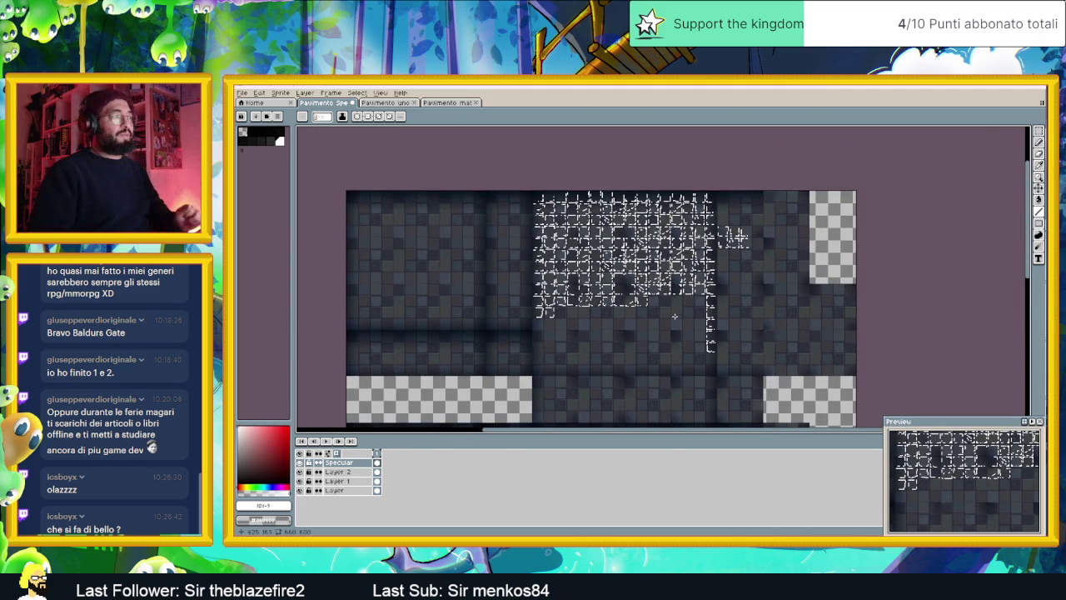
scroll(674, 317, "down", 2)
scroll(636, 283, "down", 5)
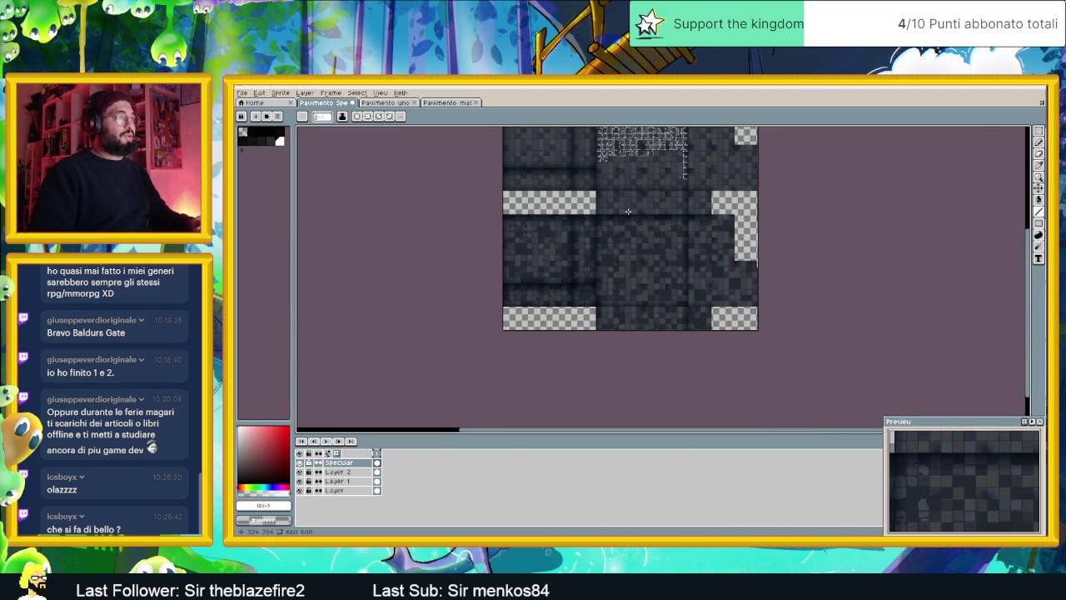
scroll(625, 237, "up", 2)
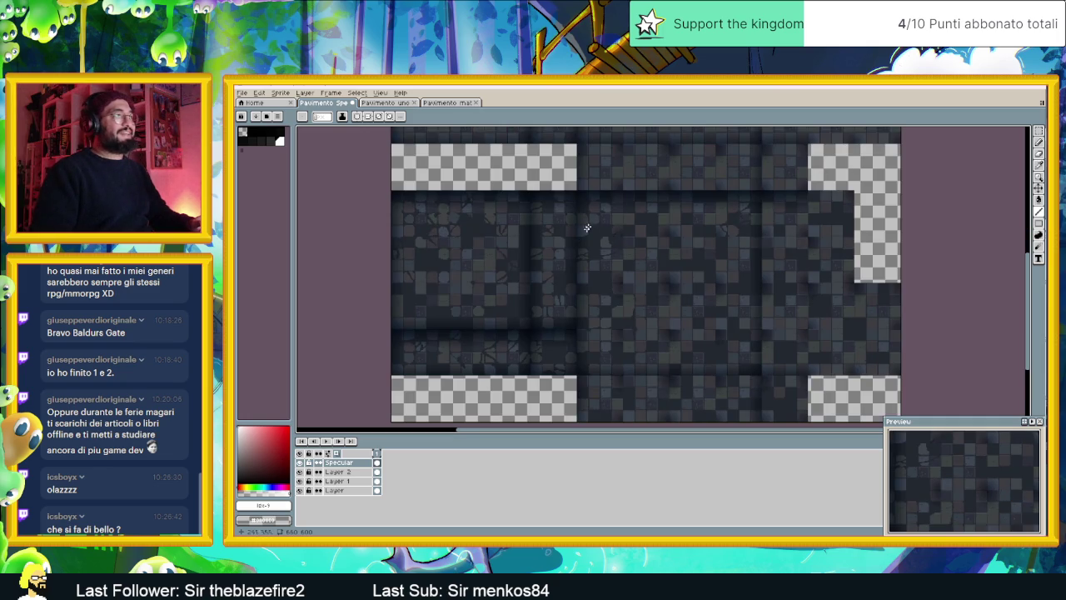
scroll(587, 227, "up", 3)
scroll(625, 252, "down", 2)
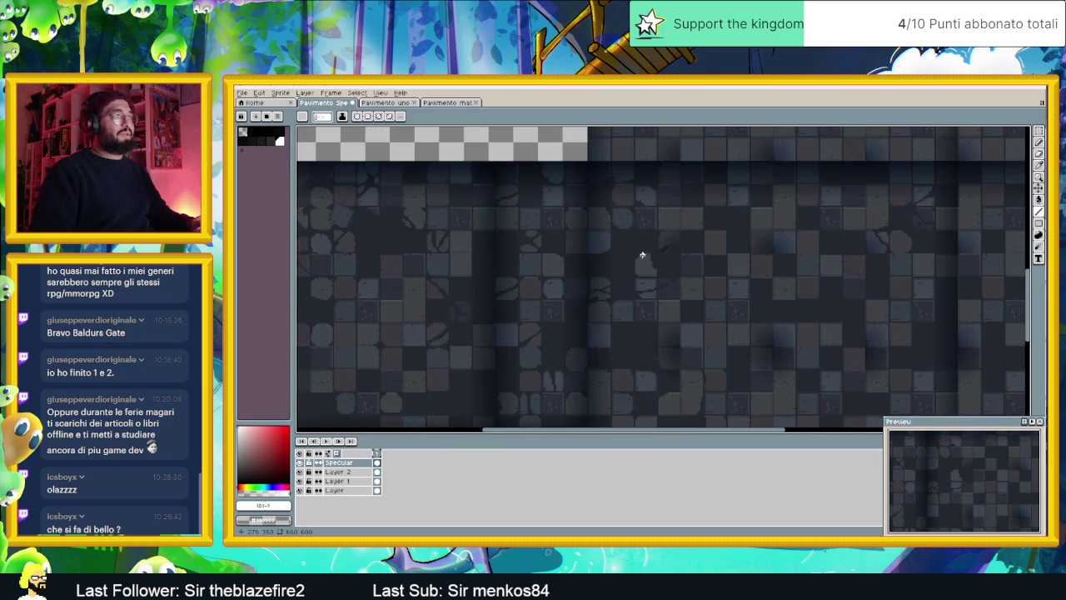
scroll(642, 254, "down", 2)
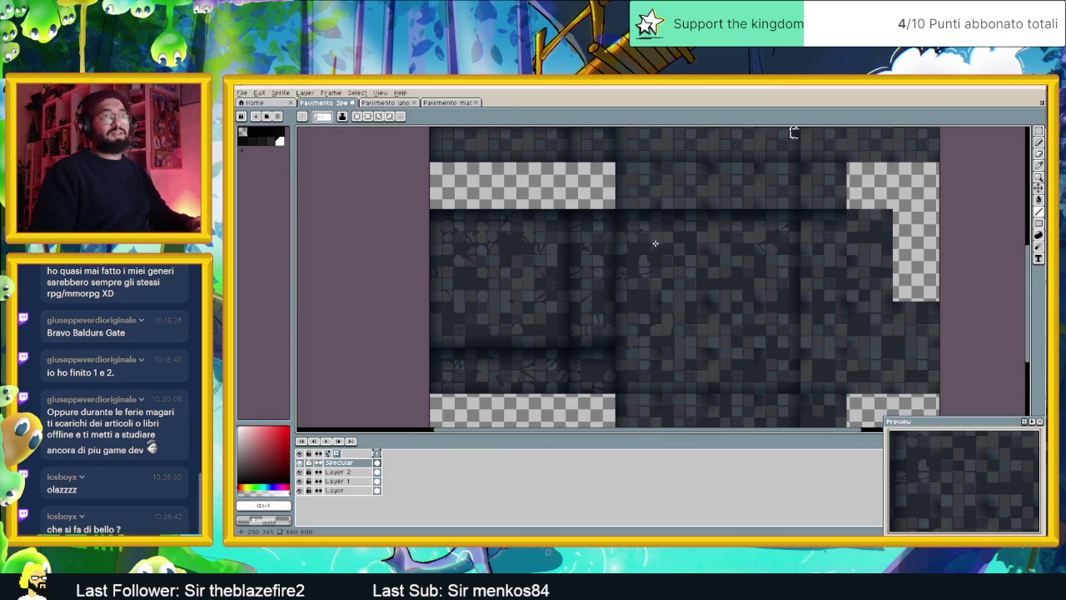
scroll(654, 238, "down", 2)
scroll(659, 240, "up", 3)
scroll(633, 250, "up", 1)
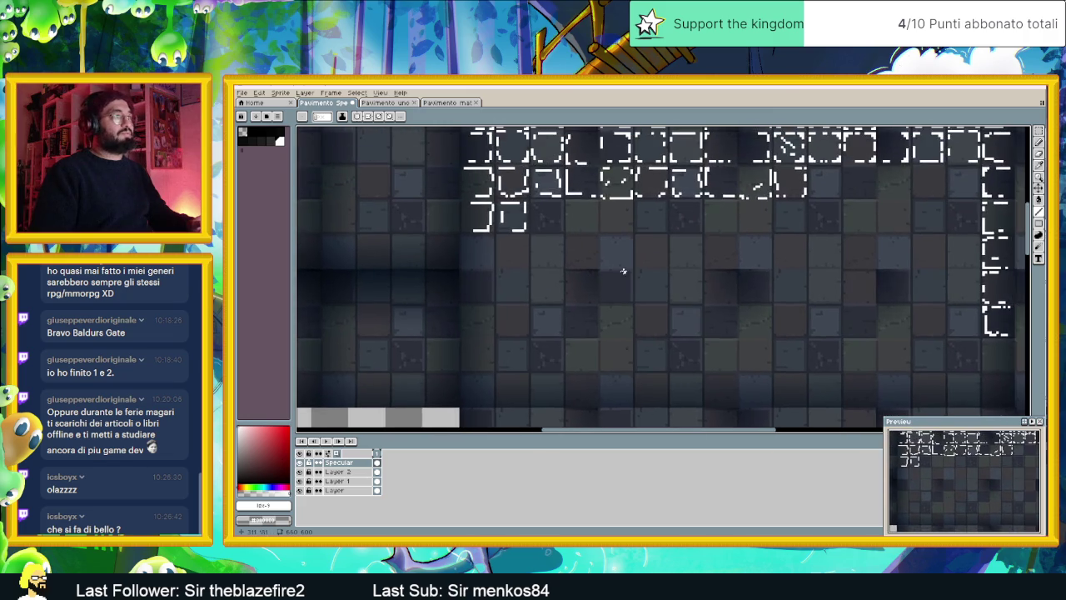
scroll(587, 237, "up", 1)
scroll(570, 214, "up", 1)
Draw white highlights diagonally inside, along the top and down the edge of the first tile
left_click_drag(517, 204, 545, 237)
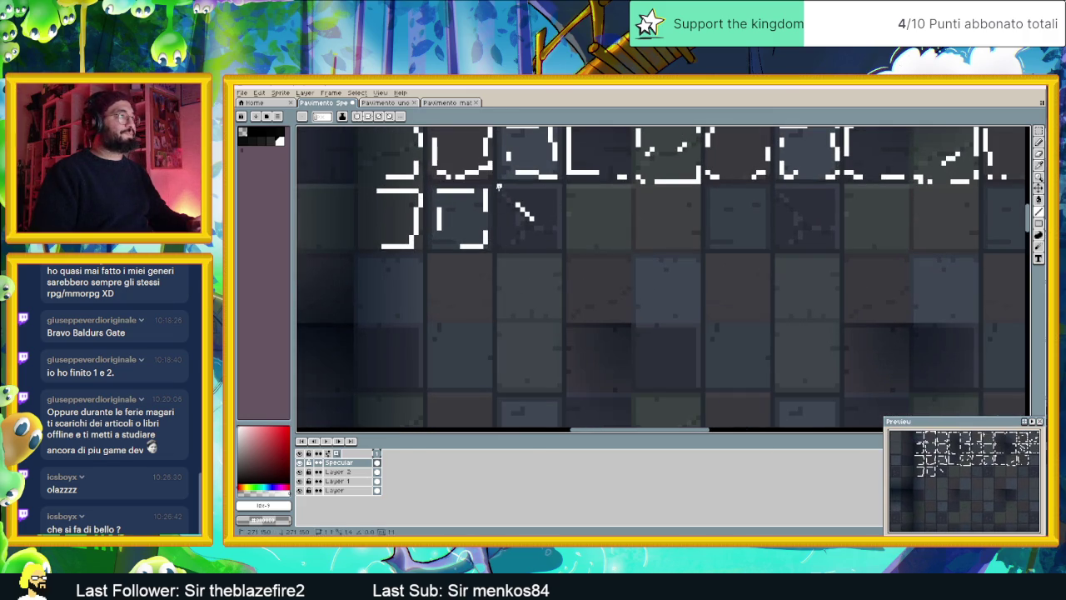
left_click_drag(516, 187, 560, 186)
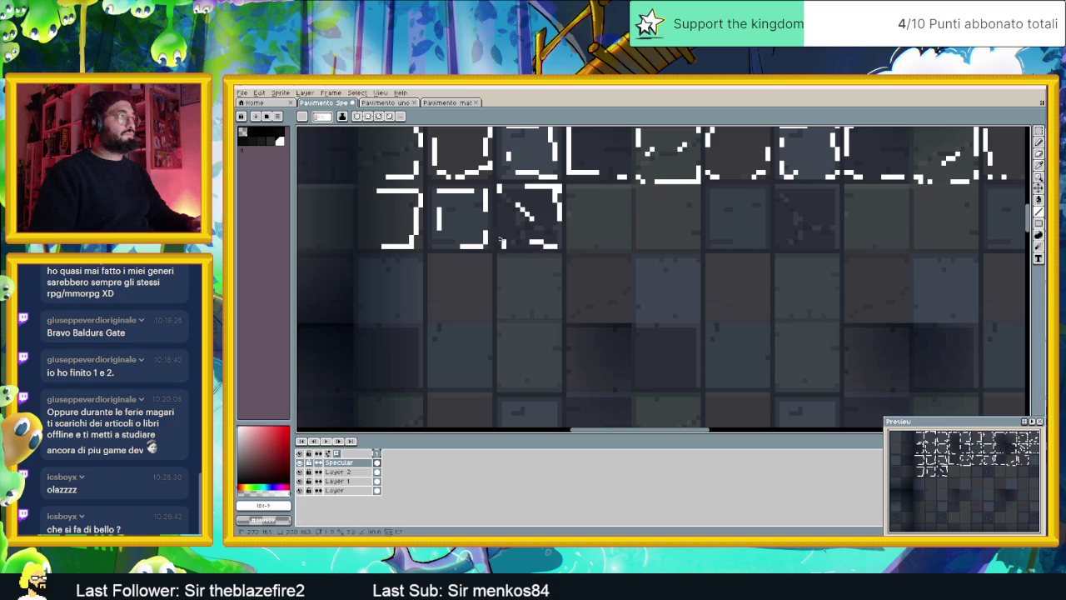
left_click_drag(498, 209, 499, 229)
scroll(591, 233, "down", 1)
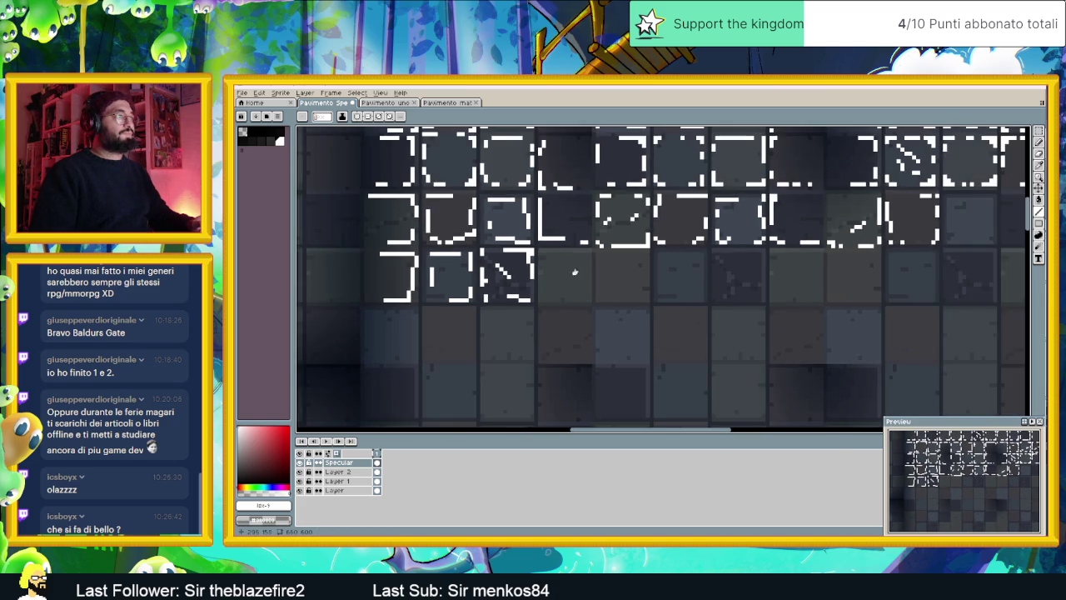
scroll(590, 257, "up", 2)
scroll(626, 256, "down", 2)
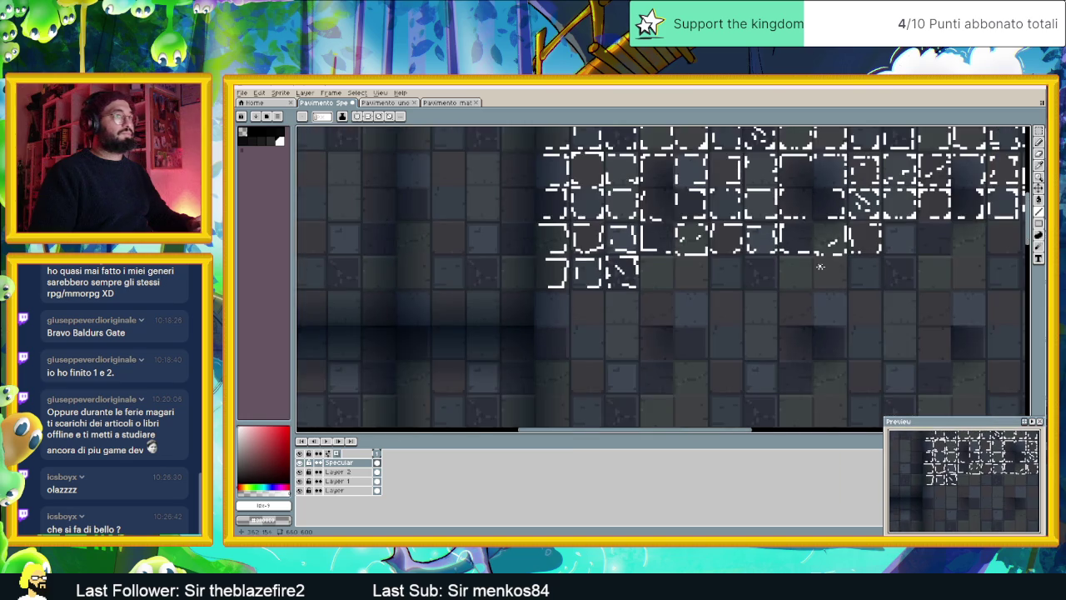
scroll(743, 253, "down", 1)
scroll(743, 254, "up", 1)
scroll(716, 253, "up", 2)
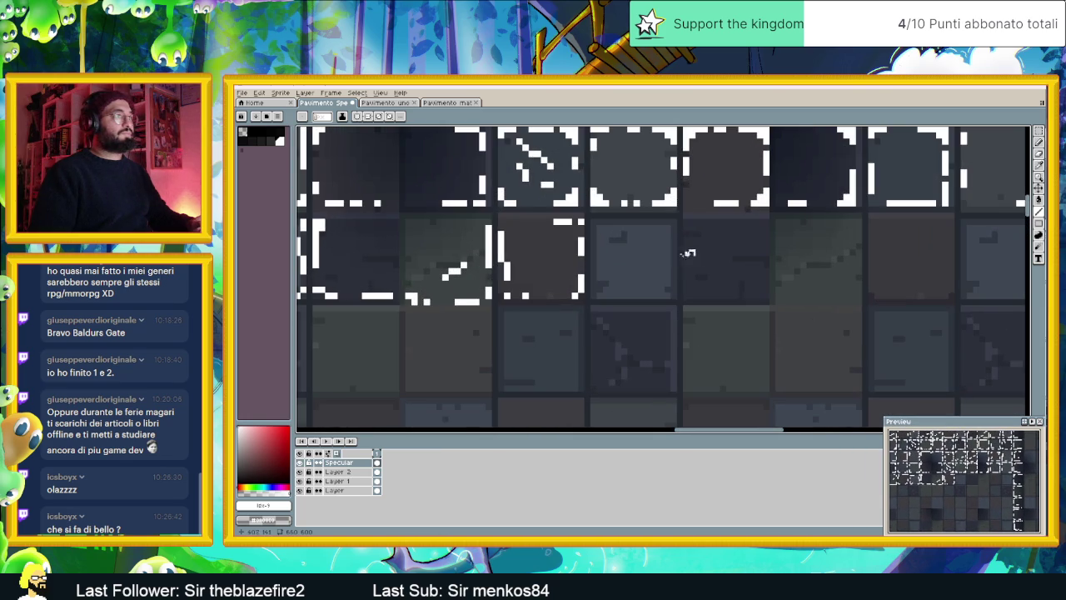
Highlight the top, right and left edges of the next tiles in white
mouse_move(598, 228)
left_mouse_down()
mouse_move(646, 227)
mouse_move(666, 265)
mouse_move(664, 291)
mouse_move(613, 295)
mouse_move(600, 267)
left_mouse_up()
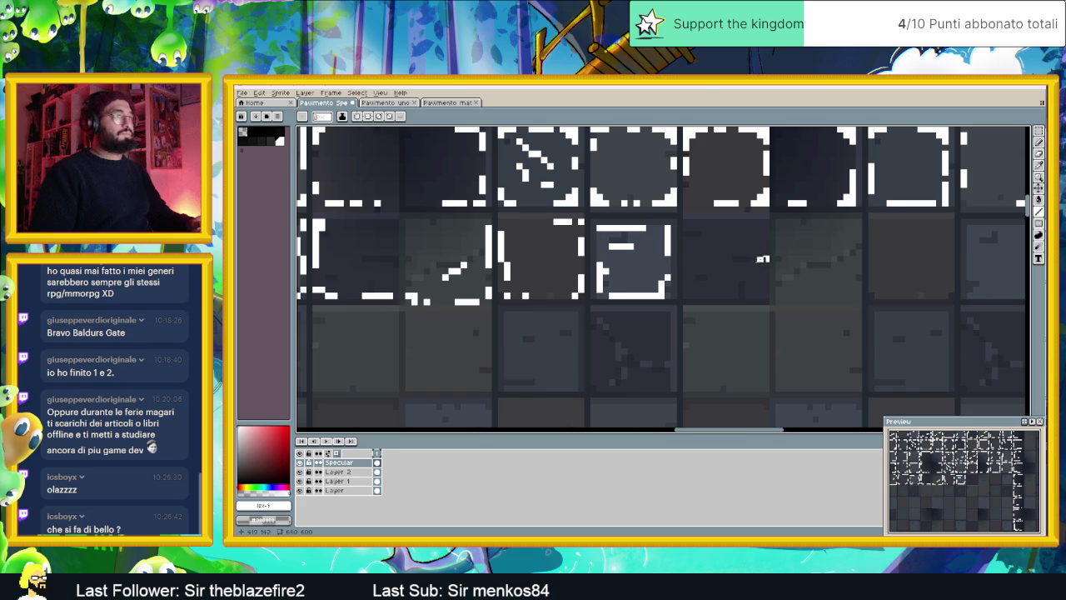
left_click_drag(654, 246, 587, 257)
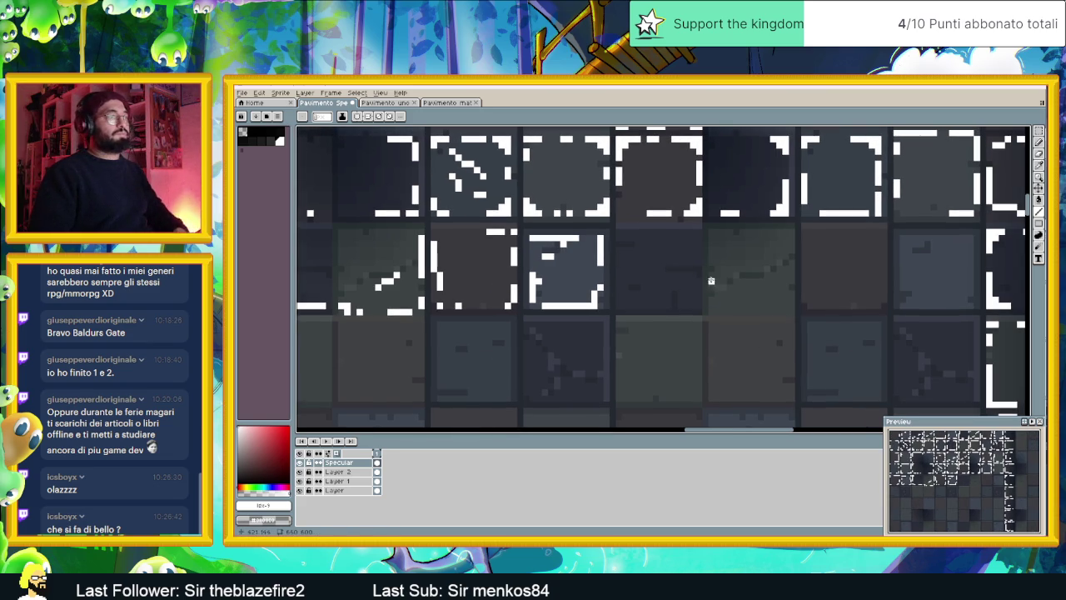
mouse_move(625, 232)
left_mouse_down()
mouse_move(684, 232)
mouse_move(698, 252)
left_mouse_up()
left_click_drag(699, 291, 697, 308)
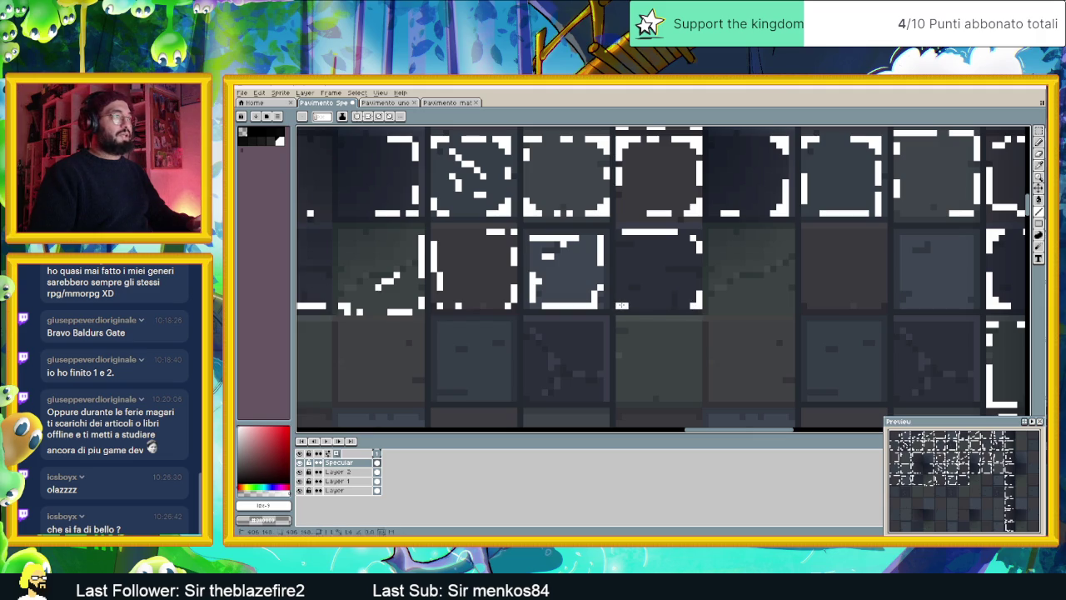
left_click_drag(618, 303, 618, 237)
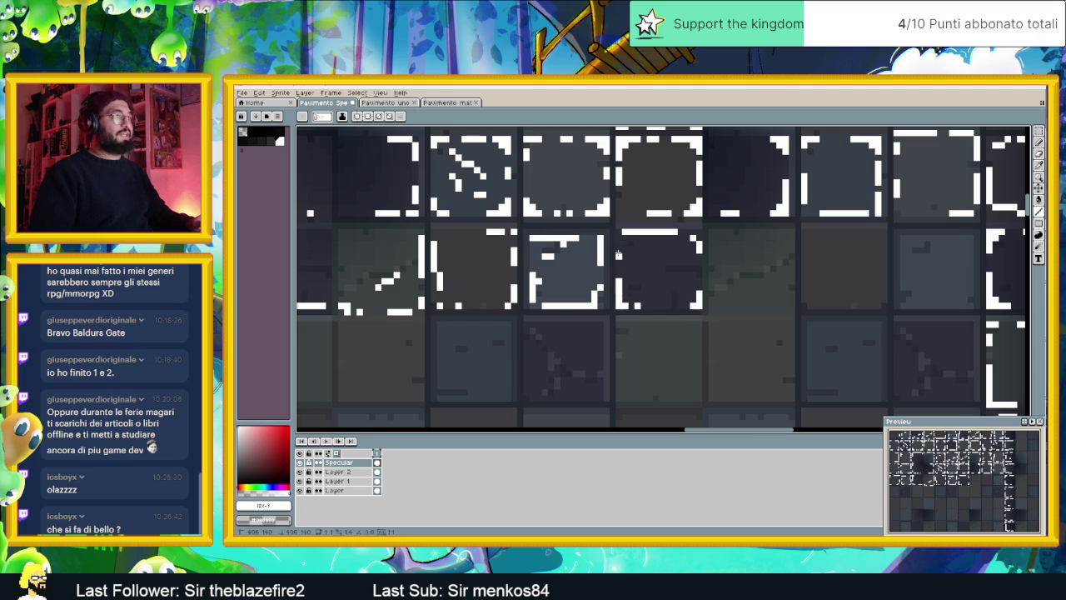
scroll(676, 258, "right", 2)
Add white highlights along the top, left and right edges of the next two tiles
scroll(671, 245, "right", 2)
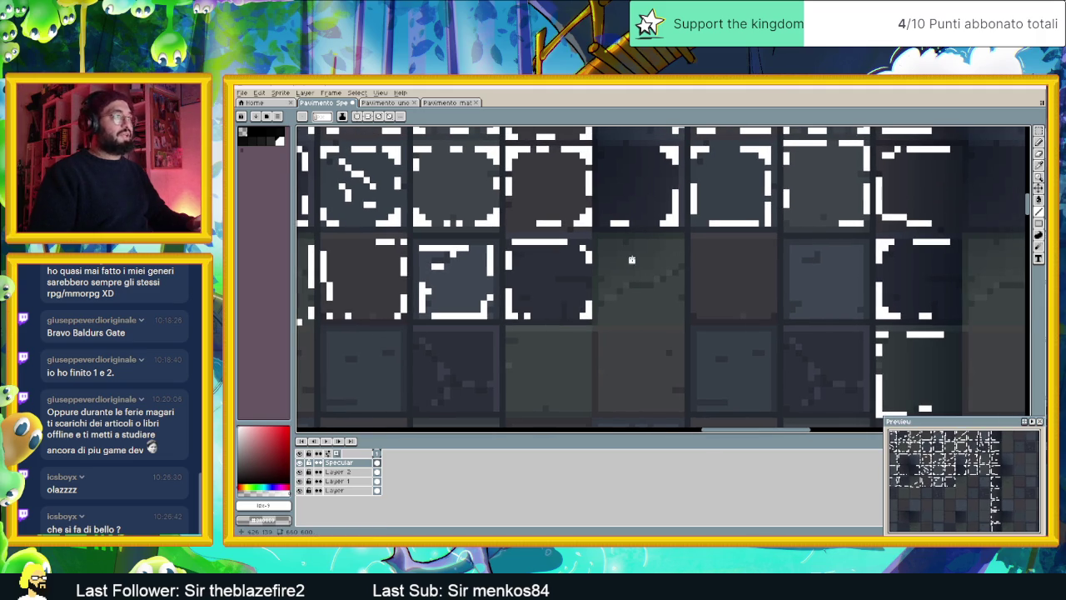
mouse_move(668, 241)
left_mouse_down()
mouse_move(681, 280)
mouse_move(664, 318)
mouse_move(601, 310)
left_mouse_up()
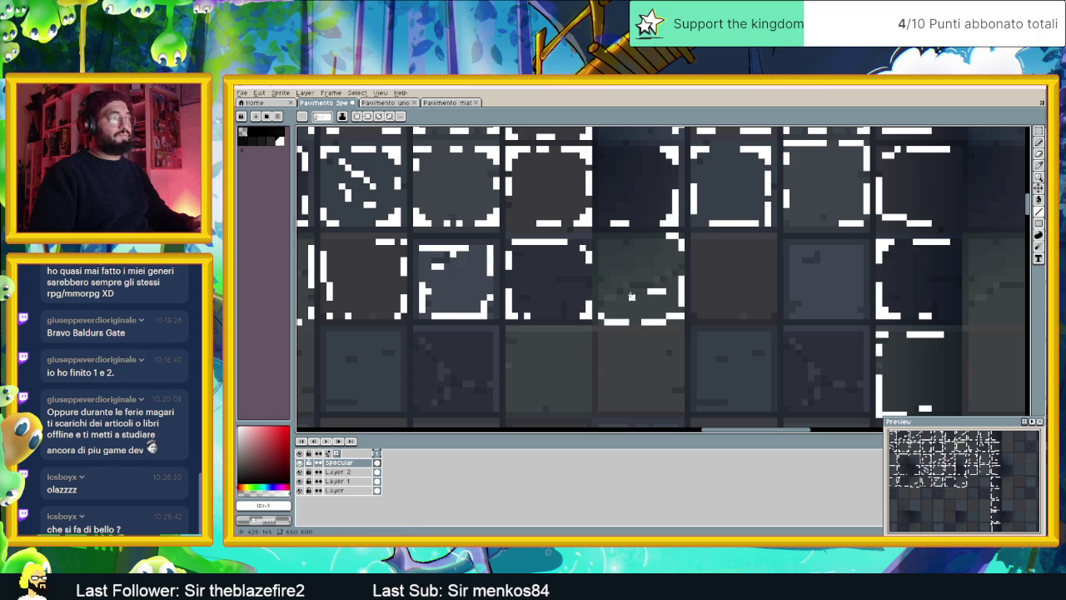
left_click_drag(771, 286, 667, 300)
mouse_move(588, 255)
left_mouse_down()
mouse_move(666, 257)
mouse_move(662, 282)
left_mouse_up()
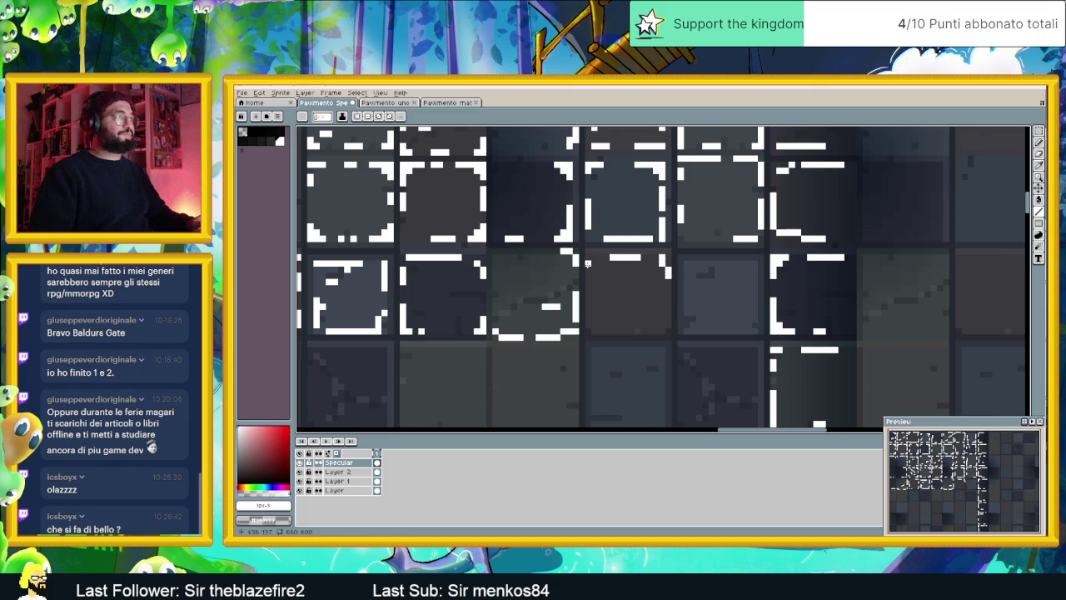
mouse_move(590, 260)
left_mouse_down()
mouse_move(586, 310)
mouse_move(602, 331)
left_mouse_up()
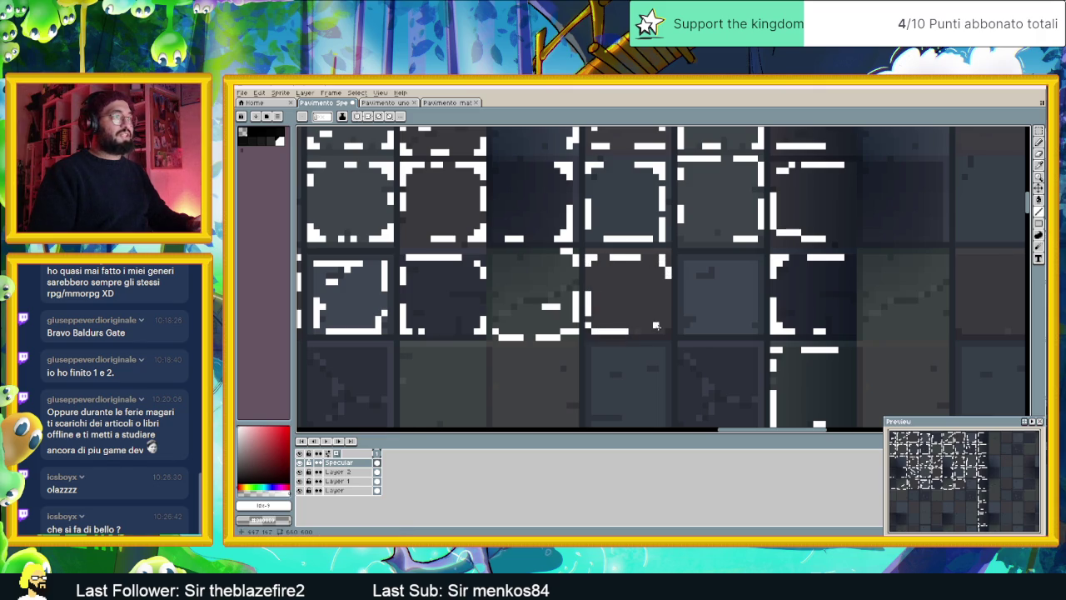
left_click_drag(663, 281, 657, 324)
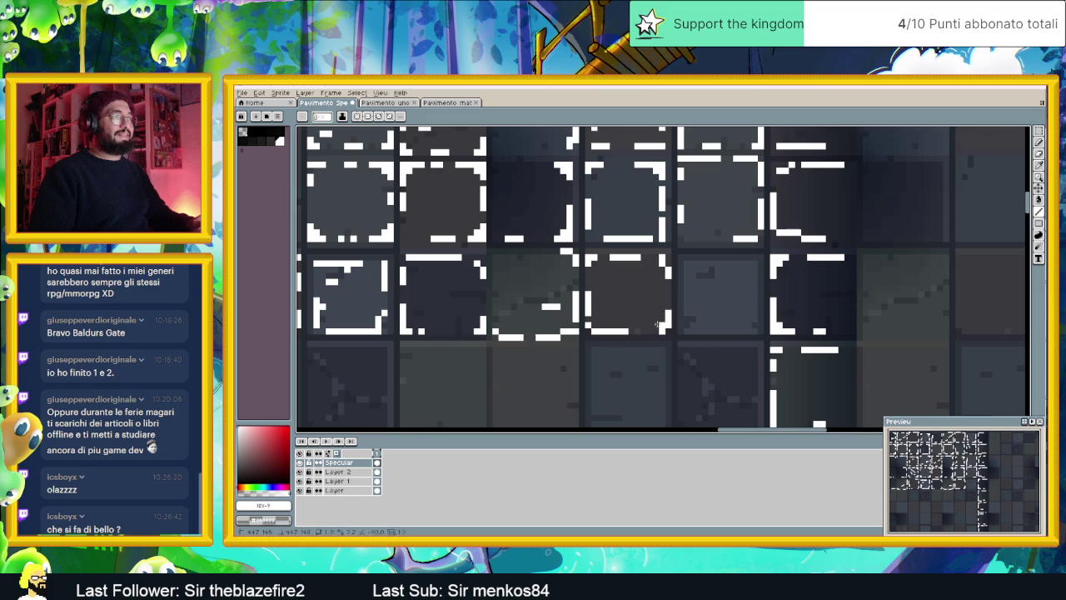
Add corner and top highlights to the middle tile, undo a misplaced stroke, and review the tileset
scroll(765, 318, "right", 3)
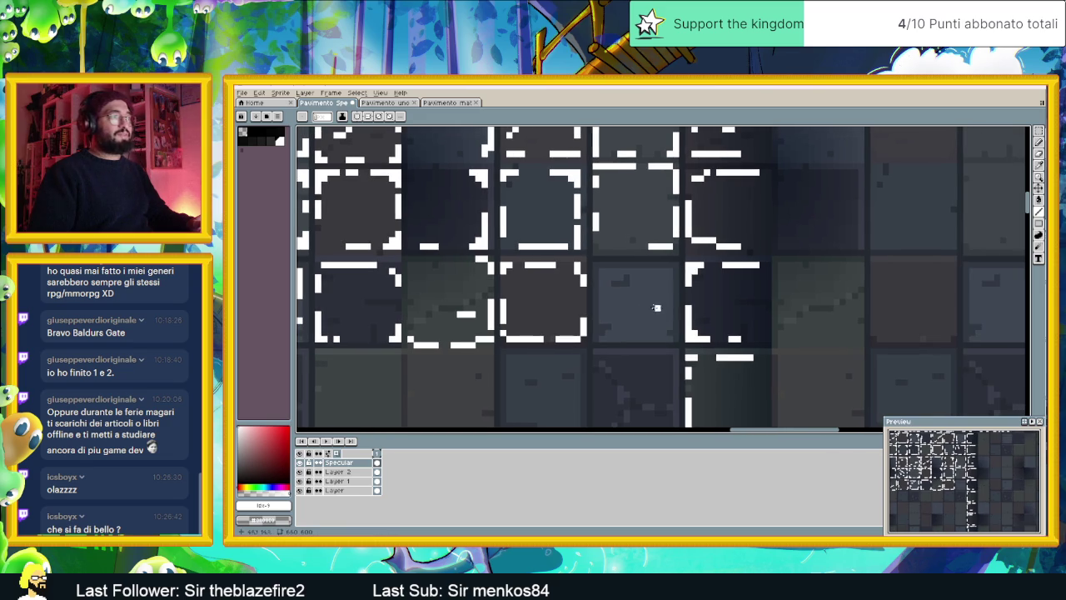
scroll(626, 265, "up", 1)
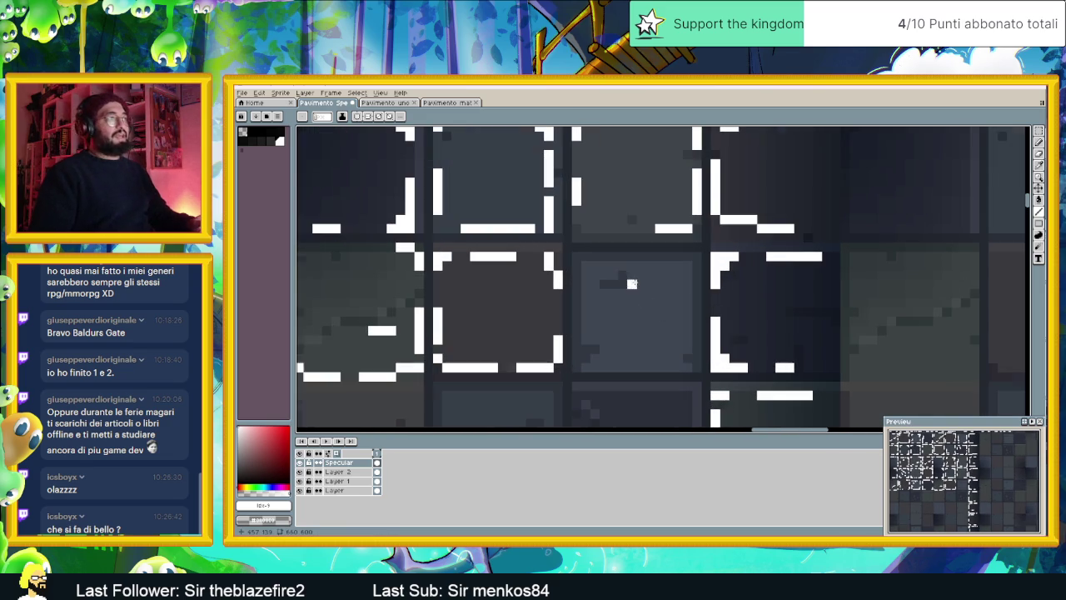
mouse_move(593, 266)
left_mouse_down()
mouse_move(585, 287)
mouse_move(665, 266)
left_mouse_up()
mouse_move(675, 266)
left_mouse_down()
mouse_move(688, 267)
mouse_move(696, 351)
mouse_move(588, 365)
left_mouse_up()
key("ctrl+z")
scroll(596, 358, "down", 1)
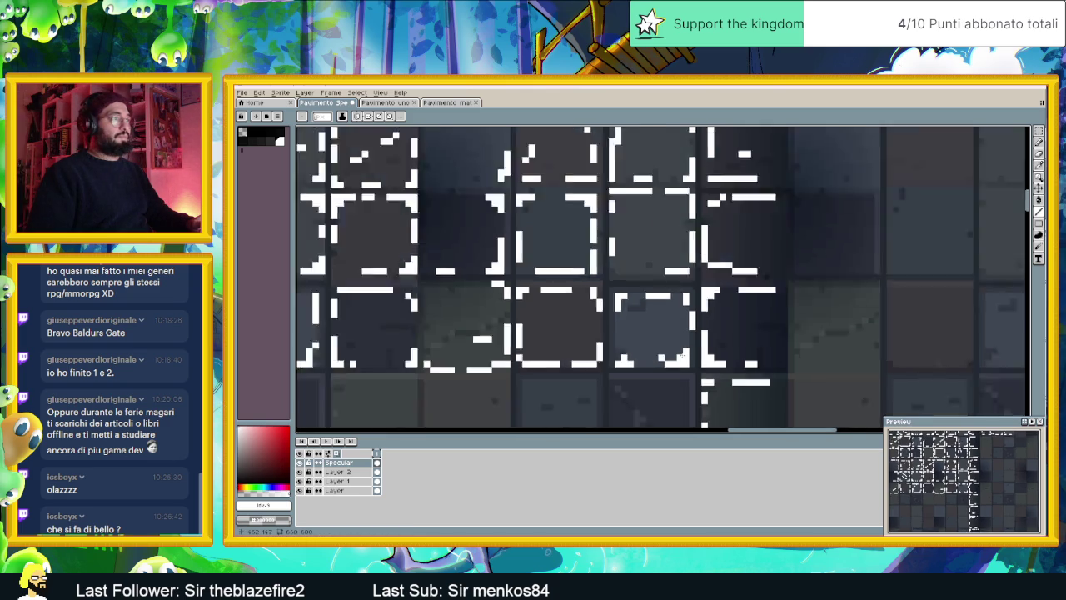
scroll(596, 358, "down", 1)
scroll(595, 359, "down", 1)
left_click_drag(640, 325, 718, 323)
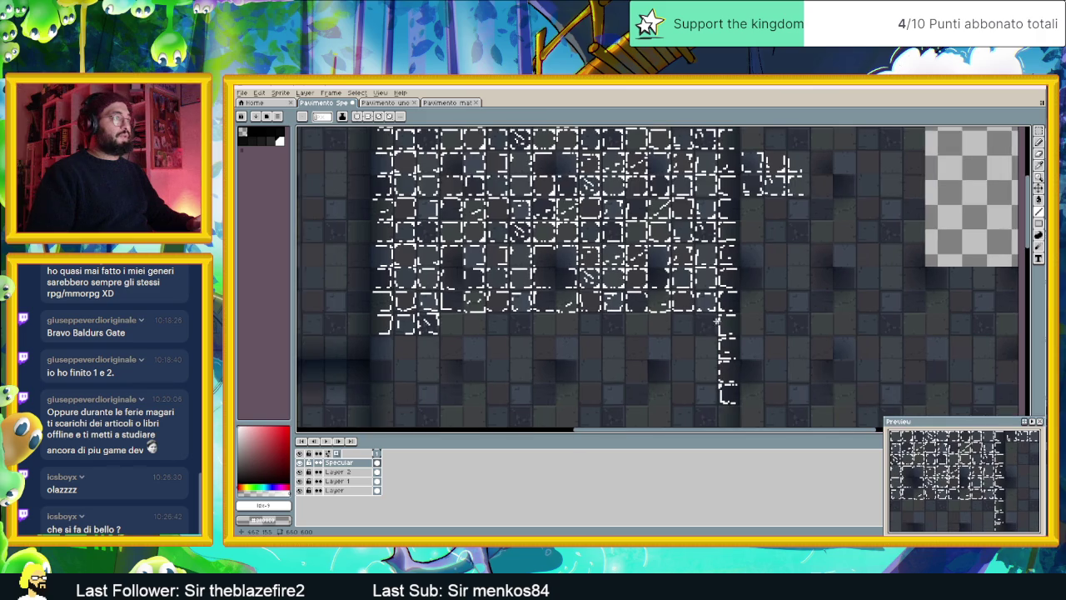
scroll(524, 321, "up", 1)
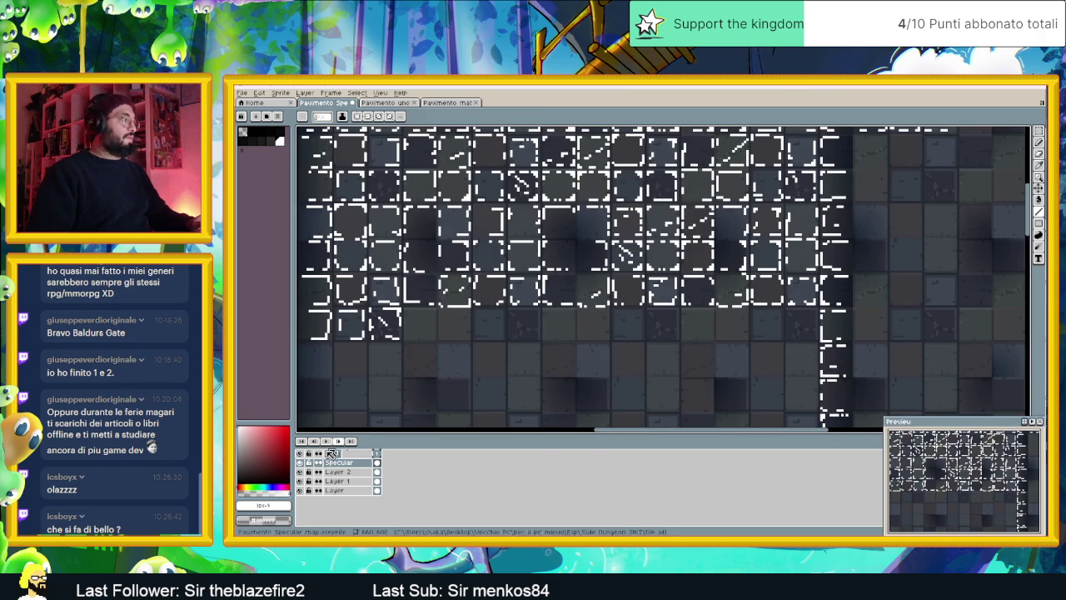
left_click(299, 463)
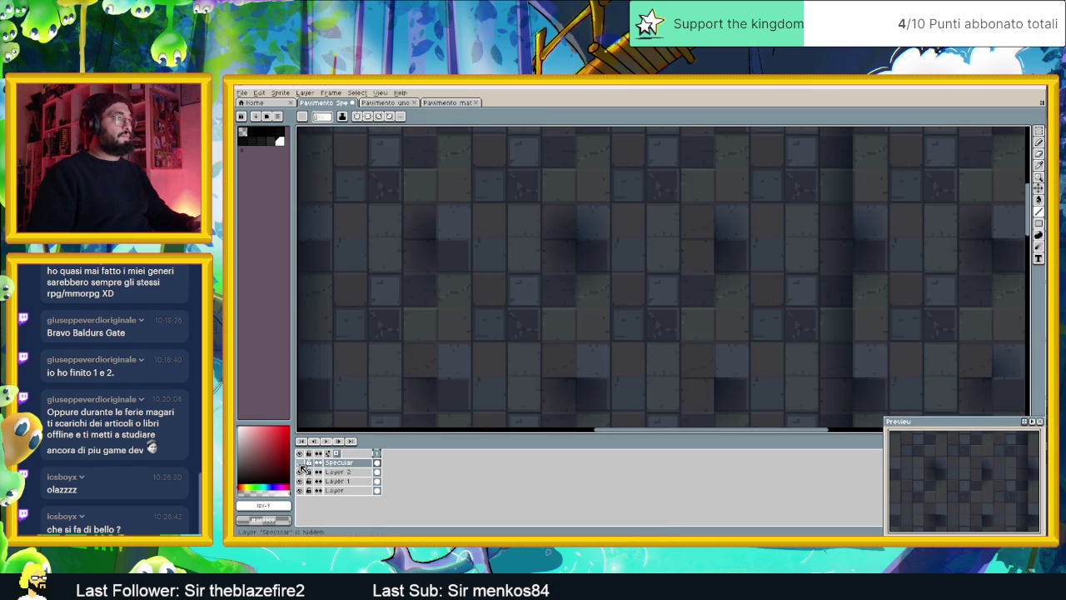
left_click(300, 463)
left_click(300, 463)
left_click(301, 463)
left_click(301, 464)
scroll(439, 332, "down", 2)
scroll(488, 334, "left", 2)
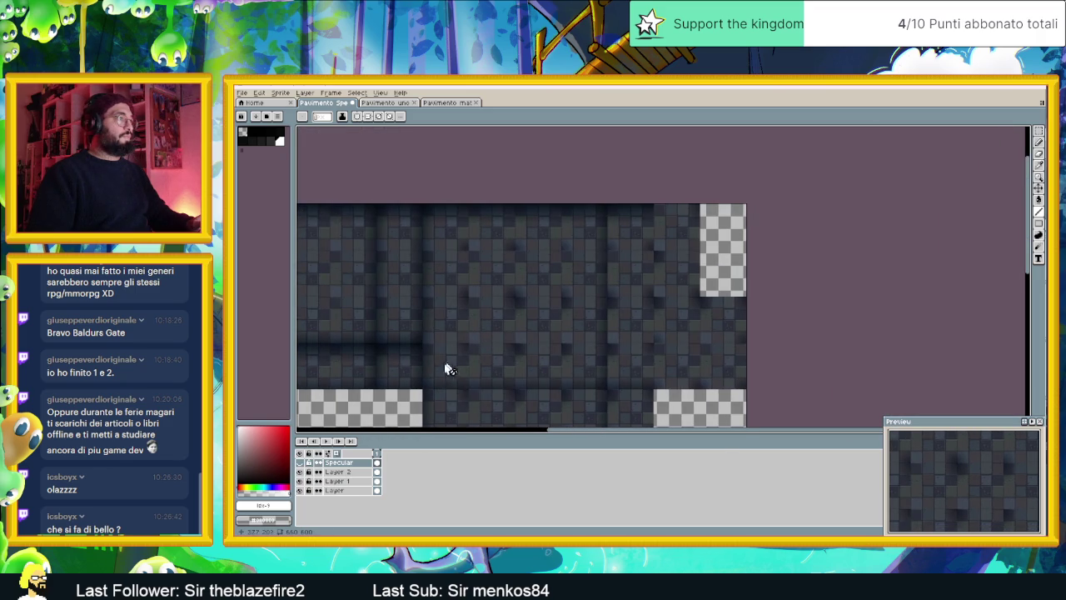
left_click(300, 463)
left_click(300, 463)
left_click(300, 464)
left_click(300, 464)
left_click(300, 464)
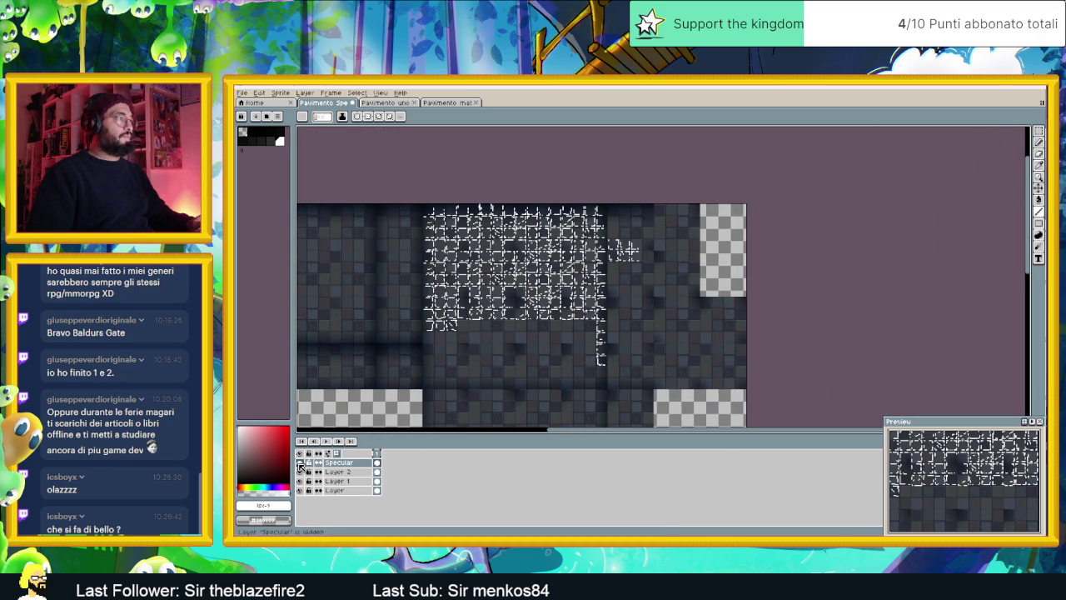
left_click(300, 464)
left_click(300, 464)
left_click(300, 463)
left_click(300, 464)
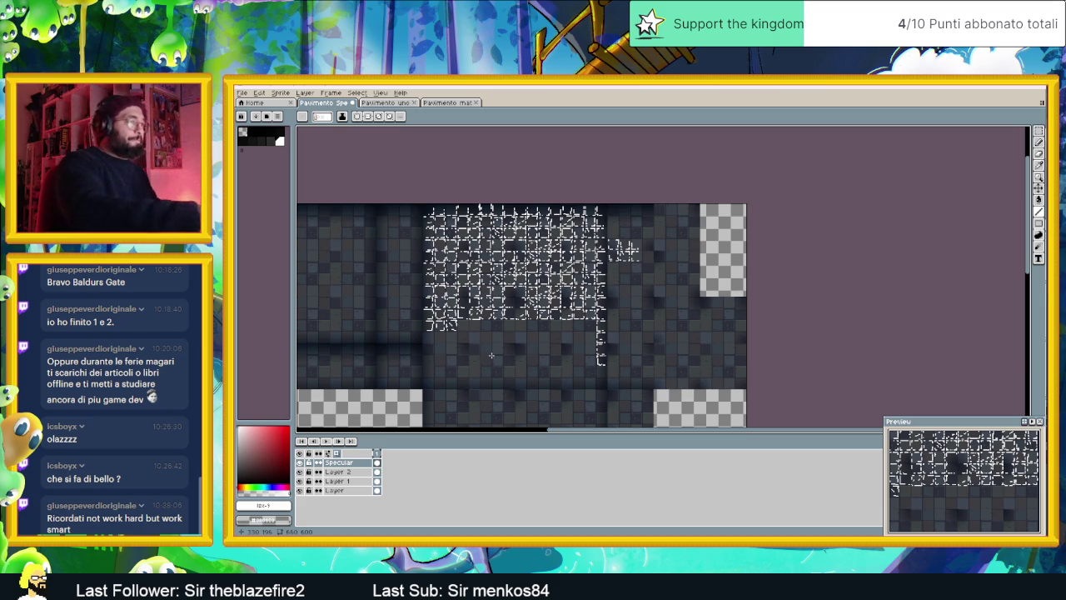
scroll(492, 355, "up", 2)
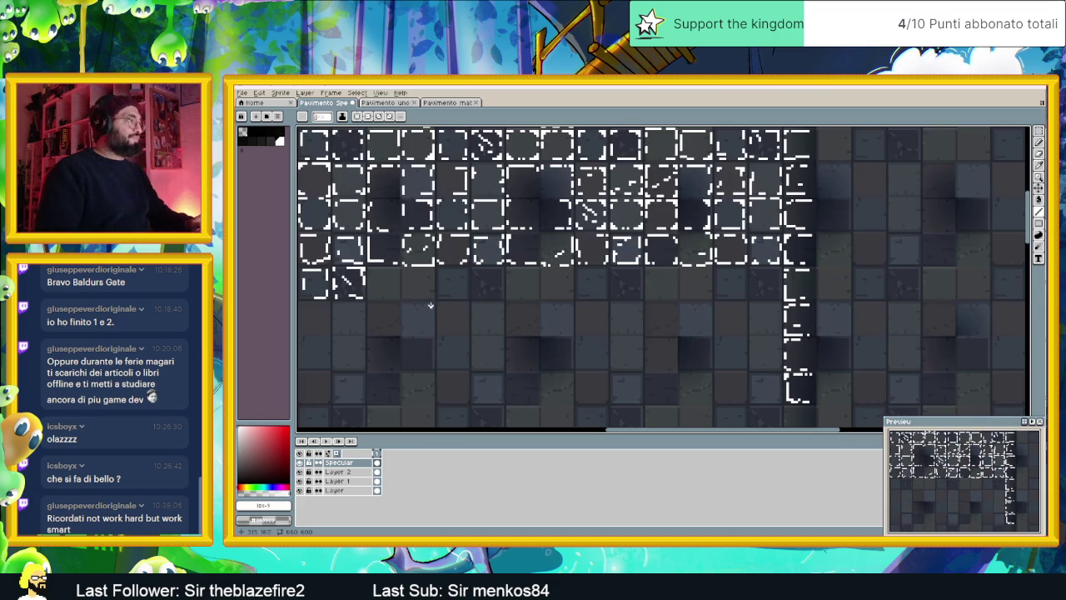
Zoom in and draw a white highlight along the next third-row tile's right edge
scroll(424, 295, "left", 3)
scroll(404, 256, "up", 1)
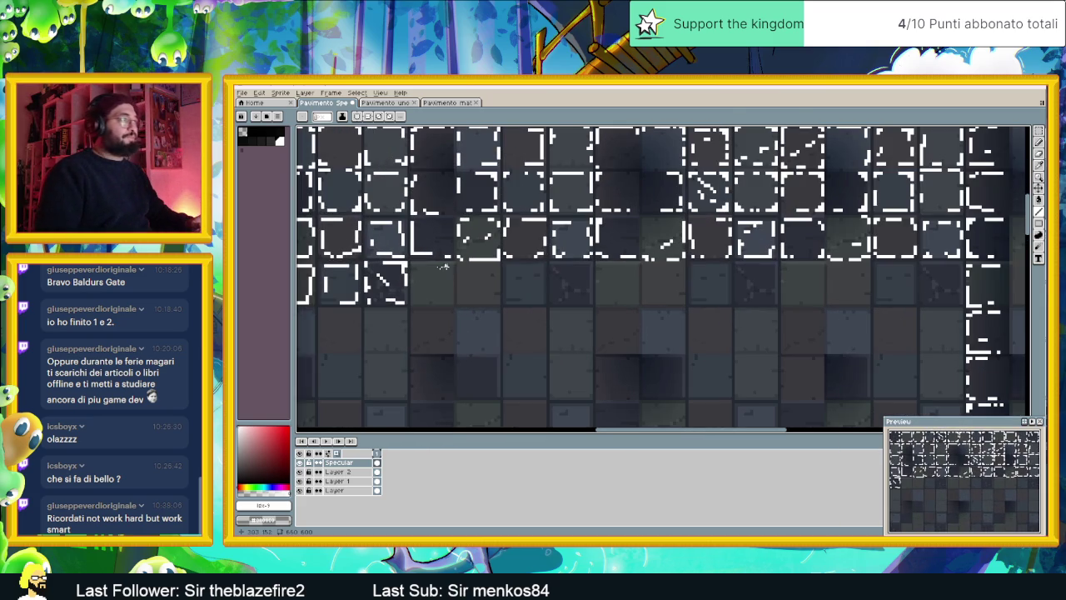
scroll(404, 257, "up", 1)
scroll(404, 256, "up", 1)
mouse_move(404, 257)
left_mouse_down()
mouse_move(403, 301)
mouse_move(464, 280)
left_mouse_up()
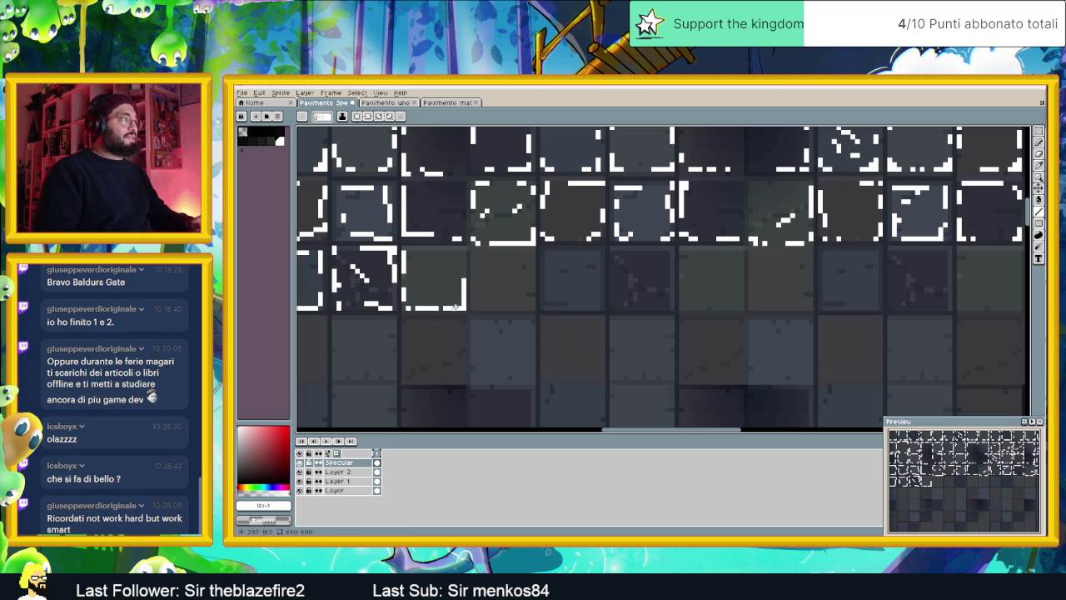
mouse_move(463, 279)
left_mouse_down()
mouse_move(463, 253)
mouse_move(445, 254)
left_mouse_up()
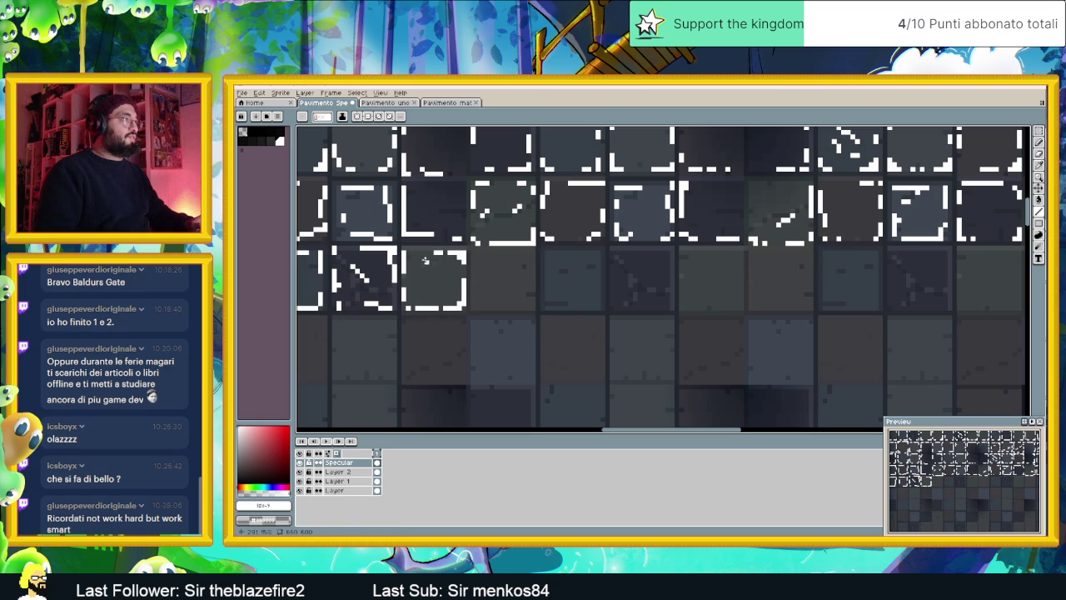
Add white top-edge, diagonal and right-edge highlights on the following floor tiles
mouse_move(477, 251)
left_mouse_down()
mouse_move(517, 251)
mouse_move(533, 266)
mouse_move(532, 306)
mouse_move(512, 308)
left_mouse_up()
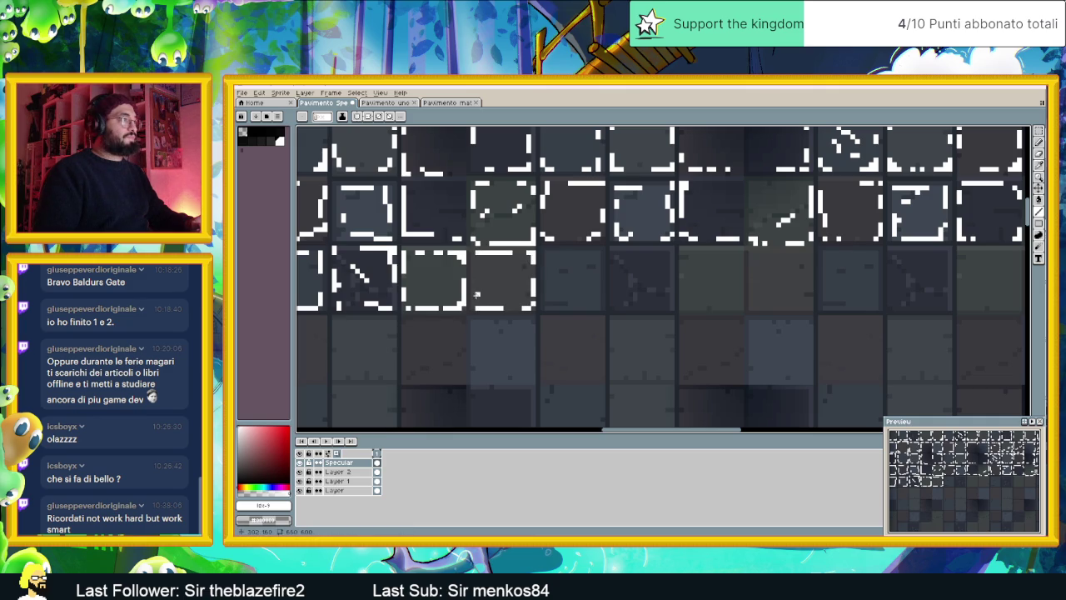
mouse_move(594, 252)
left_mouse_down()
mouse_move(565, 252)
mouse_move(596, 274)
mouse_move(577, 315)
mouse_move(530, 315)
mouse_move(529, 266)
left_mouse_up()
scroll(596, 276, "up", 1)
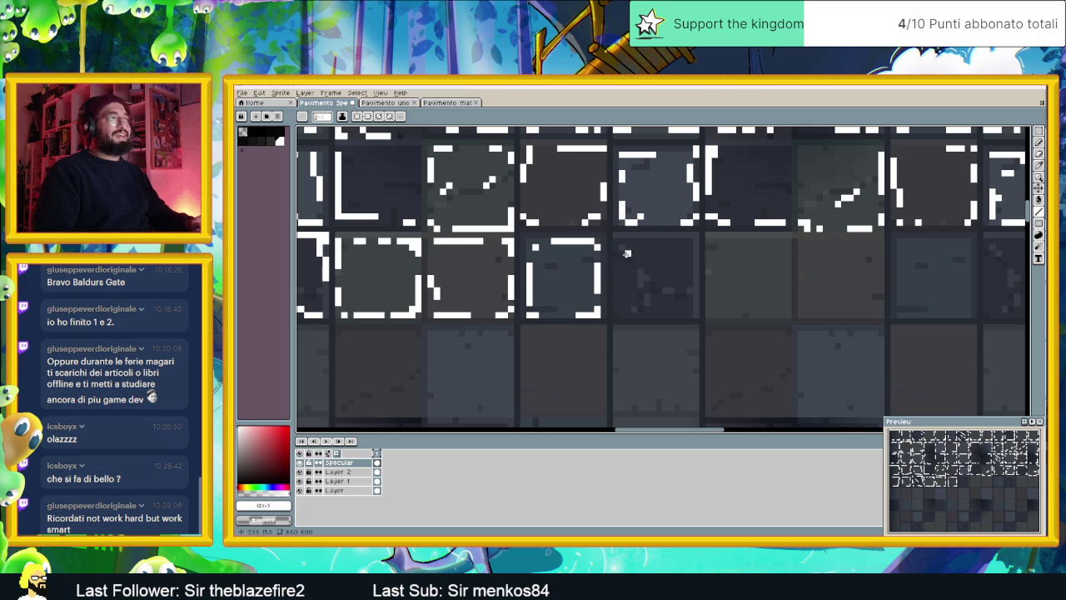
left_click_drag(620, 251, 685, 266)
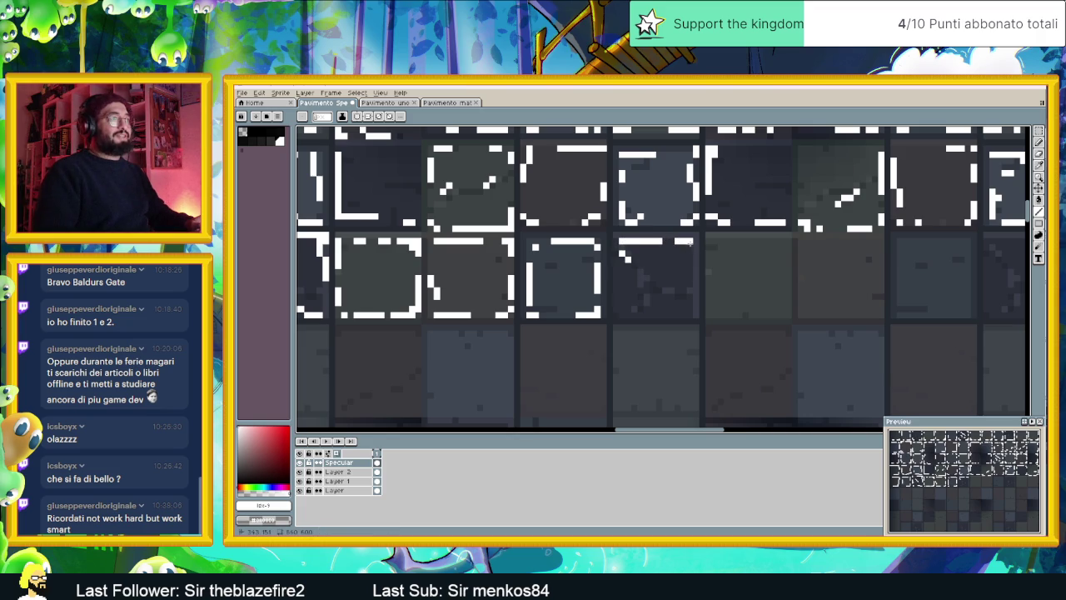
mouse_move(689, 304)
left_mouse_down()
mouse_move(680, 316)
mouse_move(615, 277)
left_mouse_up()
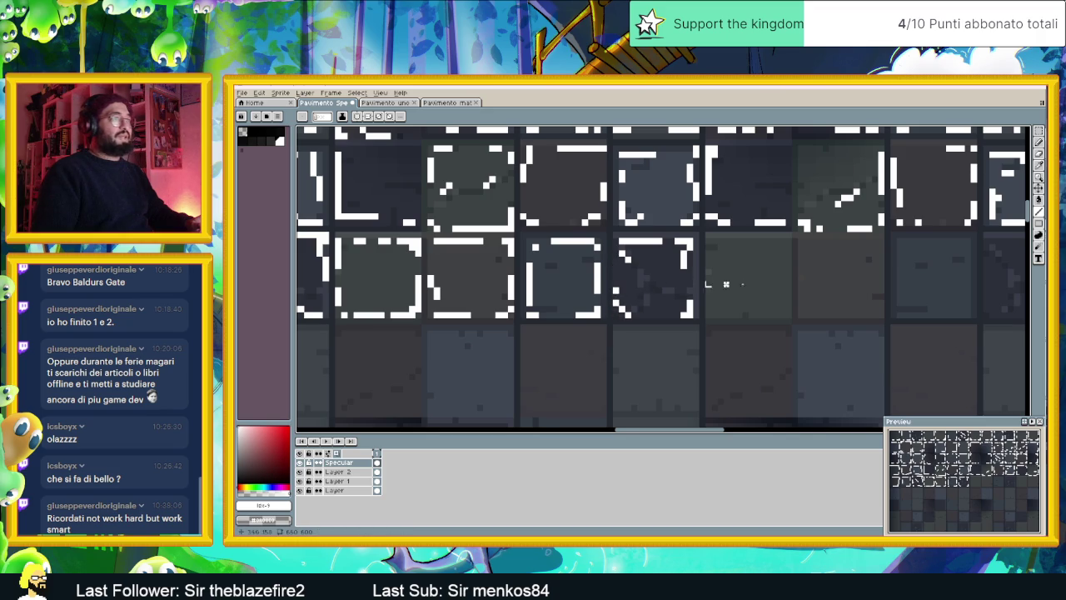
Draw white highlights along one third-row tile's top, right and bottom edges
scroll(725, 284, "right", 3)
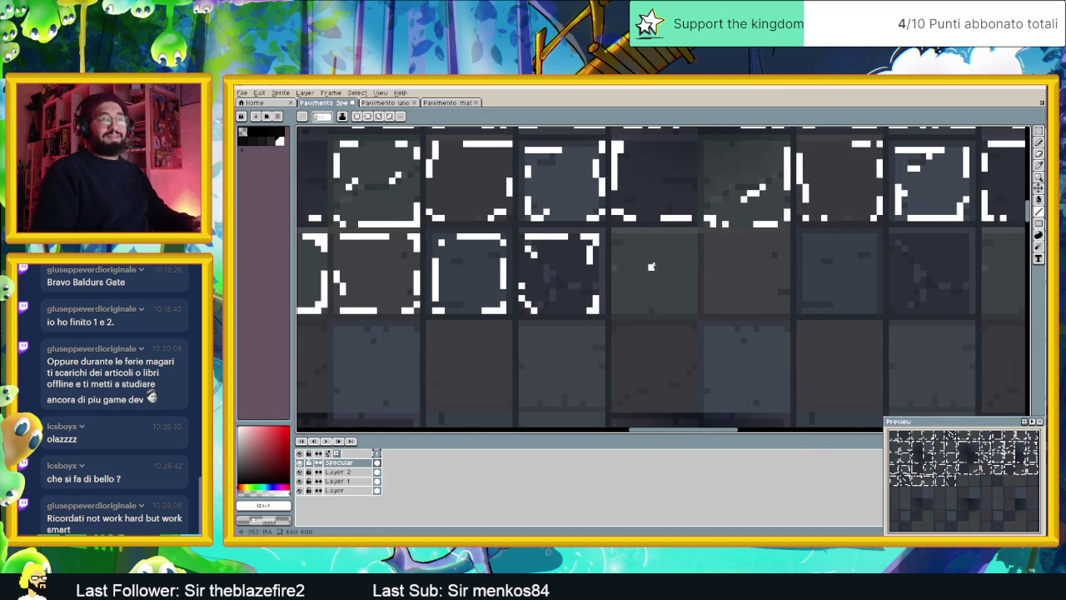
scroll(651, 266, "up", 1)
mouse_move(590, 222)
left_mouse_down()
mouse_move(709, 222)
mouse_move(710, 235)
mouse_move(663, 223)
left_mouse_up()
left_click(588, 250)
mouse_move(709, 265)
left_mouse_down()
mouse_move(709, 300)
mouse_move(672, 333)
mouse_move(593, 333)
left_mouse_up()
left_click(589, 325)
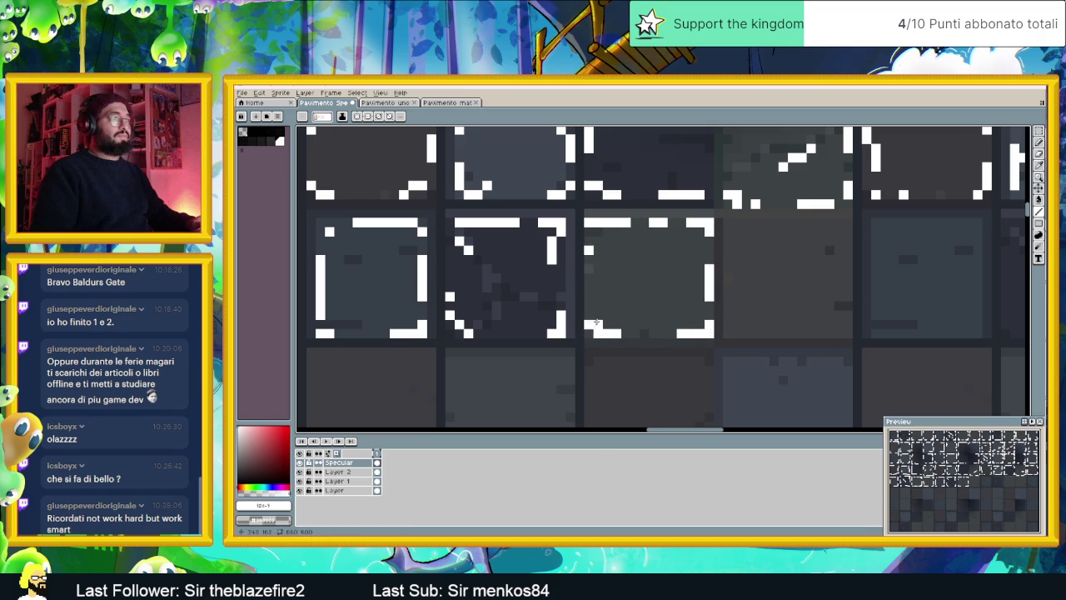
Add white edge highlights to the next tile and a vertical, bottom highlight on the middle tile
scroll(596, 322, "right", 5)
mouse_move(688, 223)
left_mouse_down()
mouse_move(655, 222)
mouse_move(684, 234)
left_mouse_up()
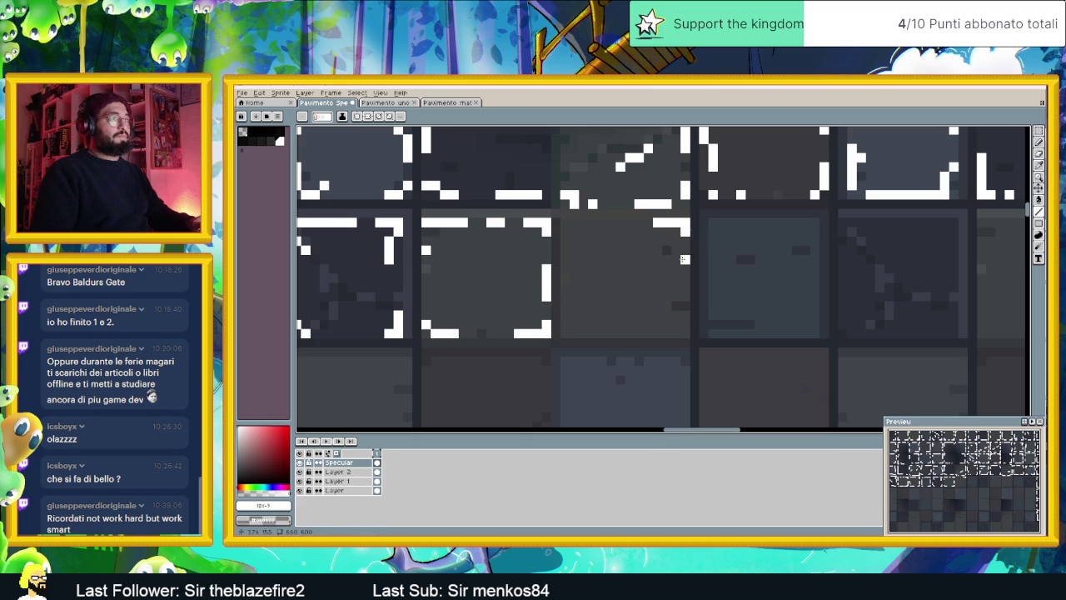
left_click_drag(685, 259, 663, 333)
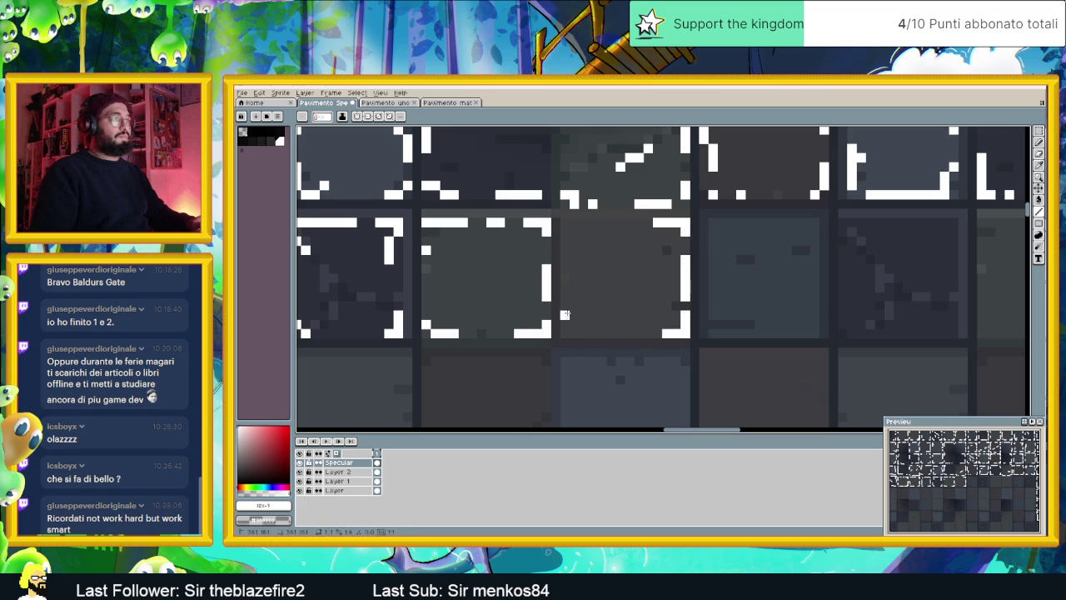
left_click_drag(565, 318, 572, 232)
left_click_drag(614, 332, 590, 332)
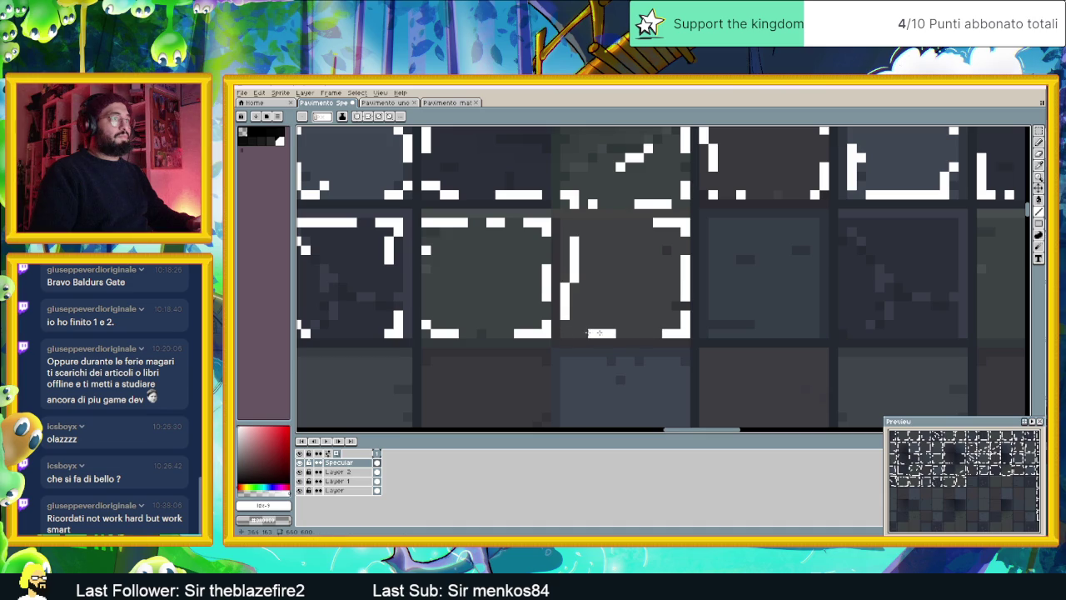
Erase the stray right-edge highlight, add the middle tile's top highlight, and zoom out
left_click_drag(684, 298, 683, 255)
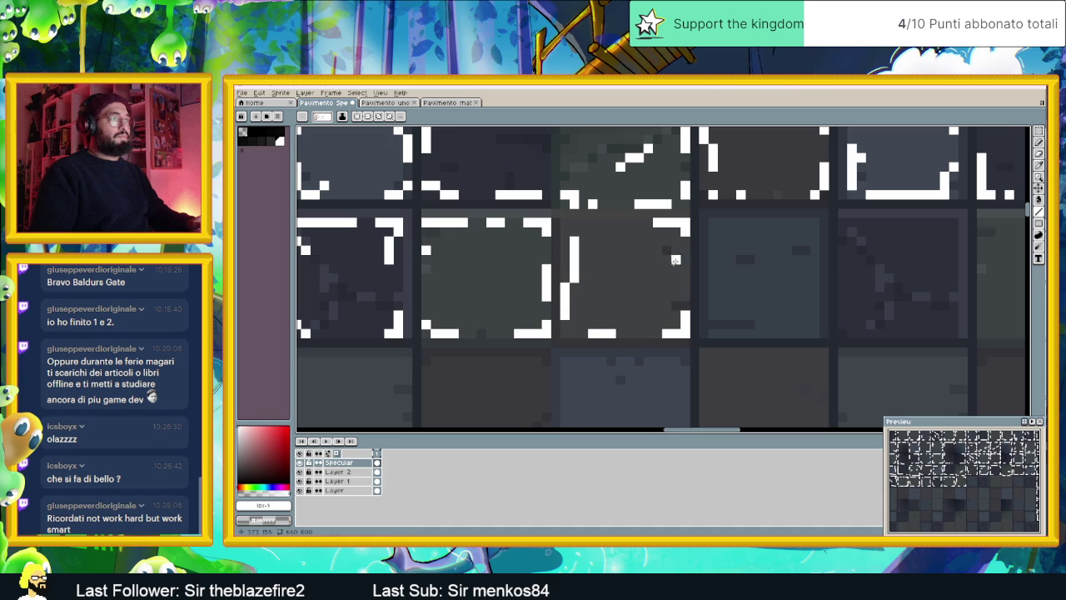
left_click_drag(776, 306, 638, 308)
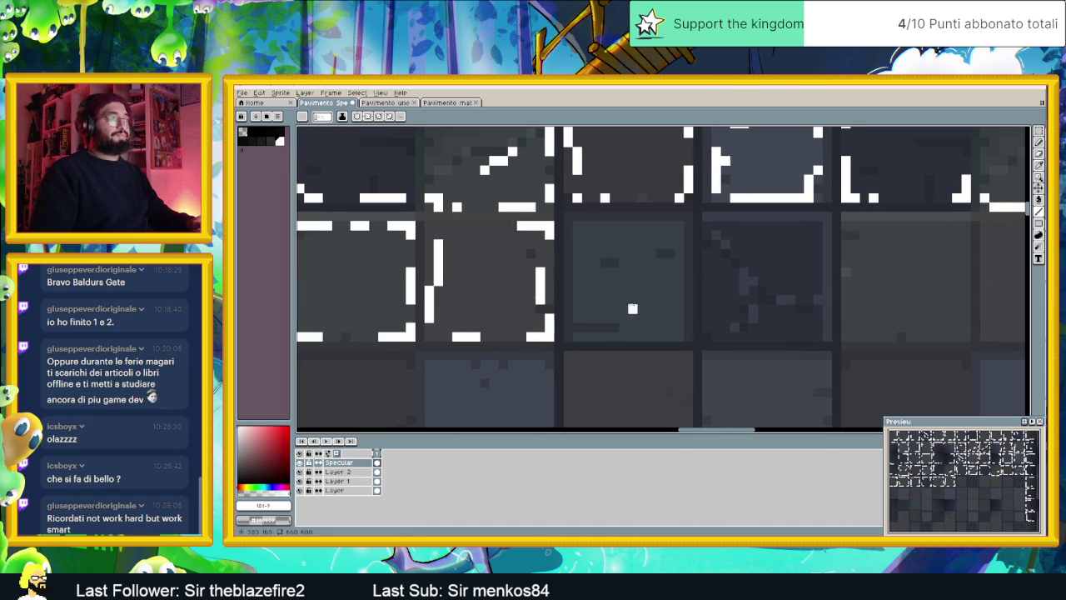
mouse_move(575, 225)
left_mouse_down()
mouse_move(642, 226)
mouse_move(679, 279)
mouse_move(671, 333)
mouse_move(629, 336)
mouse_move(576, 313)
mouse_move(575, 276)
left_mouse_up()
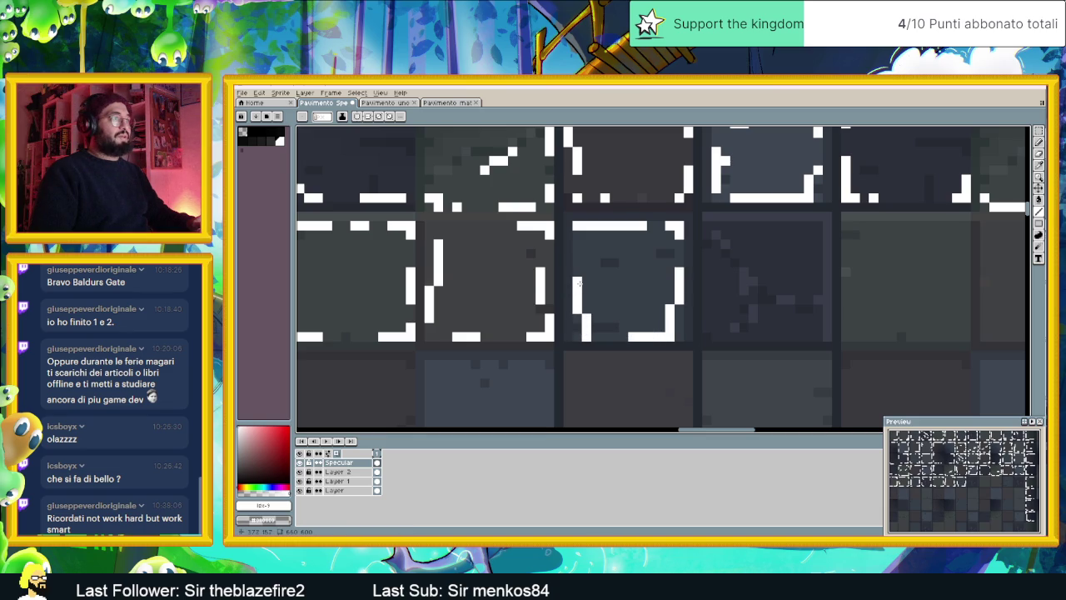
scroll(734, 308, "down", 1)
scroll(741, 304, "down", 1)
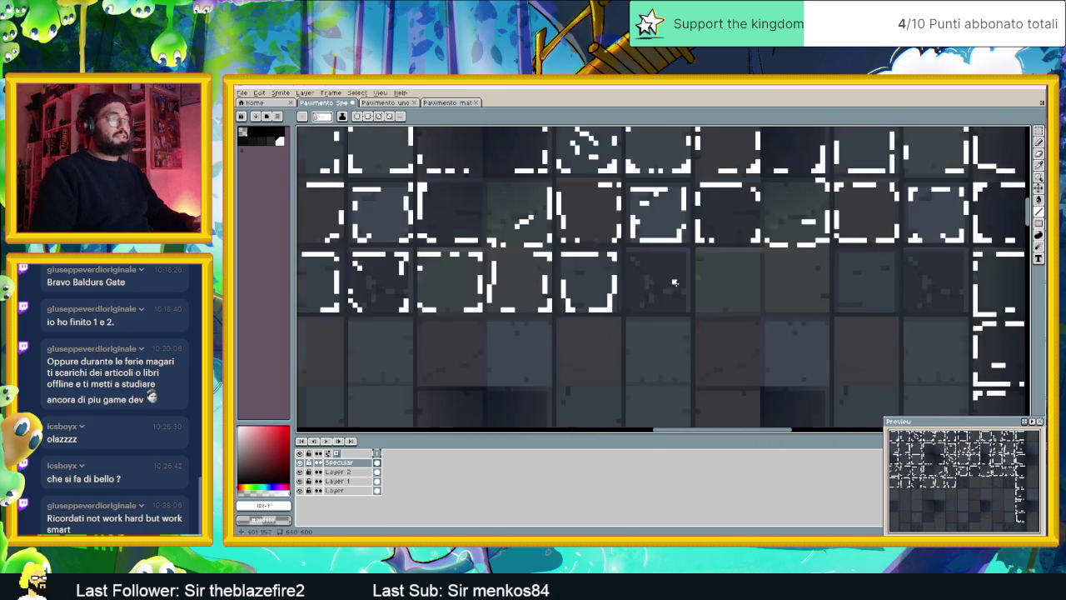
Highlight the next tile's top, right and bottom edges, undoing a misplaced vertical stroke
scroll(750, 300, "down", 1)
scroll(753, 296, "down", 1)
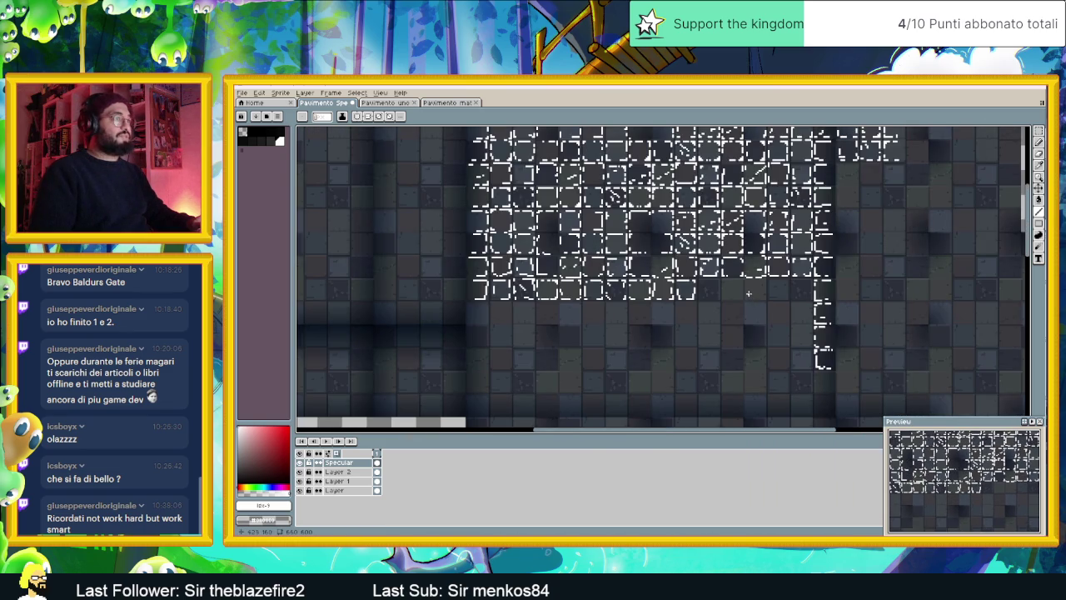
scroll(749, 293, "down", 1)
scroll(774, 299, "up", 1)
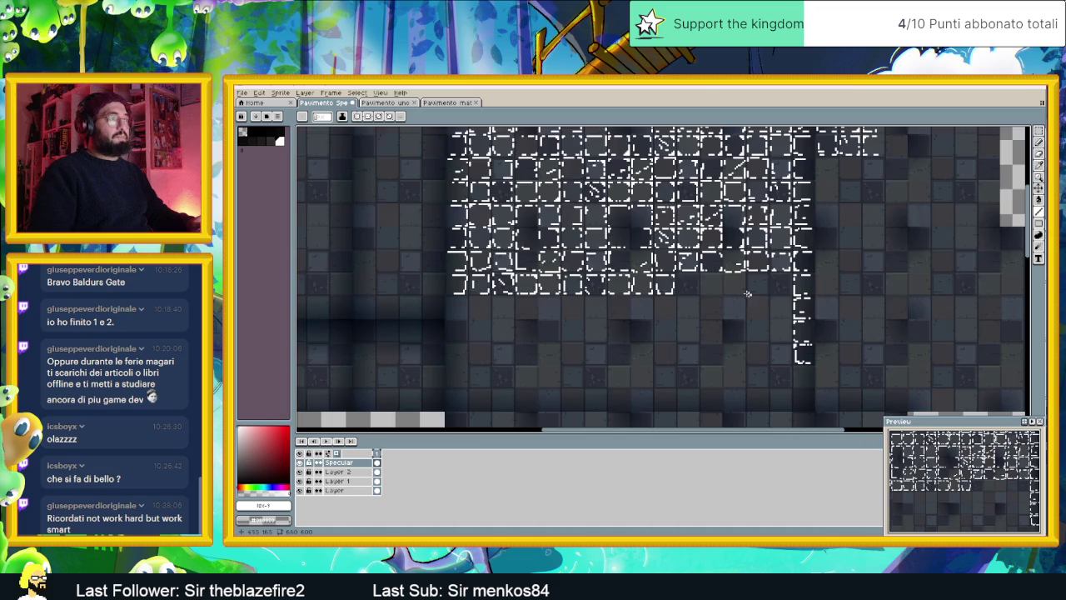
scroll(716, 287, "up", 1)
scroll(658, 271, "up", 2)
left_click_drag(615, 225, 633, 254)
left_click_drag(631, 309, 620, 336)
mouse_move(521, 325)
left_mouse_down()
mouse_move(521, 270)
mouse_move(549, 265)
left_mouse_up()
key("ctrl+z")
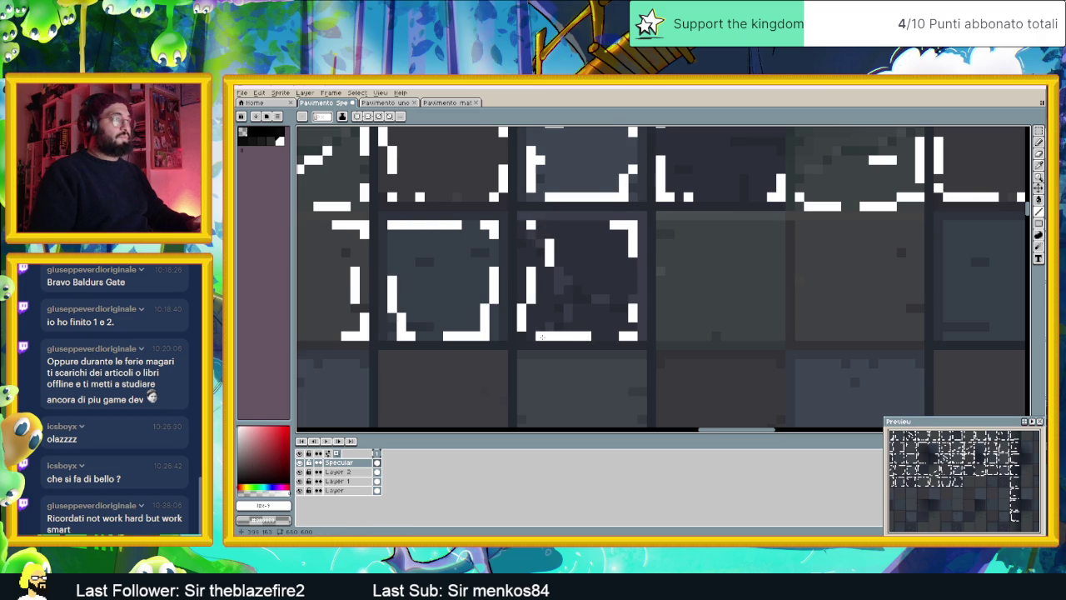
Add white top-edge, side and corner highlights to the middle third-row tile
scroll(541, 336, "right", 4)
mouse_move(550, 224)
left_mouse_down()
mouse_move(567, 224)
mouse_move(553, 252)
left_mouse_up()
mouse_move(646, 223)
left_mouse_down()
mouse_move(675, 225)
mouse_move(675, 245)
left_mouse_up()
mouse_move(673, 285)
left_mouse_down()
mouse_move(673, 320)
mouse_move(649, 335)
mouse_move(558, 335)
mouse_move(553, 324)
left_mouse_up()
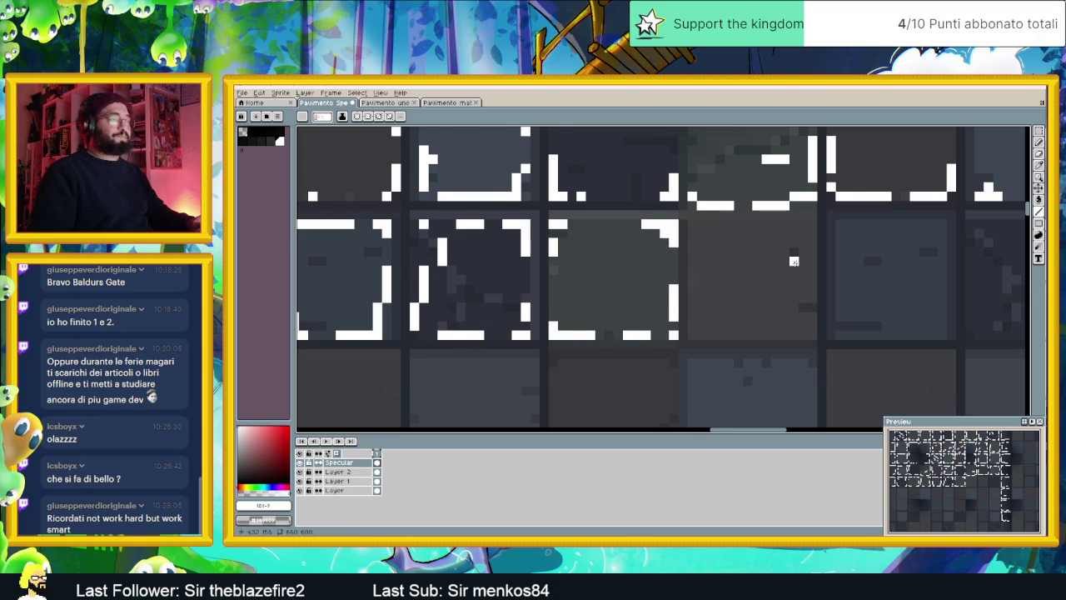
scroll(563, 315, "right", 2)
scroll(536, 230, "down", 1)
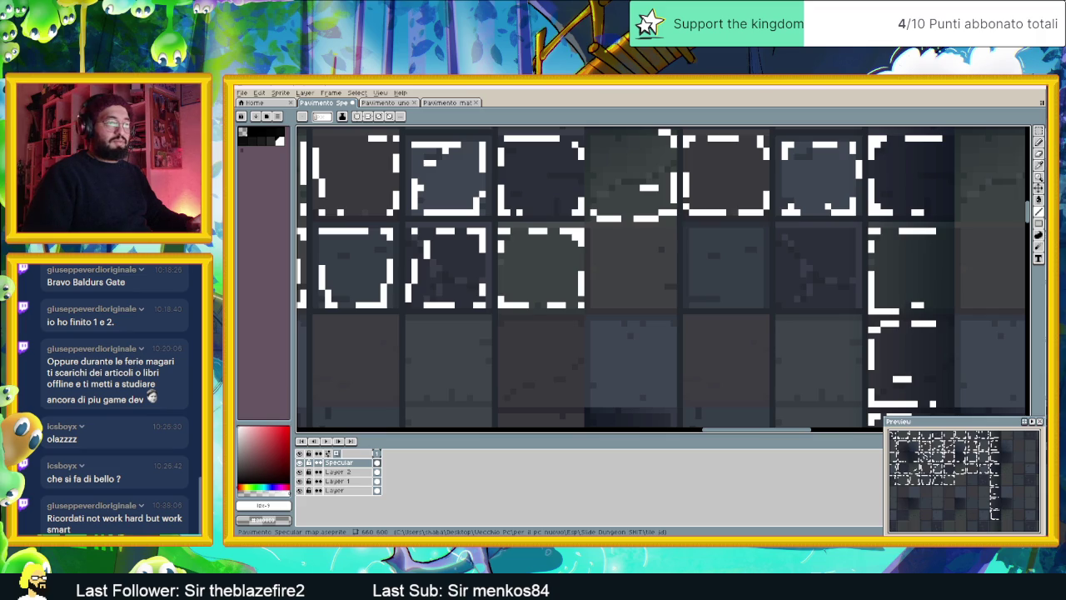
key("alt+Tab")
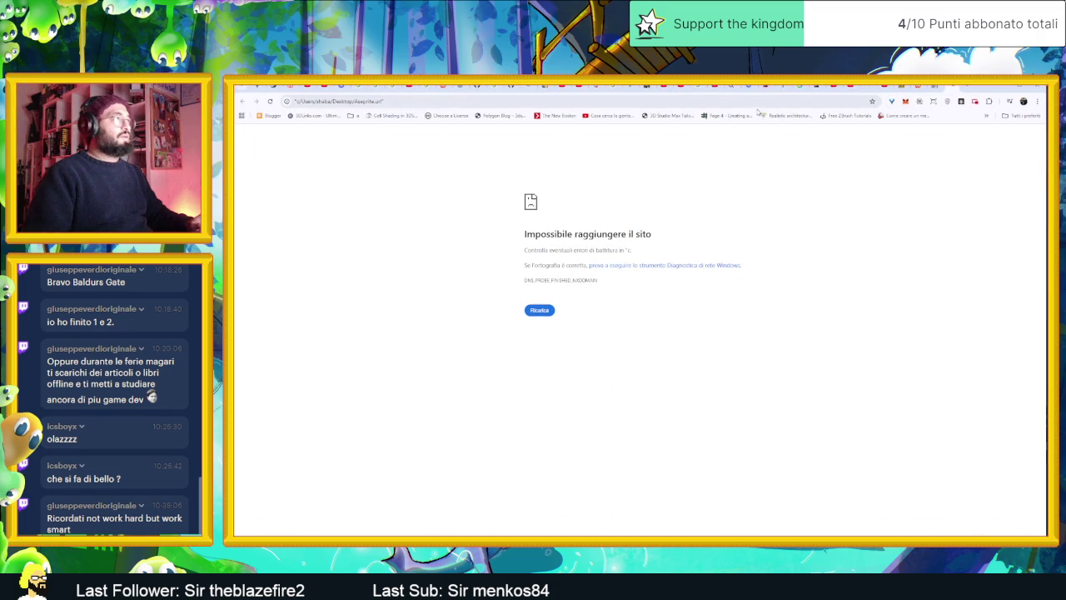
Google 'costo per kwh' in Chrome, then minimize the browser to return to Aseprite
left_click(756, 101)
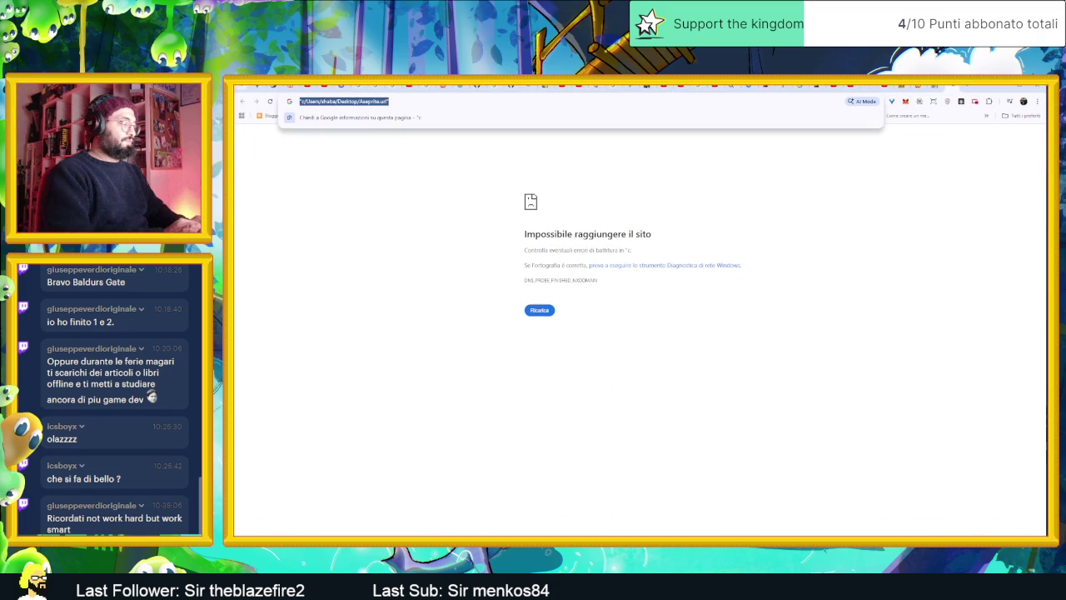
type("cost")
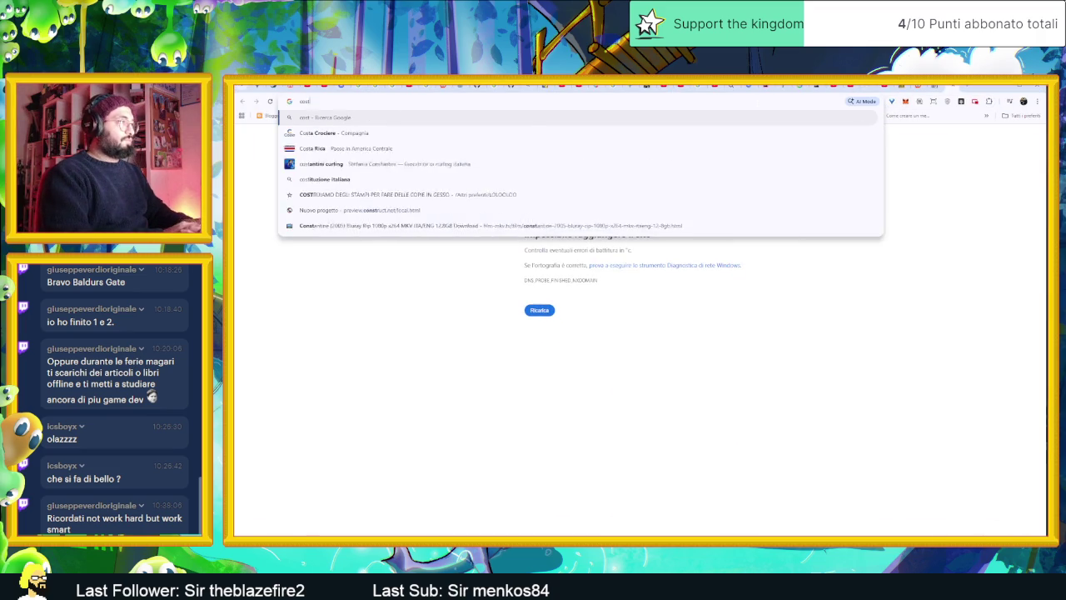
type("o per kwh")
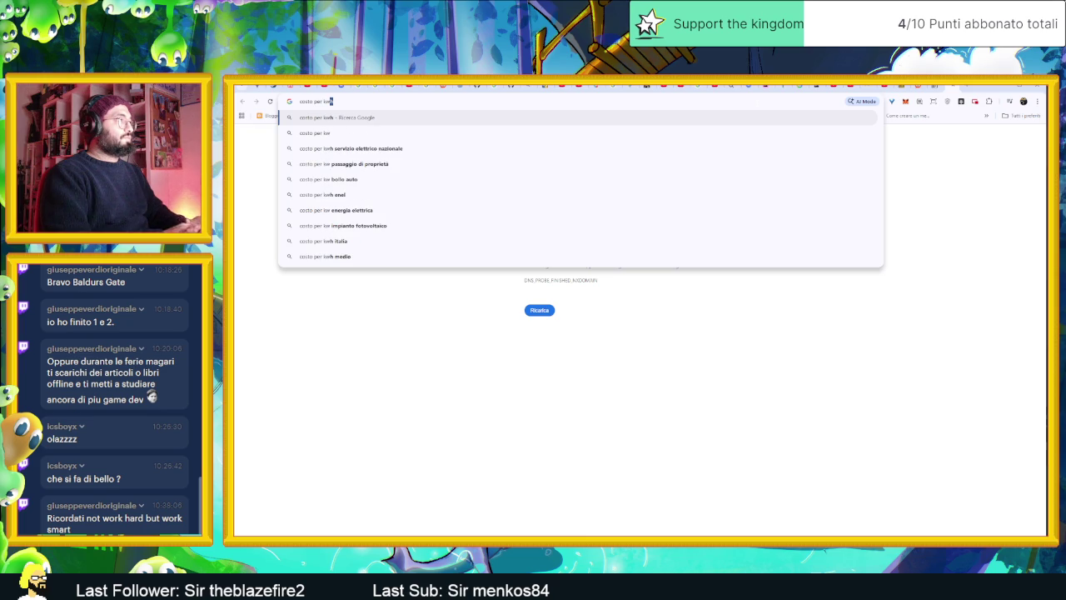
key("Return")
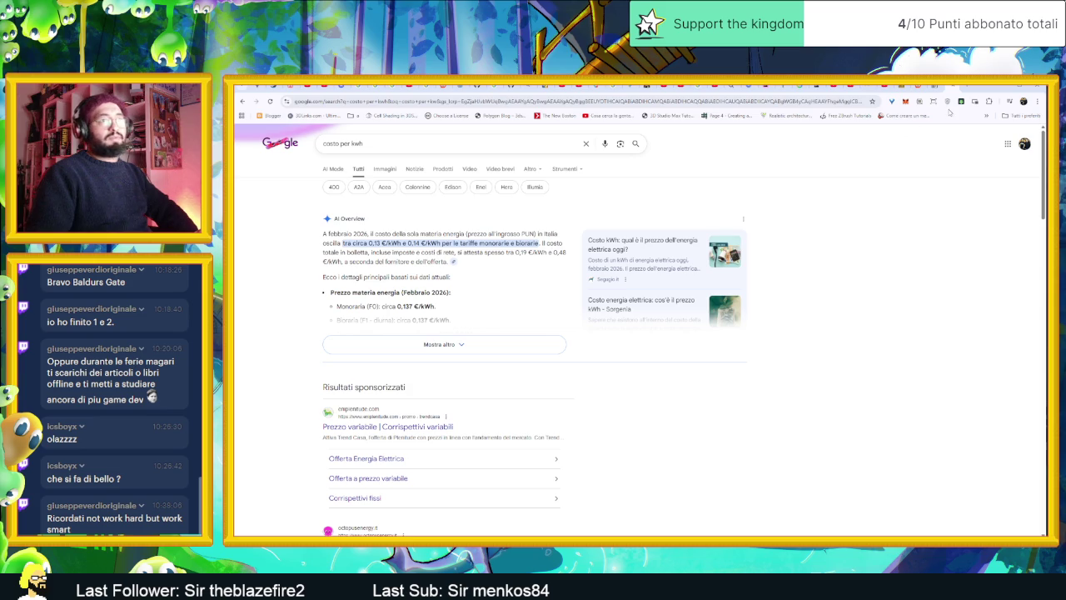
left_click(996, 86)
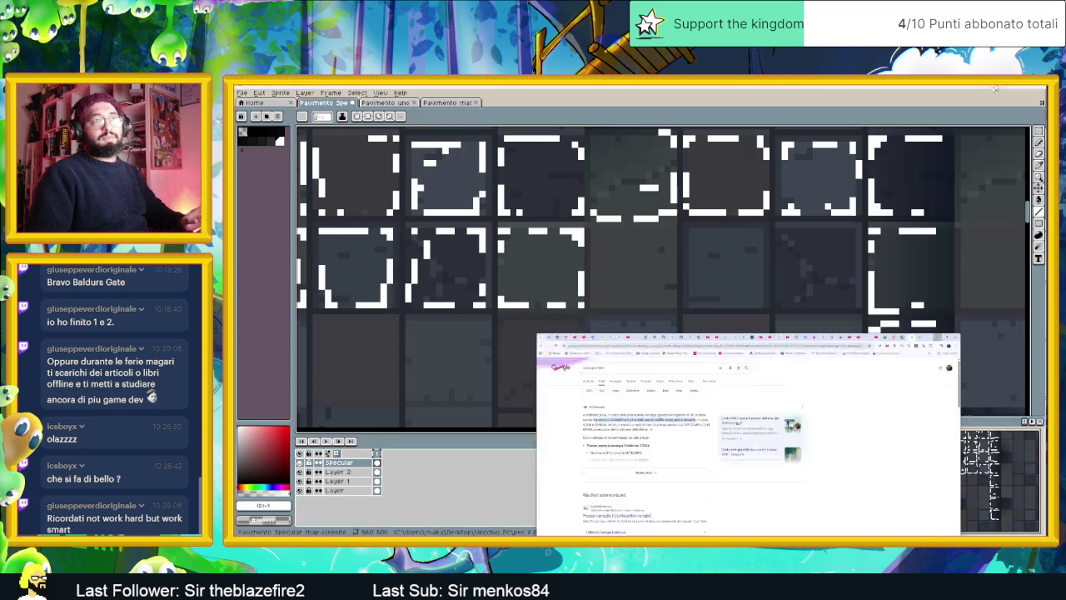
Draw white highlight dashes along the edges of the next floor tiles on the Specular layer
scroll(682, 229, "up", 2)
scroll(683, 229, "up", 1)
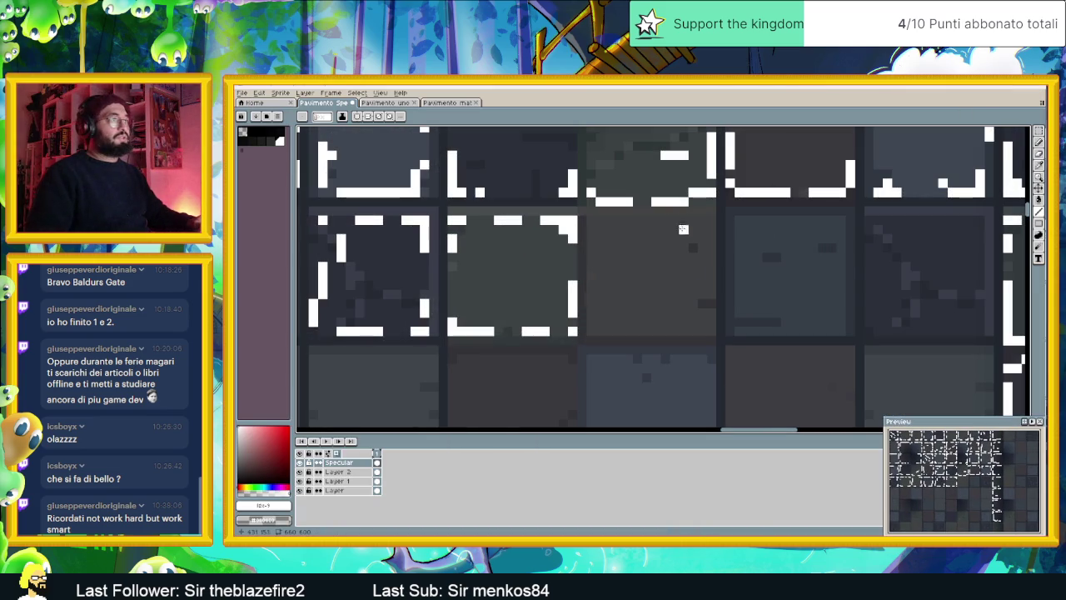
mouse_move(633, 220)
left_mouse_down()
mouse_move(678, 220)
mouse_move(710, 250)
mouse_move(701, 335)
mouse_move(617, 329)
mouse_move(591, 284)
left_mouse_up()
left_click_drag(591, 239, 600, 230)
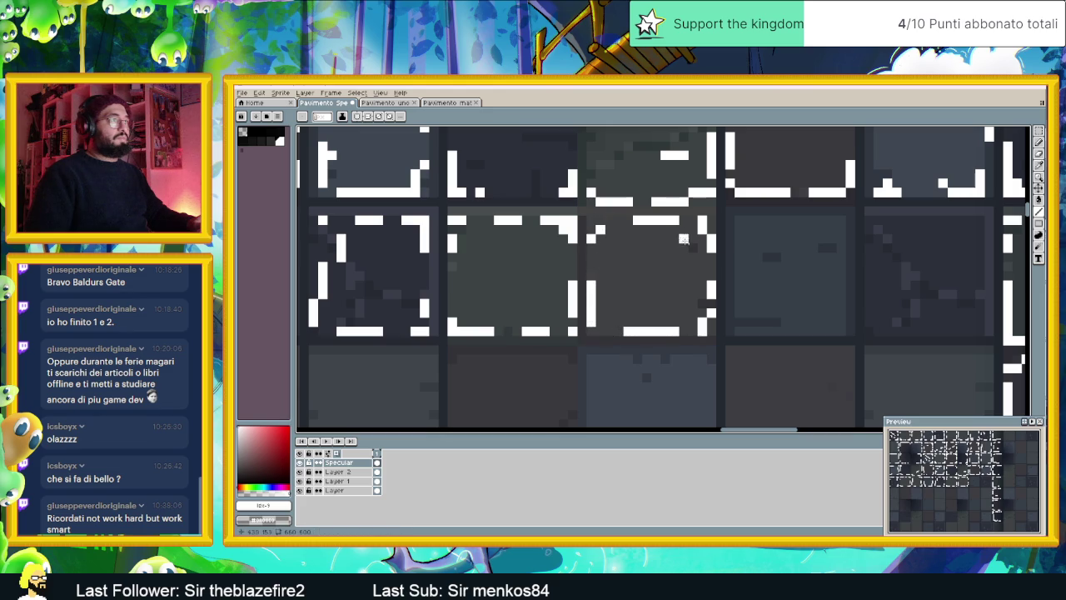
scroll(821, 230, "right", 3)
mouse_move(716, 222)
left_mouse_down()
mouse_move(743, 223)
mouse_move(752, 250)
left_mouse_up()
left_click_drag(746, 303, 743, 336)
mouse_move(666, 334)
left_mouse_down()
mouse_move(650, 335)
mouse_move(645, 241)
left_mouse_up()
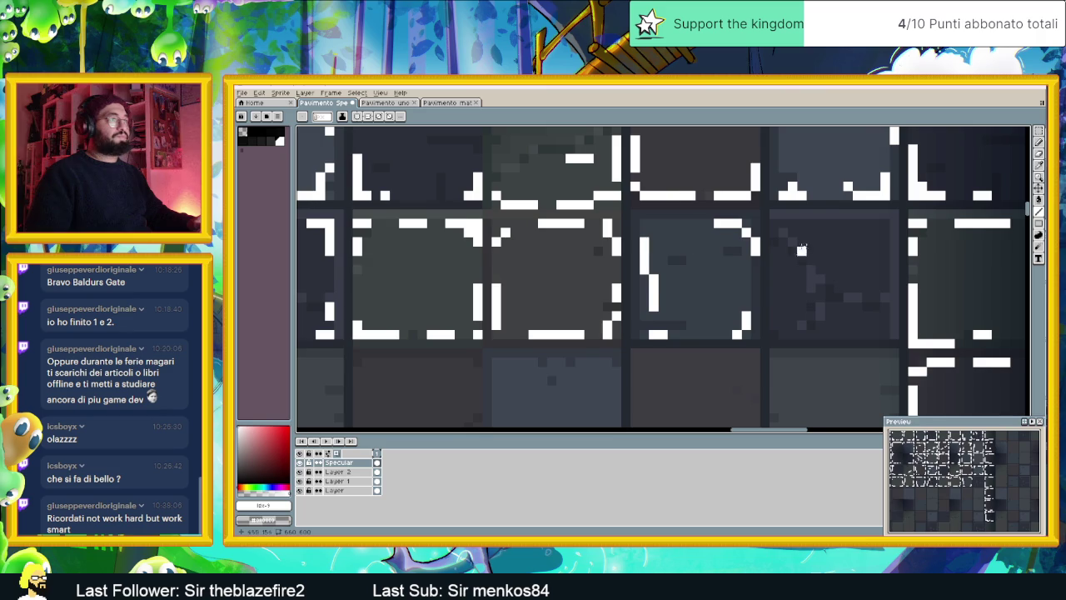
Highlight one more tile's top edge, then zoom out and pan over the highlighted rows
scroll(801, 249, "right", 3)
mouse_move(707, 224)
left_mouse_down()
mouse_move(775, 231)
mouse_move(789, 314)
mouse_move(768, 336)
left_mouse_up()
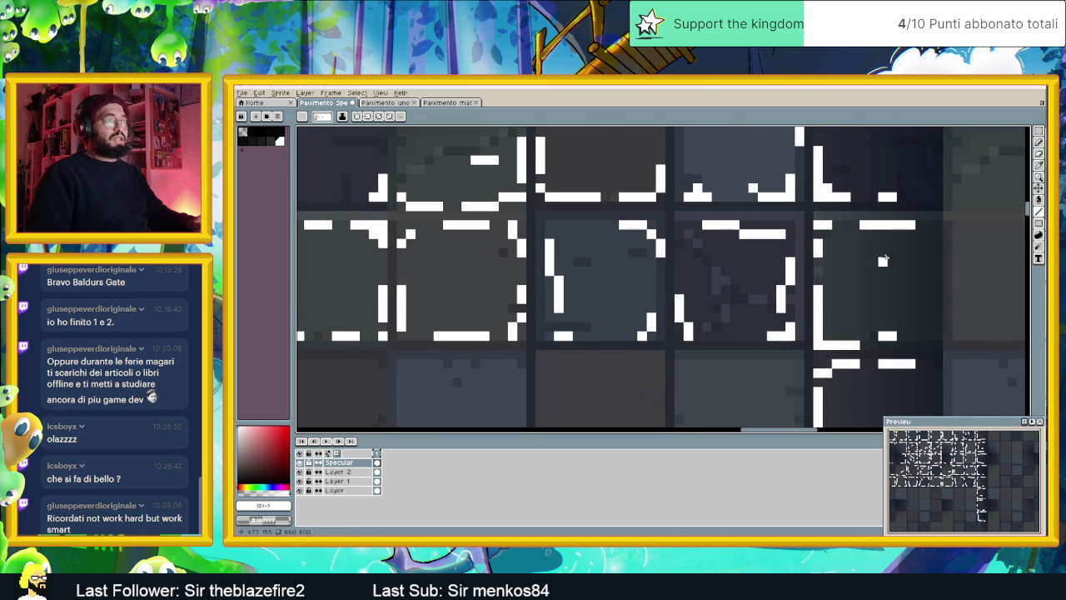
scroll(848, 263, "down", 2)
scroll(814, 219, "down", 1)
scroll(781, 209, "down", 1)
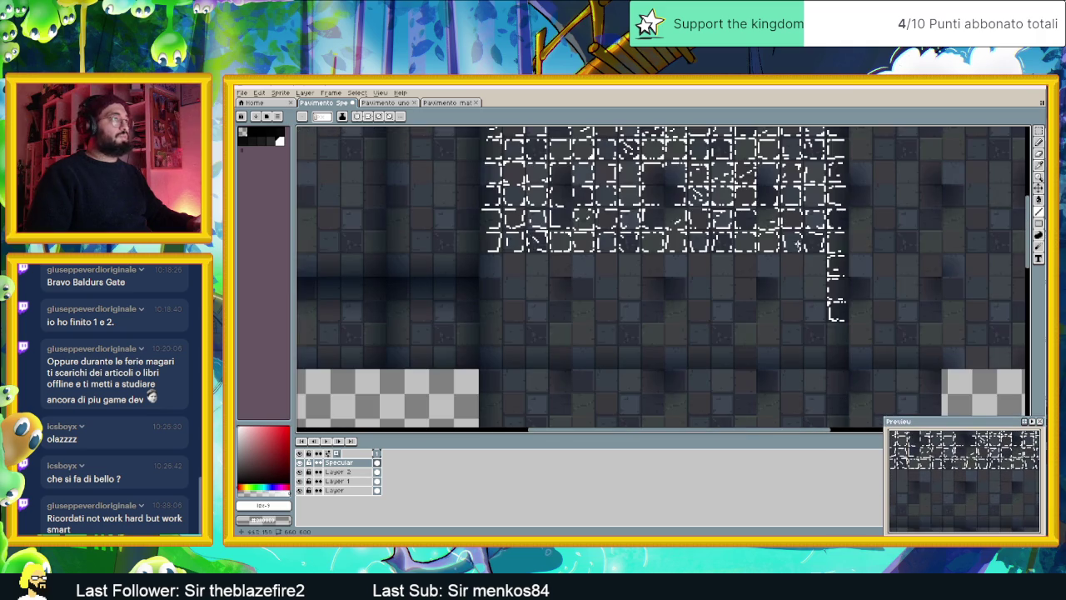
left_click_drag(774, 225, 761, 302)
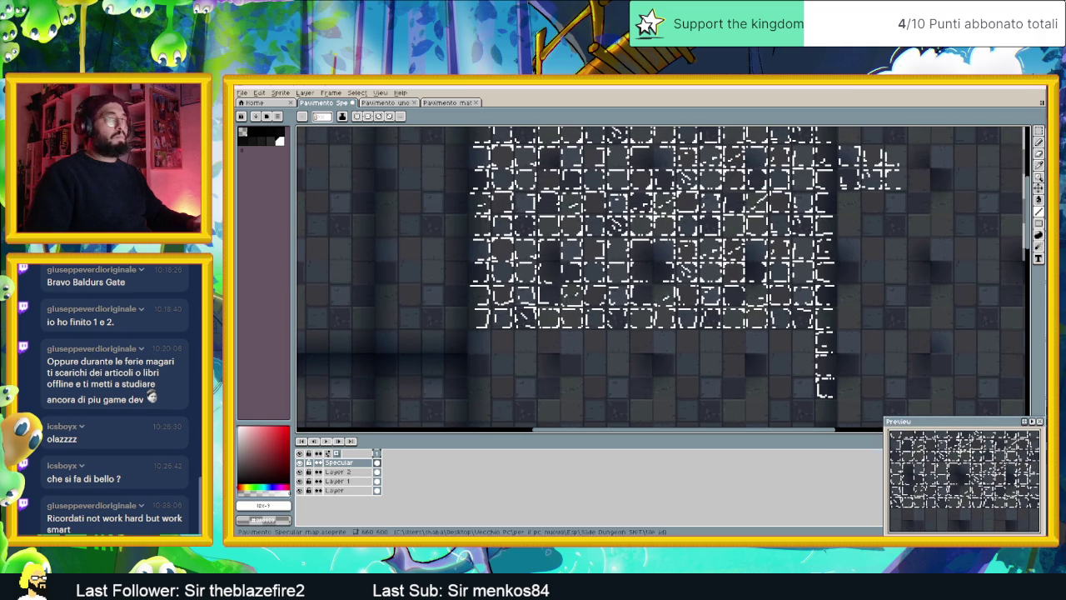
Marquee-select the tile highlight block, including the left column, and drag a copy onto lower tiles
left_click(1037, 131)
scroll(687, 260, "down", 2)
scroll(687, 260, "up", 1)
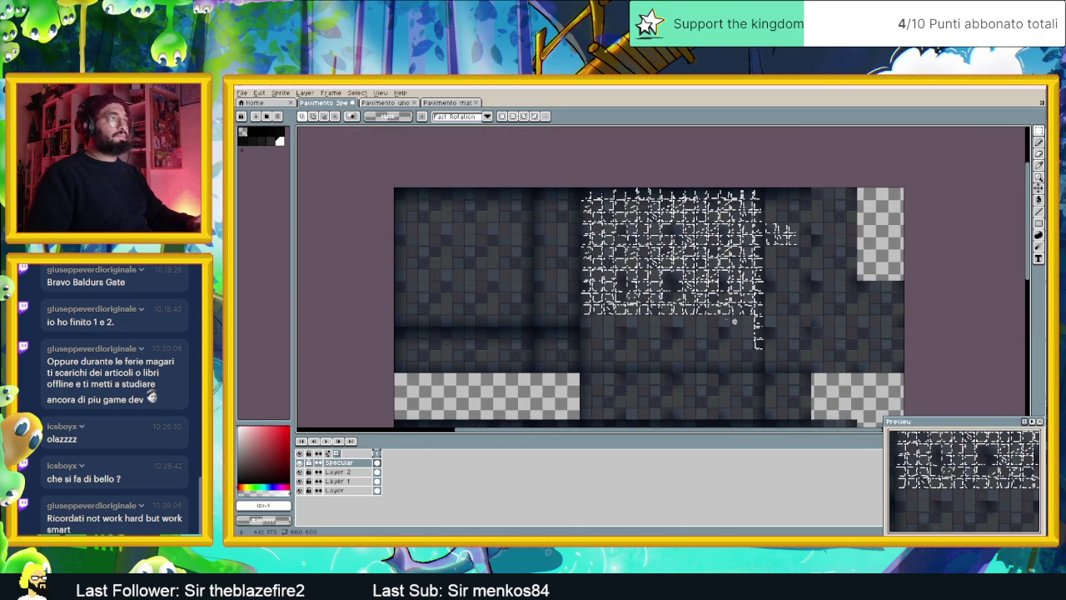
left_click_drag(755, 317, 592, 208)
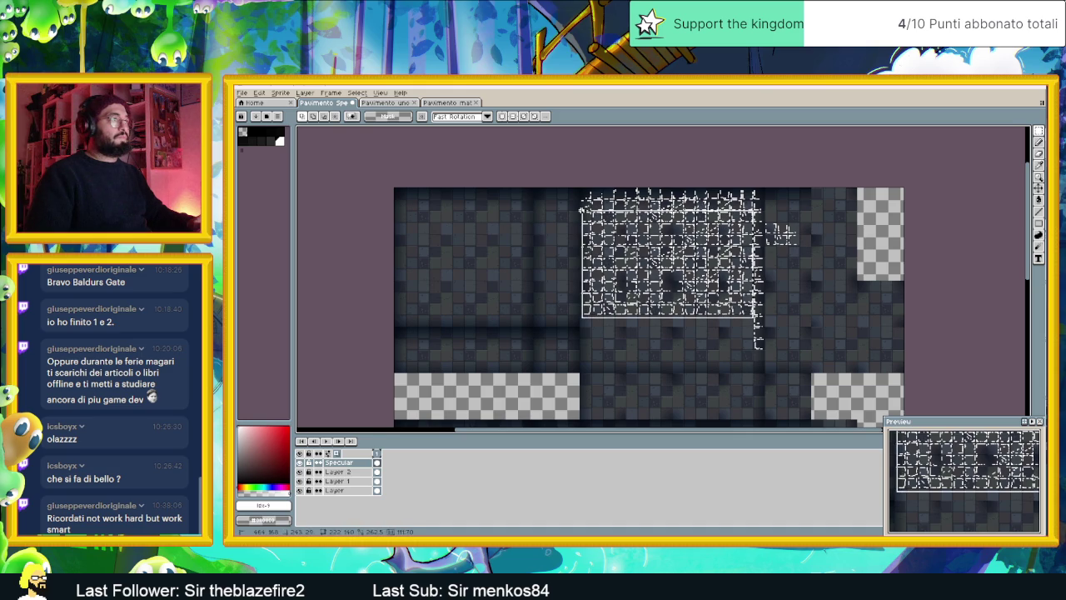
left_click_drag(590, 208, 579, 208)
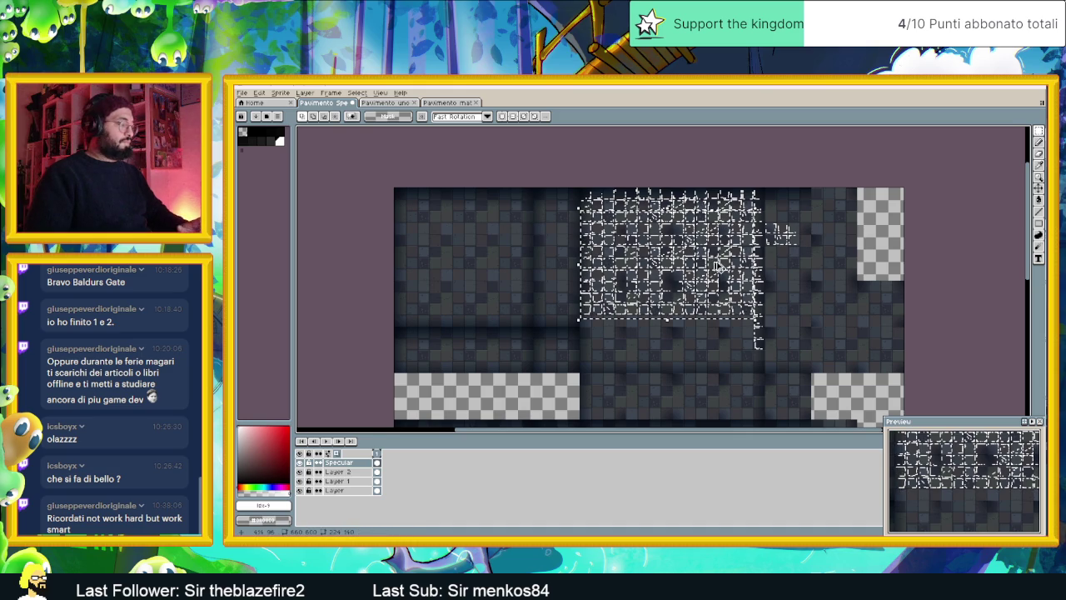
left_click_drag(655, 243, 631, 330)
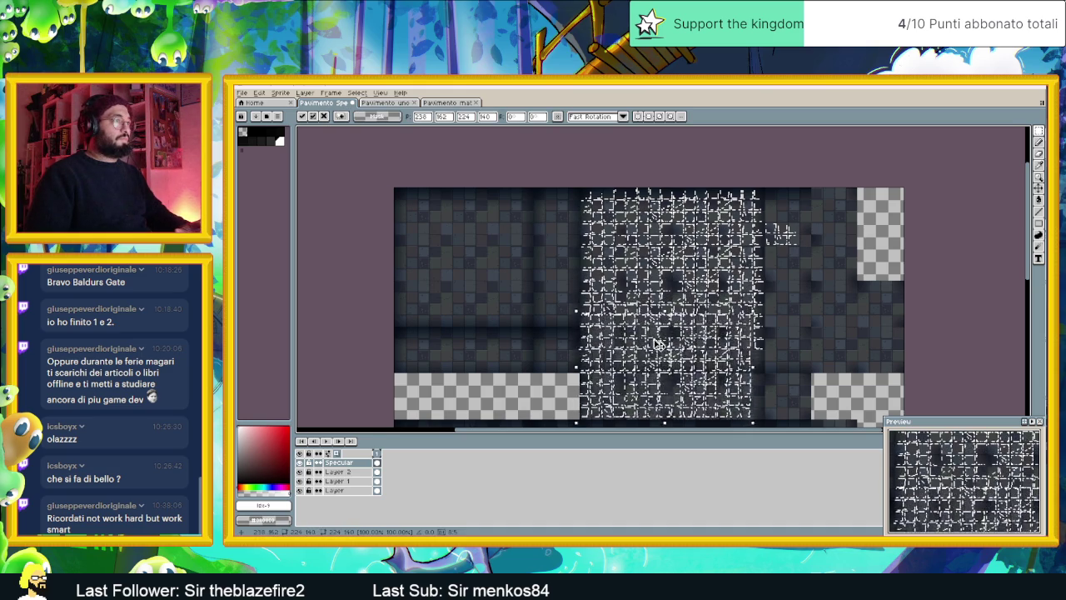
Nudge the copied highlights pixel by pixel until they line up with the tile edges
scroll(630, 330, "up", 2)
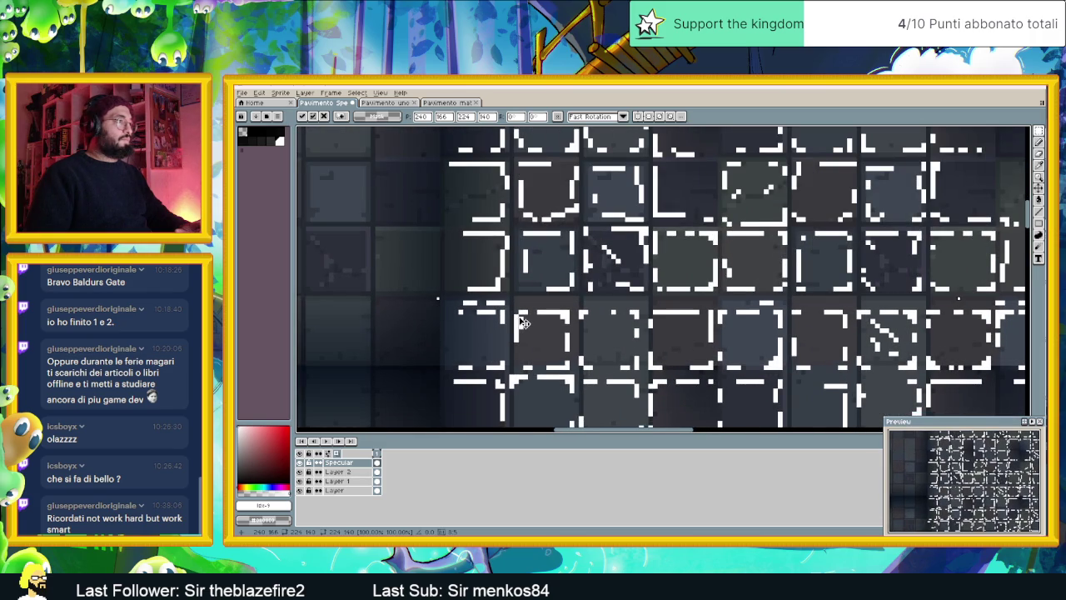
left_click_drag(523, 324, 522, 318)
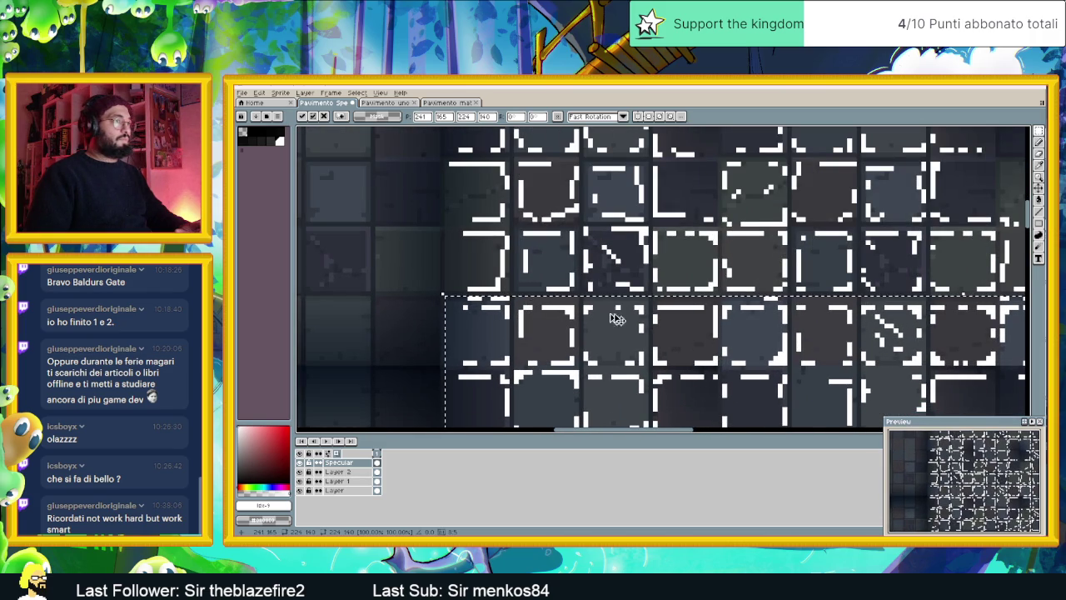
scroll(580, 351, "down", 1)
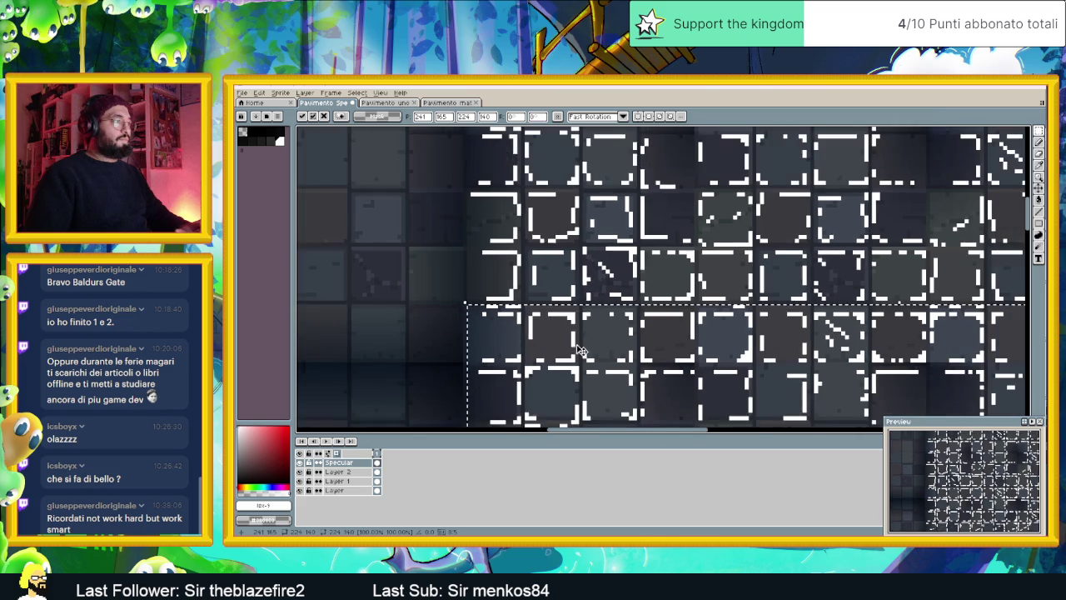
scroll(581, 350, "down", 1)
scroll(579, 352, "up", 1)
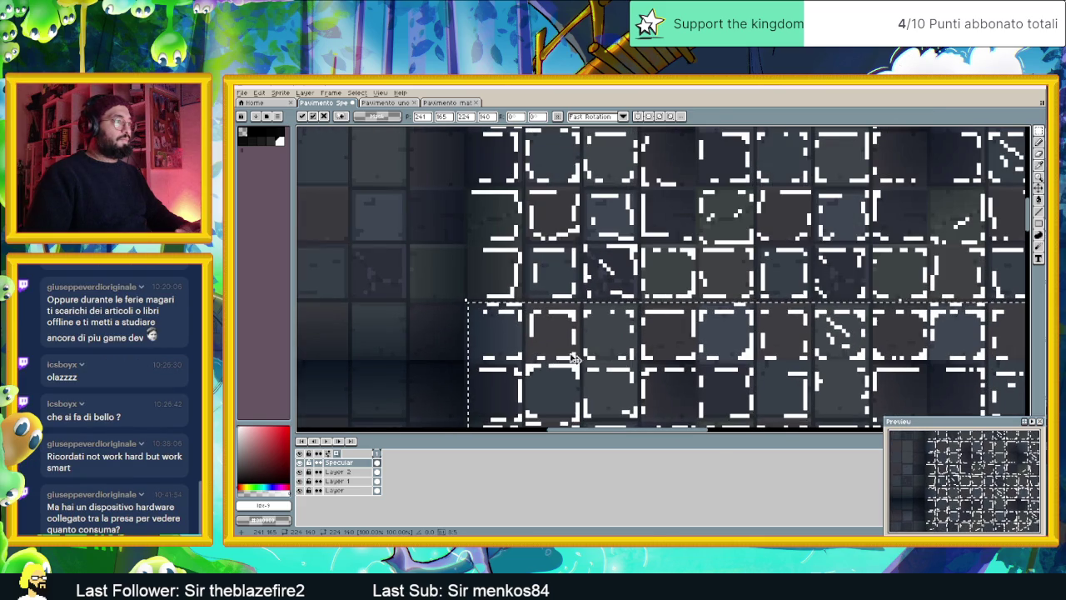
key("Up")
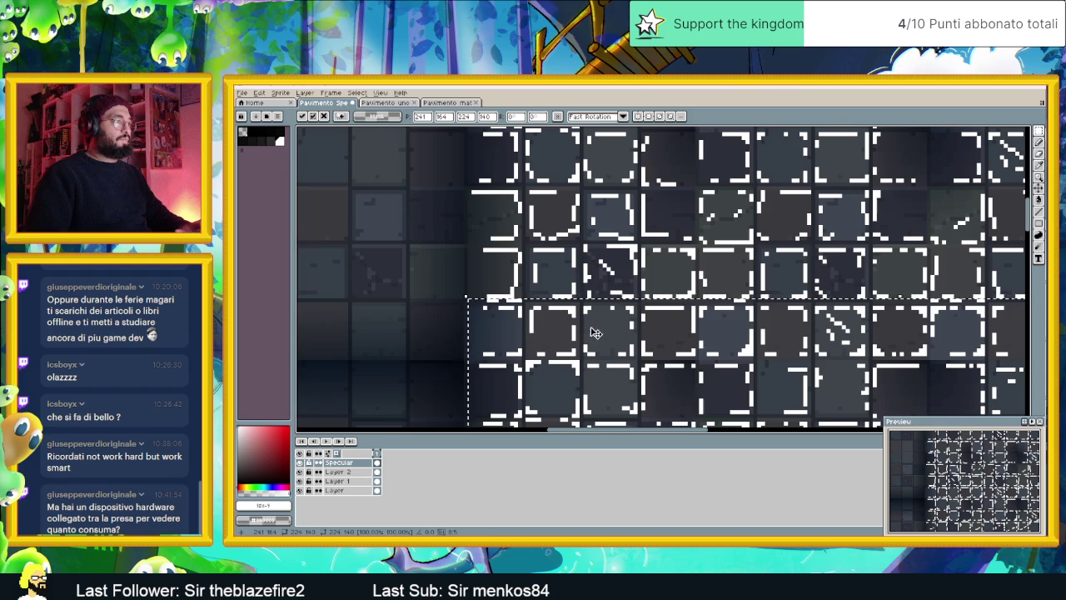
scroll(593, 330, "down", 1)
scroll(596, 332, "down", 1)
scroll(595, 332, "down", 1)
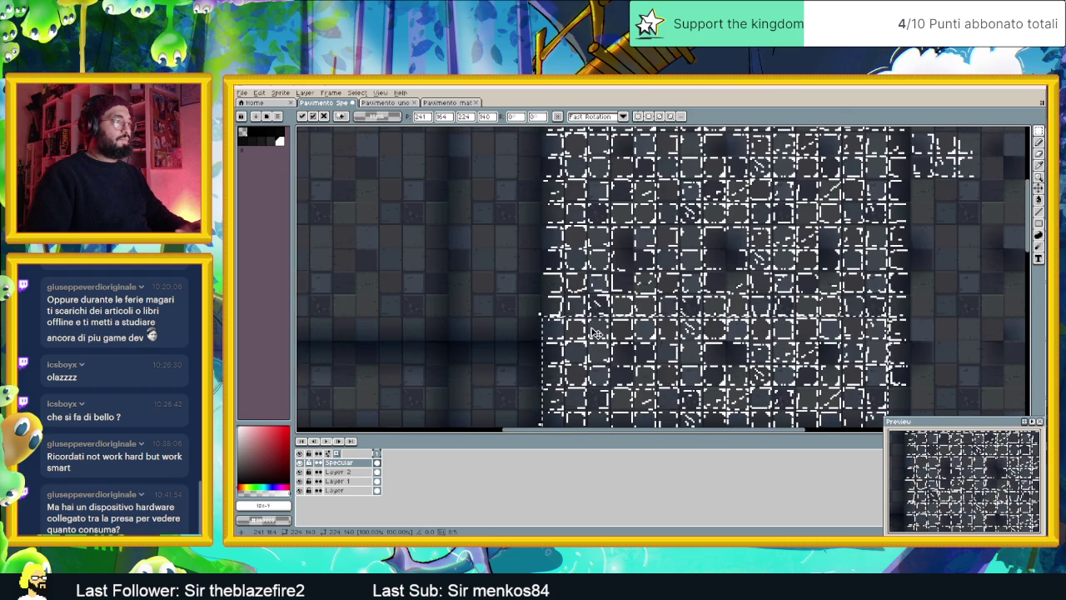
Commit the duplicated highlight block by clicking off the selection, then zoom out to review
scroll(596, 332, "up", 1)
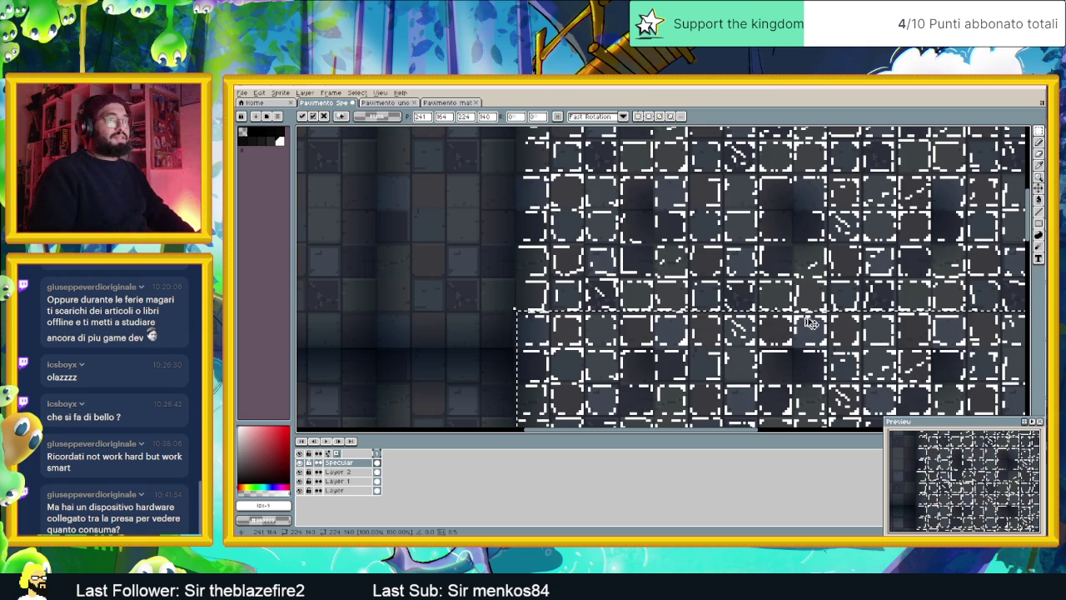
scroll(633, 324, "up", 2)
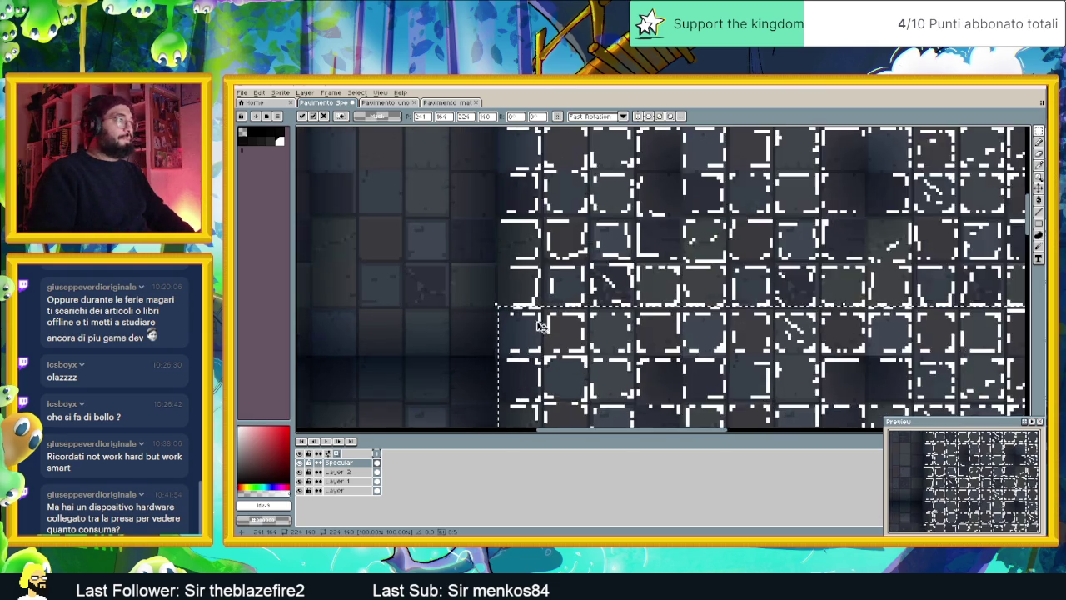
left_click(467, 282)
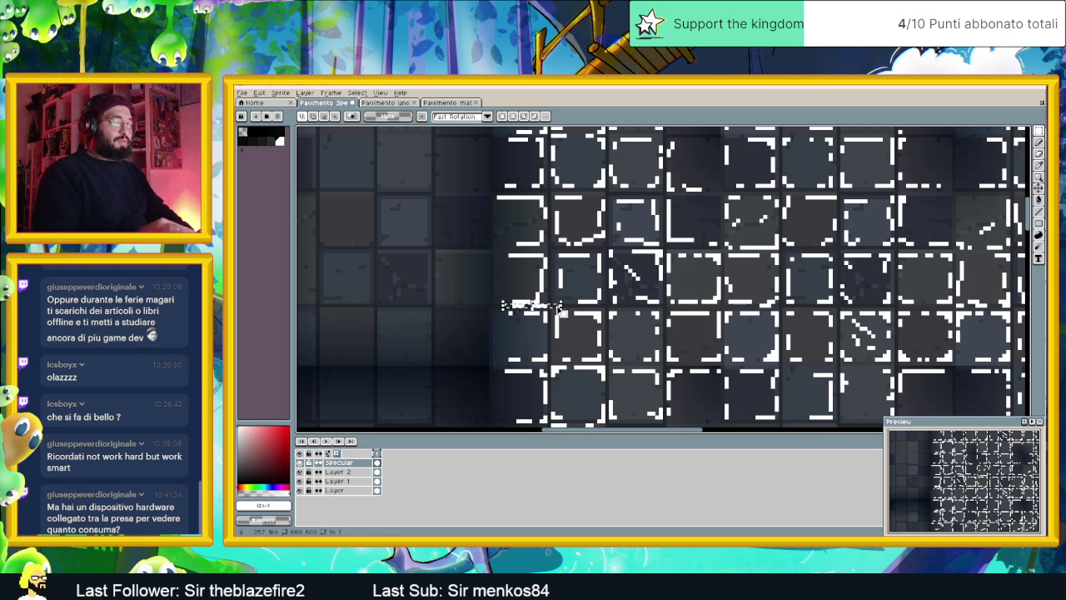
scroll(559, 308, "down", 1)
scroll(569, 314, "down", 1)
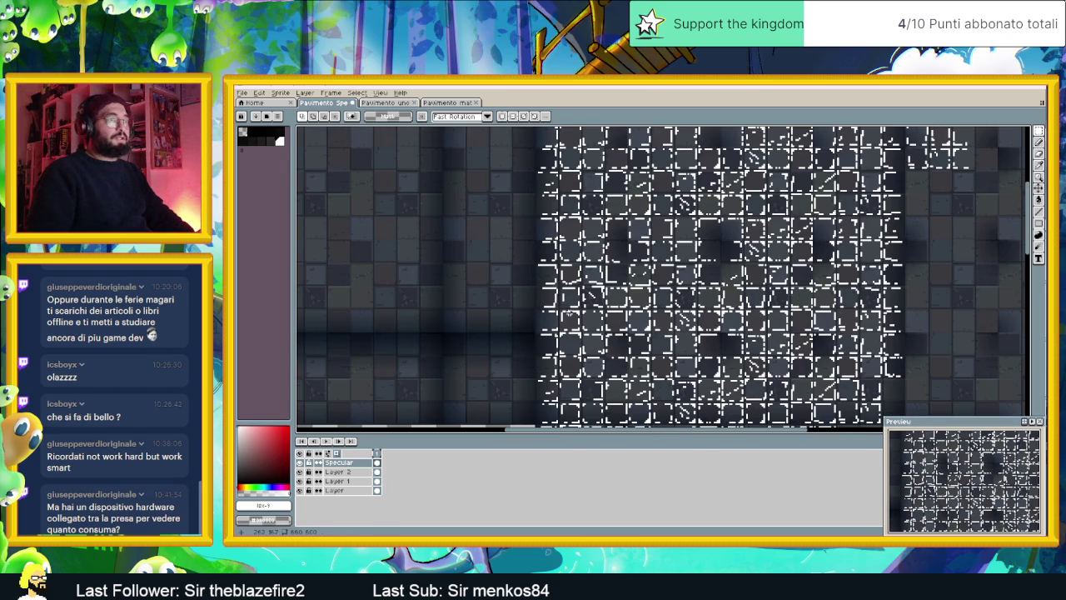
scroll(905, 354, "down", 1)
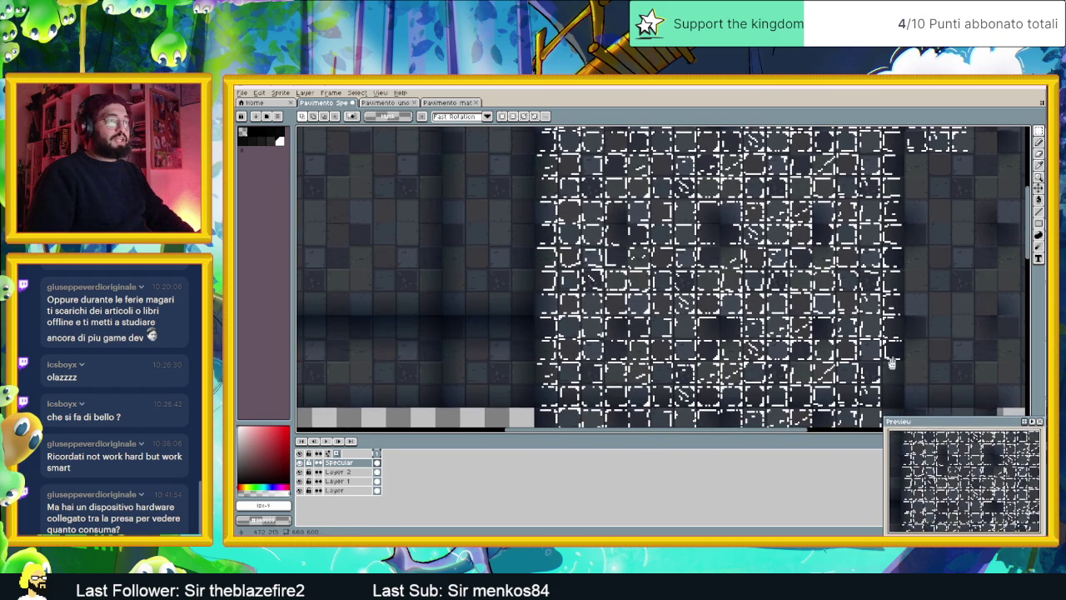
Pan to the tileset's right part and select the narrow column of highlights there
scroll(893, 364, "down", 1)
scroll(891, 341, "down", 1)
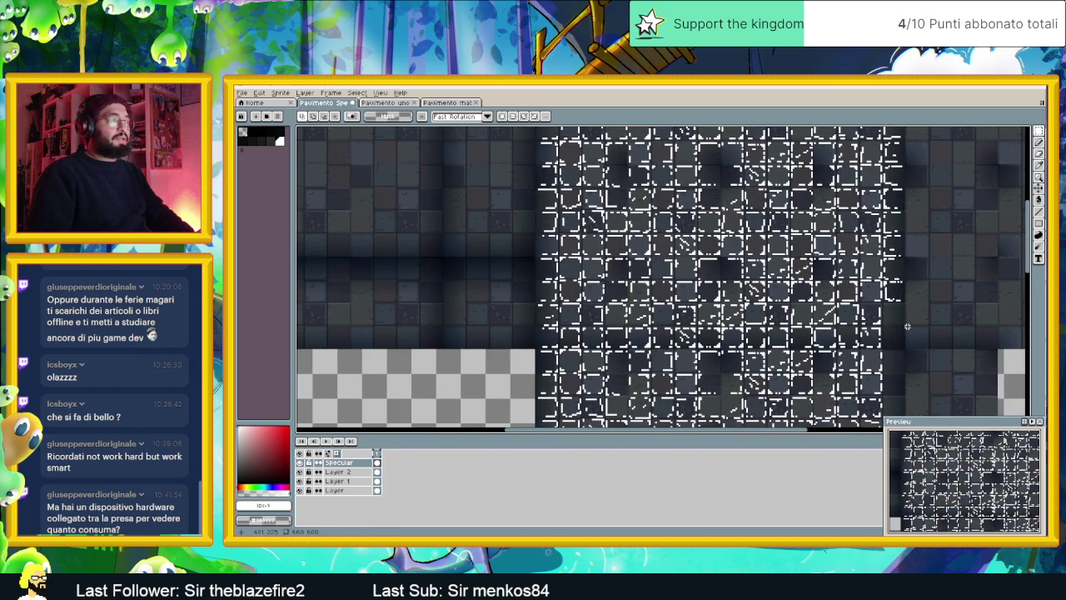
left_click_drag(907, 326, 877, 286)
scroll(877, 310, "down", 1)
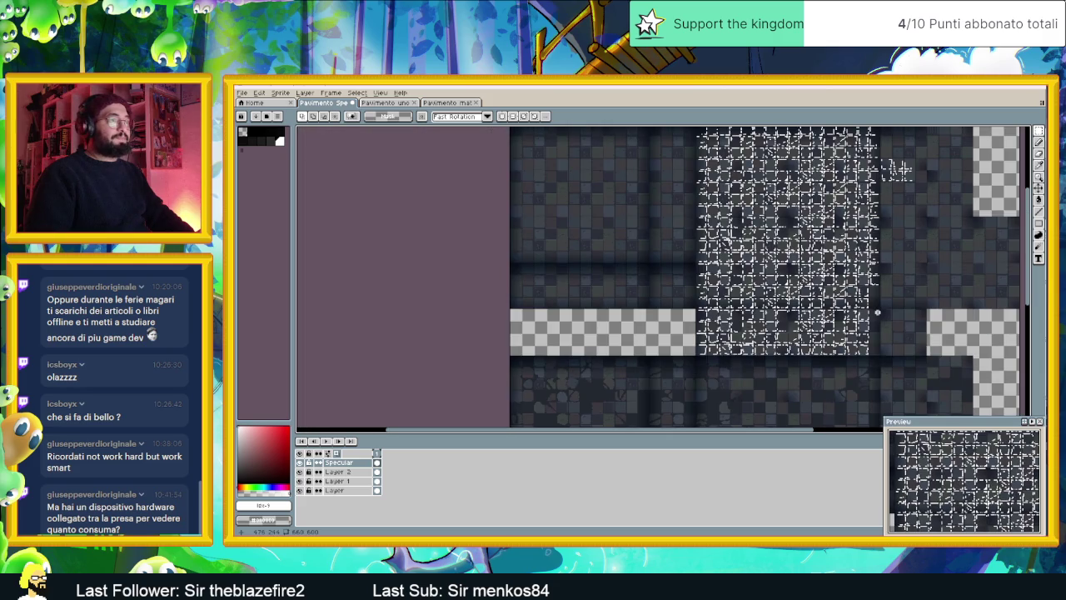
scroll(877, 312, "up", 1)
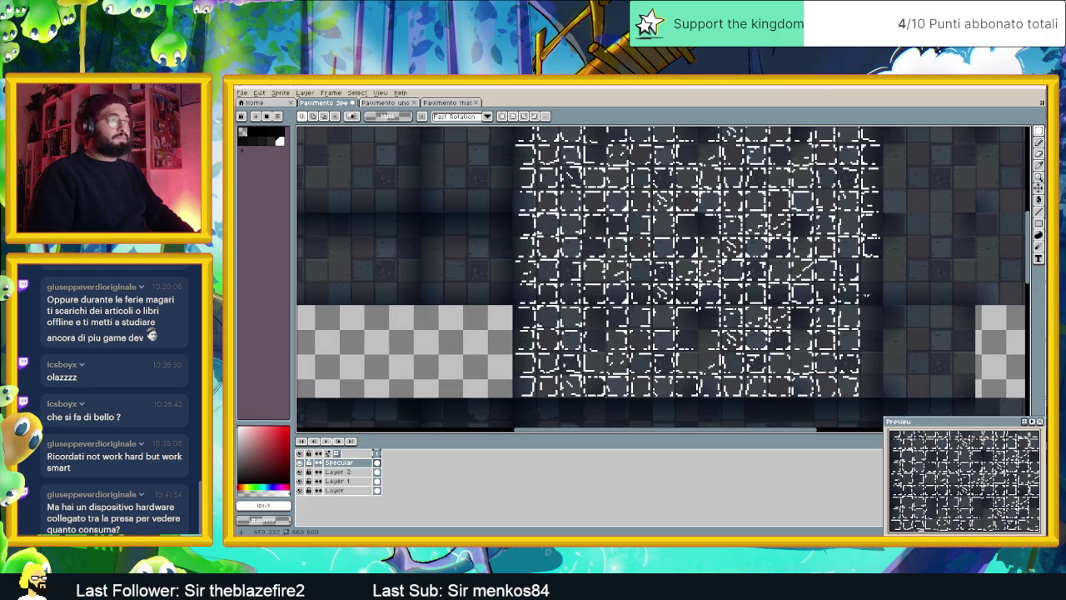
left_click_drag(885, 238, 827, 351)
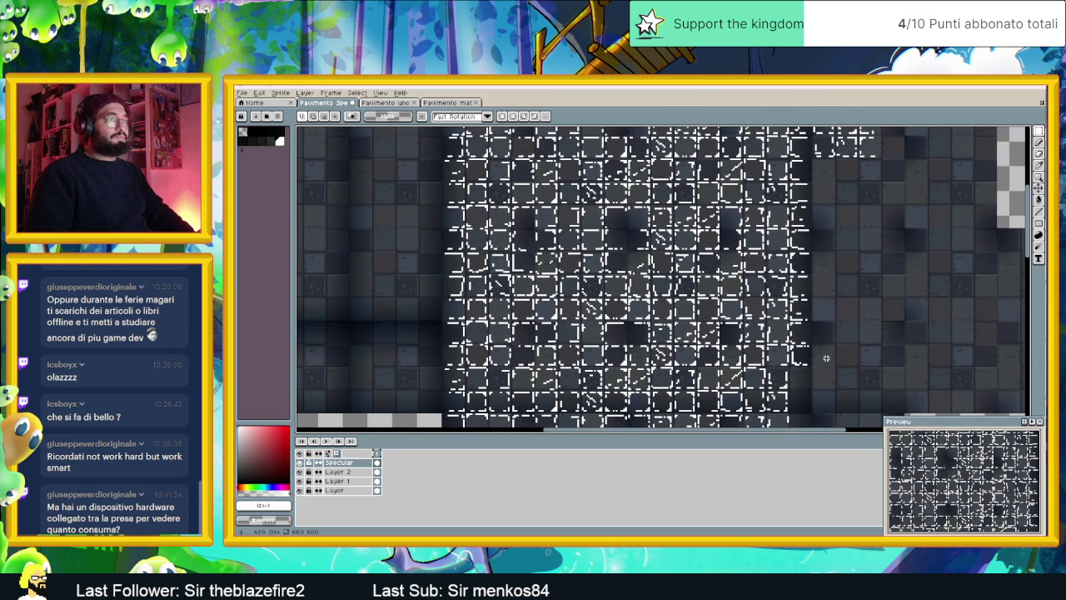
left_click_drag(820, 369, 788, 184)
key("ctrl+d")
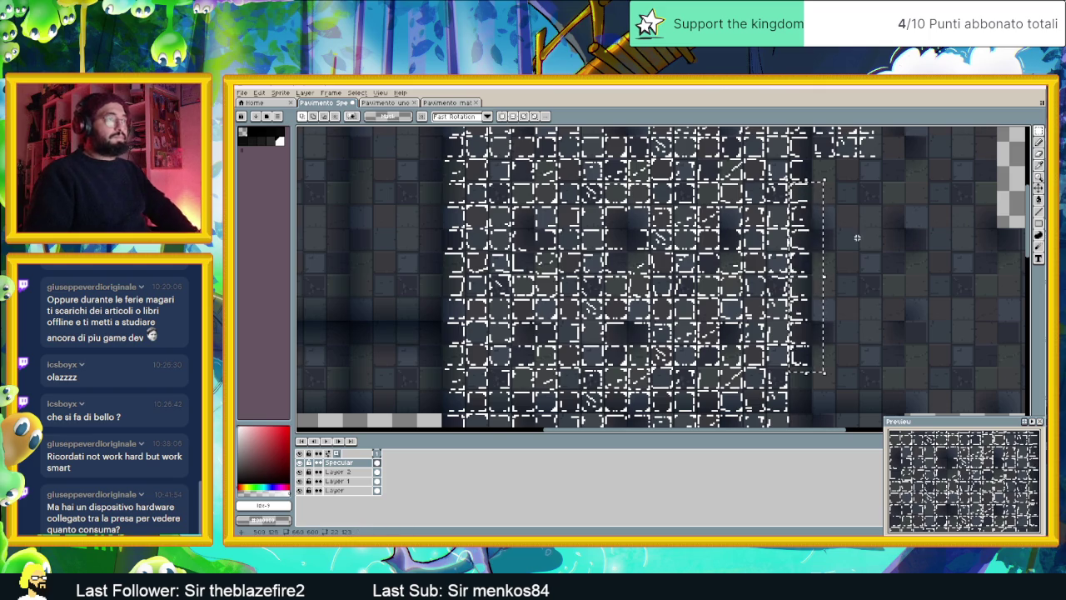
Paste the highlight strip onto the pattern's right edge, commit it, and select the area below
left_click_drag(865, 292, 779, 135)
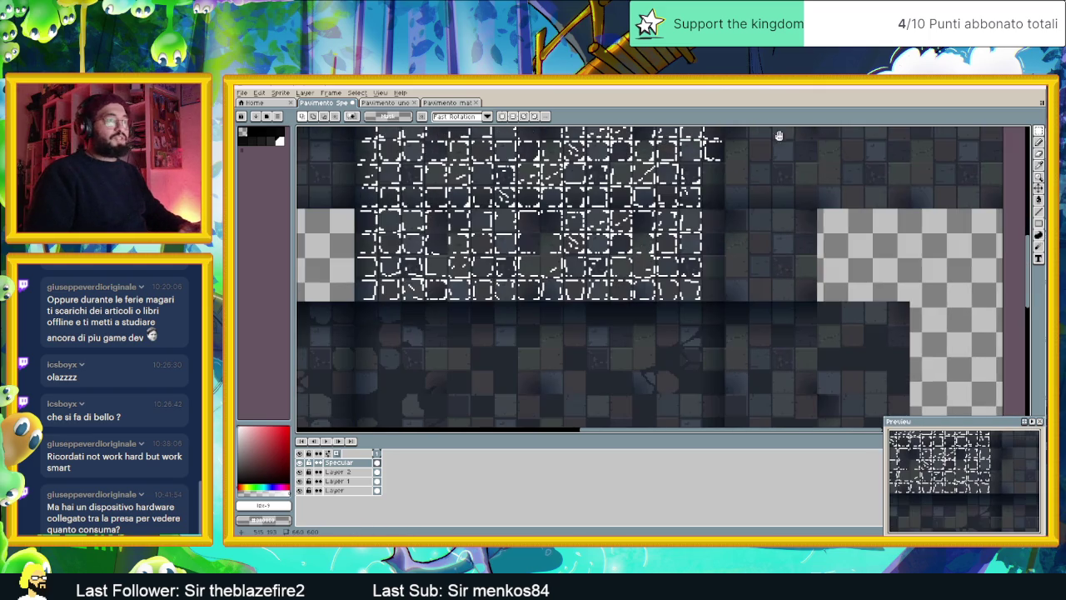
key("ctrl+v")
left_click_drag(733, 169, 725, 191)
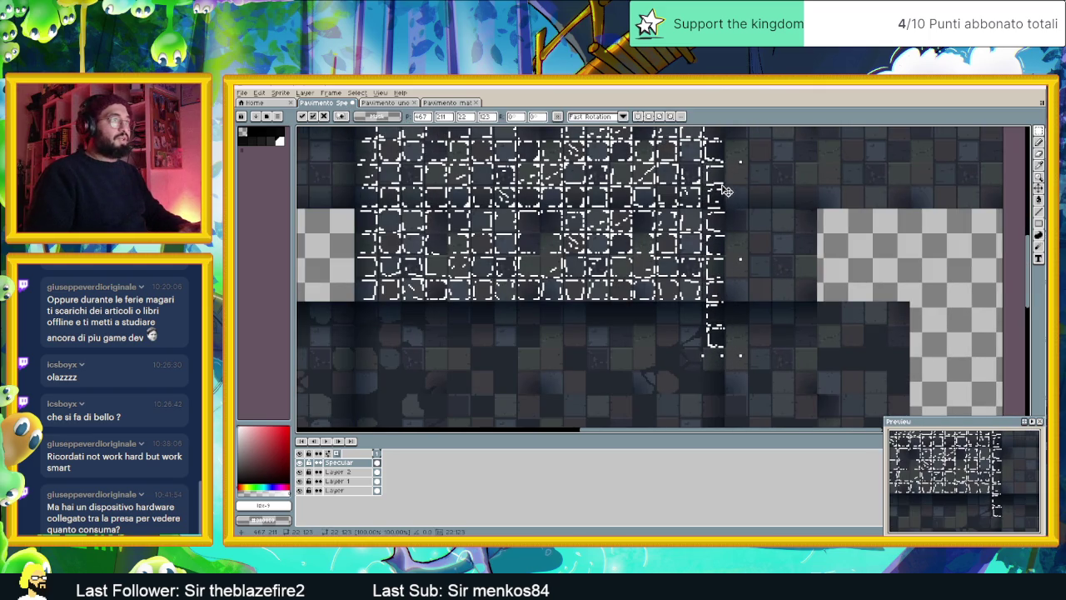
scroll(766, 200, "up", 1)
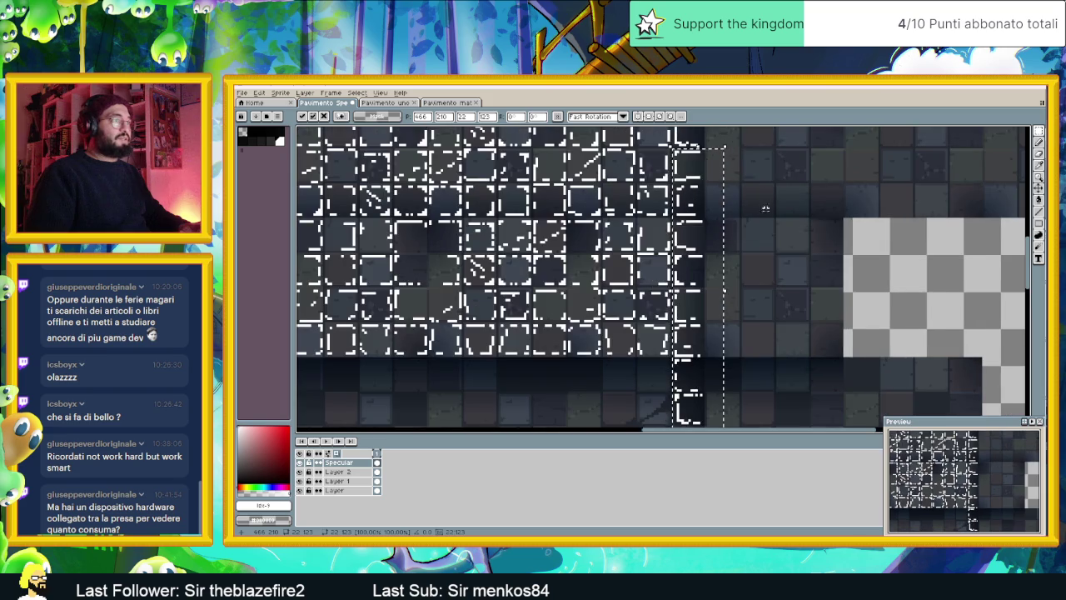
scroll(792, 256, "up", 1)
key("Return")
left_click_drag(760, 395, 671, 314)
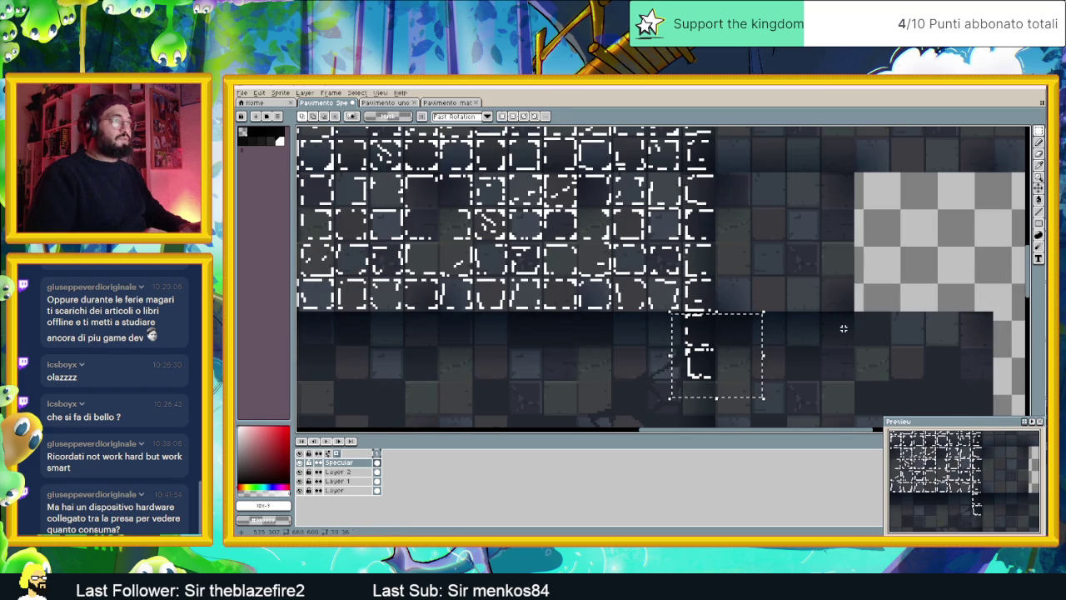
scroll(844, 328, "down", 1)
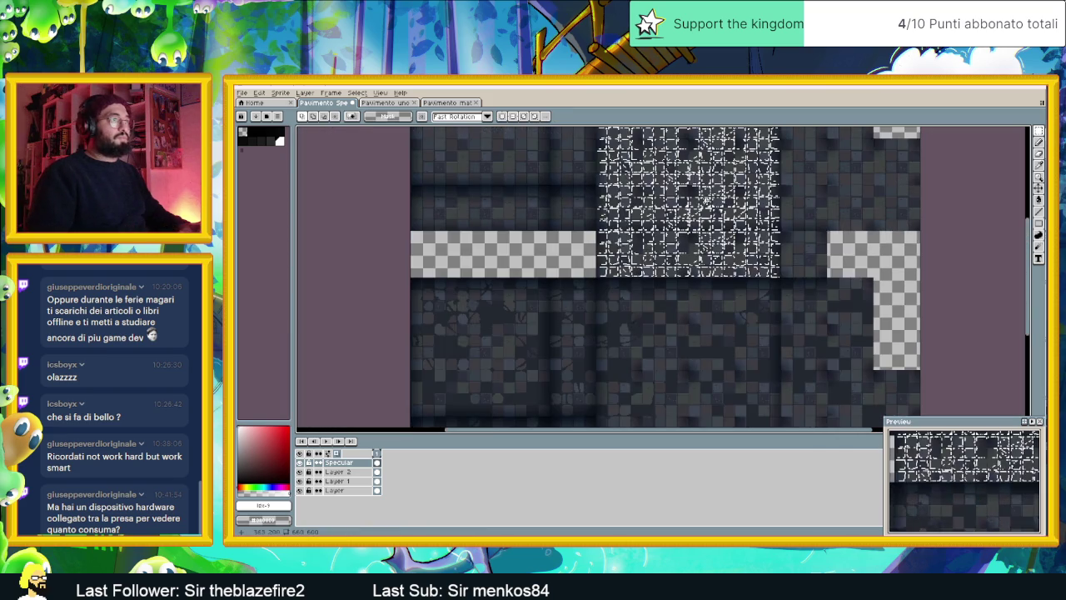
Toggle the Specular layer's visibility several times to compare highlights with the bare tiles
scroll(812, 261, "down", 1)
scroll(821, 190, "up", 2)
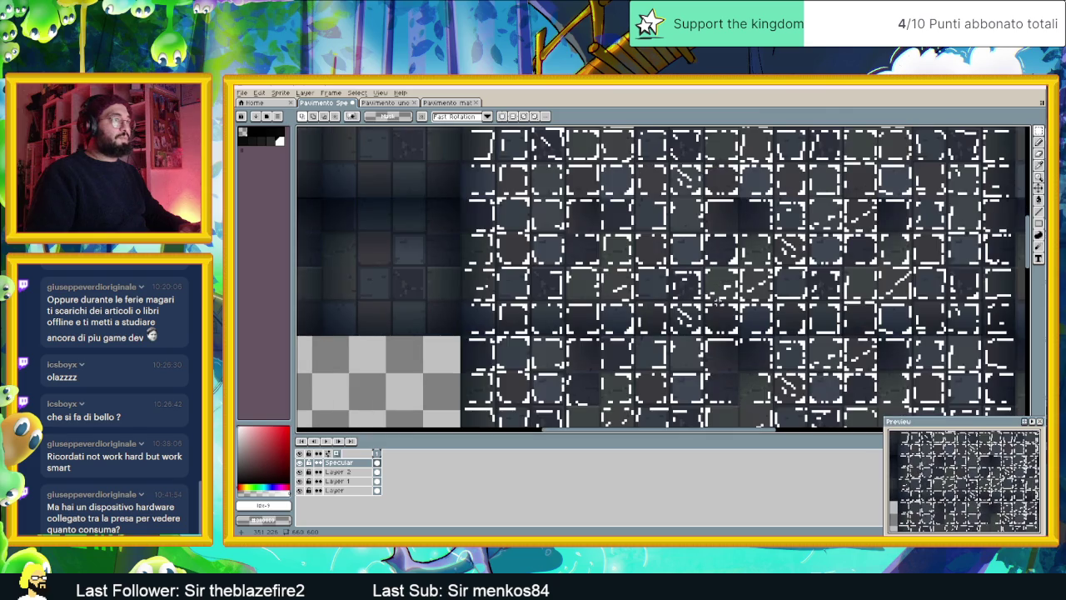
scroll(714, 304, "down", 1)
left_click(301, 463)
left_click(301, 463)
left_click(300, 463)
left_click(301, 463)
left_click(301, 463)
left_click(301, 463)
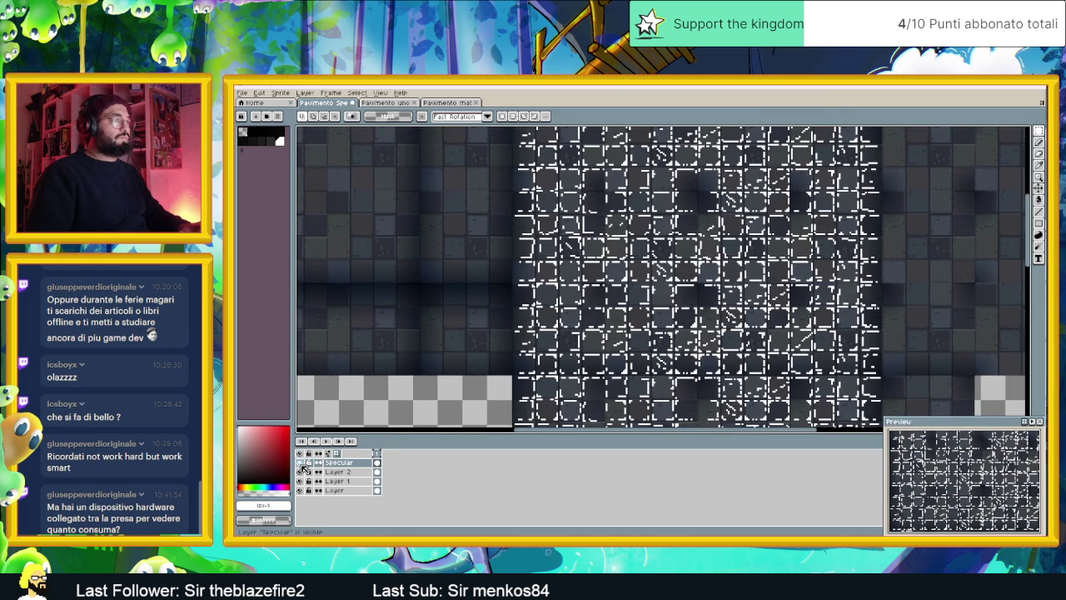
Zoom in and switch the Pencil to pixel-perfect drawing
scroll(587, 335, "up", 1)
scroll(587, 335, "up", 1)
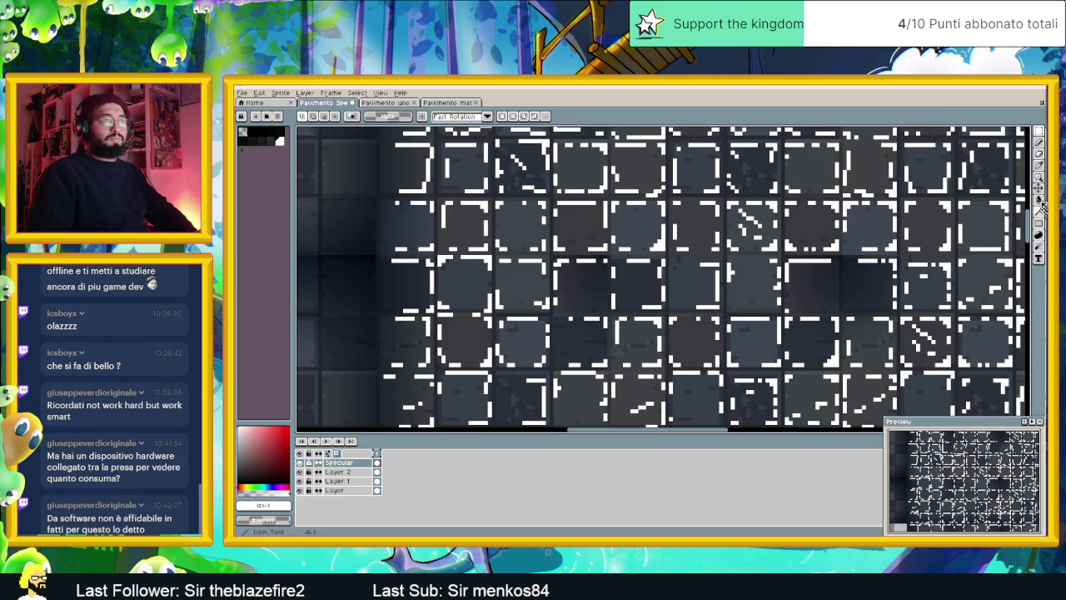
left_click(1038, 150)
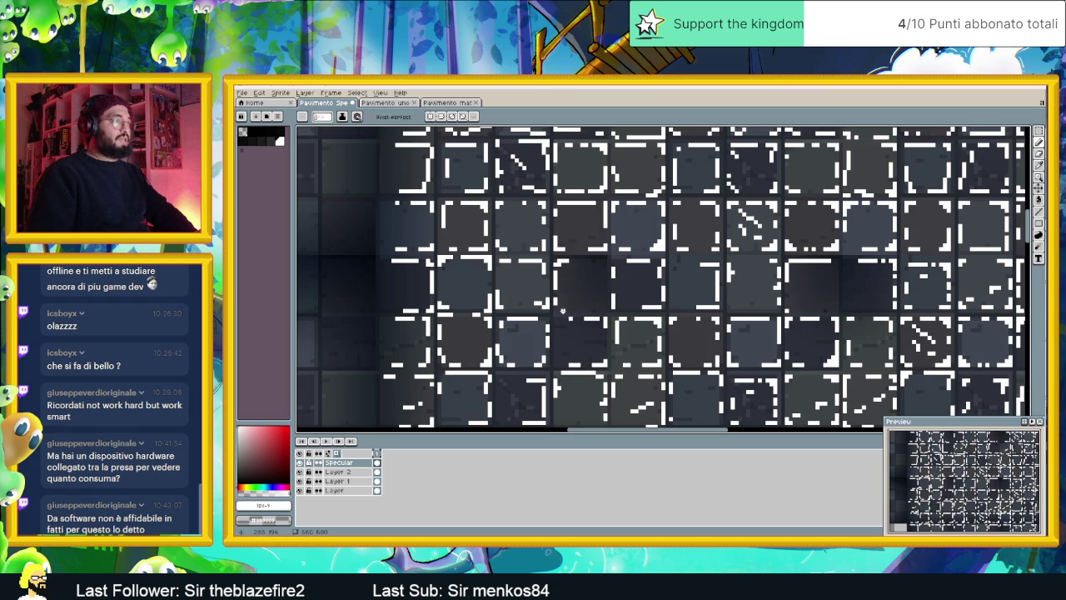
Flip the Specular layer on and off repeatedly to check the highlights against the tiles
scroll(623, 317, "down", 1)
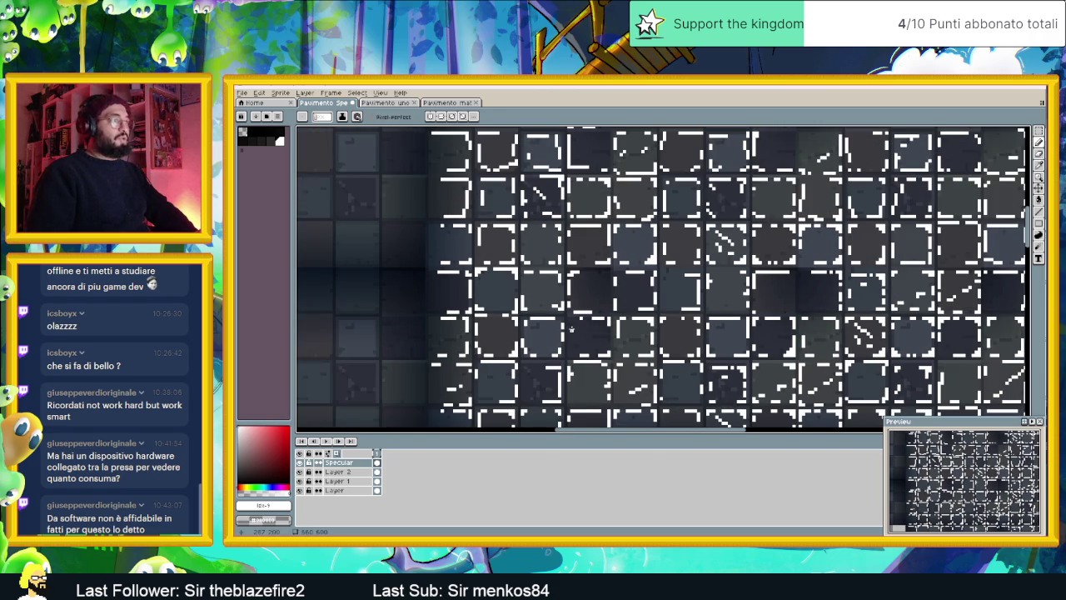
left_click(300, 463)
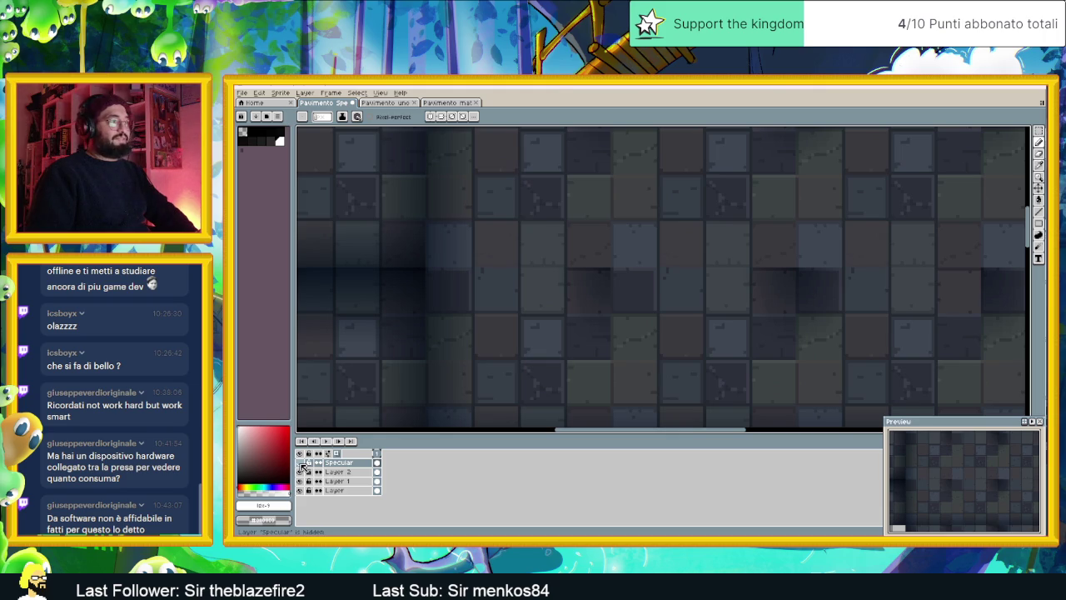
left_click(299, 463)
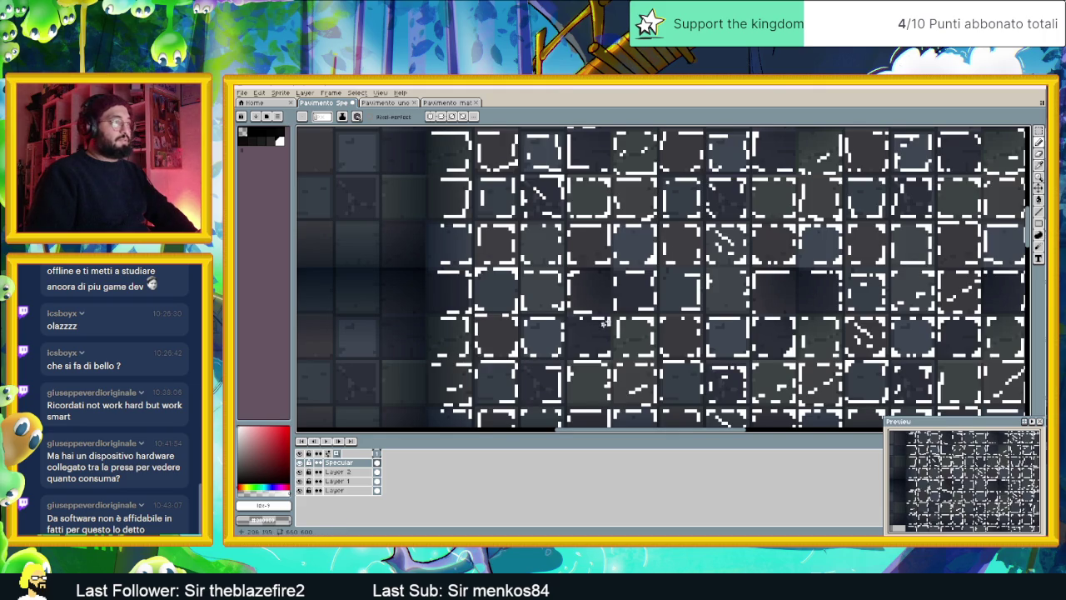
scroll(610, 317, "up", 1)
scroll(610, 315, "up", 1)
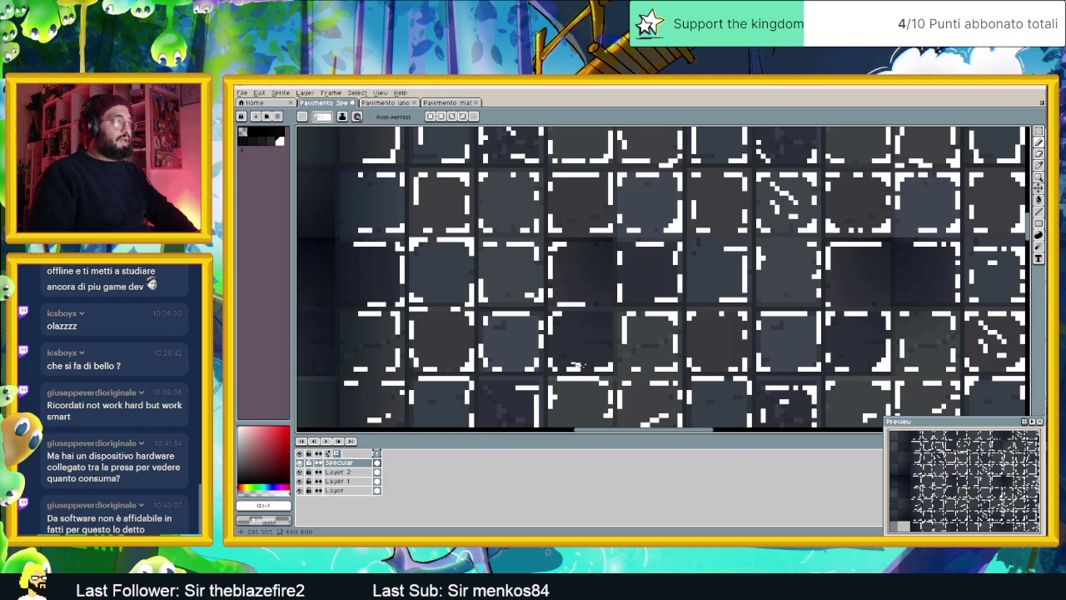
scroll(577, 365, "down", 1)
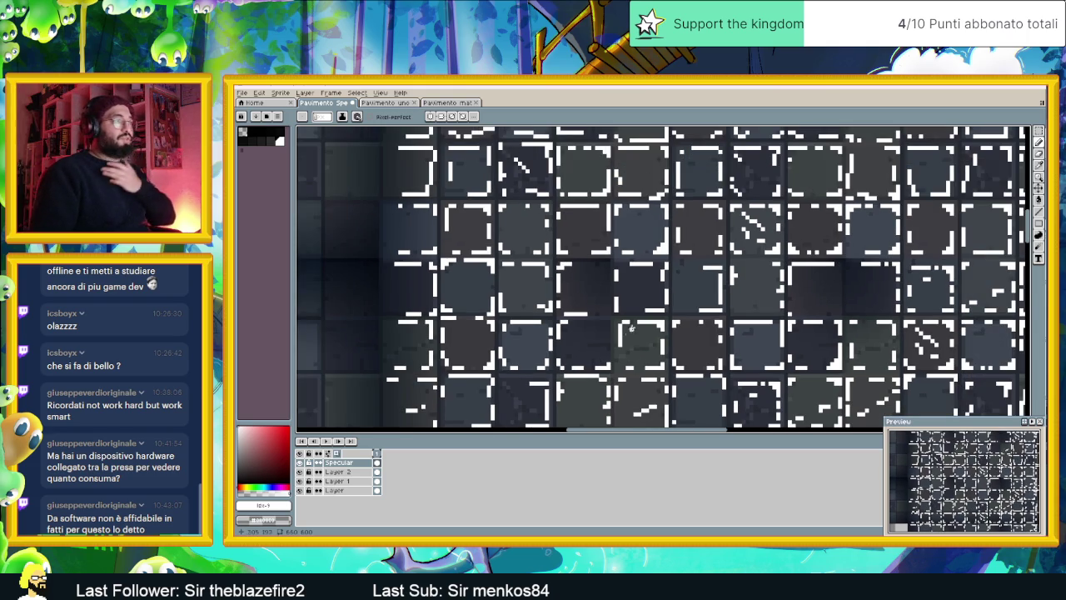
scroll(658, 332, "down", 1)
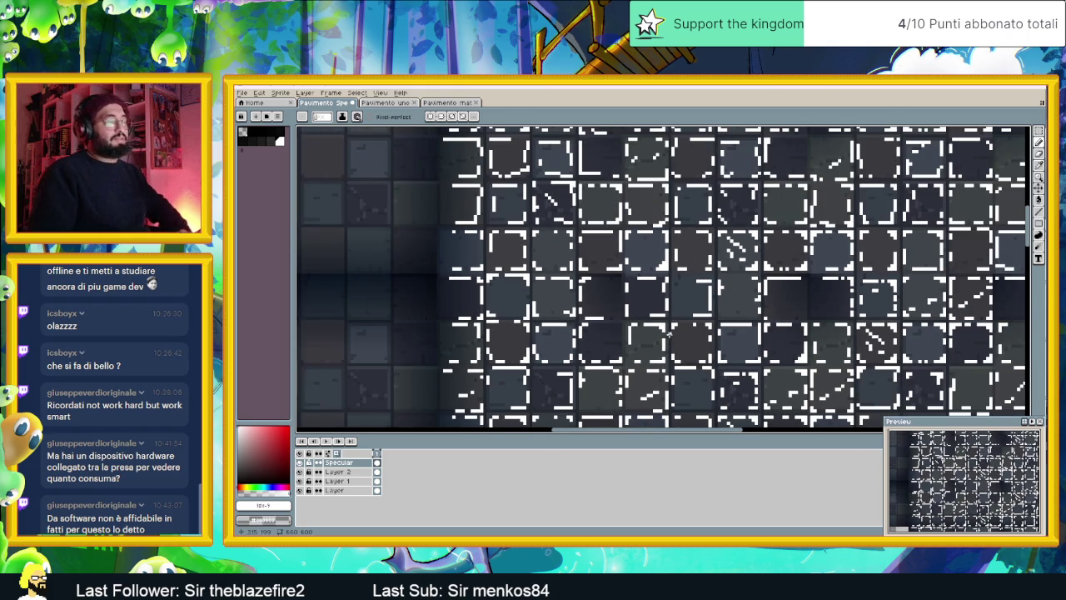
left_click(301, 463)
left_click(301, 463)
left_click(301, 464)
left_click(300, 463)
left_click(300, 463)
left_click(301, 463)
Erase the stray white highlight pixels along one tile's top edge
scroll(787, 319, "up", 1)
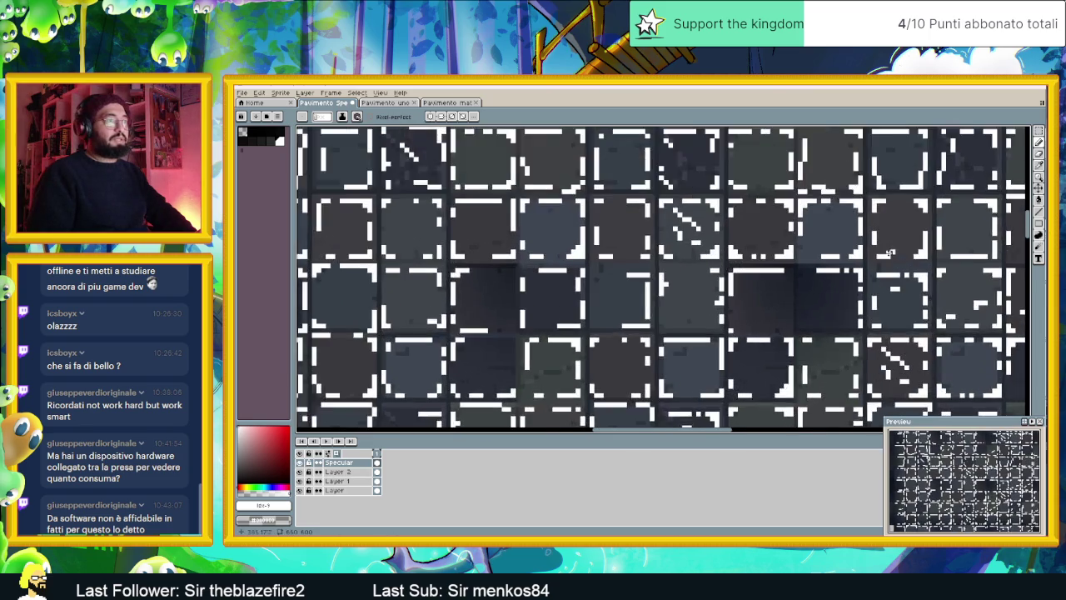
scroll(775, 300, "up", 1)
left_click_drag(735, 276, 688, 276)
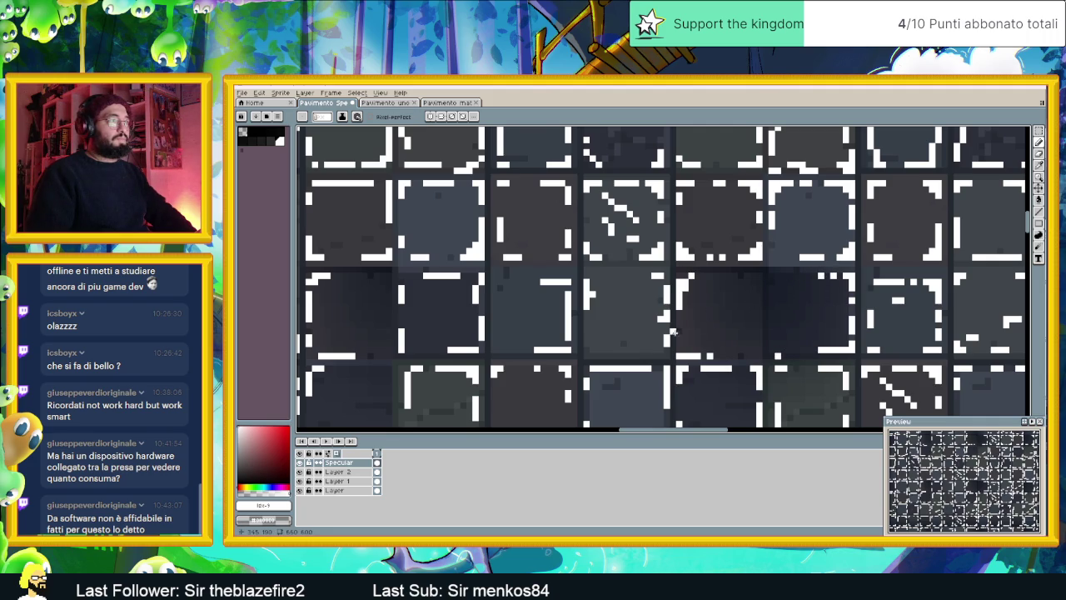
scroll(736, 344, "down", 3)
scroll(800, 345, "down", 2)
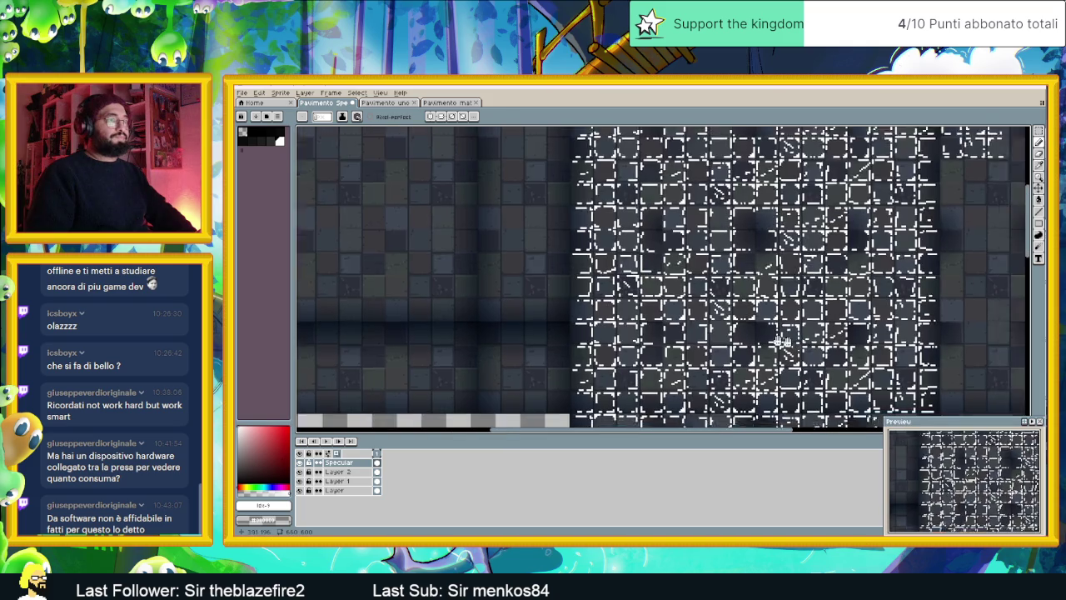
left_click_drag(783, 341, 689, 315)
left_click(300, 463)
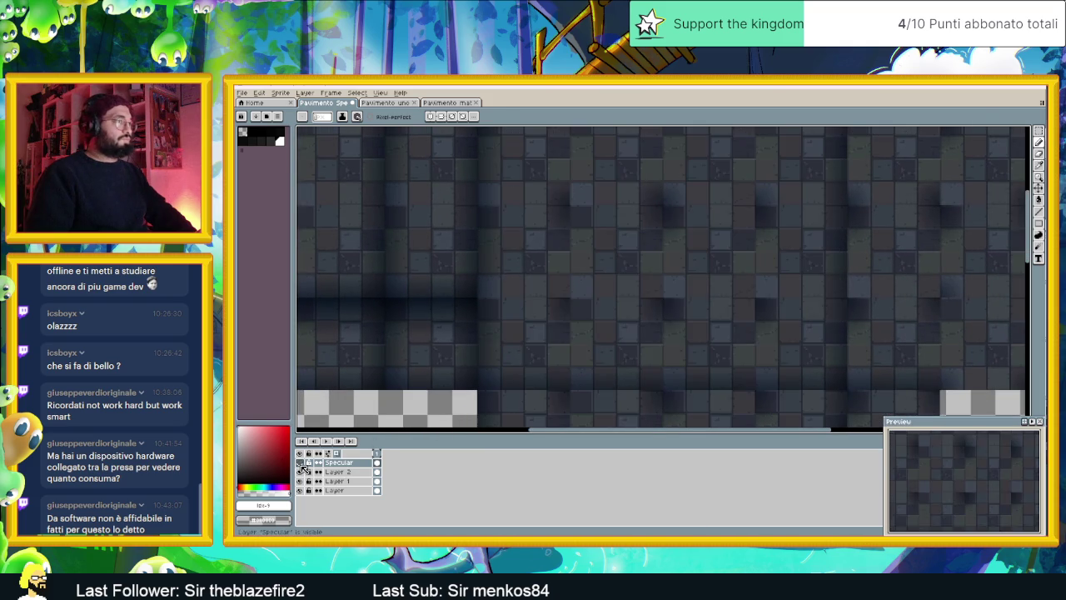
left_click(300, 462)
left_click(300, 463)
left_click(299, 463)
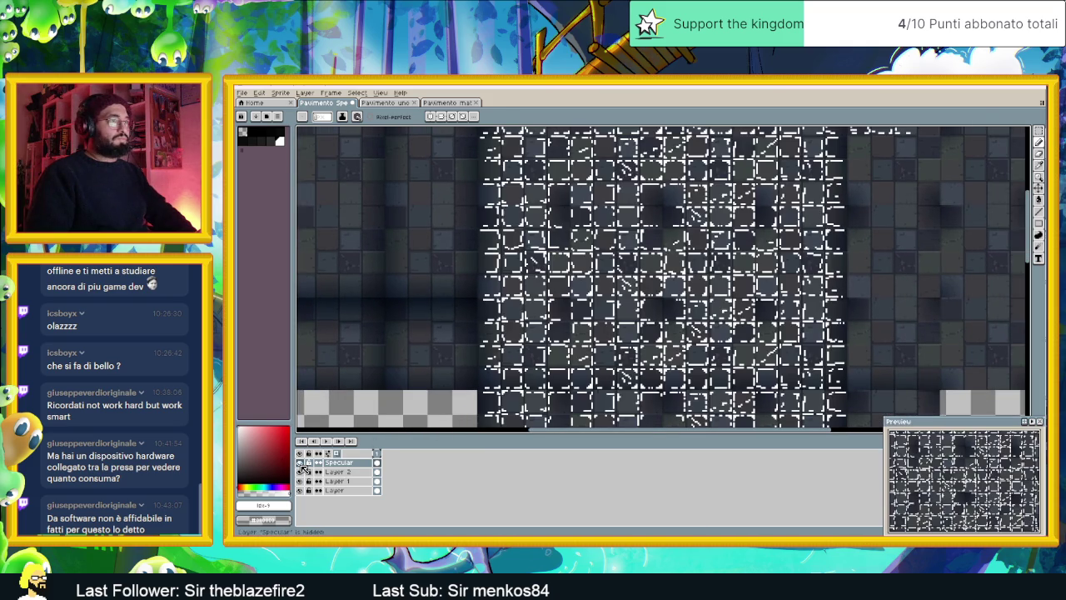
left_click(300, 462)
left_click(300, 462)
left_click(300, 463)
left_click(300, 463)
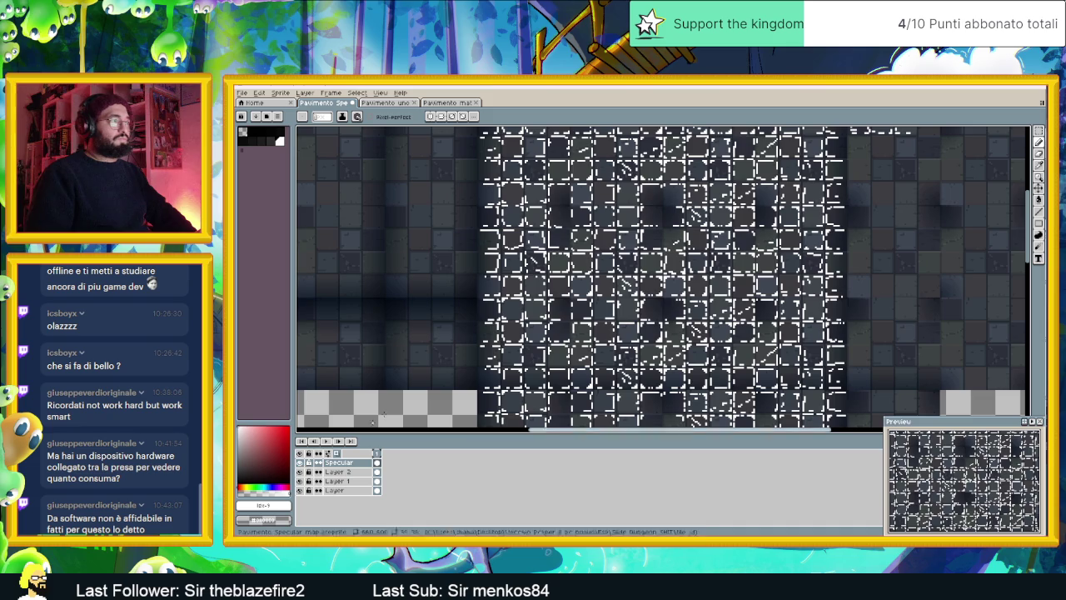
scroll(541, 329, "up", 1)
scroll(540, 330, "up", 1)
left_click_drag(693, 256, 641, 304)
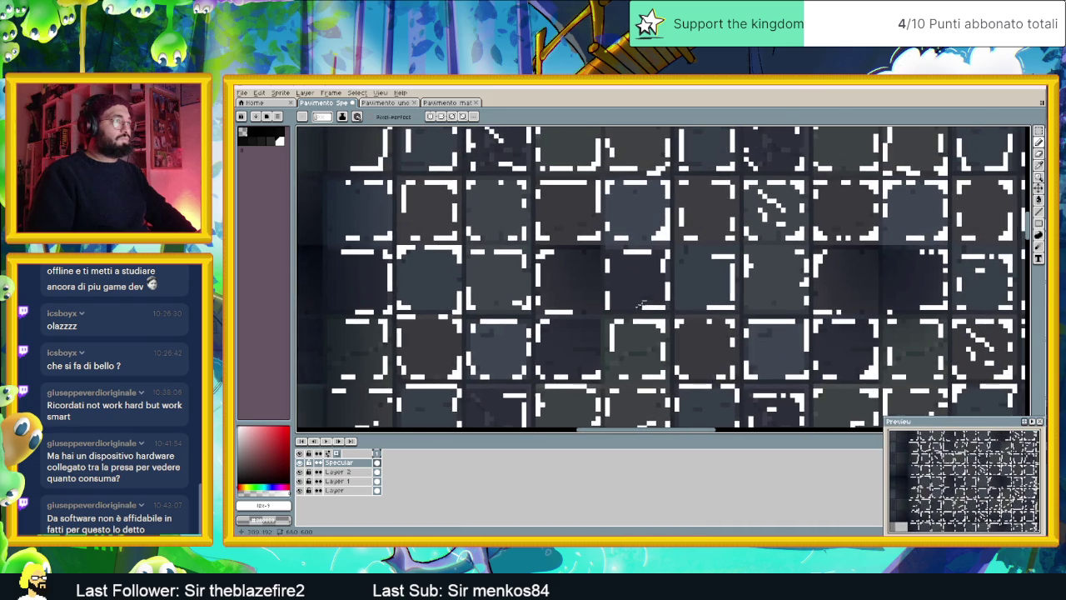
scroll(584, 353, "up", 1)
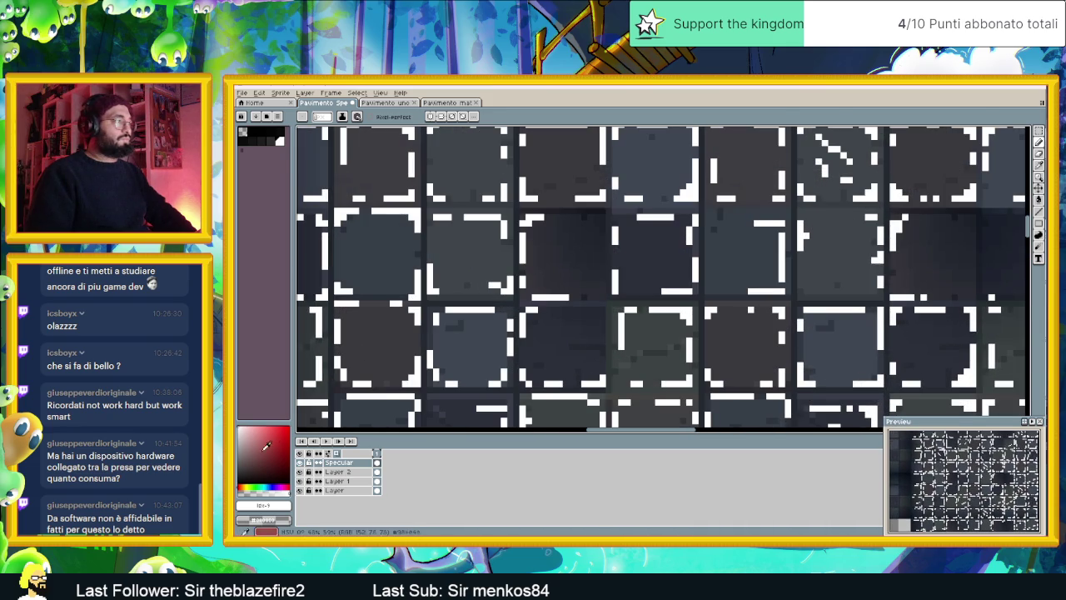
left_click(299, 463)
left_click(300, 463)
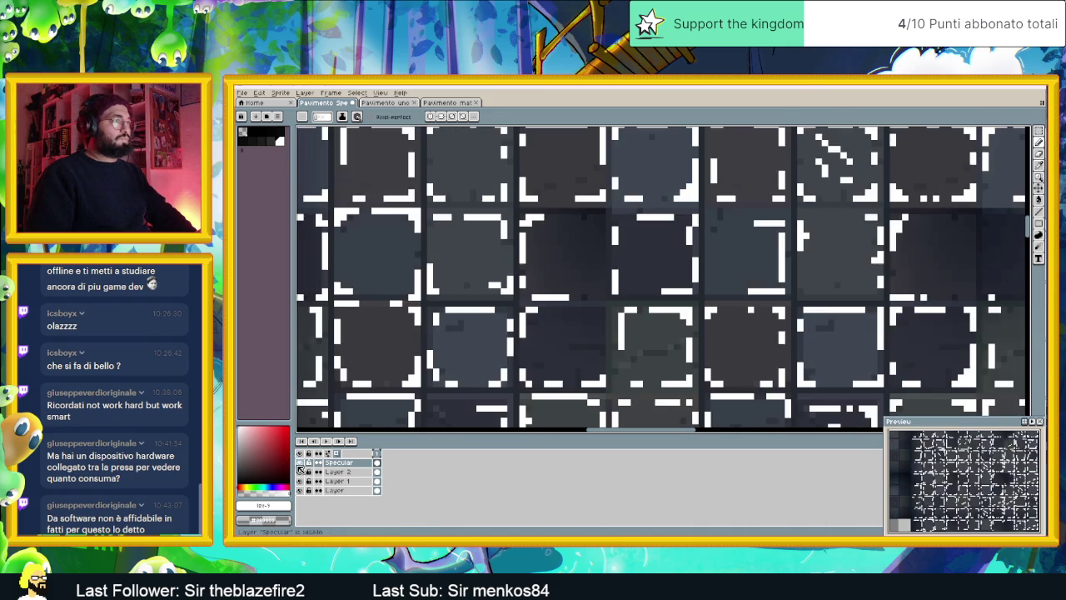
scroll(566, 324, "down", 2)
scroll(566, 324, "down", 1)
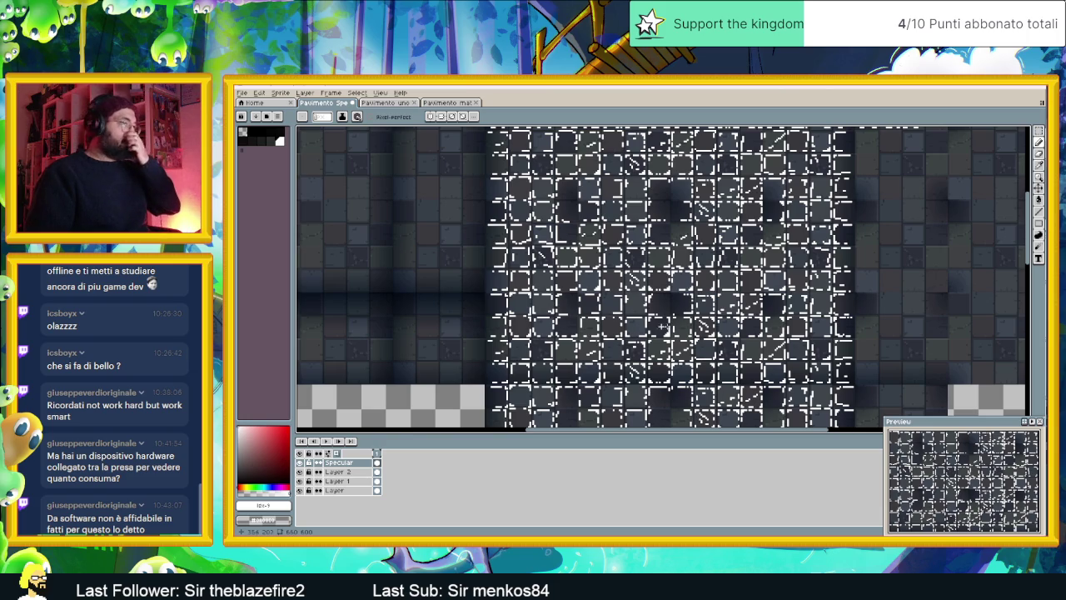
scroll(713, 308, "up", 1)
scroll(713, 308, "up", 2)
scroll(712, 307, "up", 1)
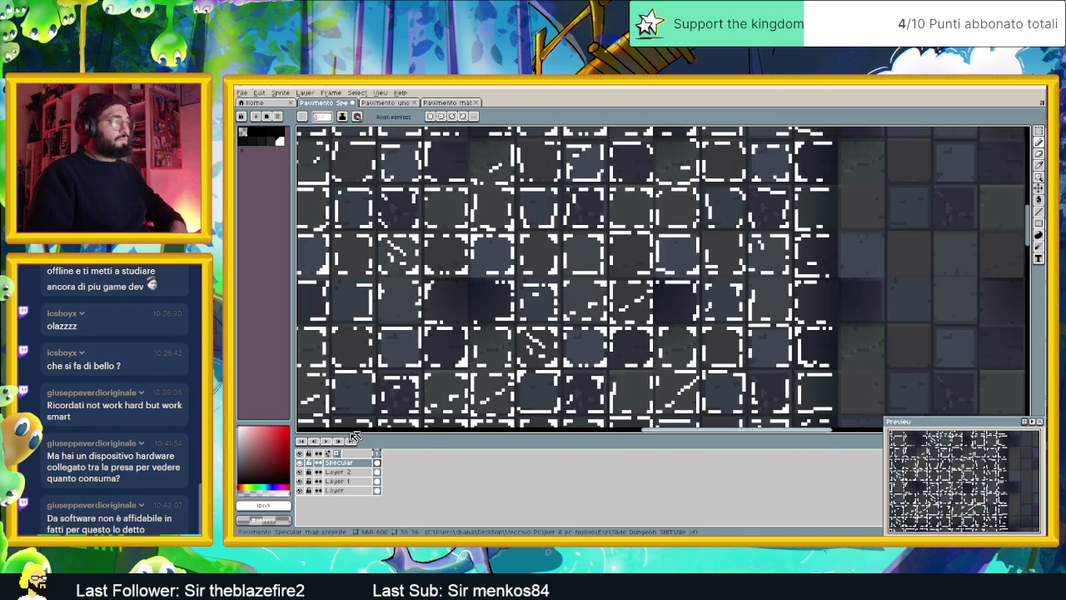
left_click(304, 464)
left_click(304, 465)
left_click(304, 464)
left_click(303, 465)
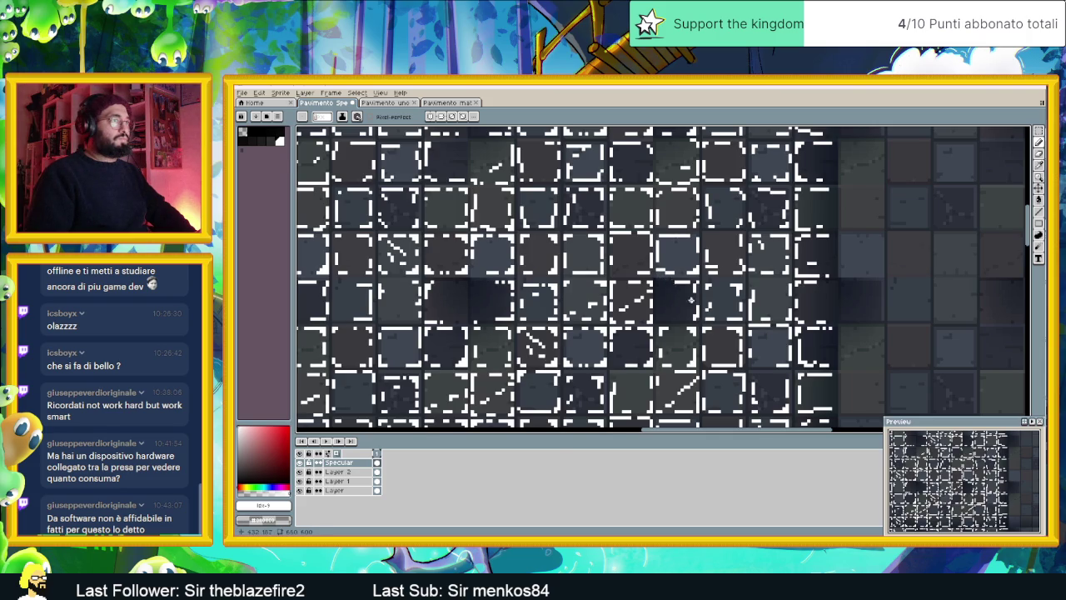
scroll(691, 300, "down", 2)
left_click_drag(554, 383, 561, 326)
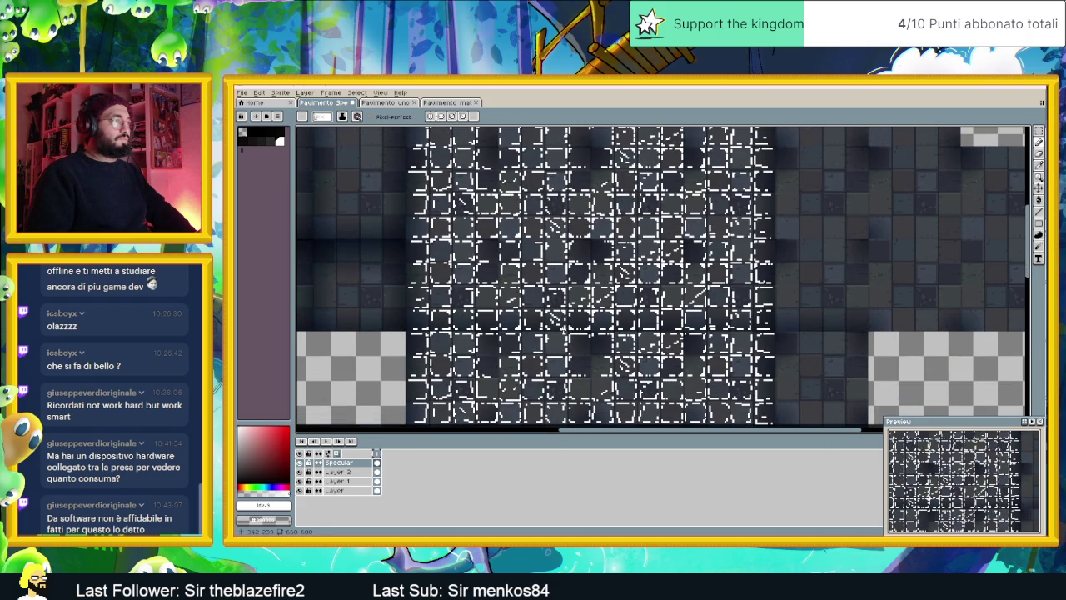
scroll(574, 275, "up", 1)
scroll(721, 329, "down", 1)
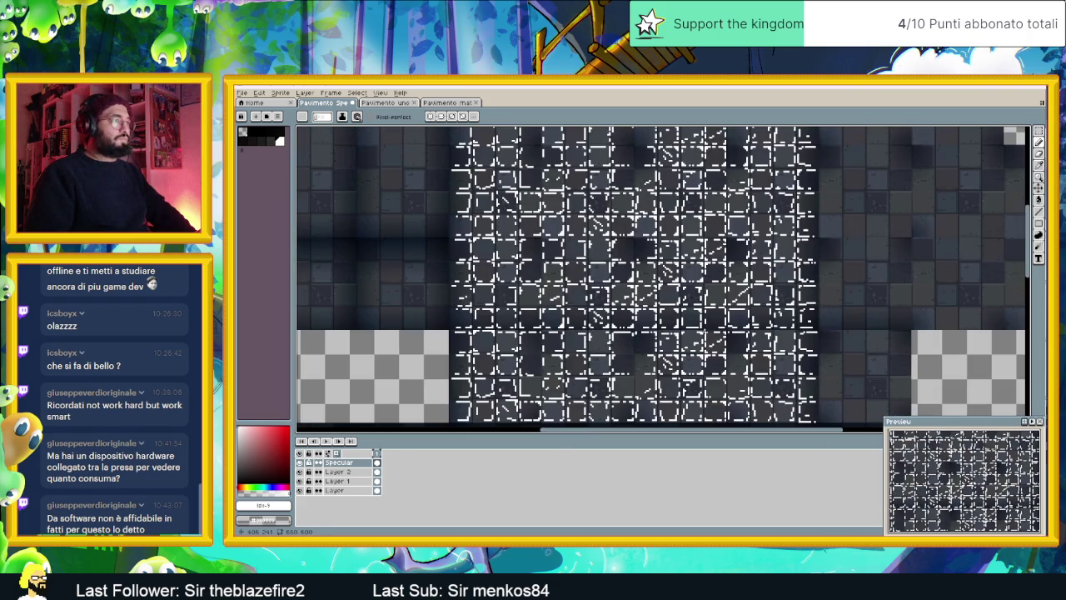
scroll(800, 325, "down", 1)
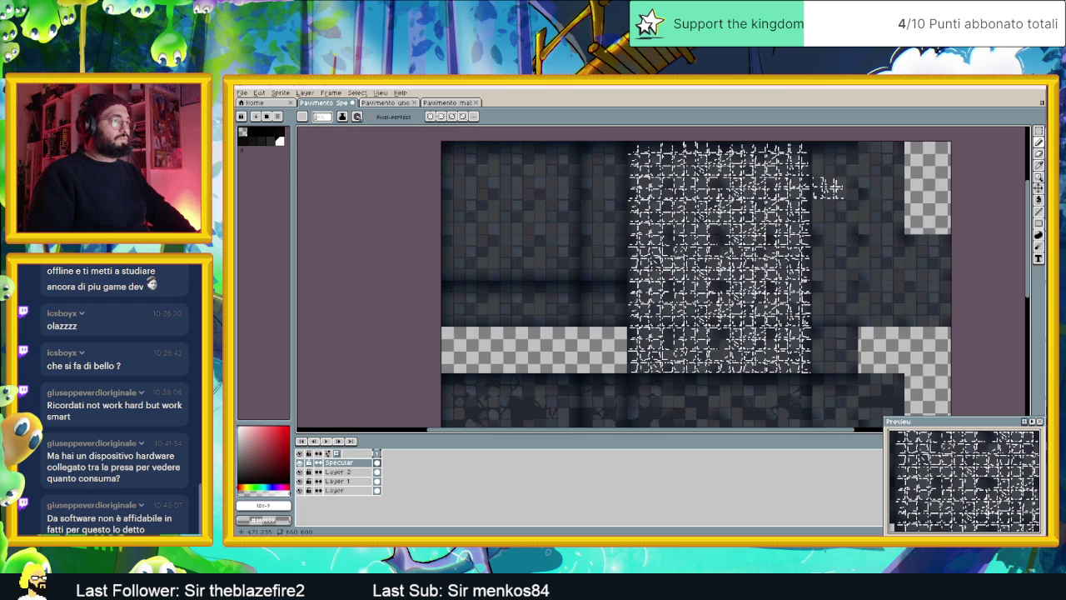
scroll(828, 188, "up", 1)
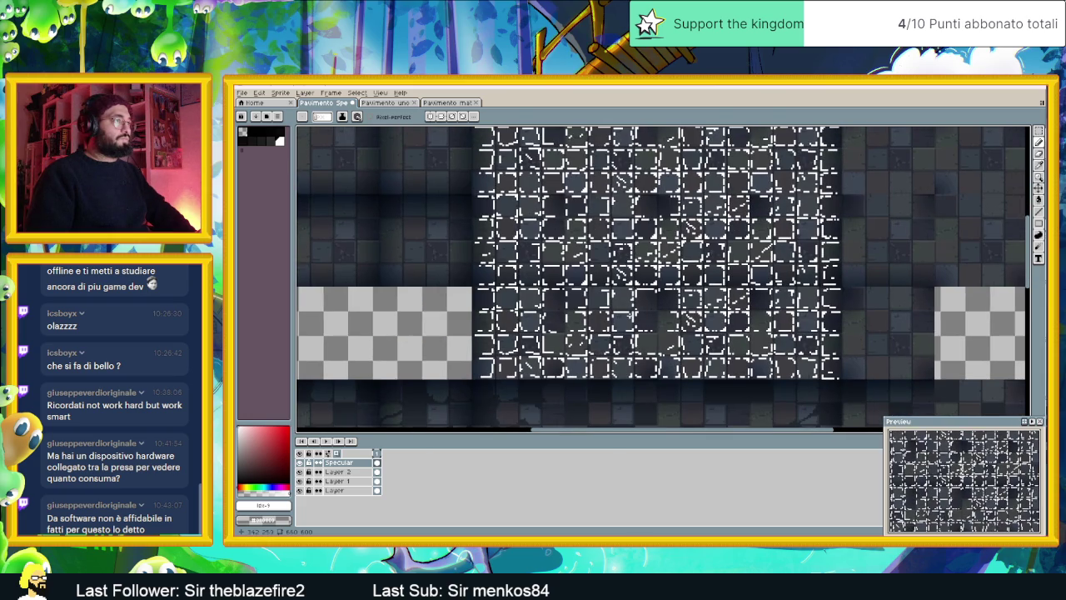
scroll(629, 317, "up", 1)
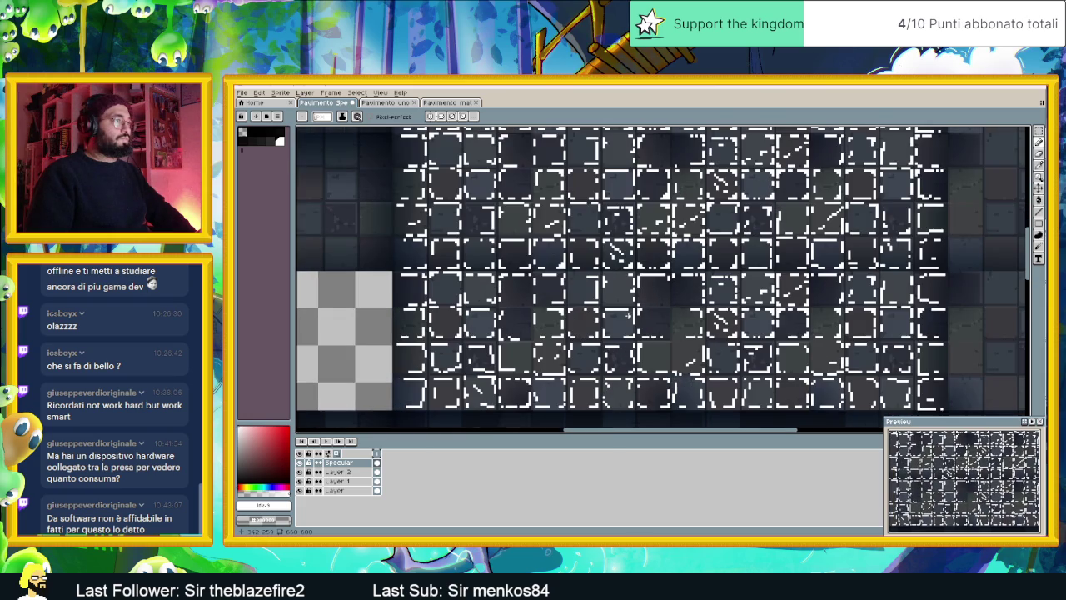
left_click(300, 462)
left_click(301, 463)
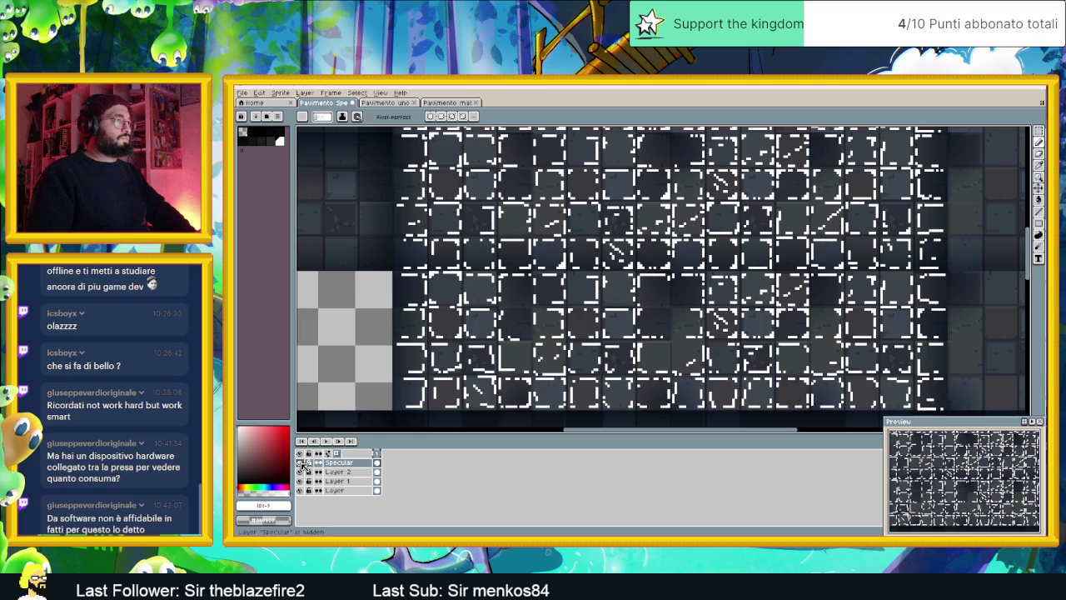
left_click(301, 463)
left_click(300, 463)
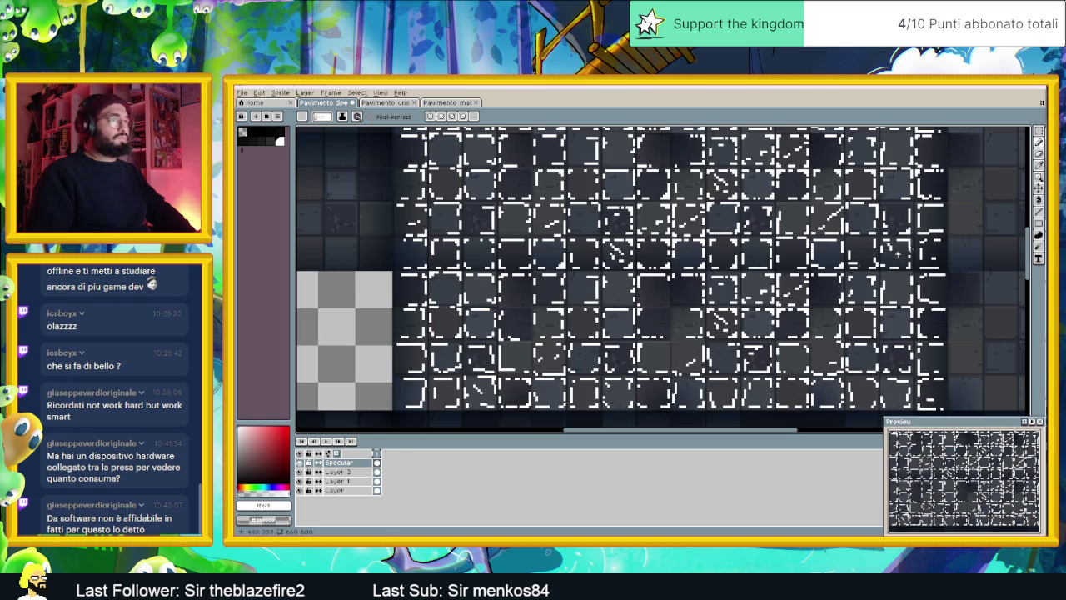
Drag a thin Rectangular Marquee strip across the tile row, then undo it
key("m")
left_click_drag(948, 264, 381, 266)
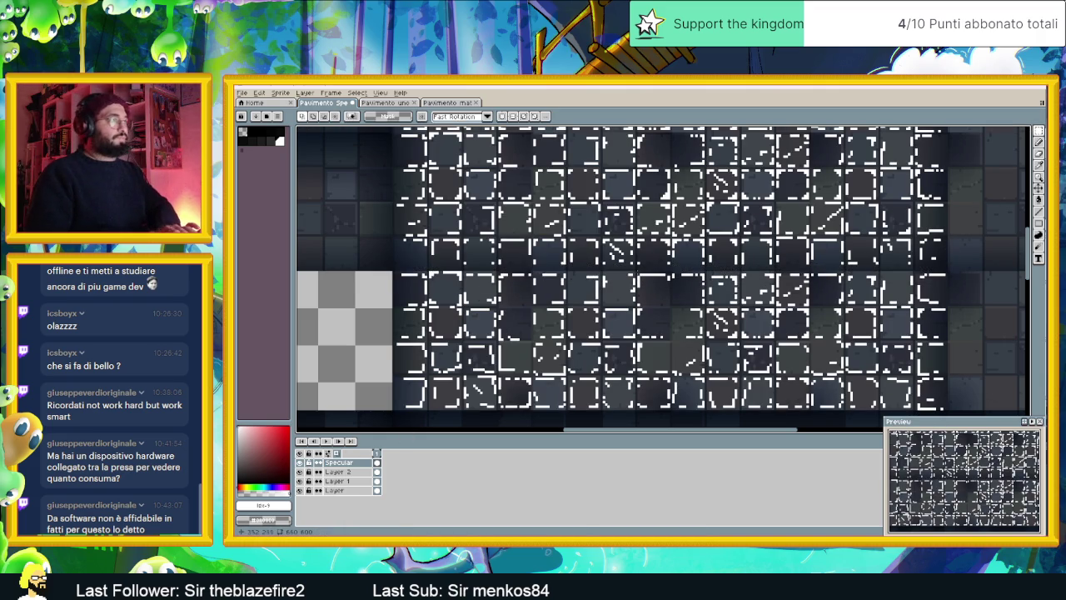
left_click_drag(390, 262, 966, 259)
key("ctrl+z")
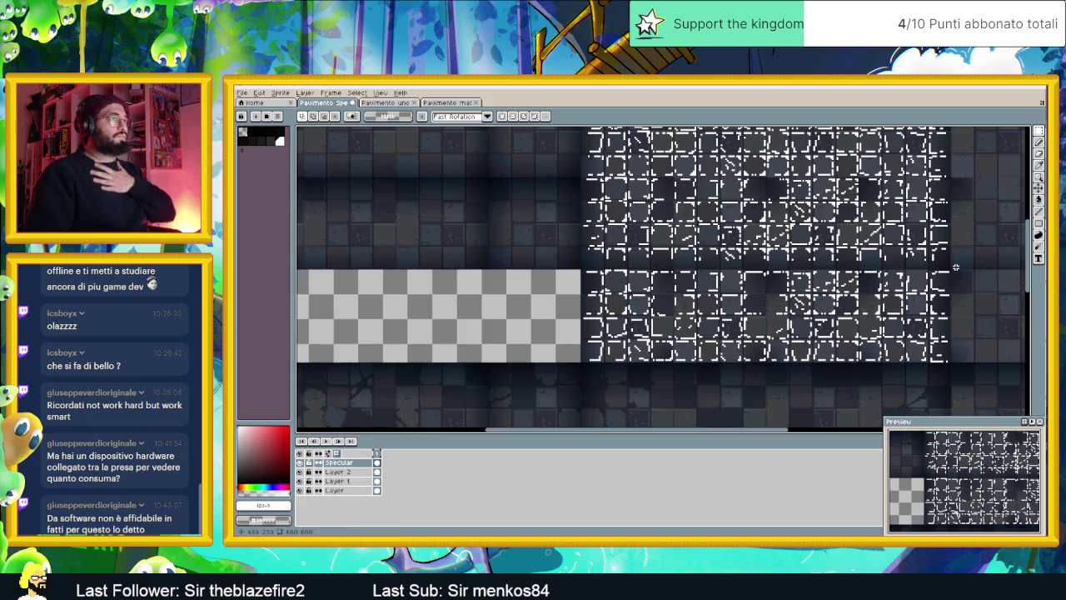
scroll(916, 259, "down", 1)
scroll(857, 265, "down", 1)
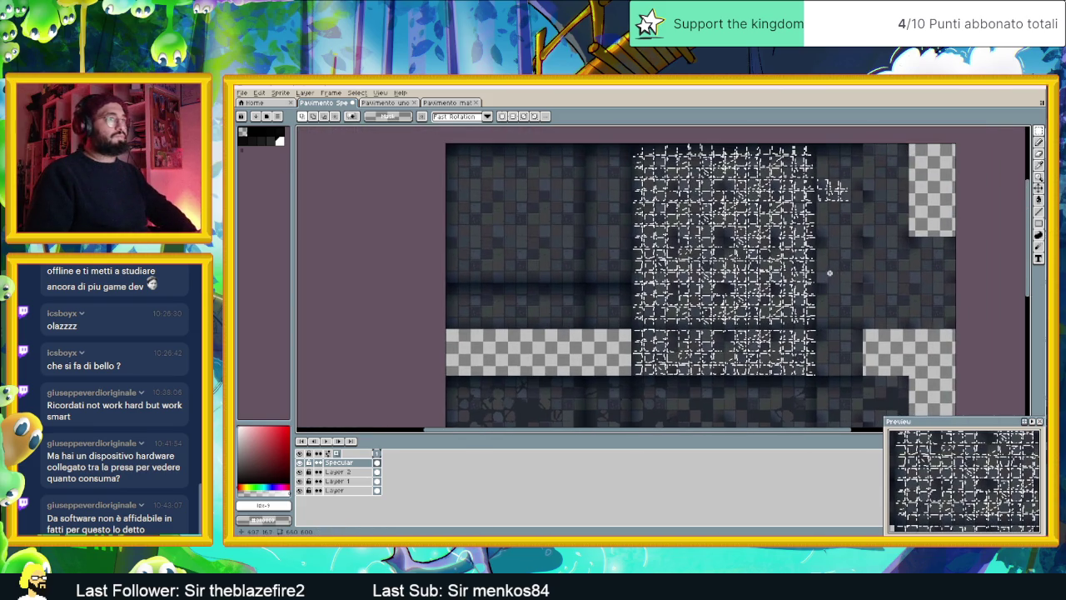
scroll(831, 270, "up", 1)
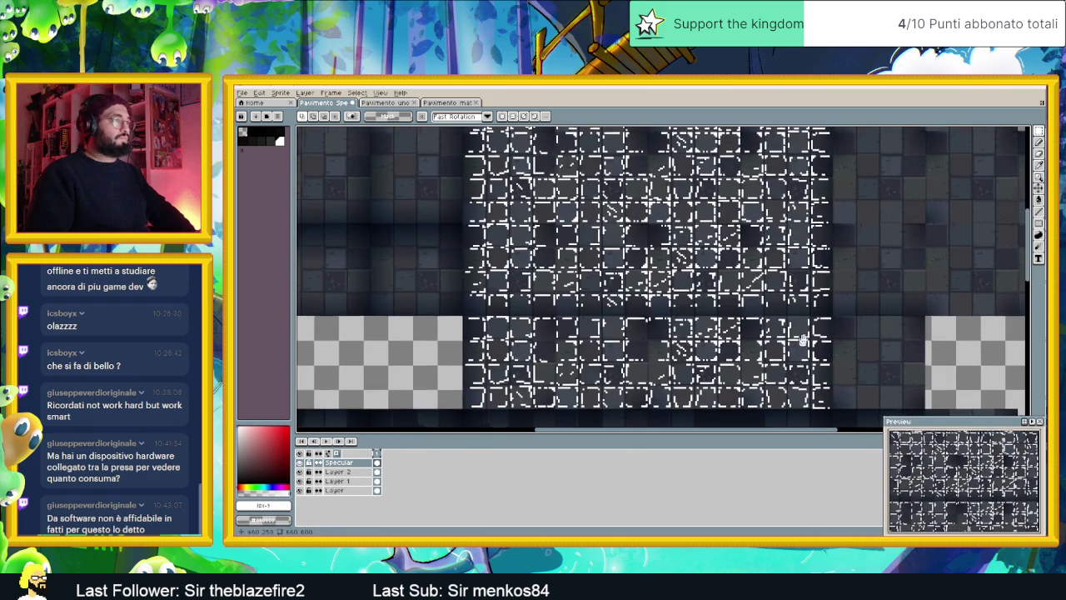
scroll(853, 253, "down", 2)
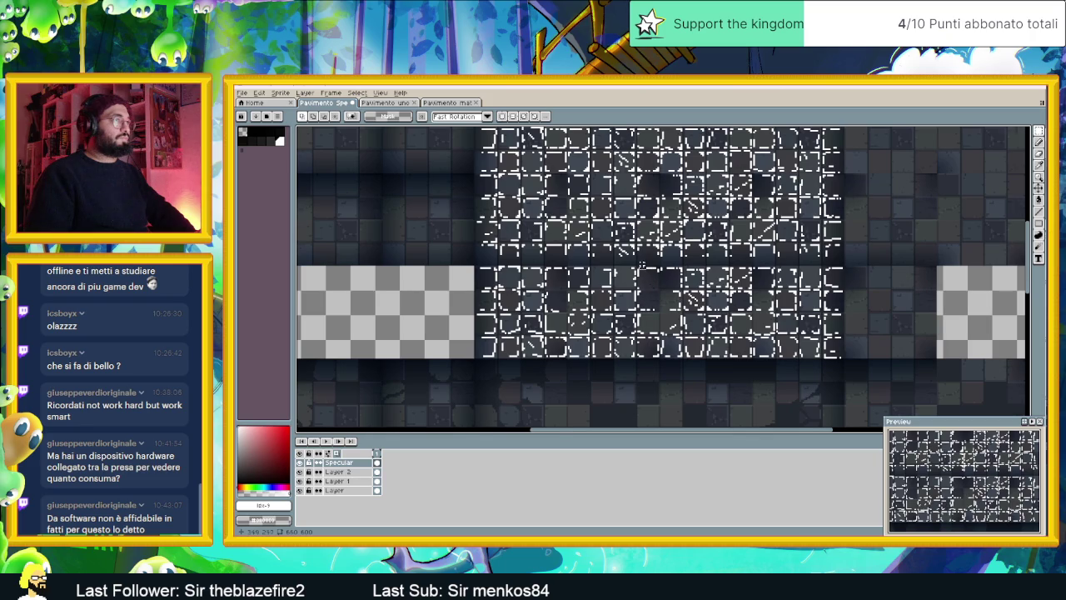
scroll(642, 265, "up", 1)
scroll(653, 262, "up", 1)
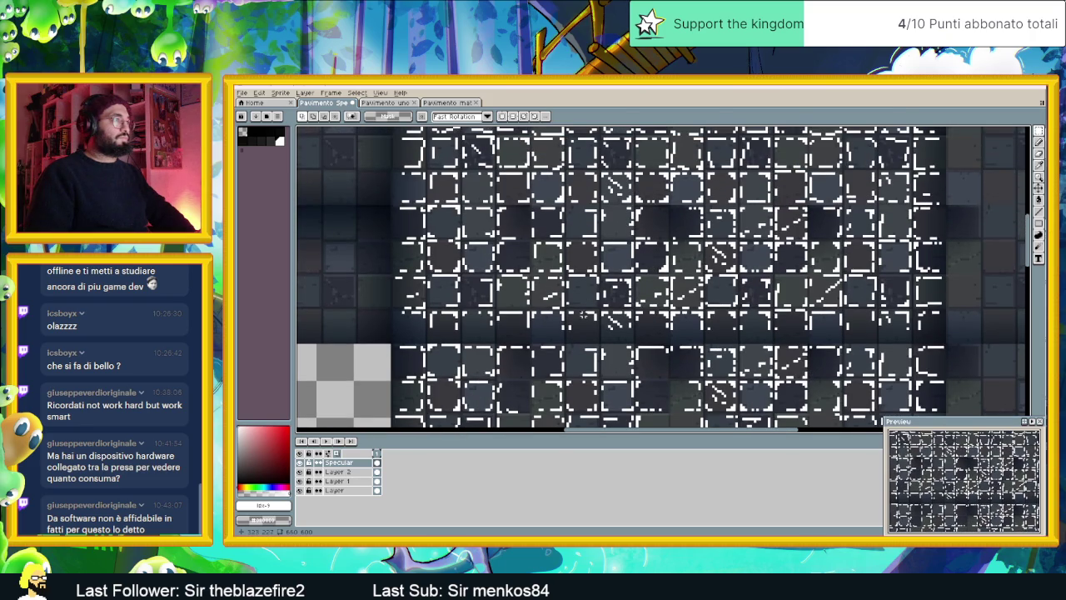
scroll(583, 313, "down", 1)
scroll(564, 286, "down", 1)
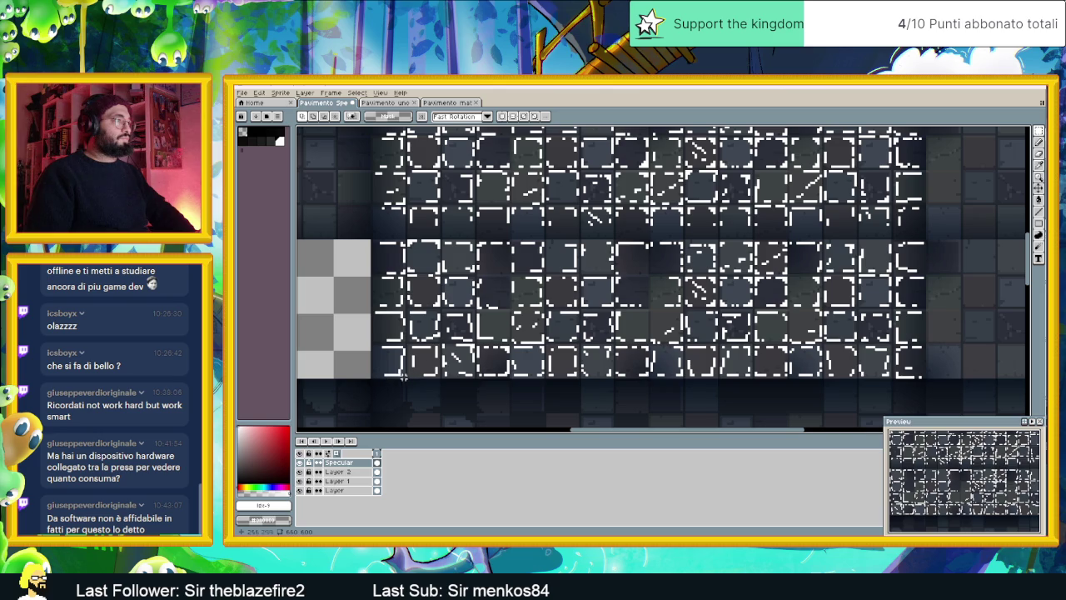
Flick the Specular layer on and off to compare highlights with bare tiles, leaving it visible
left_click(299, 463)
left_click(299, 463)
left_click(299, 463)
left_click(299, 463)
left_click(299, 463)
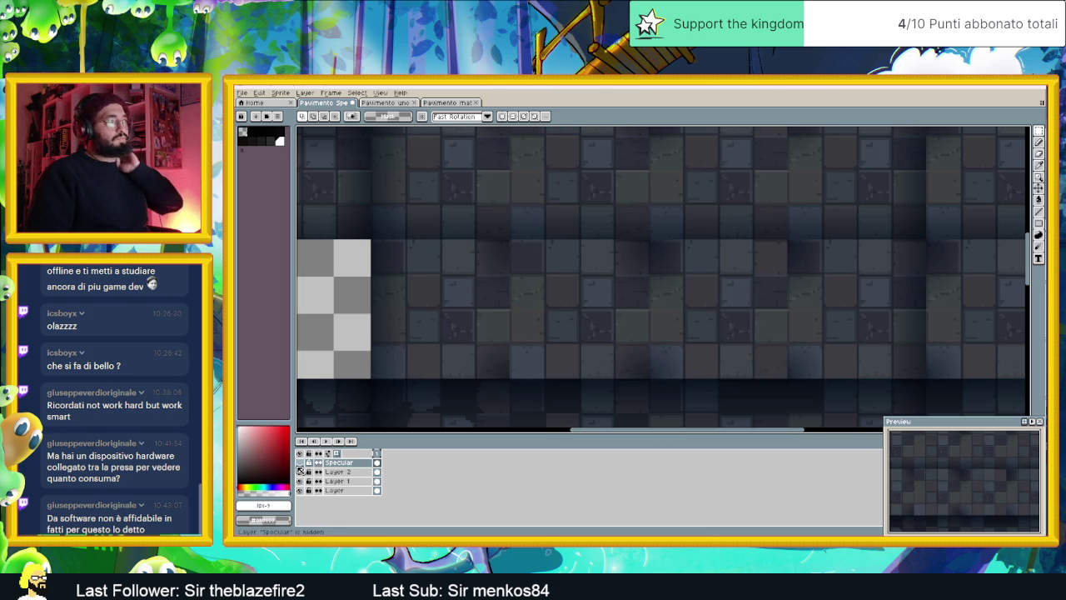
left_click(300, 463)
scroll(492, 308, "up", 1)
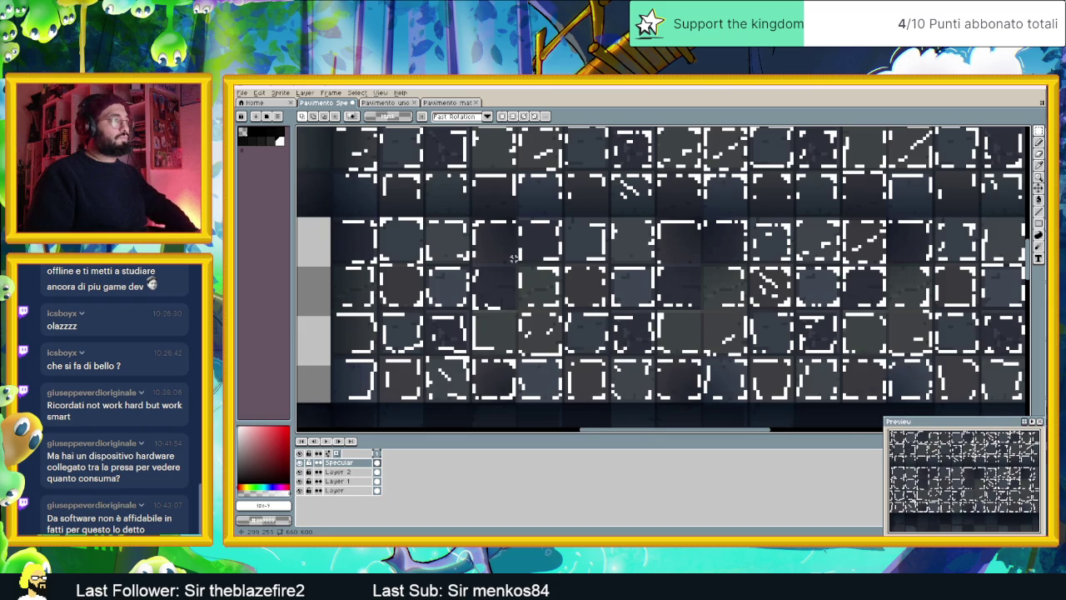
With the pencil, add a short white highlight and erase stray dashes on a tile's top edge
scroll(515, 258, "up", 1)
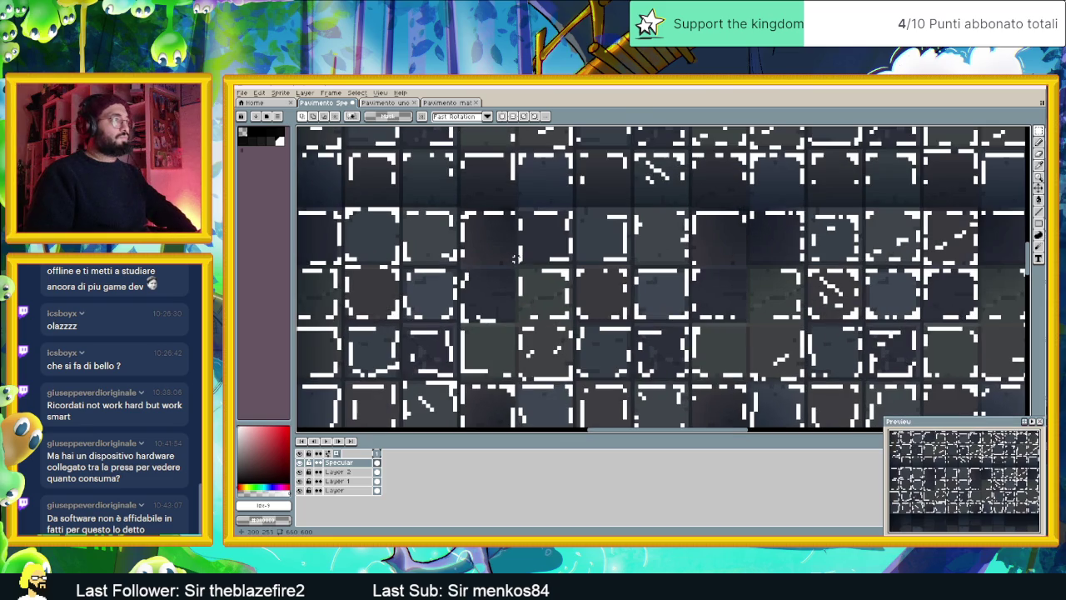
left_click(1039, 141)
left_click_drag(470, 262, 488, 264)
left_click_drag(514, 214, 488, 214)
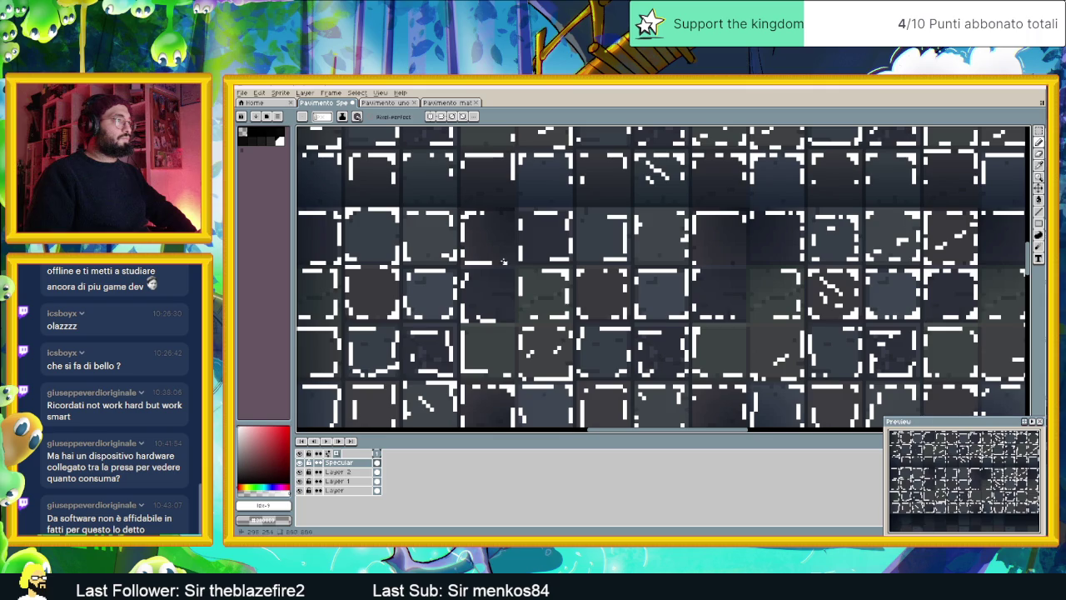
Toggle the Specular layer to inspect the tile edges, ending with highlights shown
left_click(300, 462)
left_click(300, 462)
left_click(300, 462)
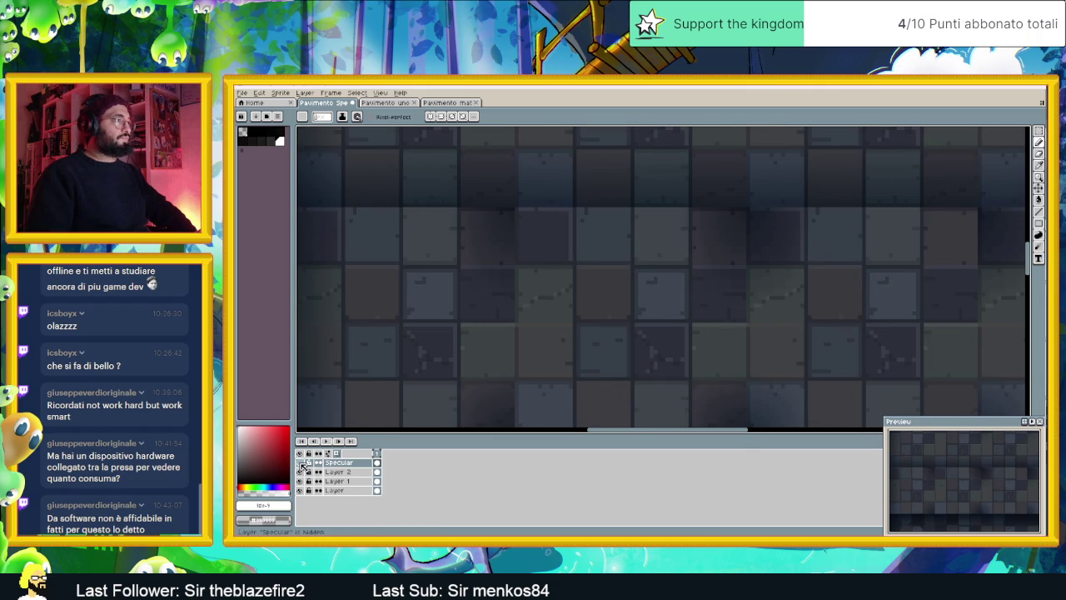
left_click(300, 462)
left_click_drag(626, 339, 515, 324)
left_click(300, 463)
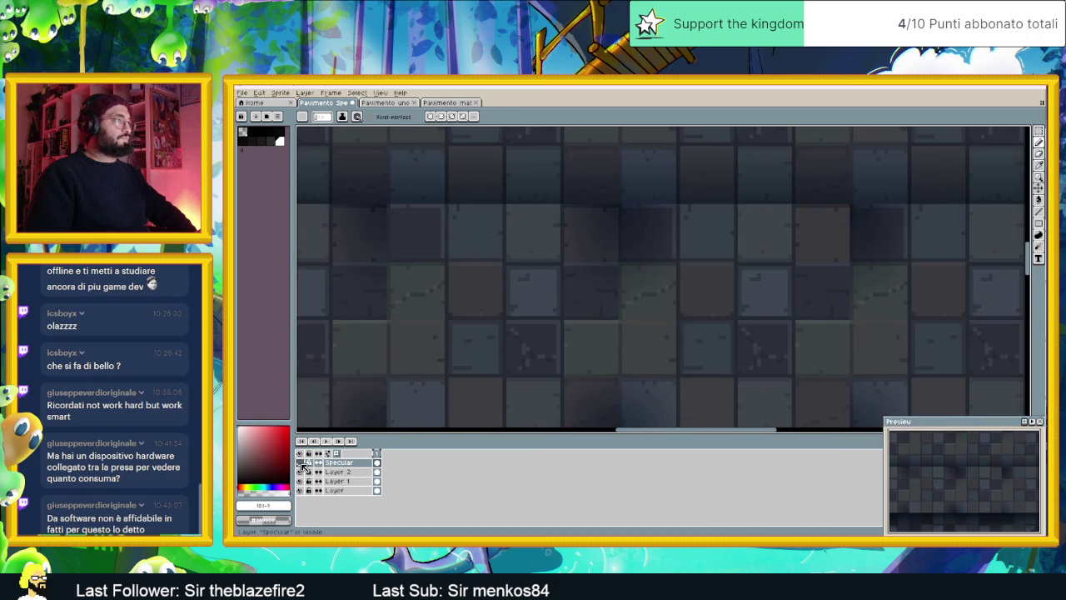
left_click(300, 462)
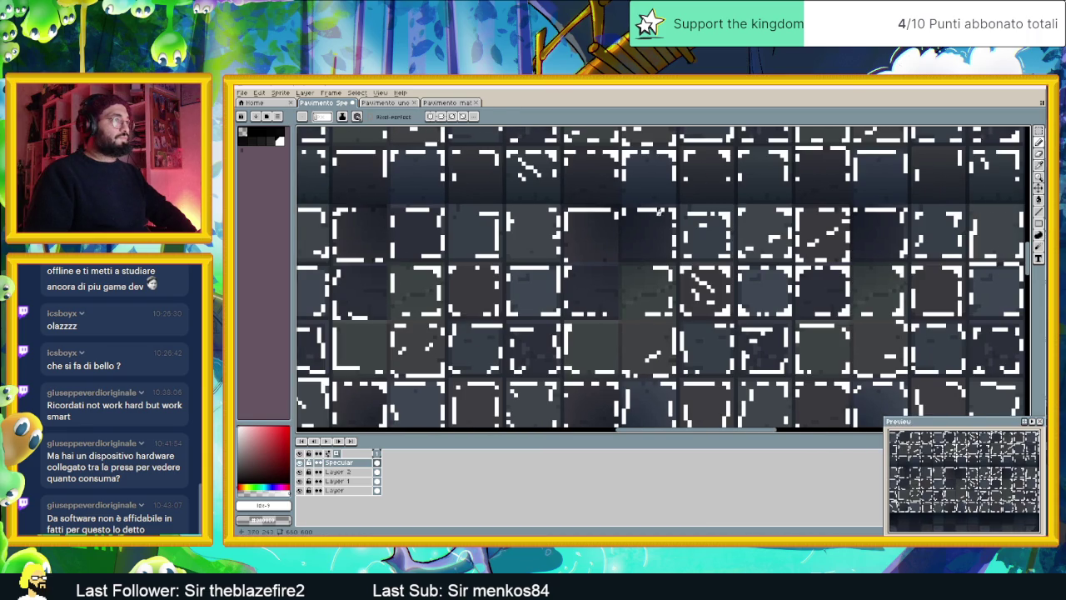
Erase misplaced dashes along one tile edge and paint a new row of white dashes
left_click_drag(658, 210, 609, 209)
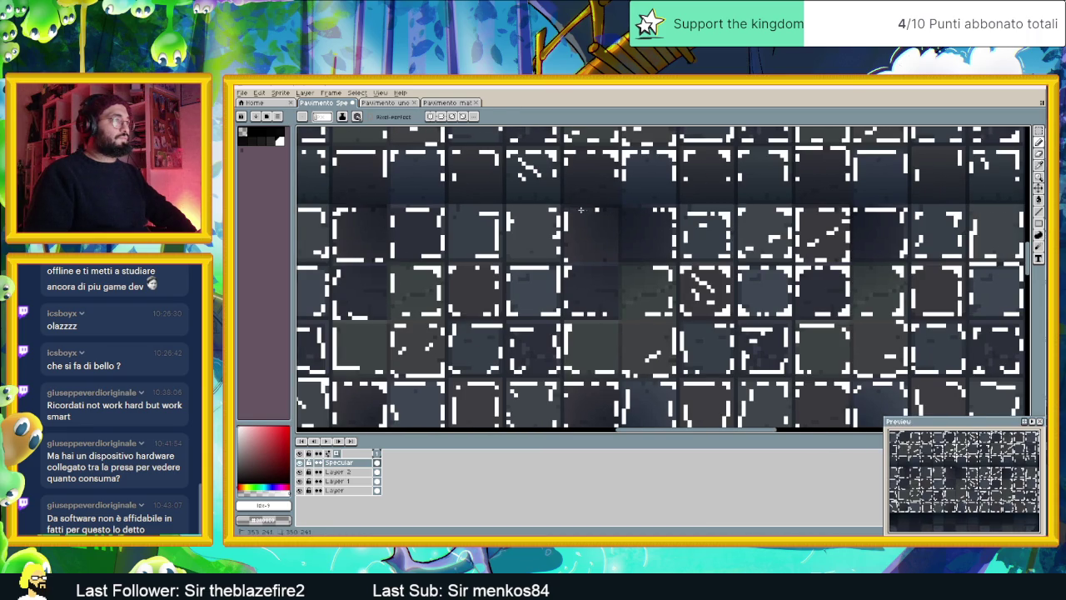
left_click_drag(580, 261, 666, 261)
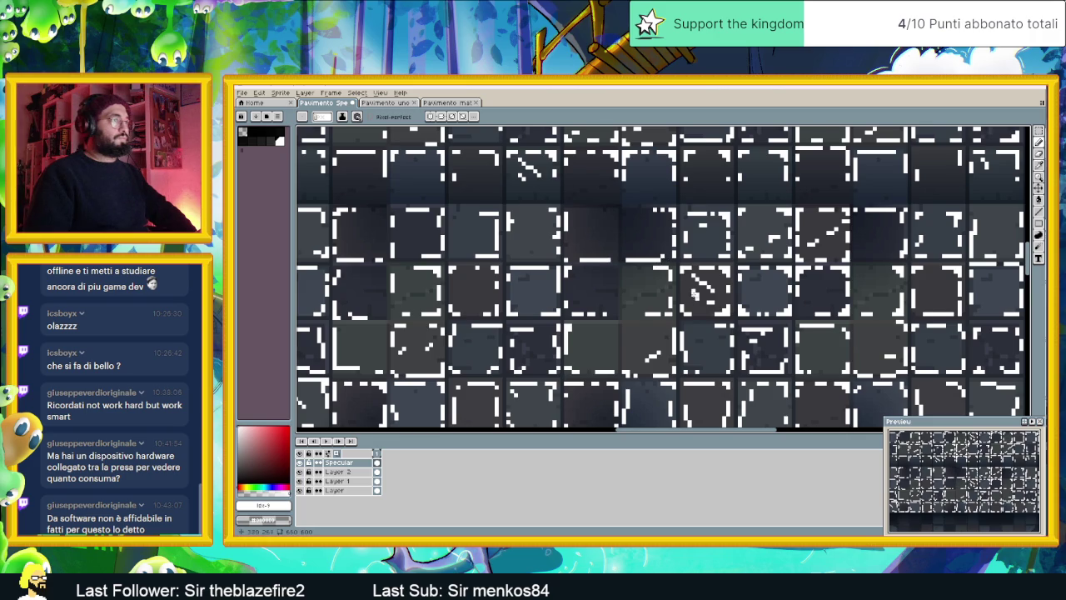
scroll(693, 291, "down", 1)
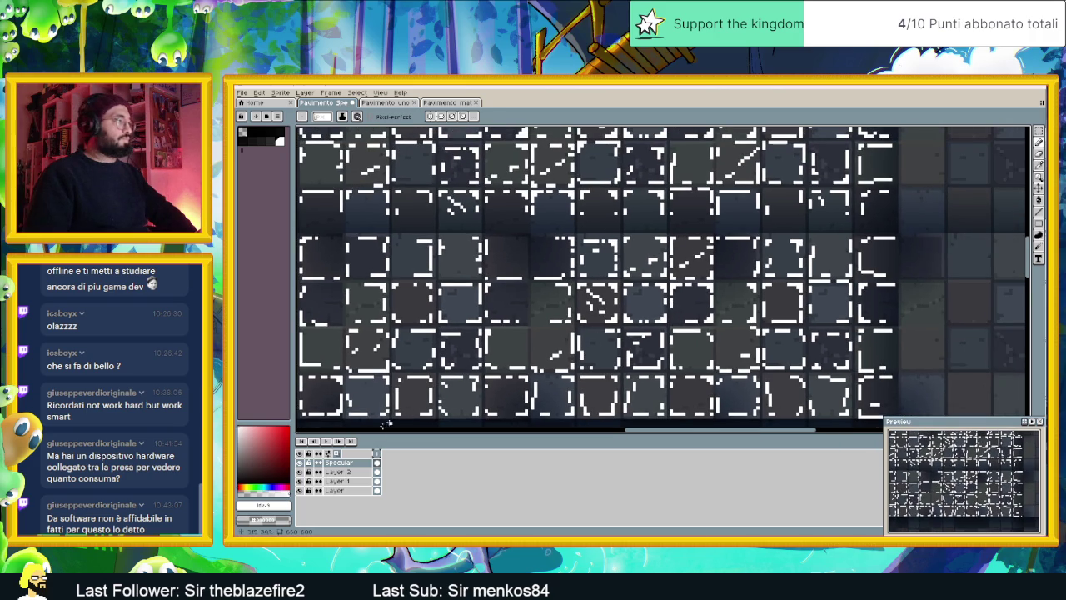
Hide and show the Specular layer to check the repainted dashes against the tiles
left_click(301, 463)
left_click(301, 464)
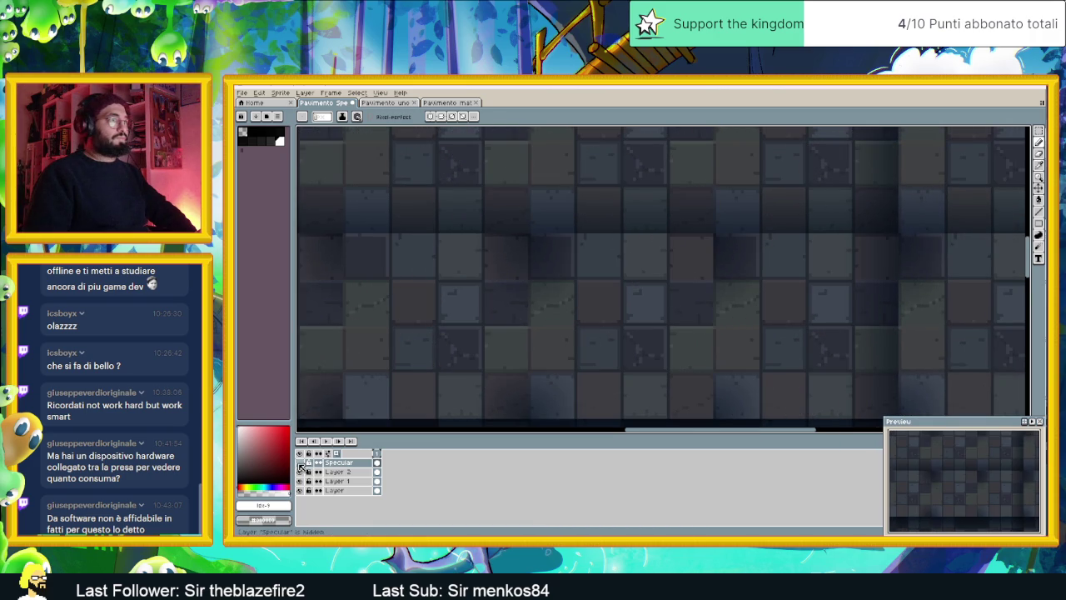
left_click(299, 464)
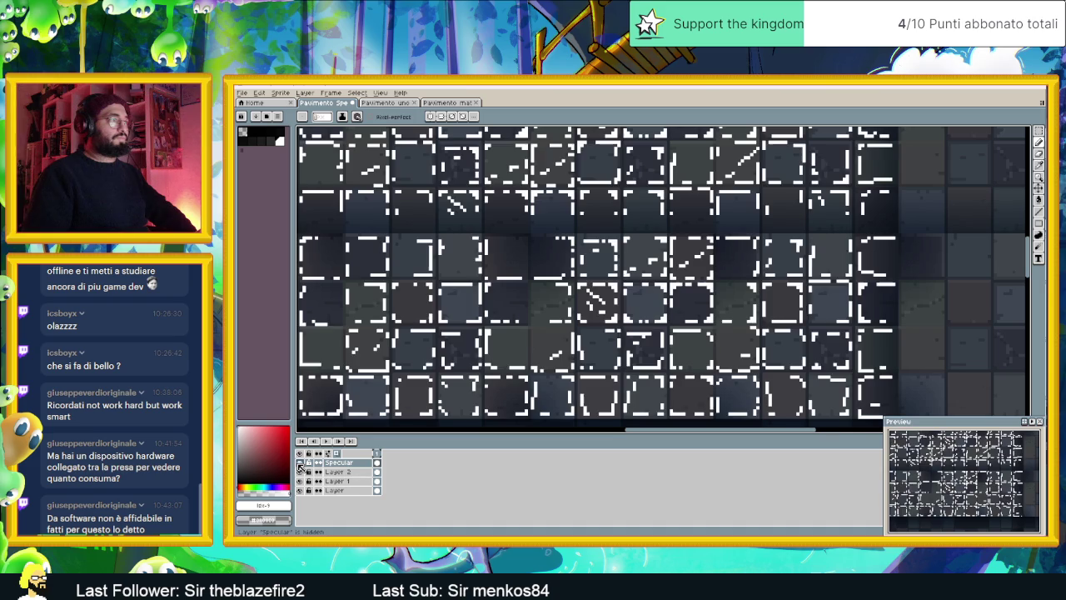
scroll(563, 292, "up", 1)
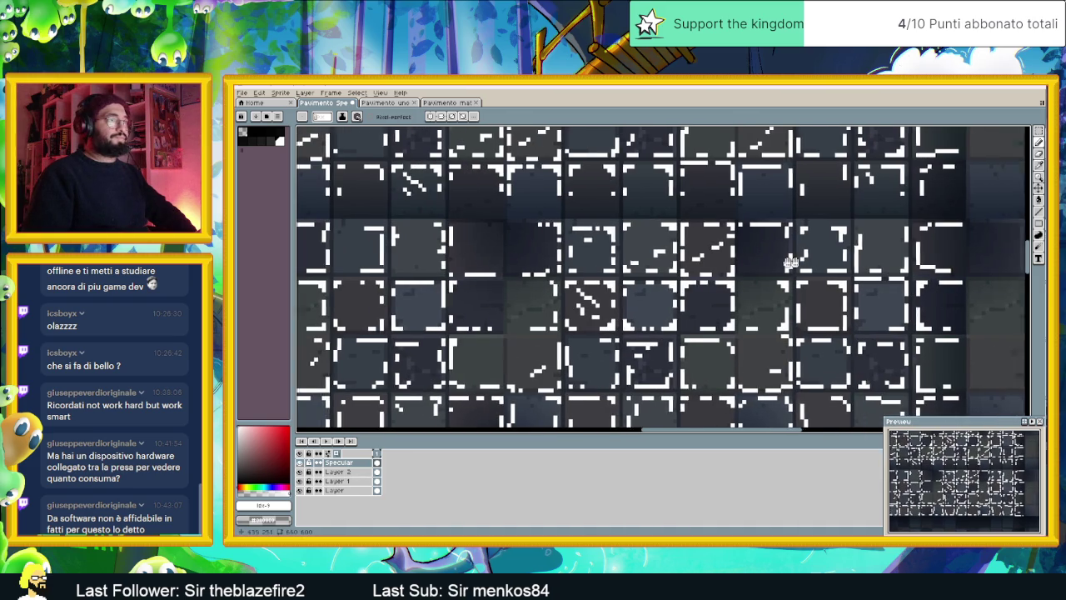
scroll(572, 352, "right", 3)
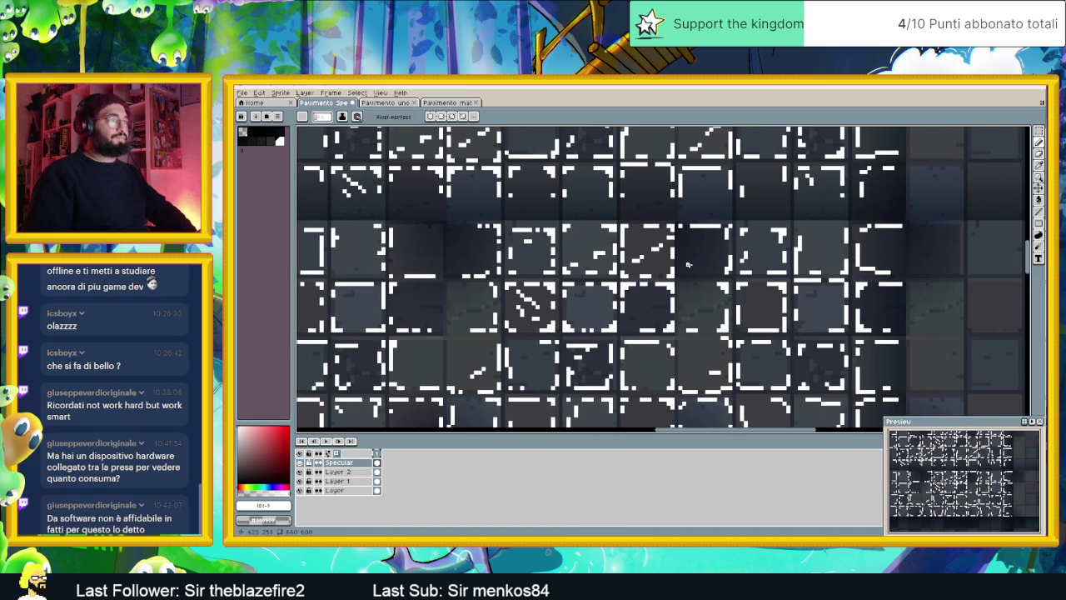
left_click(300, 463)
left_click(300, 463)
left_click(300, 463)
left_click(300, 463)
Flick the highlights on and off over another area of the sheet, leaving them visible
scroll(739, 225, "up", 1)
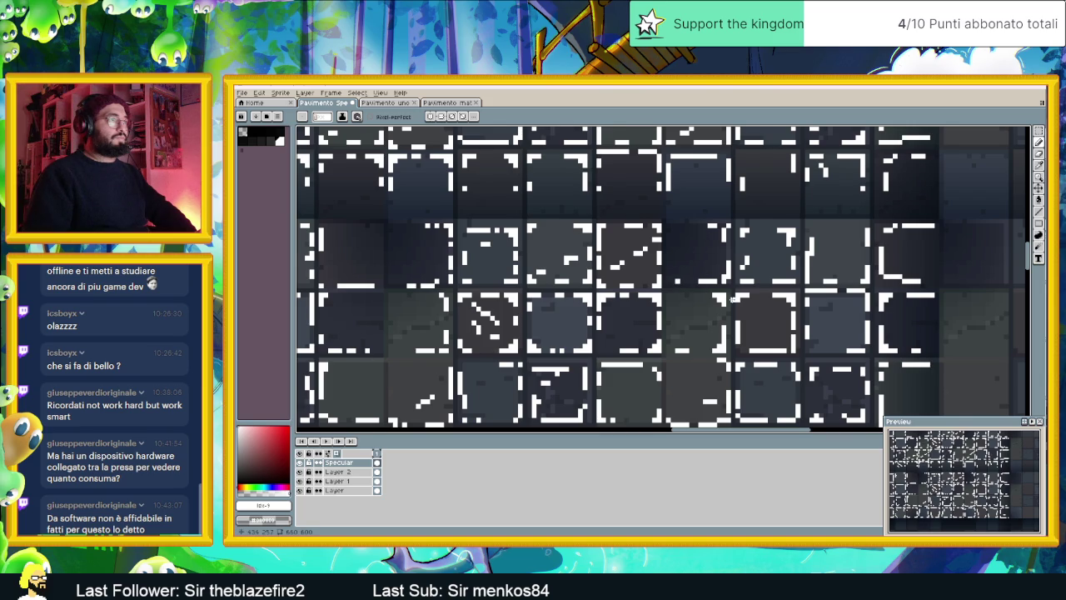
scroll(731, 300, "down", 1)
scroll(634, 298, "down", 1)
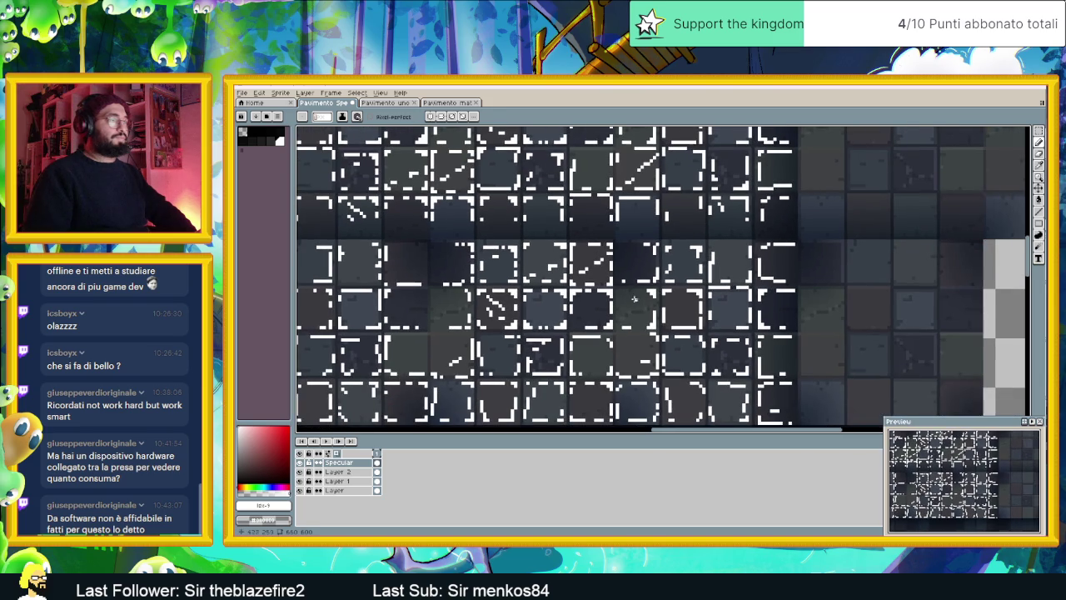
left_click(299, 463)
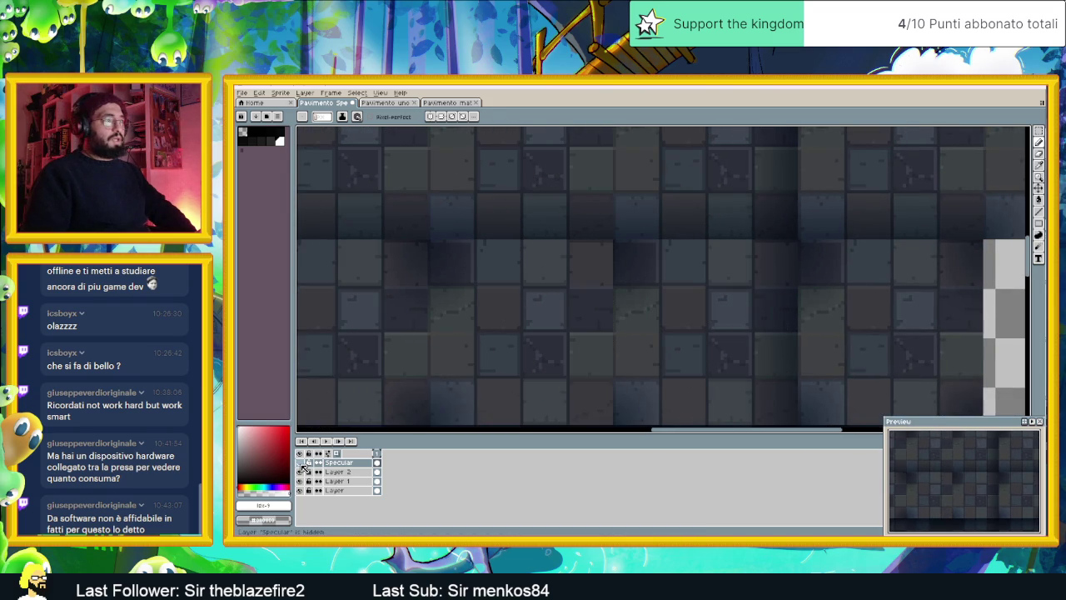
left_click(301, 465)
left_click(301, 464)
left_click(301, 465)
left_click(301, 465)
left_click(301, 465)
scroll(669, 298, "down", 1)
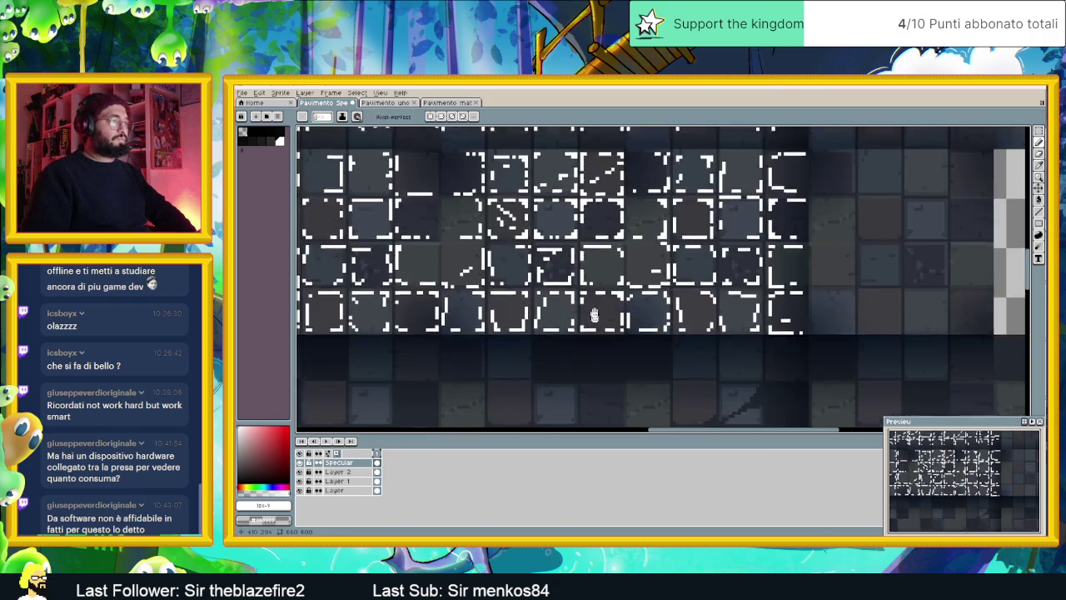
scroll(668, 298, "up", 1)
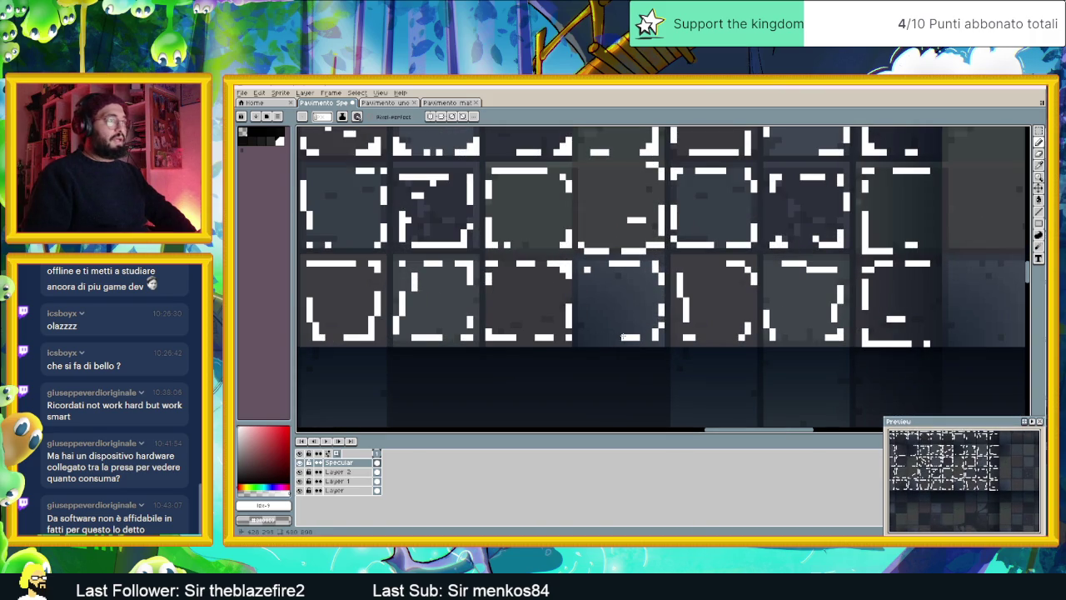
scroll(570, 325, "down", 1)
scroll(569, 325, "left", 3)
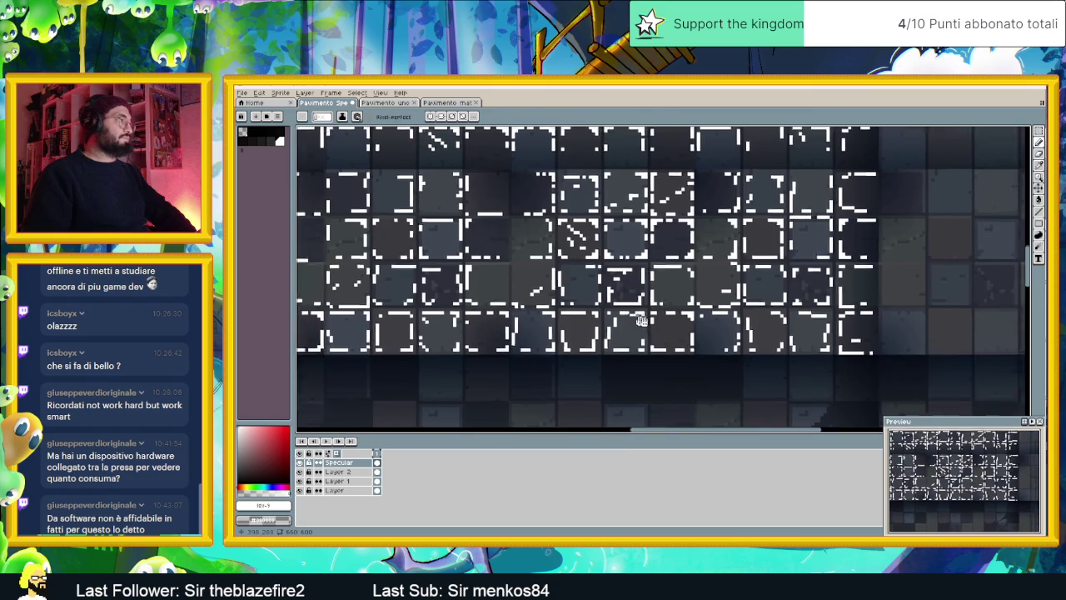
scroll(538, 366, "left", 1)
scroll(538, 361, "up", 1)
Erase the stray white pixels and a leftover segment along the tile bottom edges
mouse_move(530, 344)
left_mouse_down()
mouse_move(572, 350)
mouse_move(548, 326)
mouse_move(553, 295)
mouse_move(542, 337)
mouse_move(536, 305)
left_mouse_up()
scroll(572, 349, "down", 2)
scroll(567, 352, "down", 1)
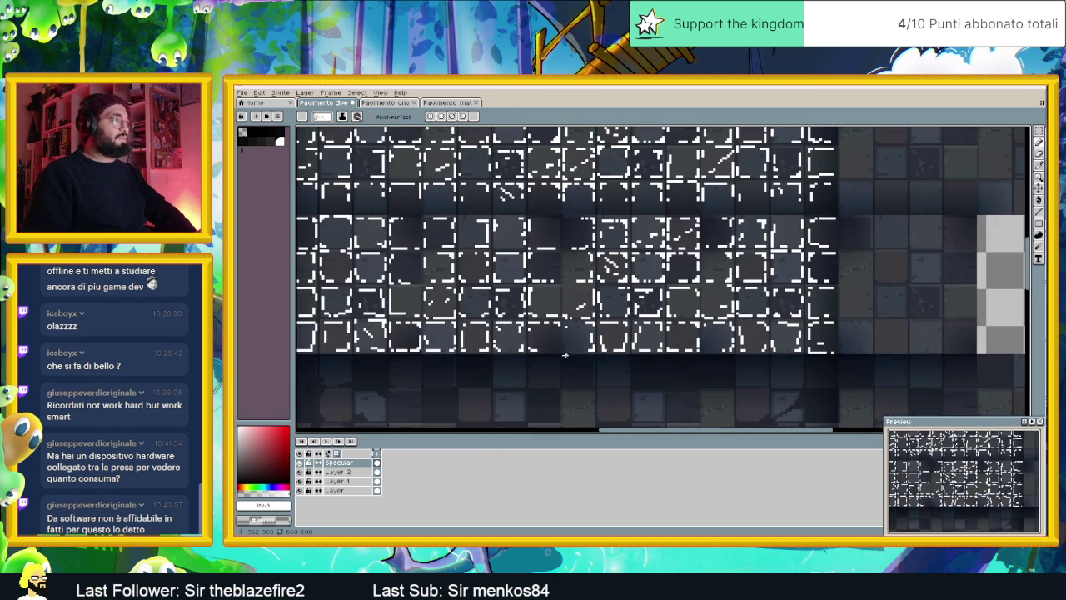
scroll(549, 360, "down", 1)
scroll(473, 350, "up", 1)
scroll(472, 349, "up", 1)
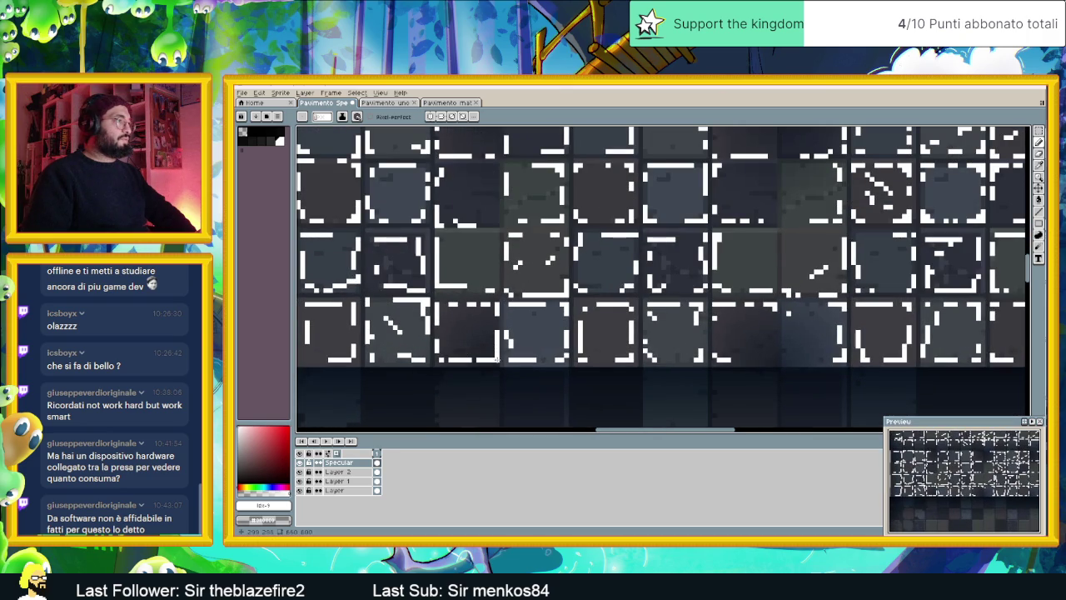
left_click_drag(489, 360, 469, 360)
scroll(503, 362, "down", 1)
scroll(506, 362, "down", 1)
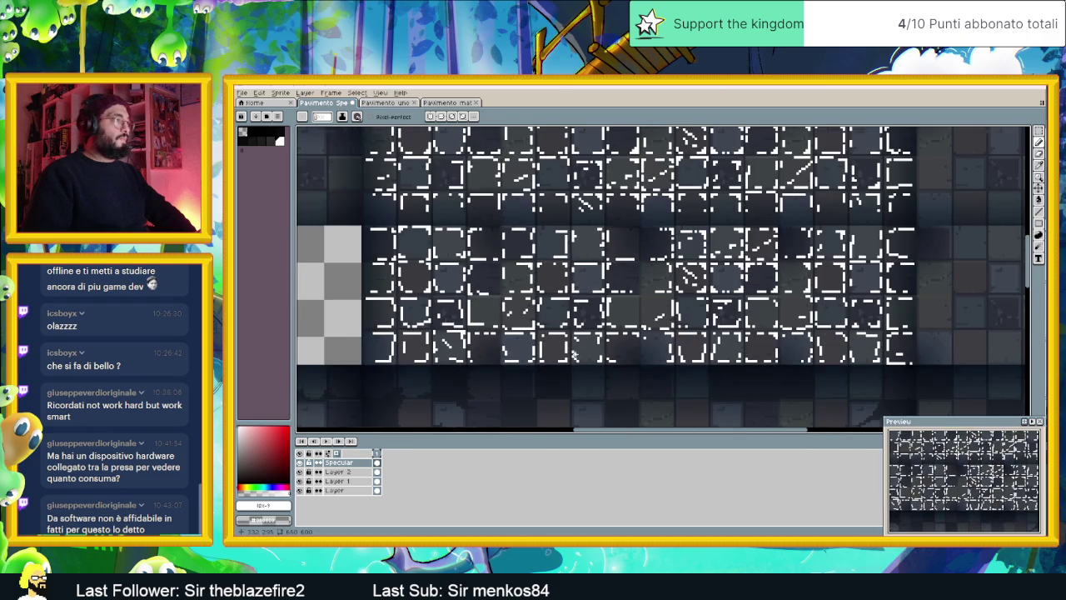
scroll(573, 355, "down", 1)
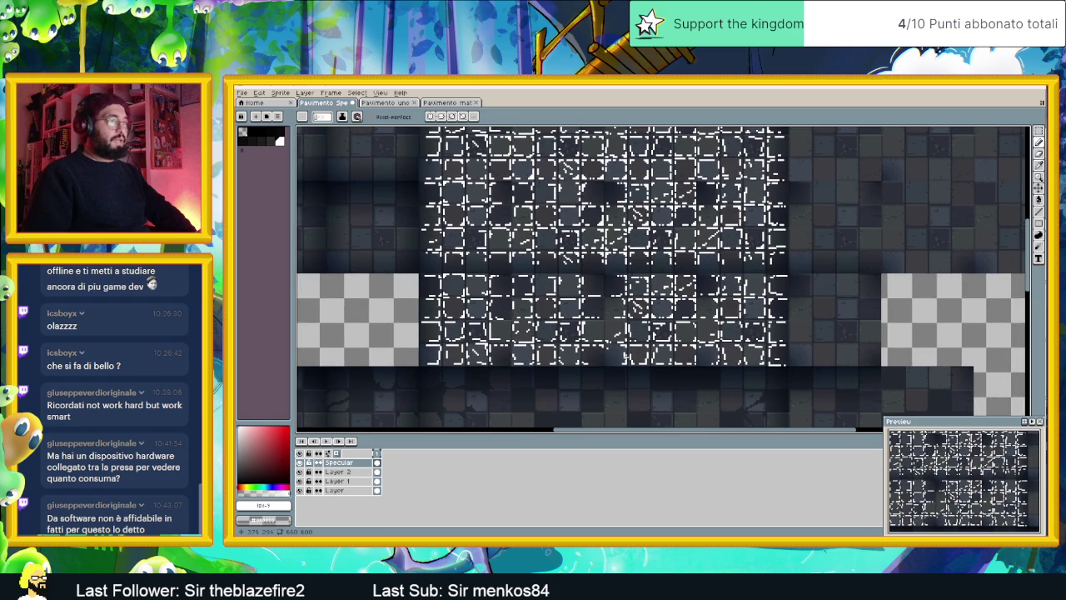
Select the block of white edge highlights with the Rectangular Marquee
scroll(710, 194, "down", 1)
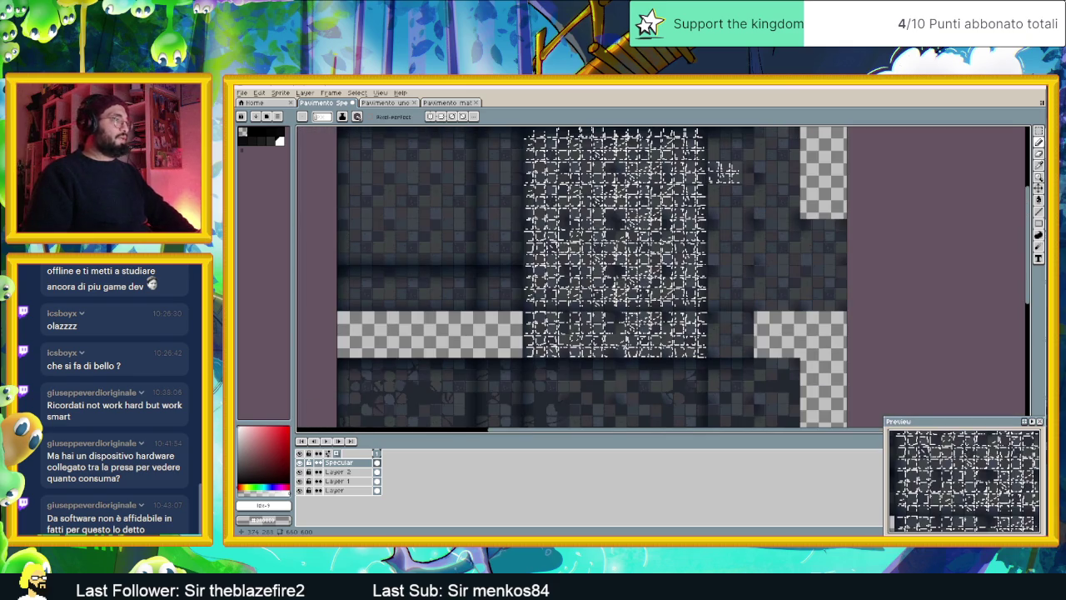
scroll(709, 195, "down", 1)
scroll(708, 196, "up", 1)
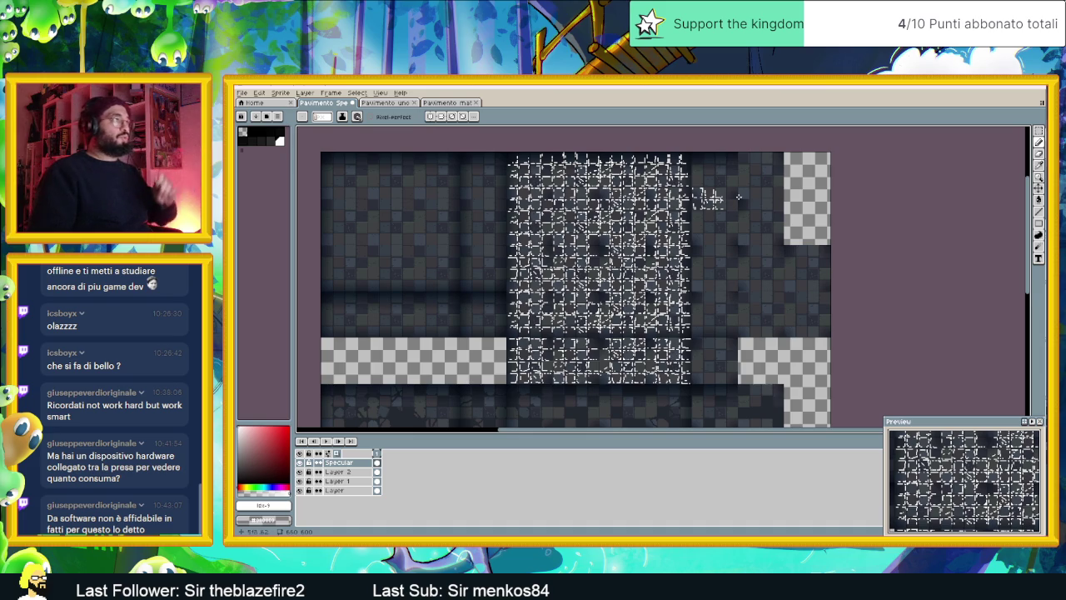
left_click(1040, 135)
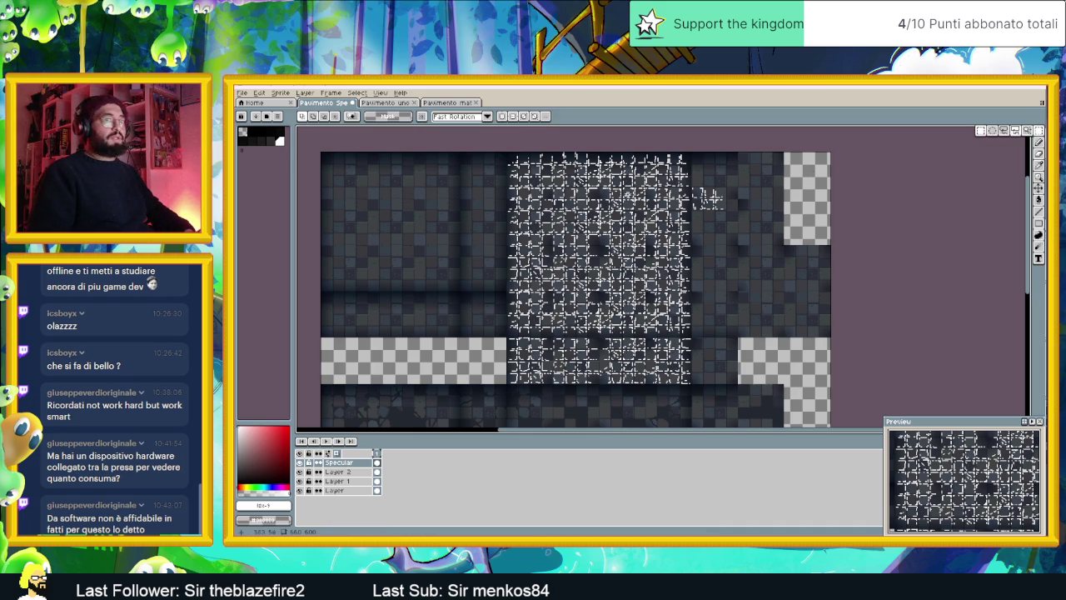
left_click_drag(708, 250, 792, 276)
mouse_move(560, 156)
left_mouse_down()
mouse_move(672, 284)
mouse_move(674, 314)
mouse_move(733, 318)
left_mouse_up()
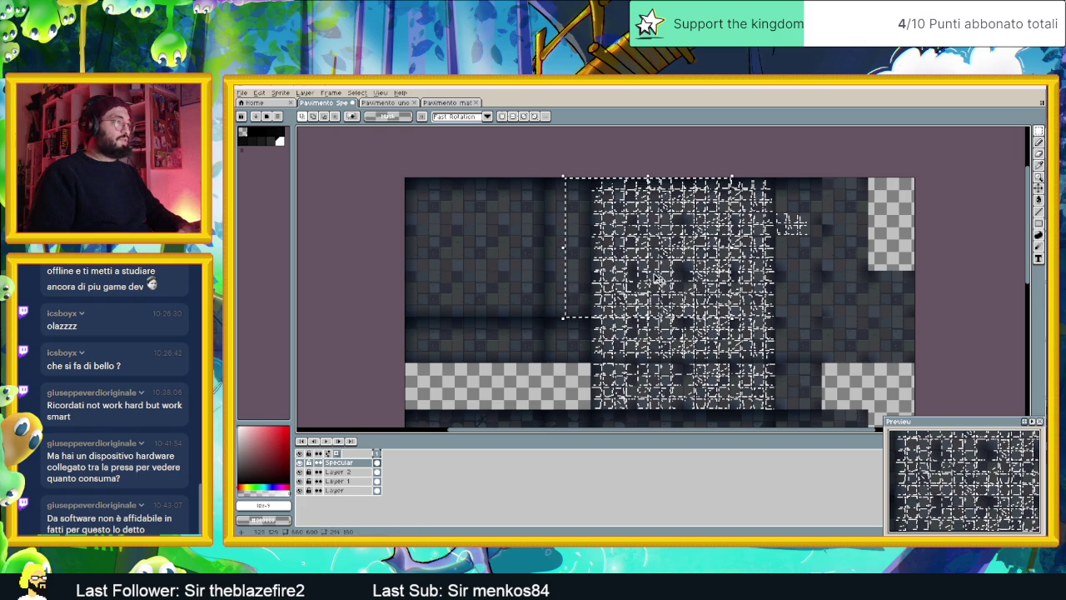
Ctrl-drag a copy of the highlights onto the leftmost tile columns and drop it
left_click_drag(662, 268, 481, 258)
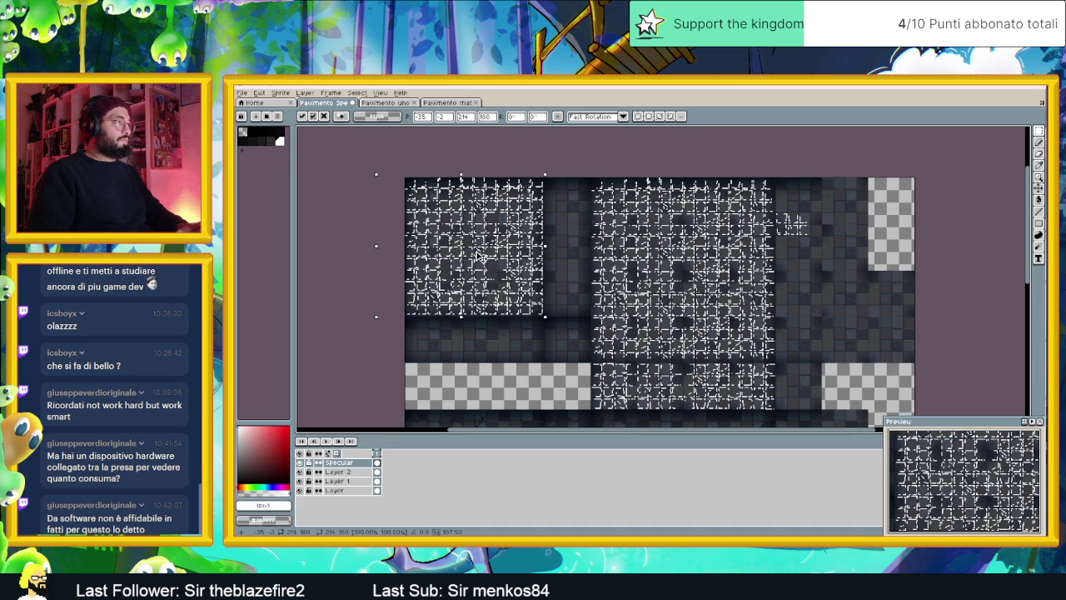
scroll(476, 258, "up", 2)
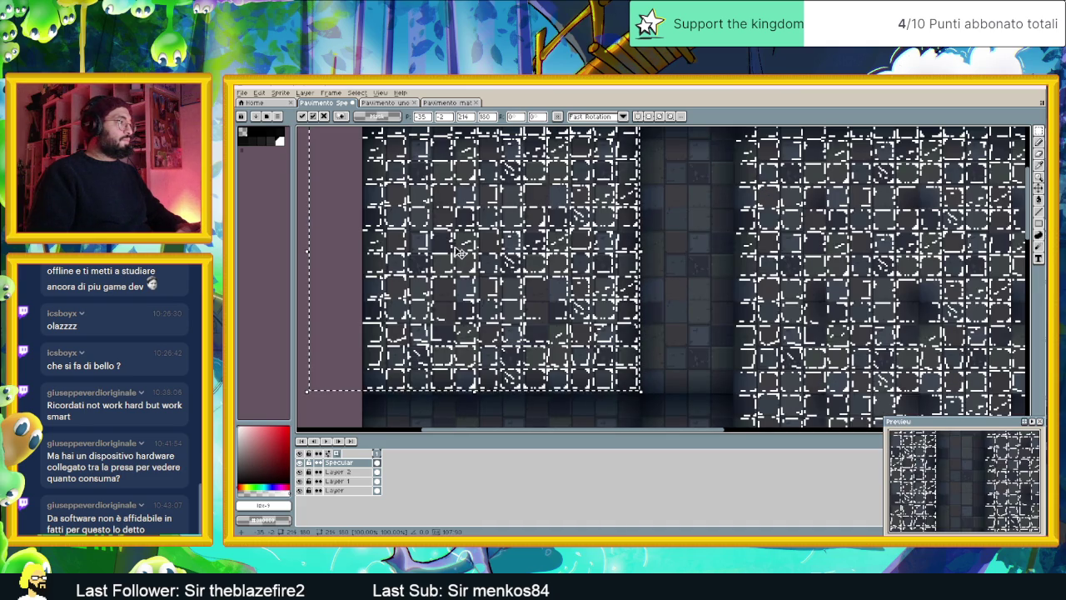
left_click_drag(457, 253, 491, 286)
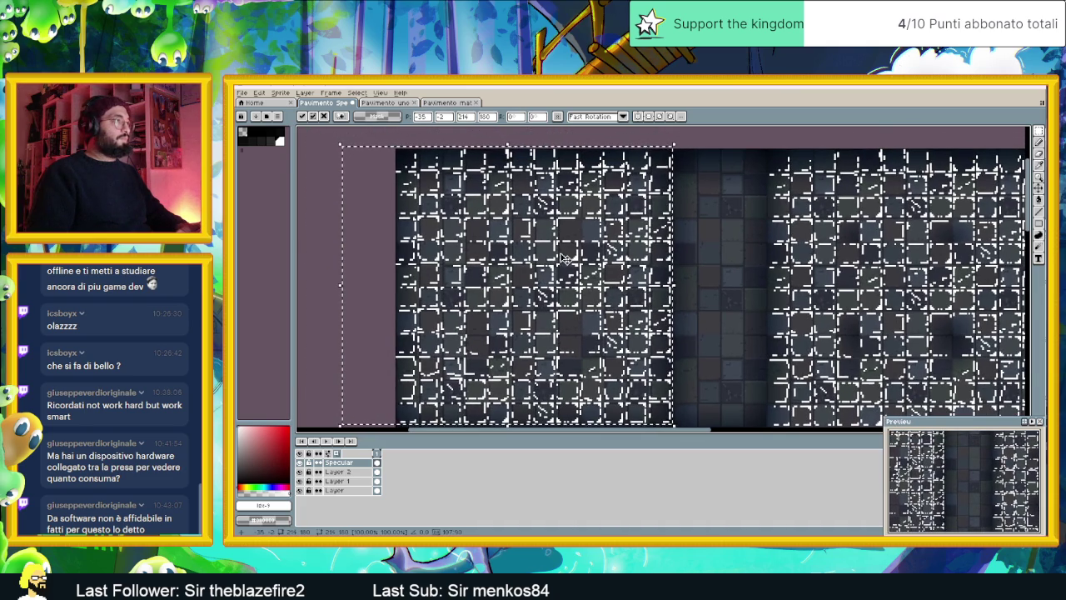
left_click(705, 221)
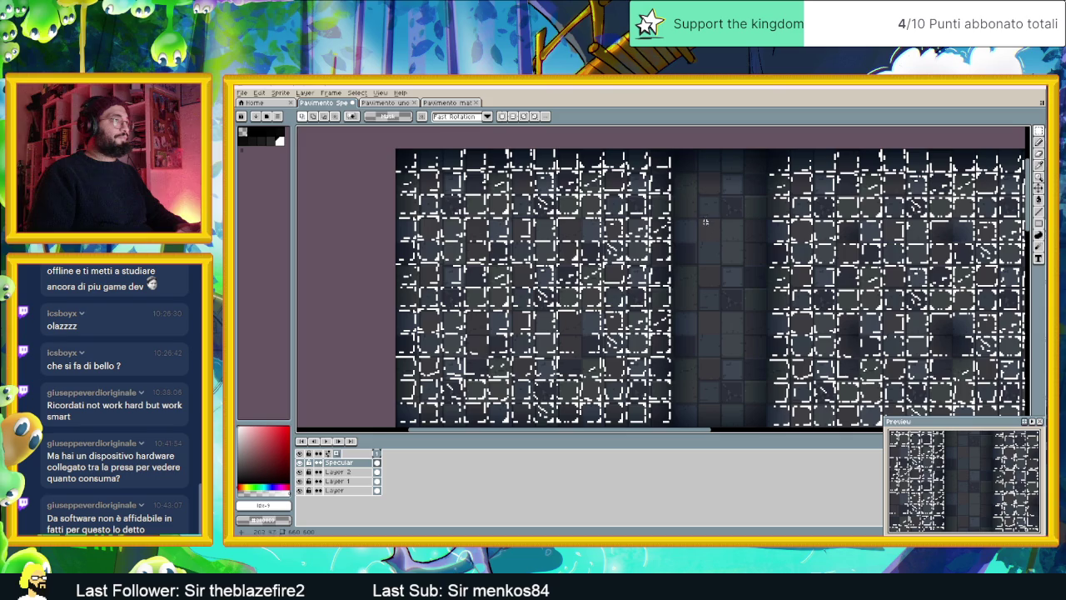
mouse_move(692, 332)
left_mouse_down()
mouse_move(675, 264)
mouse_move(704, 302)
left_mouse_up()
scroll(684, 275, "down", 1)
scroll(684, 274, "up", 1)
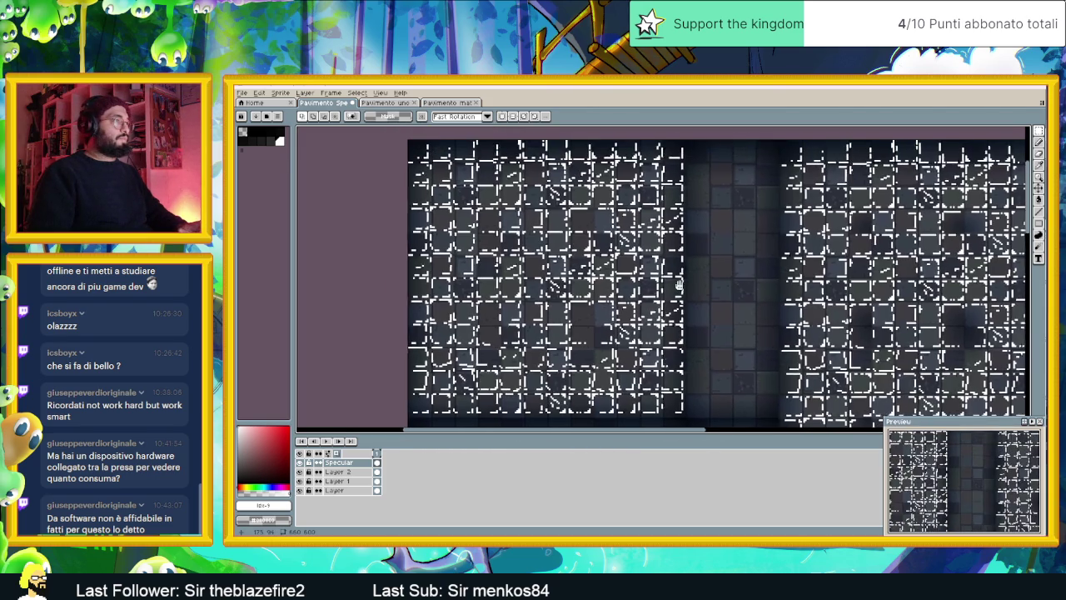
Select the left highlight block and nudge it with arrow keys until it matches the tile edges
left_click_drag(395, 129, 698, 424)
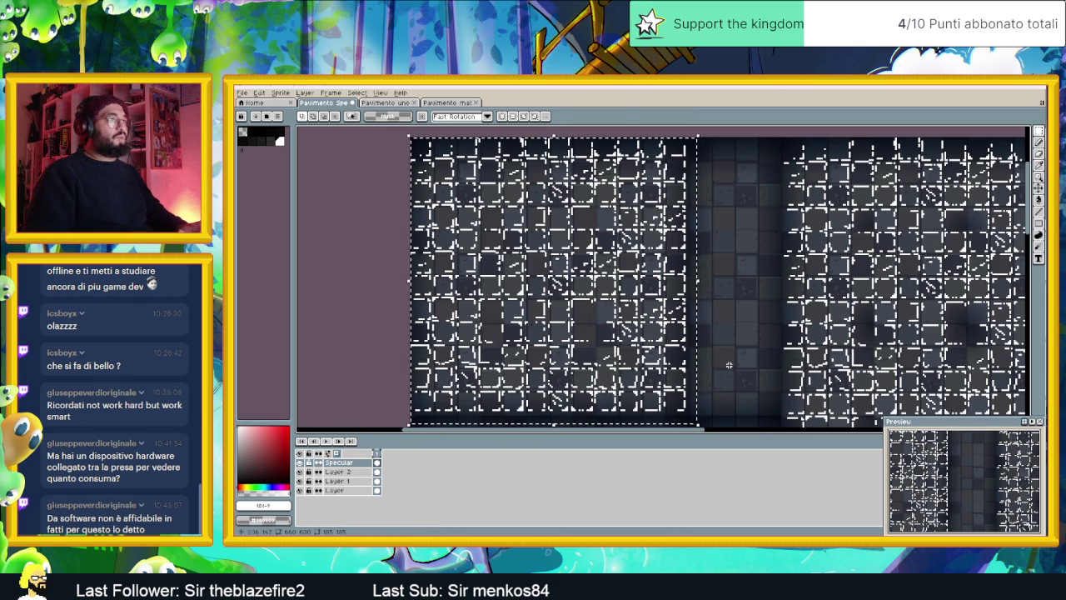
key("Right")
key("Down")
key("Down")
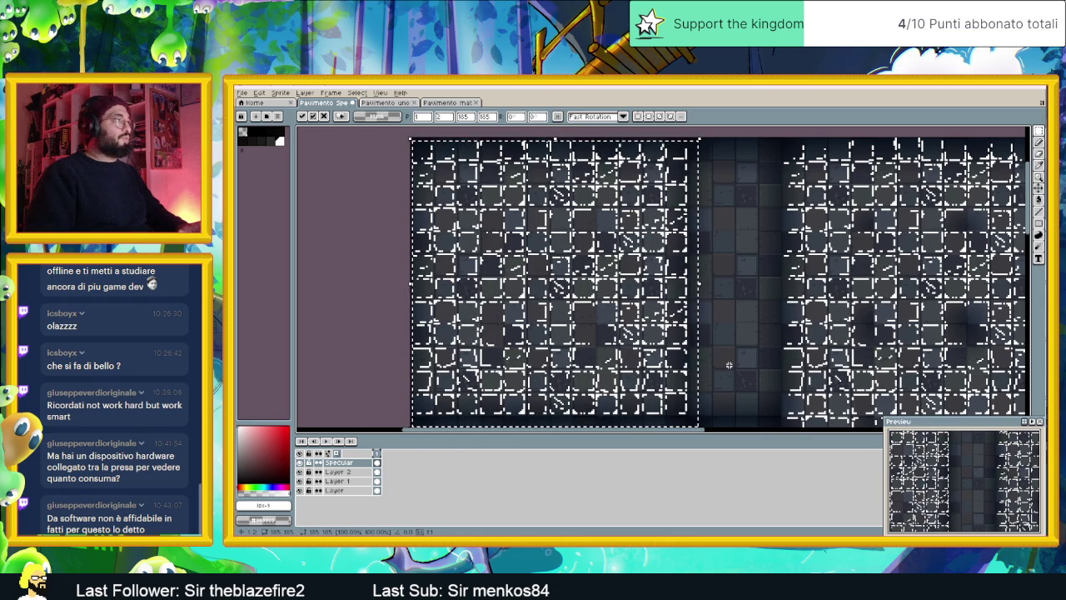
scroll(658, 394, "up", 1)
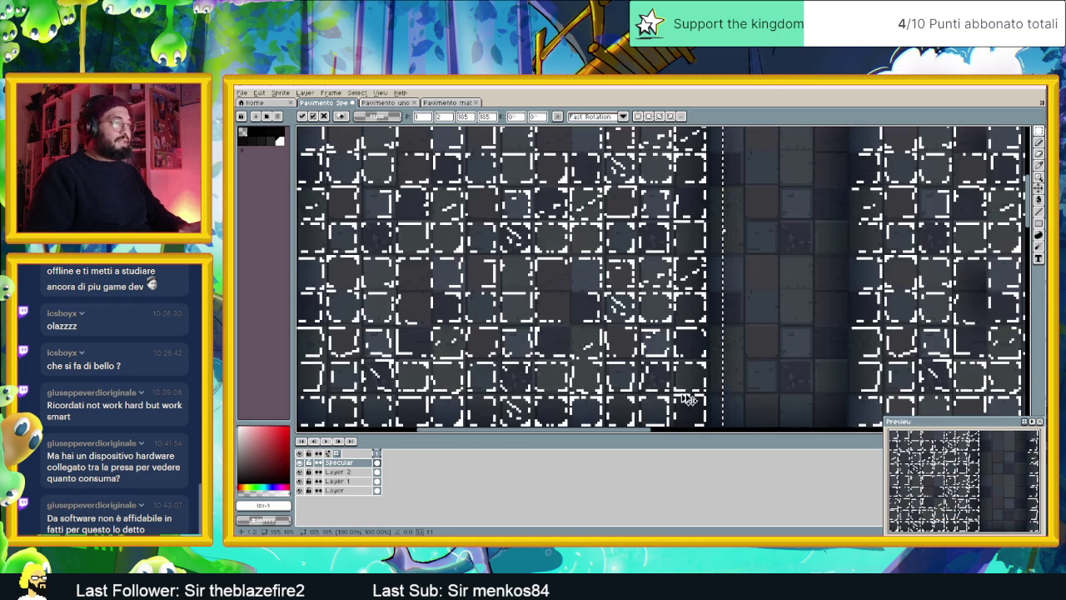
scroll(700, 400, "up", 1)
key("Right")
key("Right")
key("Right")
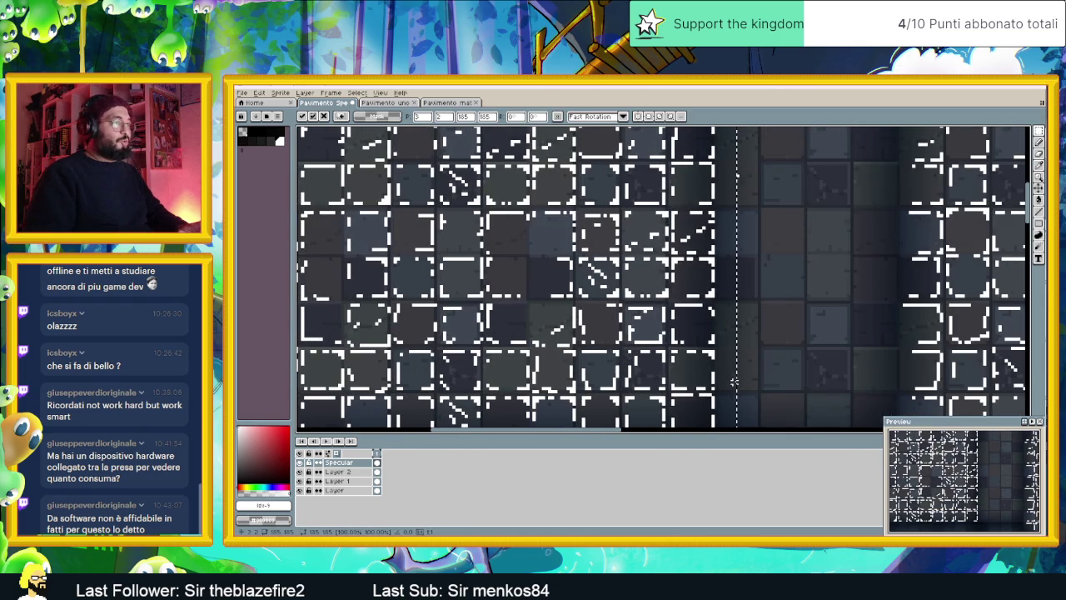
key("Left")
key("Left")
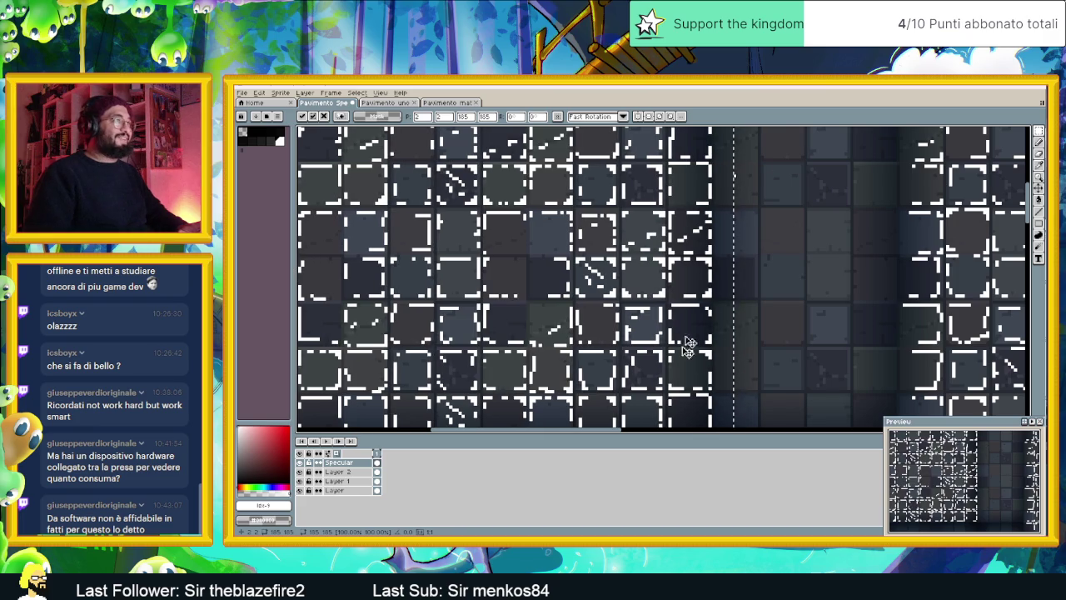
scroll(738, 353, "down", 1)
scroll(750, 304, "up", 1)
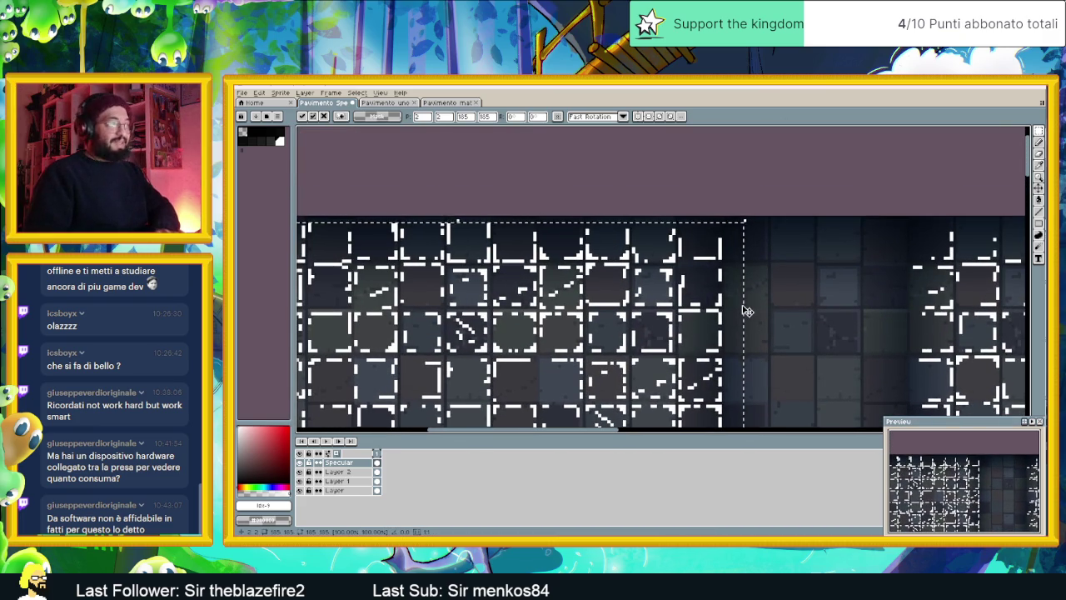
key("Up")
key("Up")
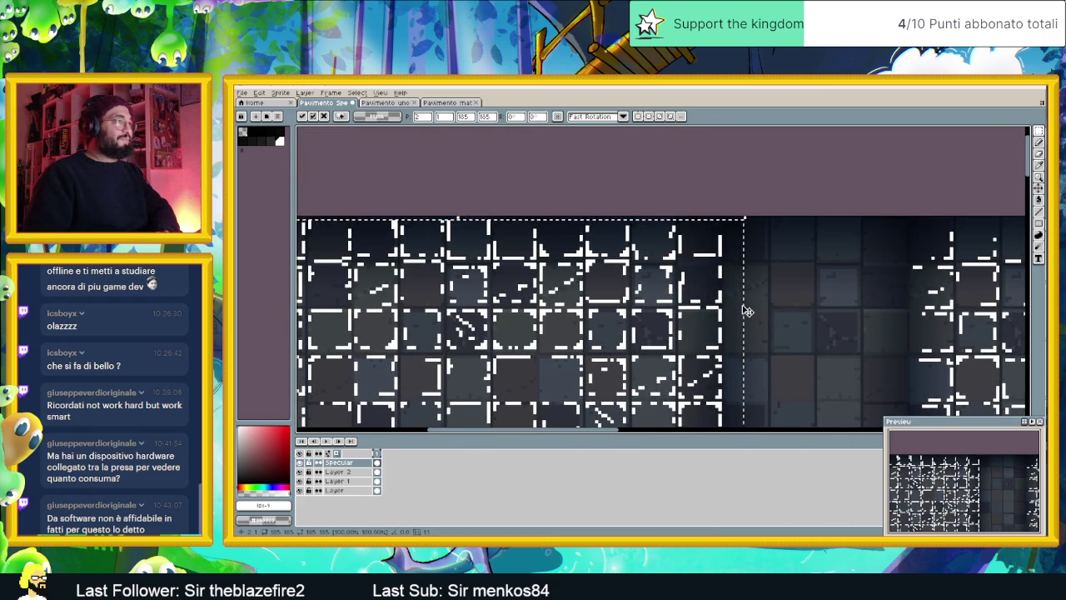
scroll(747, 310, "down", 1)
scroll(747, 311, "up", 1)
scroll(752, 304, "down", 1)
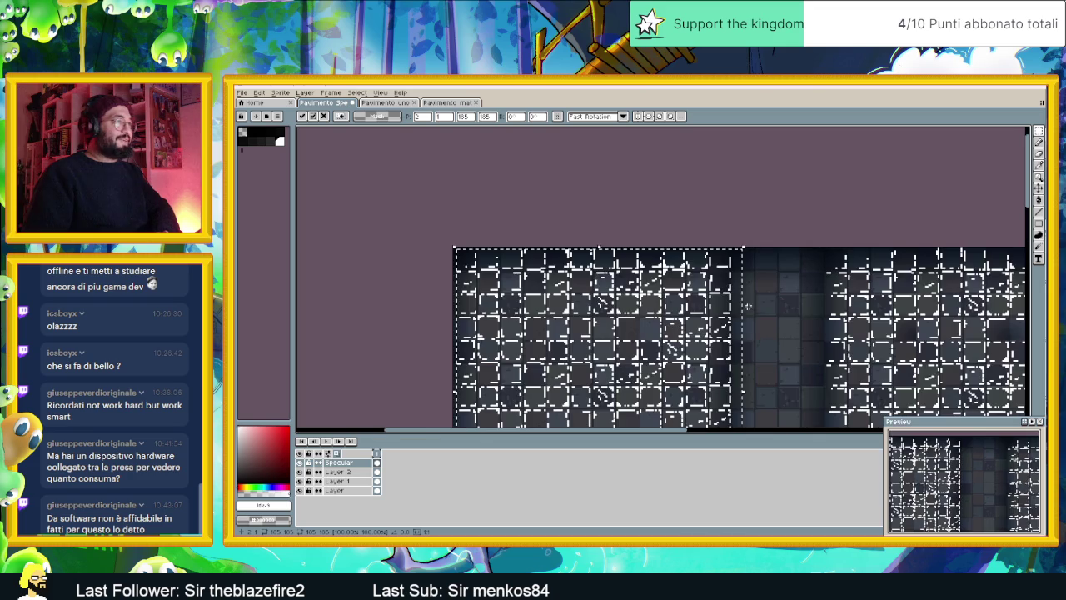
key("Return")
mouse_move(754, 303)
left_mouse_down()
mouse_move(727, 201)
mouse_move(707, 321)
left_mouse_up()
Switch to the Eraser, clear the selection, and set the eraser size to 3
scroll(727, 201, "down", 1)
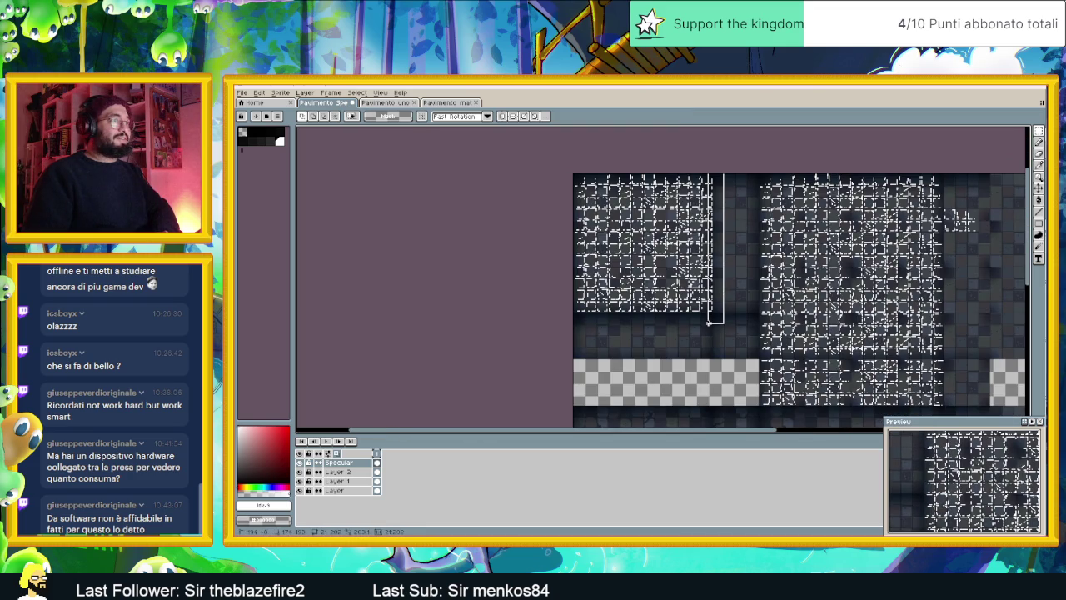
scroll(738, 183, "up", 1)
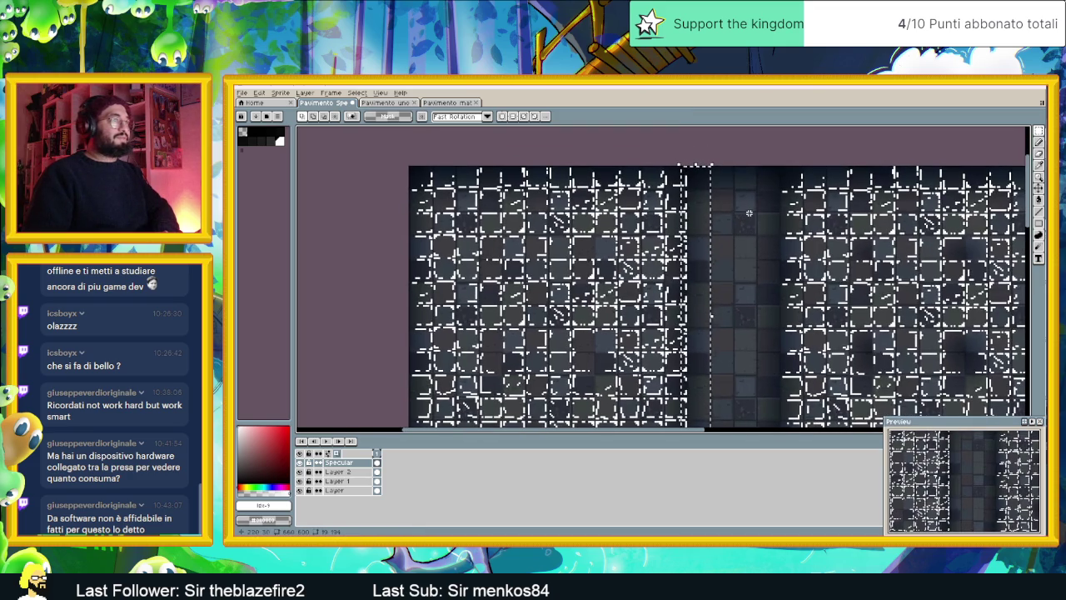
left_click(1035, 154)
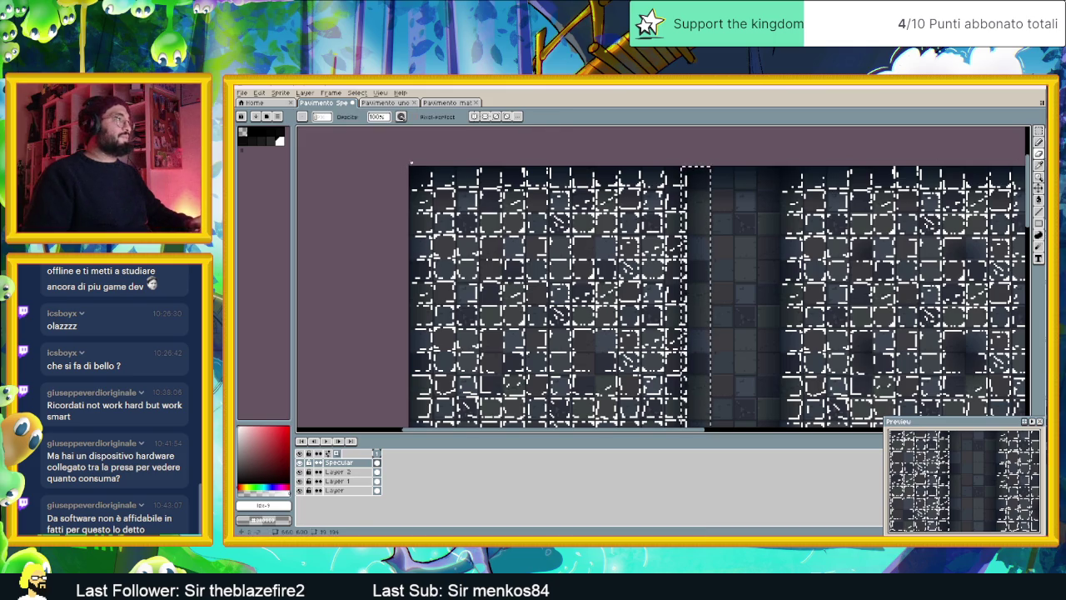
key("ctrl+d")
key("plus")
key("plus")
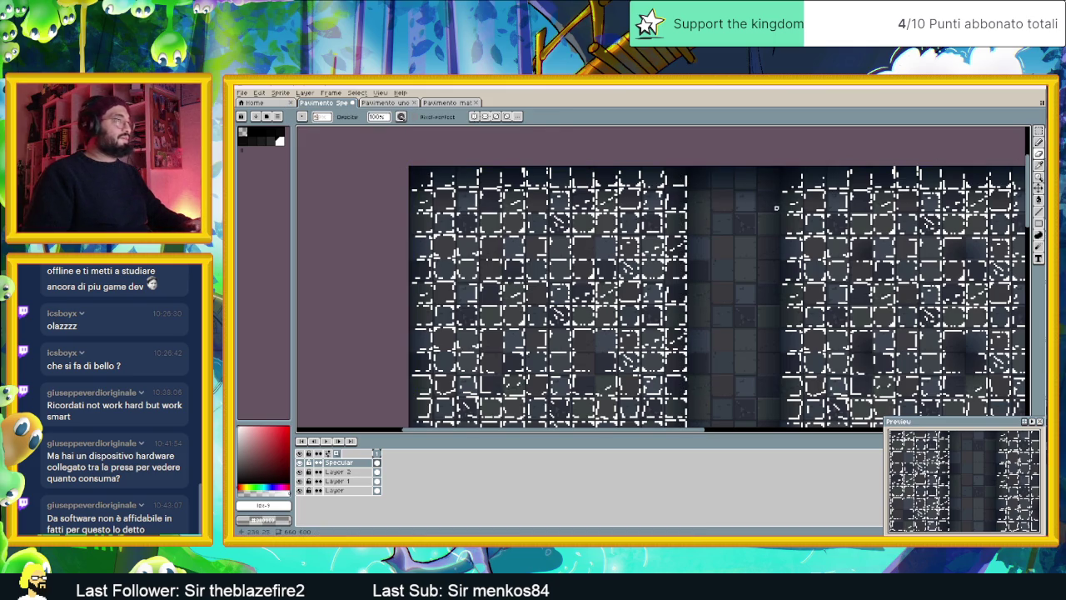
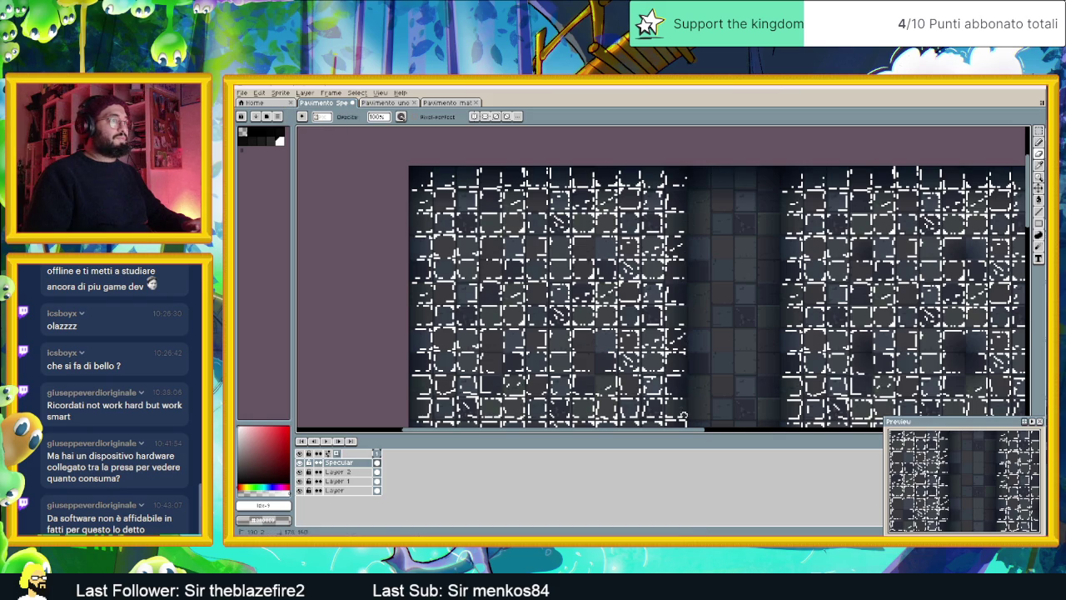
Draw two short white horizontal highlights along tile edges with the Line tool
scroll(683, 409, "down", 2)
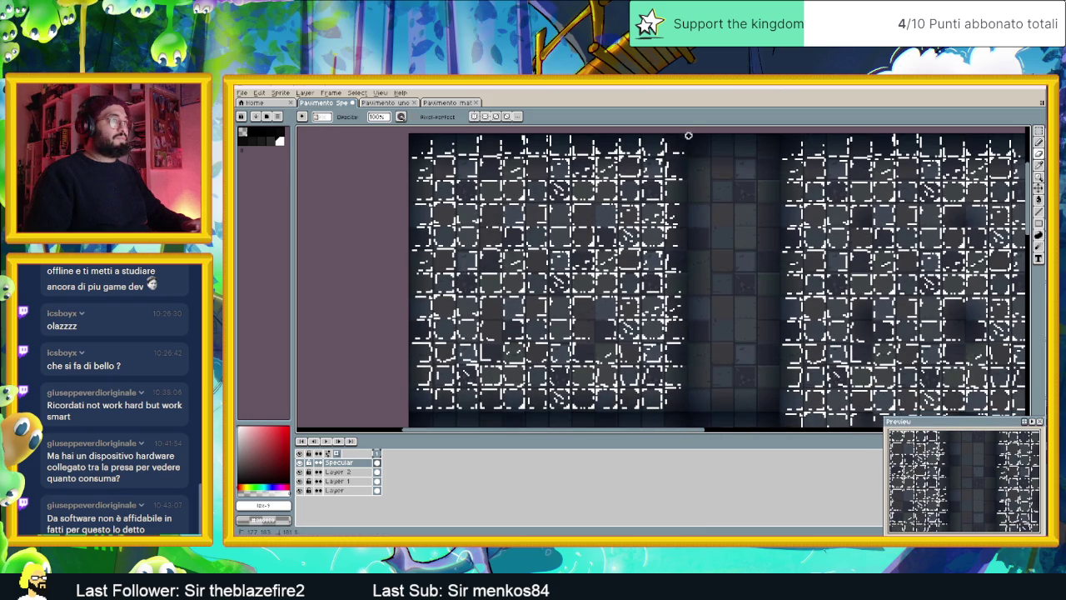
scroll(736, 204, "down", 2)
scroll(722, 288, "up", 1)
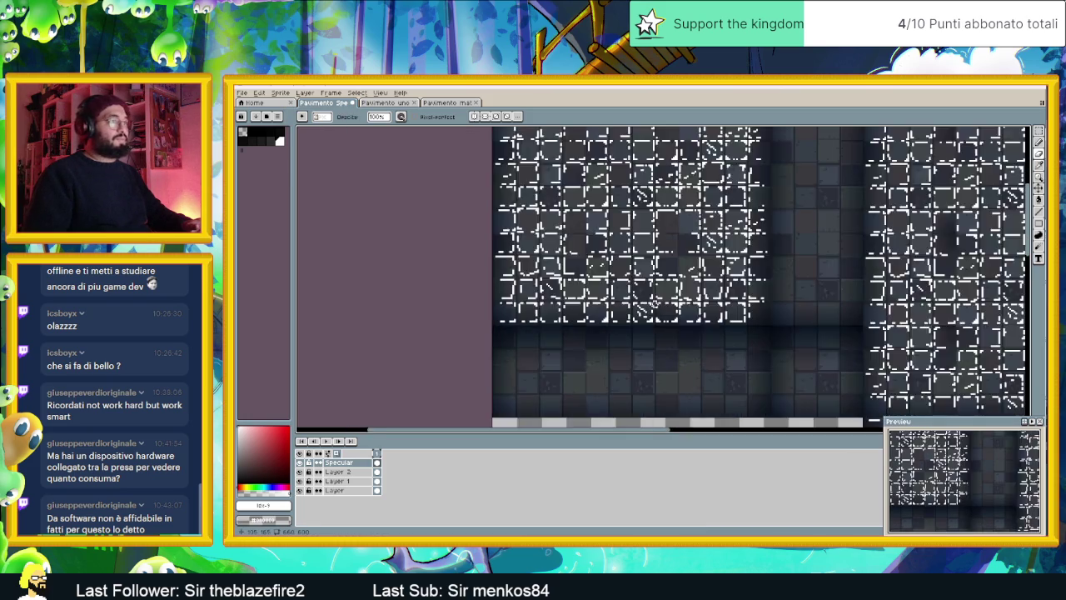
scroll(721, 288, "up", 1)
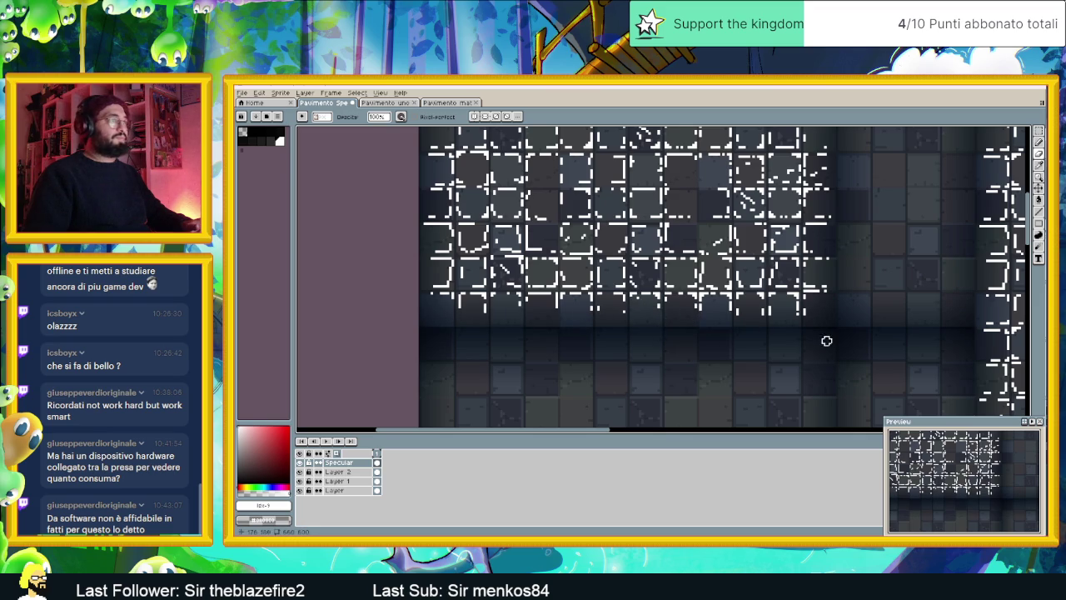
scroll(775, 267, "down", 1)
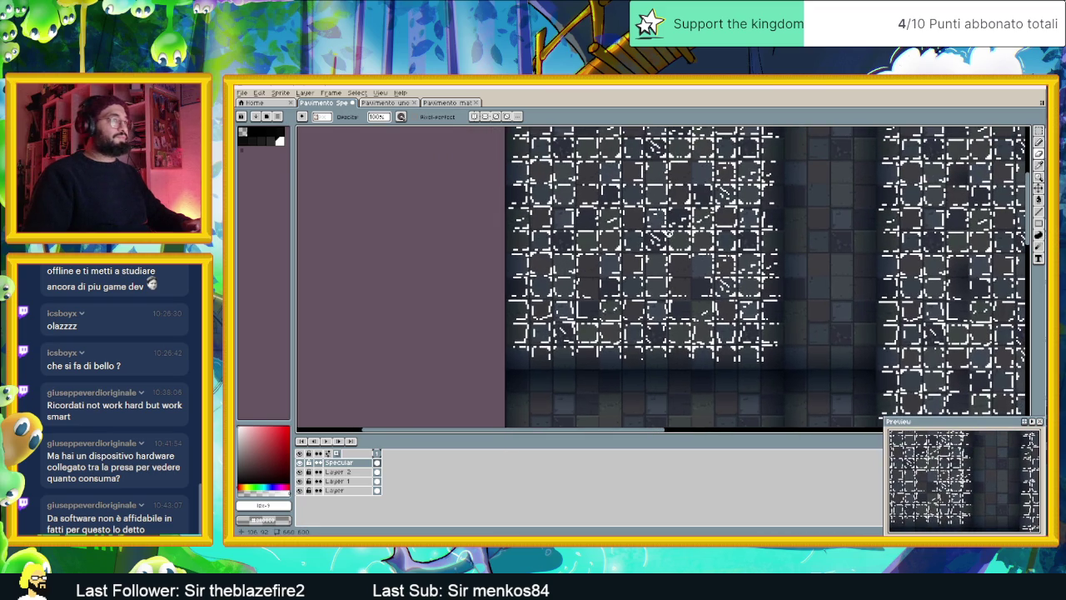
scroll(670, 235, "up", 1)
scroll(710, 236, "down", 1)
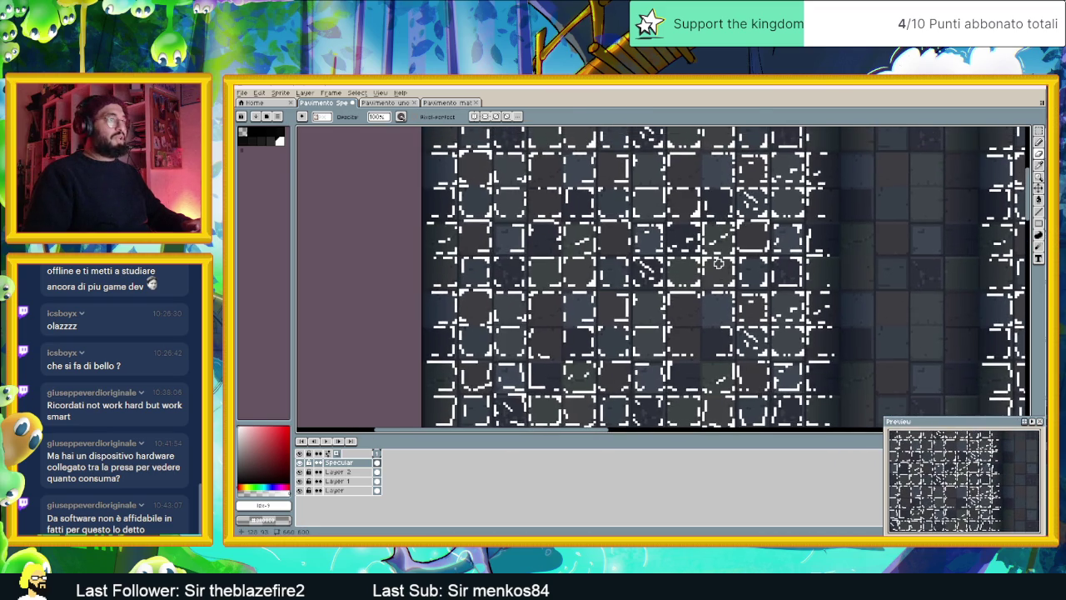
scroll(713, 249, "down", 1)
scroll(716, 266, "down", 1)
scroll(667, 242, "up", 1)
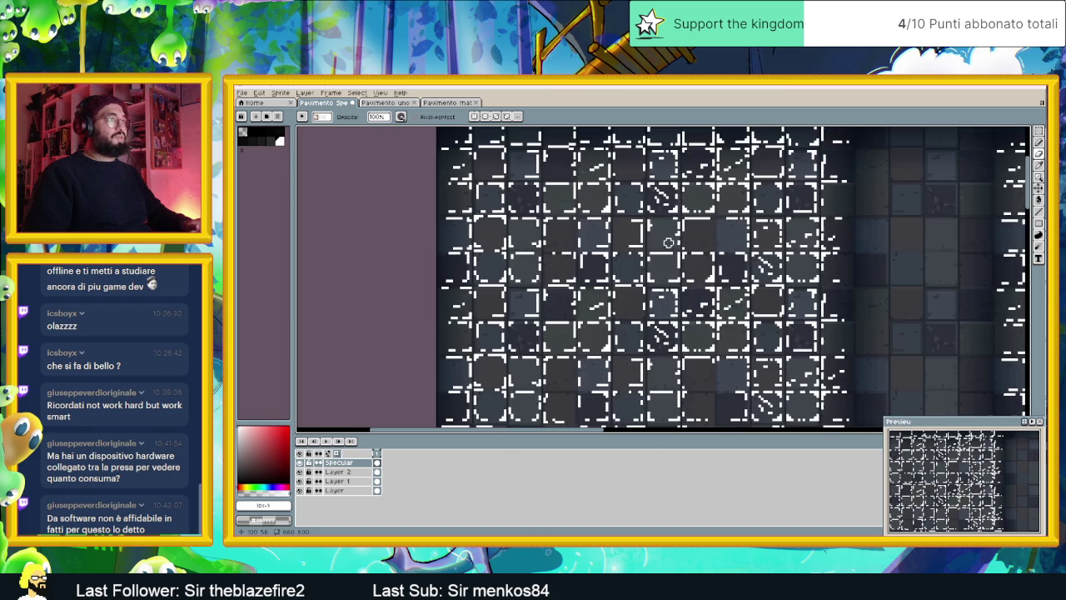
left_click(1038, 141)
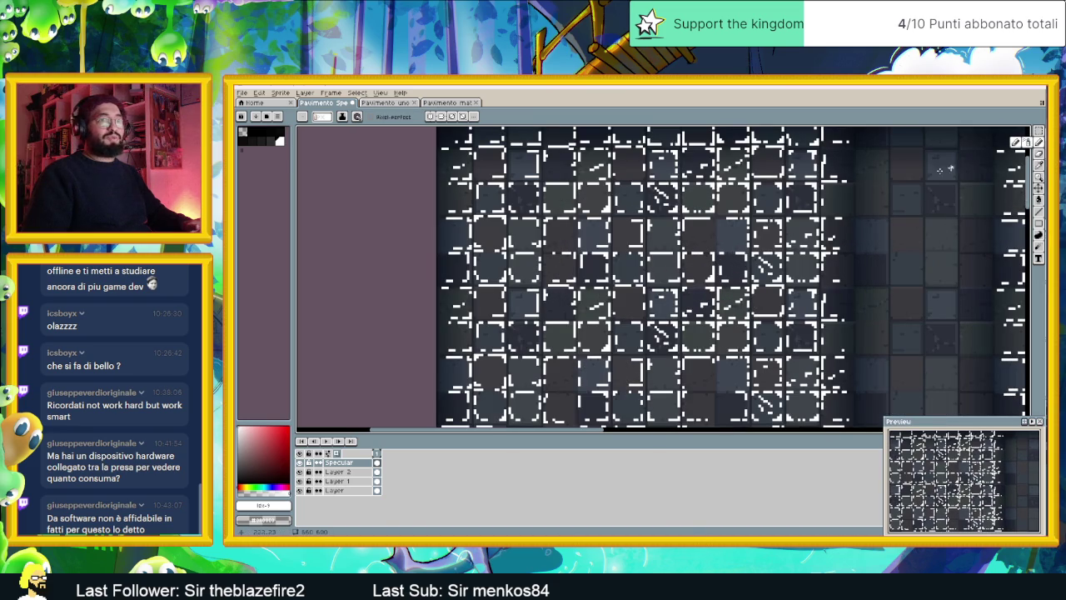
scroll(712, 236, "up", 1)
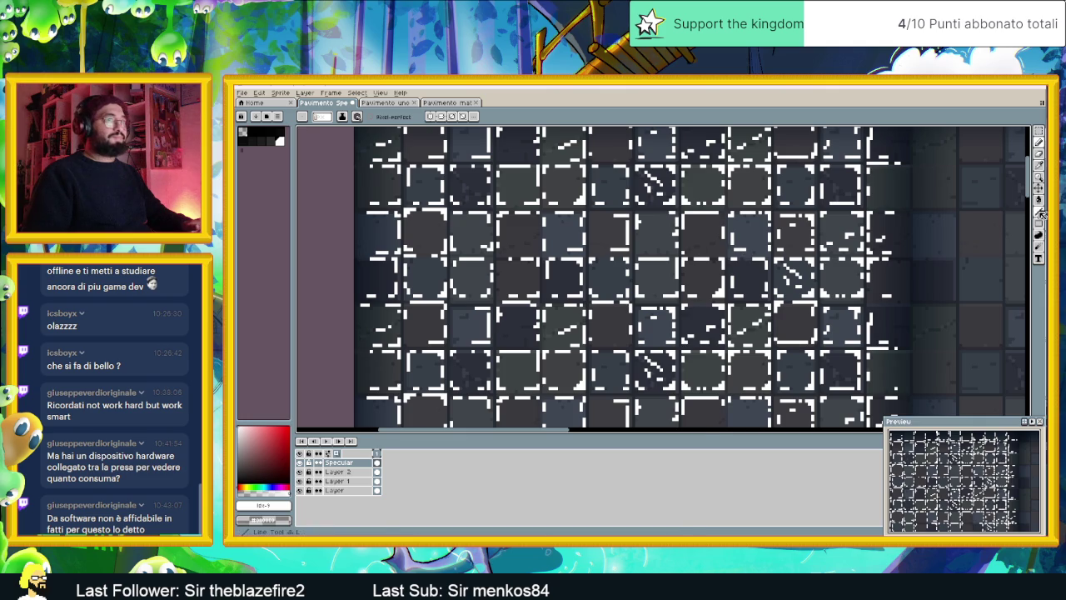
key("l")
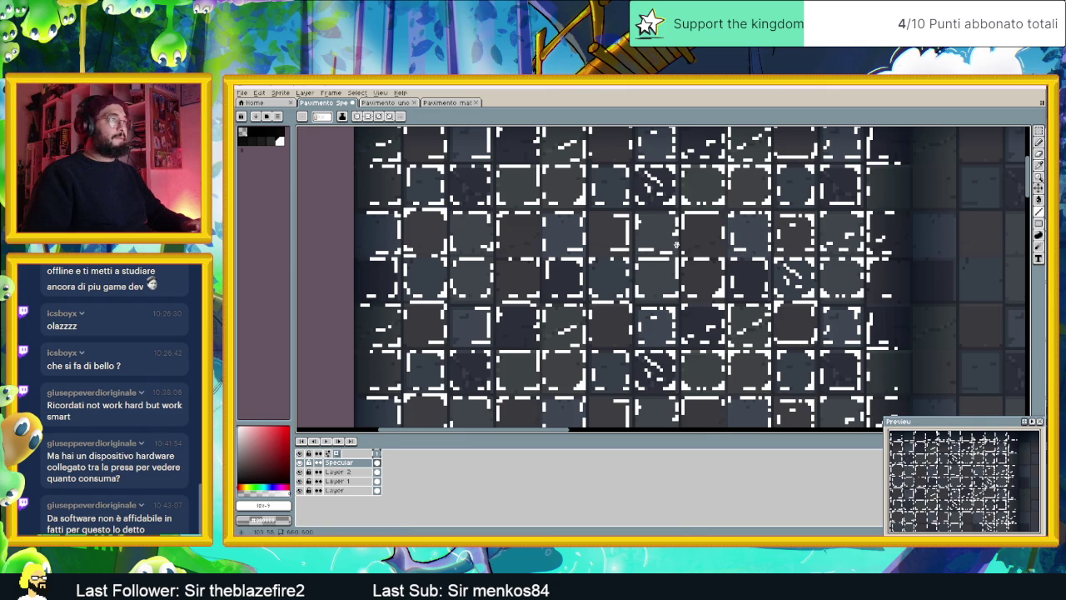
left_click_drag(693, 251, 720, 252)
scroll(712, 238, "up", 1)
left_click_drag(593, 328, 655, 328)
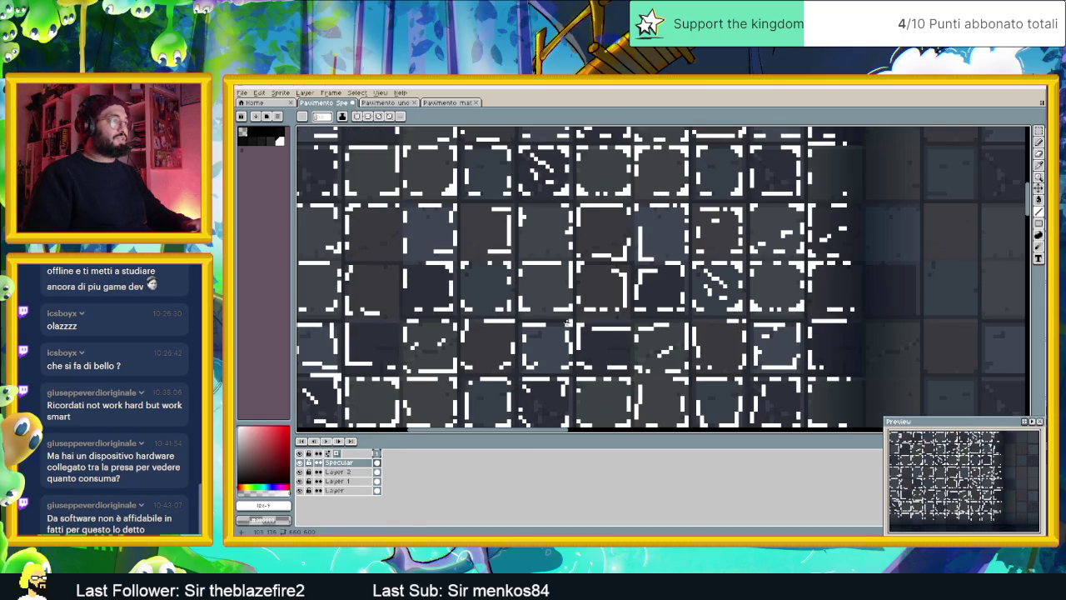
scroll(539, 319, "down", 1)
Run a white highlight up a tile side and outline another tile's top and right edges
left_click_drag(471, 300, 571, 305)
scroll(584, 307, "down", 1)
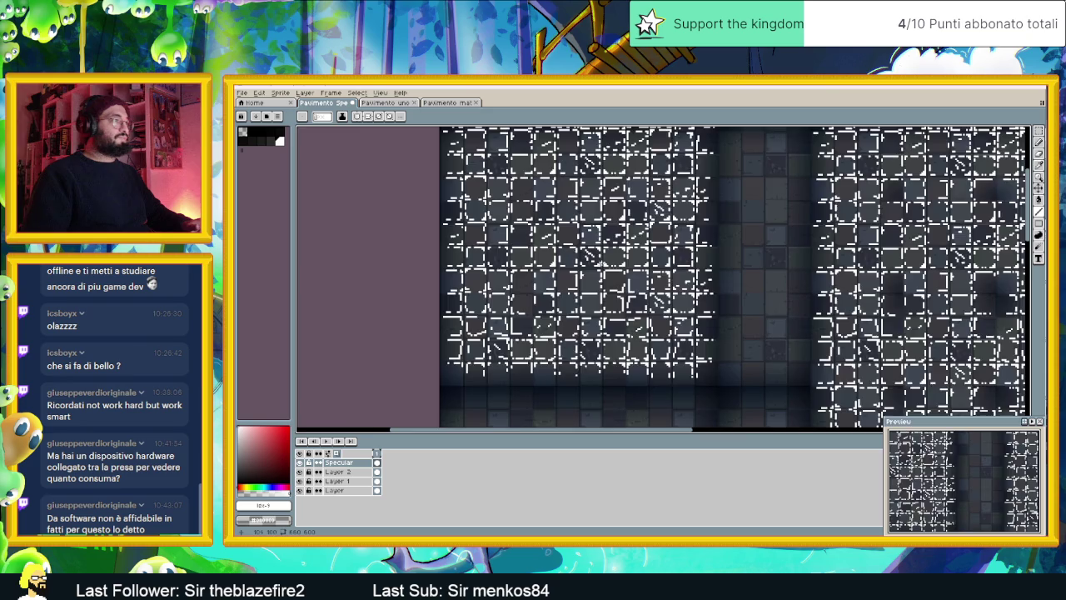
scroll(605, 247, "down", 1)
scroll(574, 282, "up", 1)
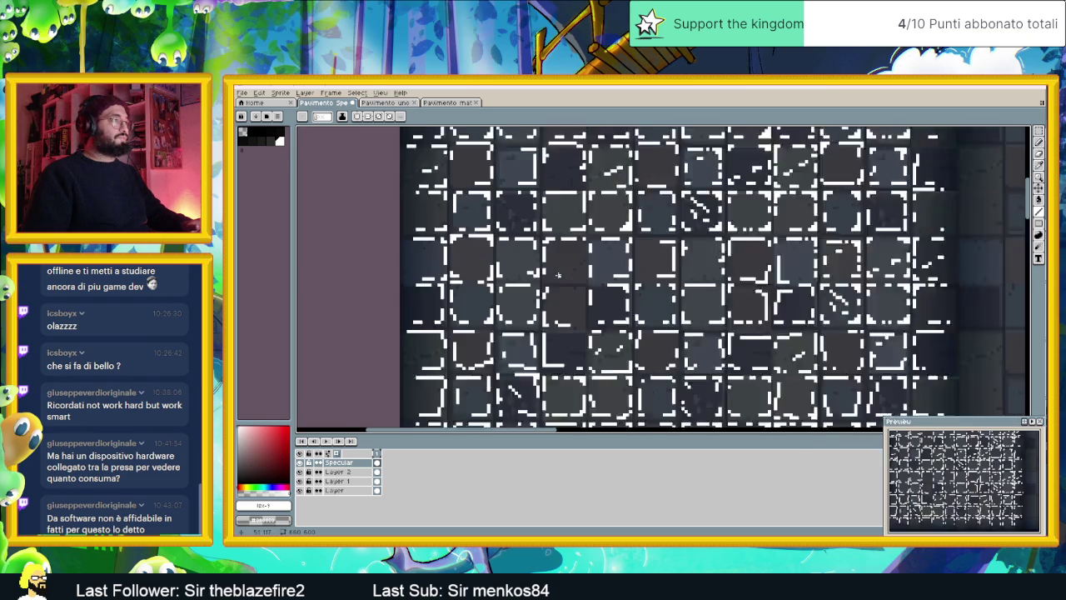
scroll(566, 279, "up", 1)
scroll(558, 279, "up", 1)
mouse_move(589, 285)
left_mouse_down()
mouse_move(603, 281)
mouse_move(601, 219)
left_mouse_up()
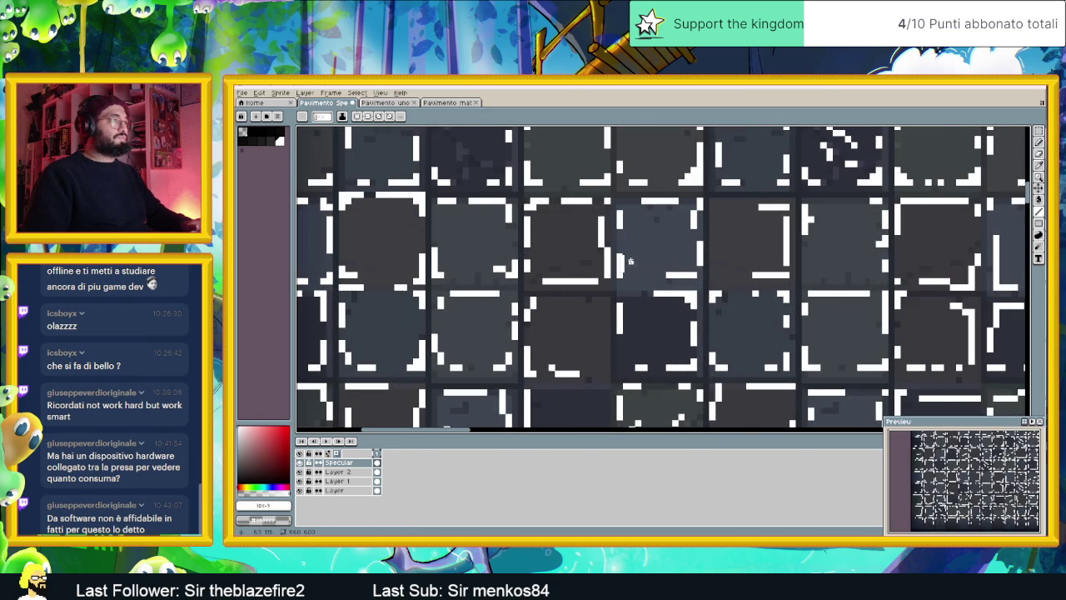
scroll(632, 262, "down", 1)
mouse_move(574, 297)
left_mouse_down()
mouse_move(608, 296)
mouse_move(611, 348)
left_mouse_up()
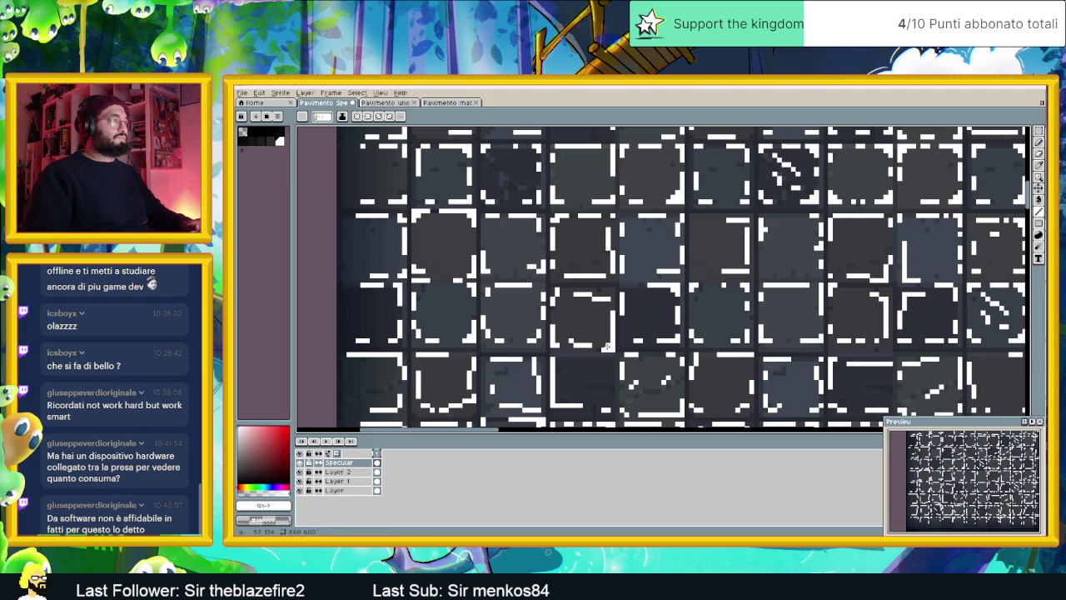
scroll(607, 347, "down", 1)
scroll(607, 346, "down", 1)
scroll(685, 309, "down", 1)
scroll(684, 262, "down", 1)
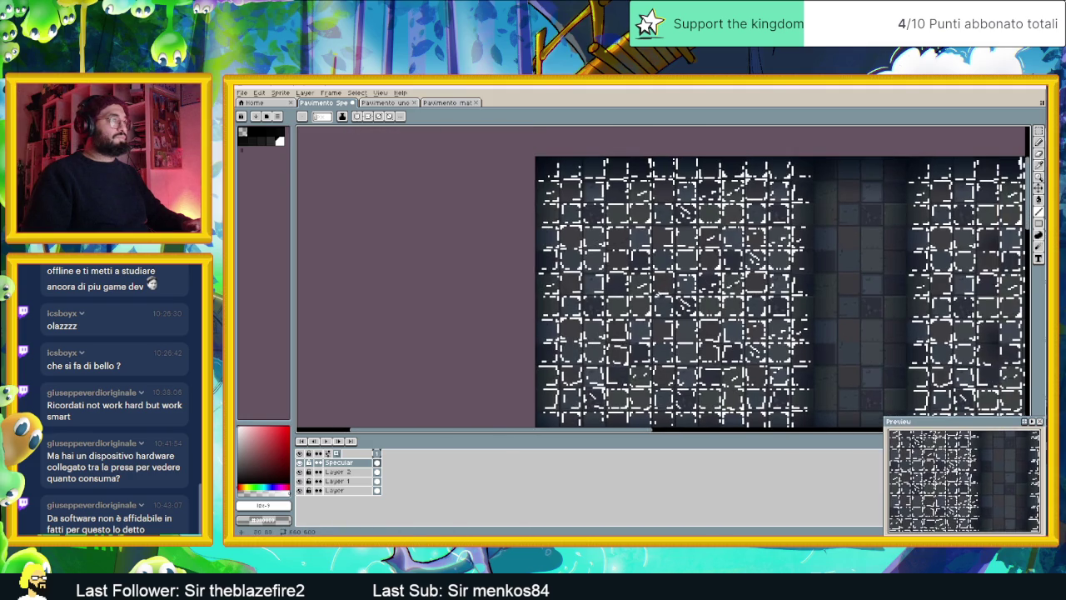
scroll(660, 295, "down", 1)
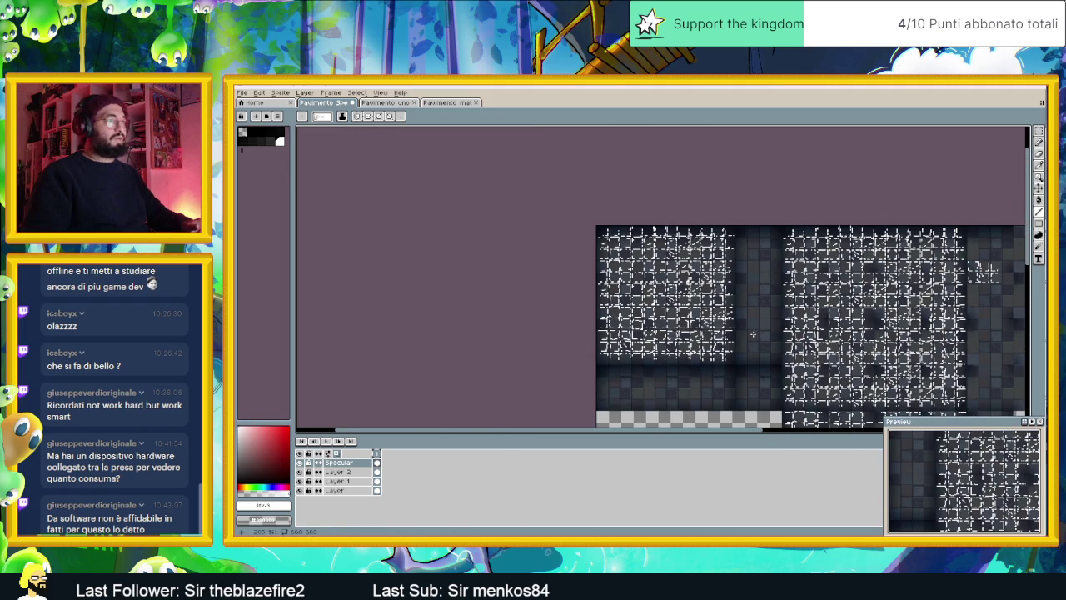
left_click_drag(752, 334, 707, 327)
scroll(697, 297, "up", 1)
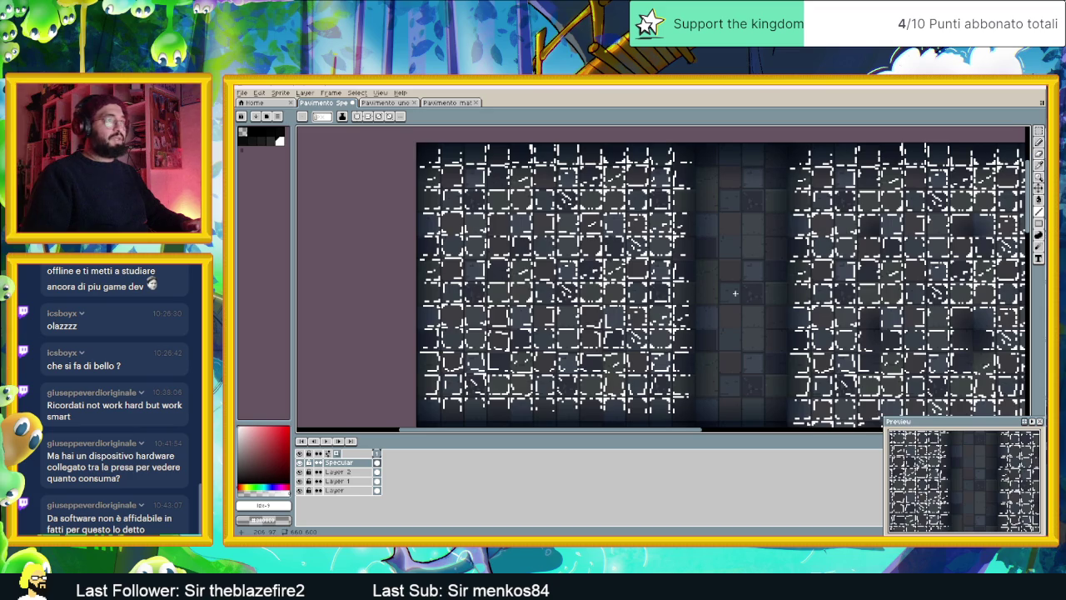
Select the left dashed highlight strip with the Polygonal Lasso
left_click(1039, 142)
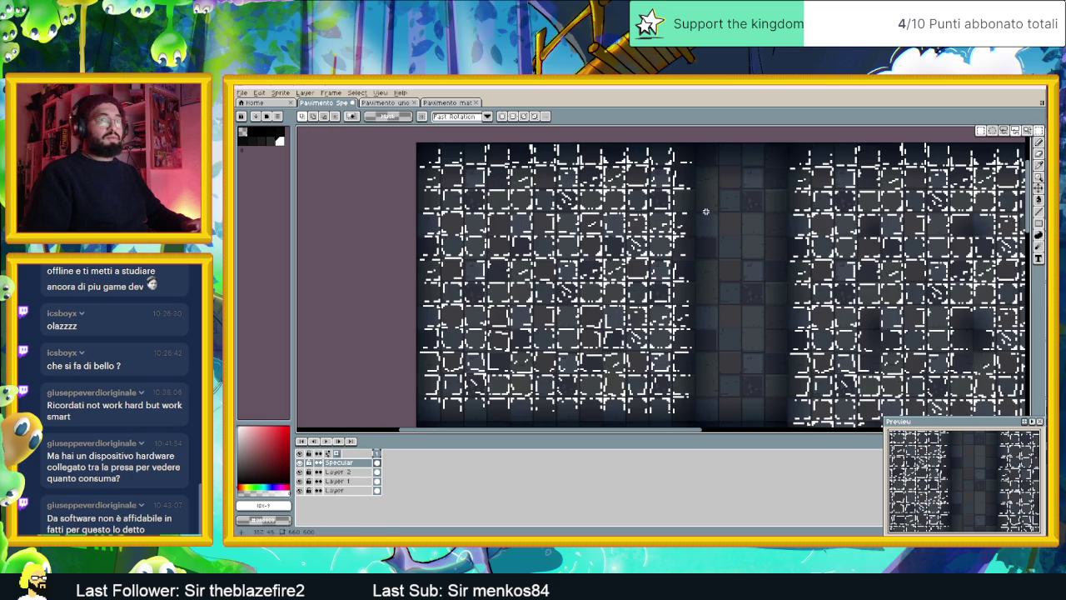
scroll(692, 217, "down", 1)
scroll(558, 207, "up", 1)
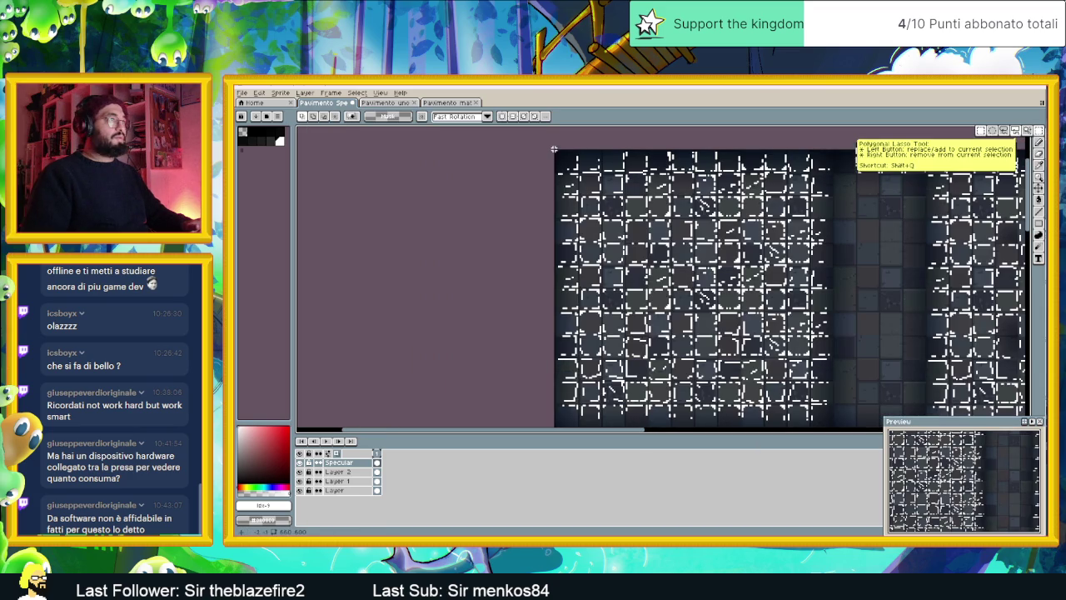
left_click(620, 151)
left_click(620, 356)
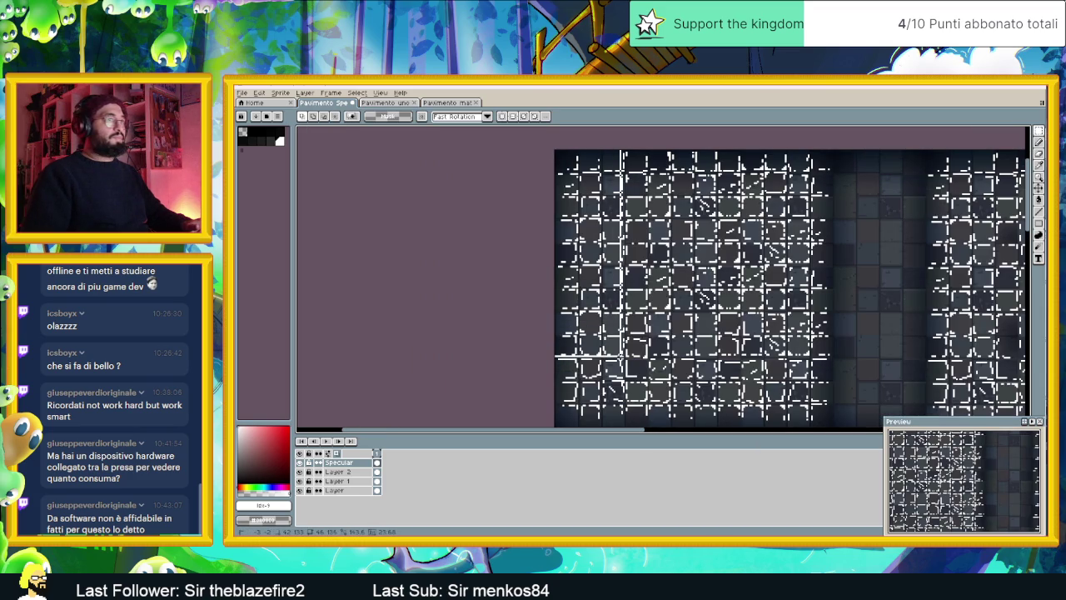
left_click_drag(621, 357, 647, 428)
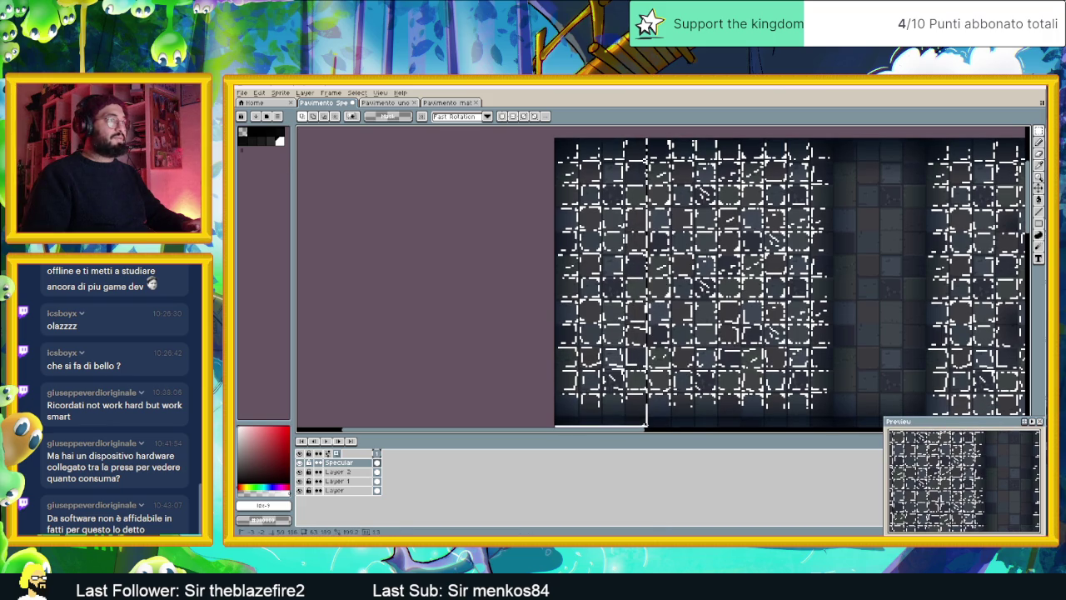
left_click(553, 283)
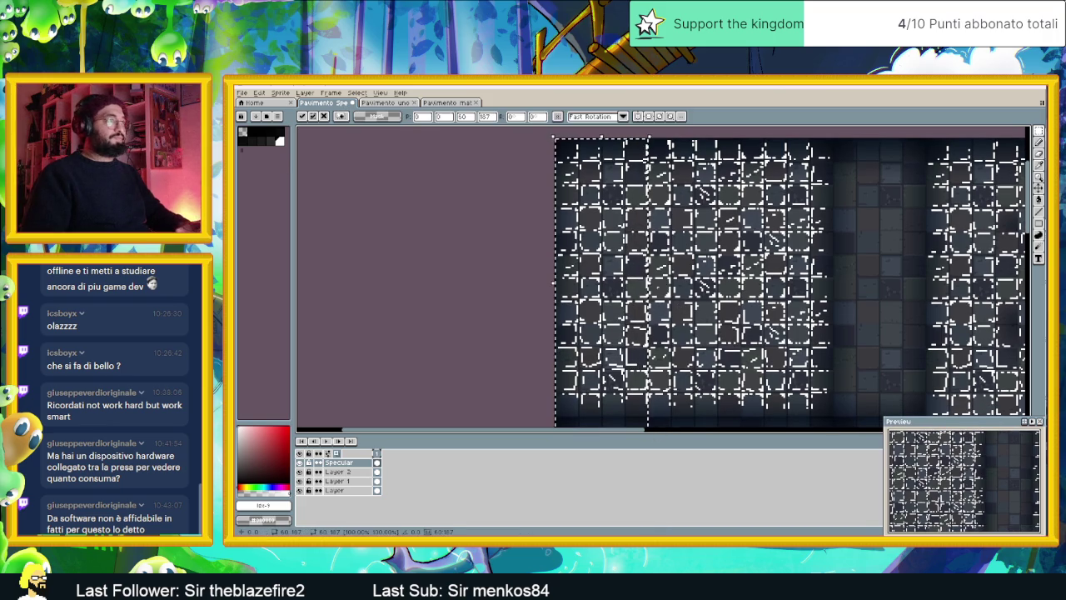
Copy the strip over the plain middle column, drop it, then select the narrow seam strip
left_click_drag(607, 239, 880, 236)
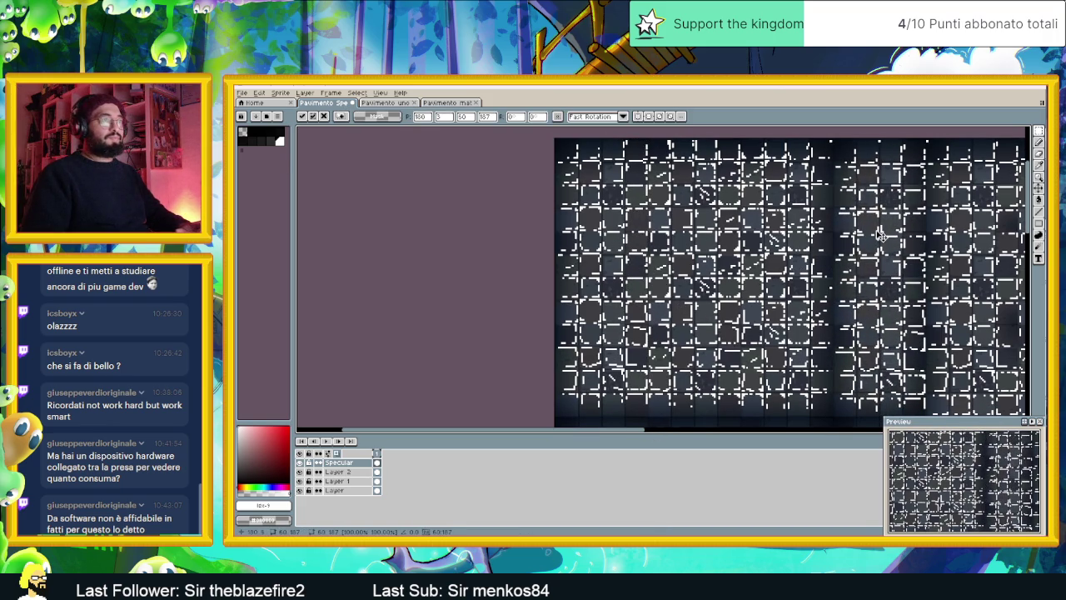
left_click_drag(896, 178, 817, 250)
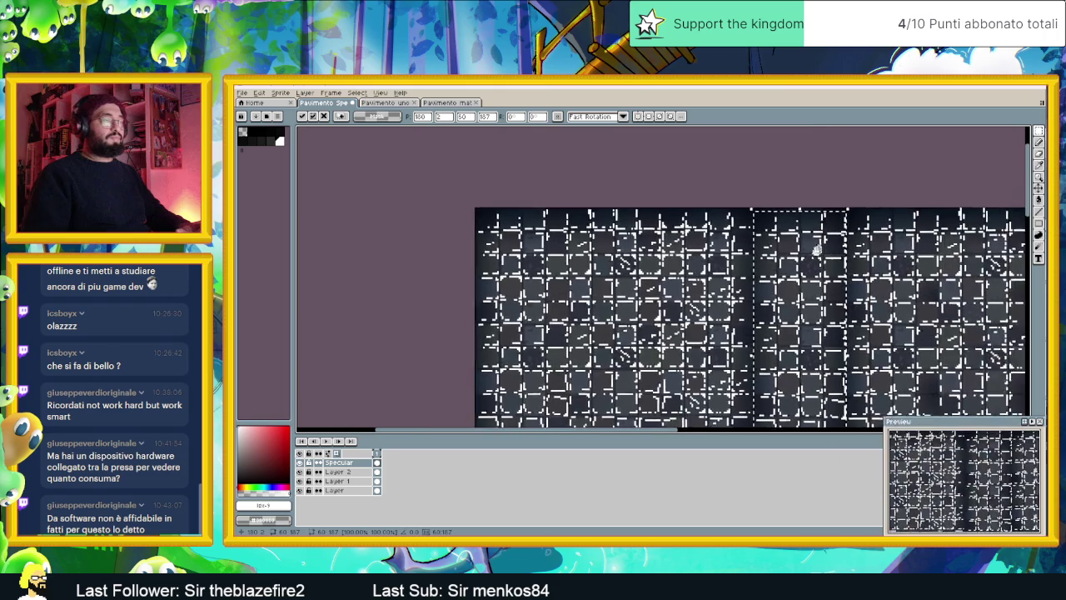
scroll(817, 250, "up", 1)
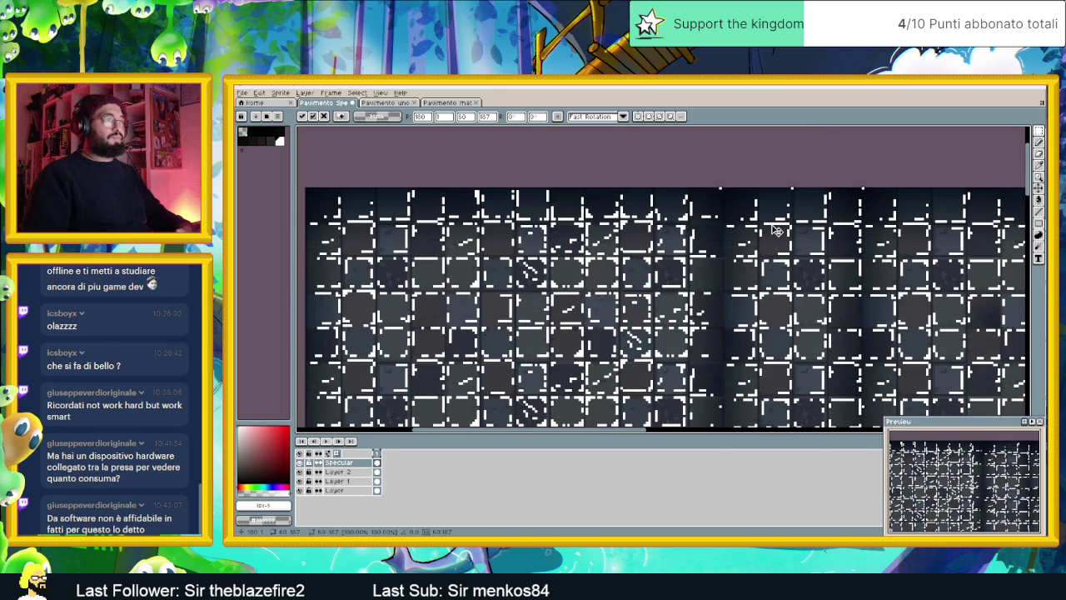
left_click(888, 174)
scroll(728, 181, "down", 2)
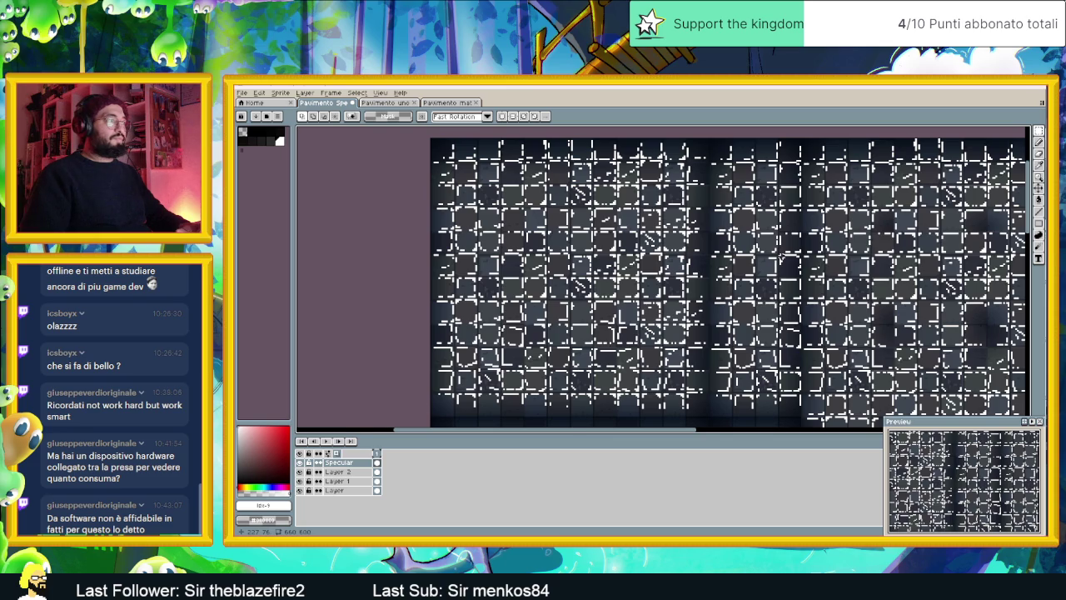
left_click_drag(800, 131, 793, 422)
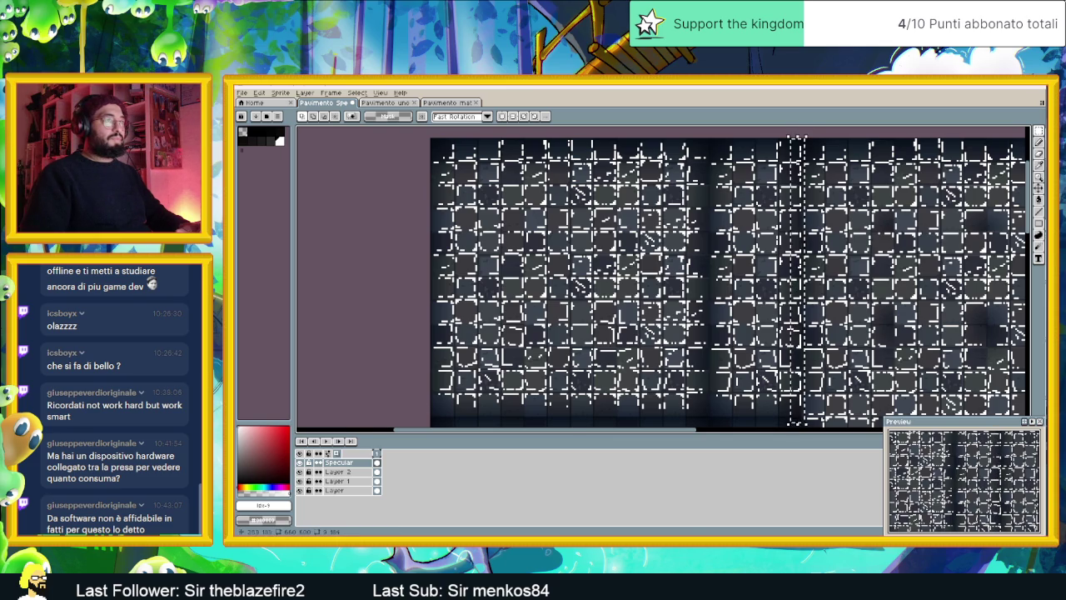
Zoom and pan across the tileset to check the highlights, then save Pavimento Specular map.aseprite
left_click(1040, 143)
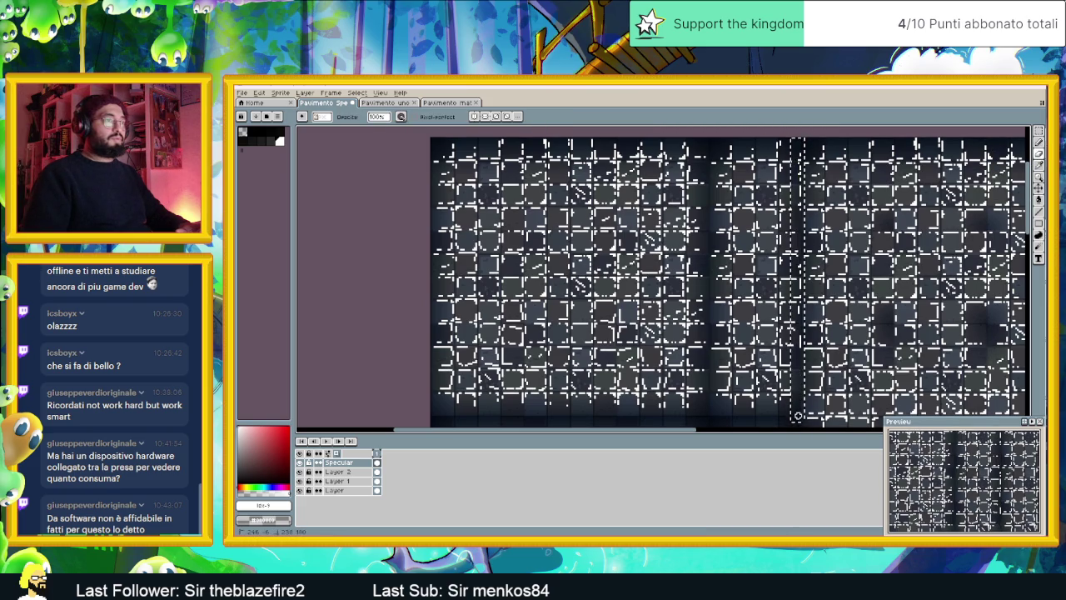
scroll(795, 234, "up", 1)
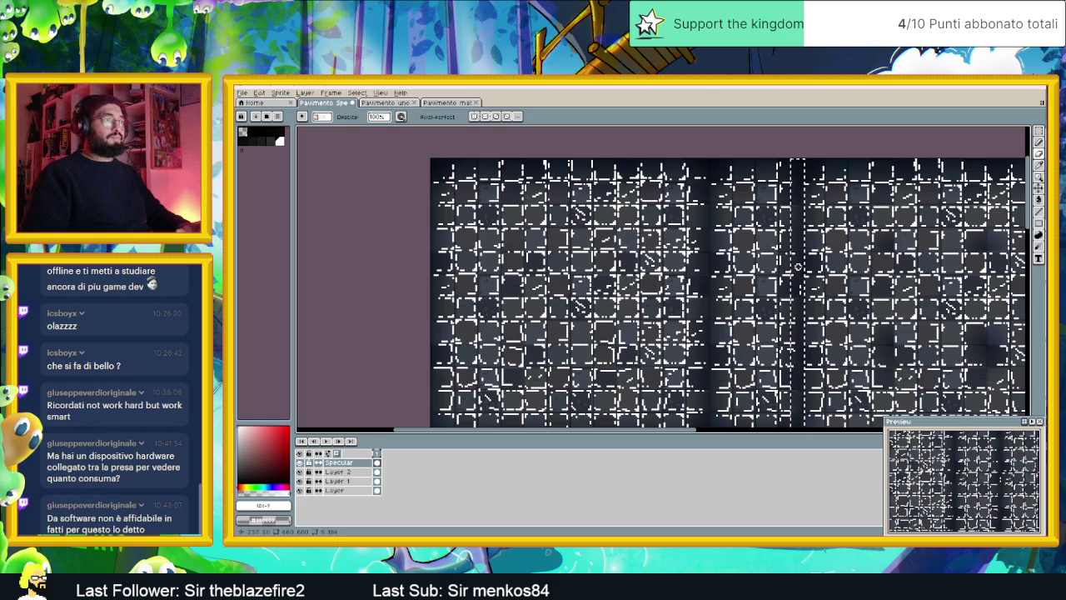
key("v")
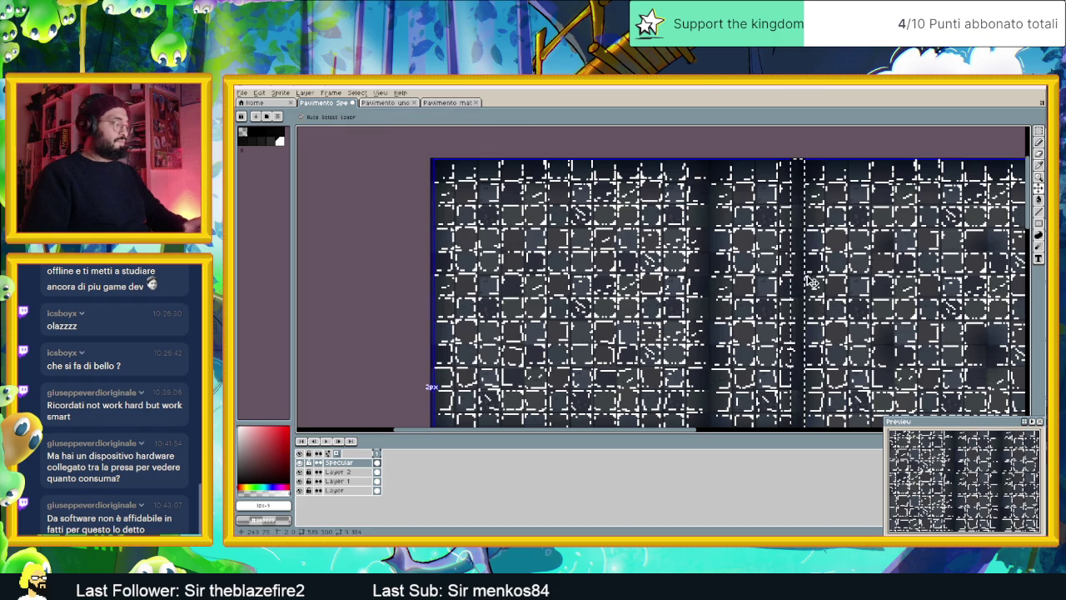
key("z")
scroll(812, 282, "down", 2)
scroll(812, 317, "up", 1)
scroll(812, 317, "down", 2)
scroll(812, 316, "up", 1)
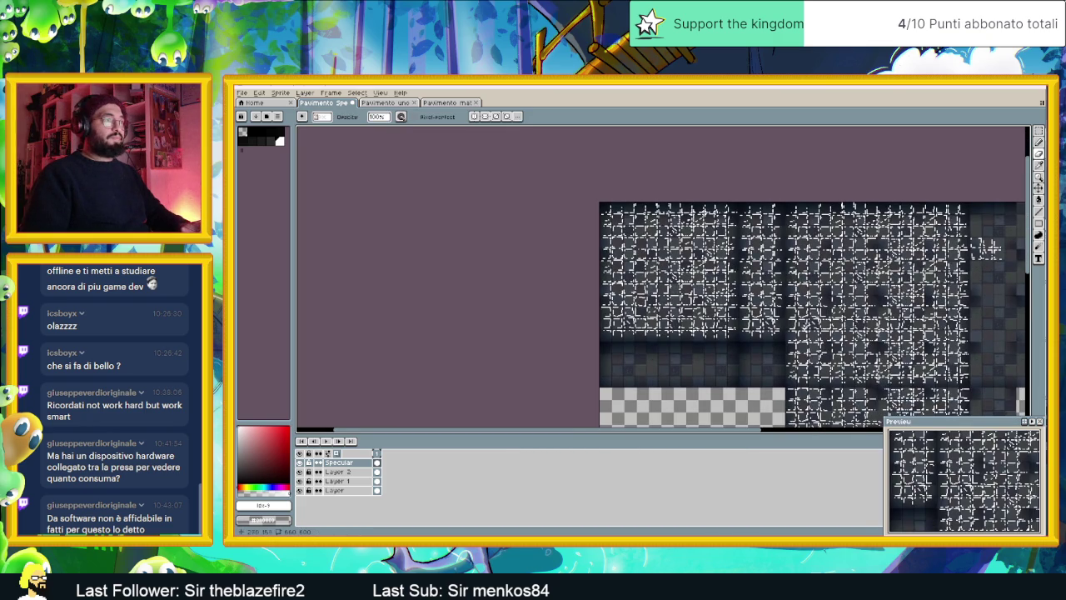
scroll(804, 296, "down", 2)
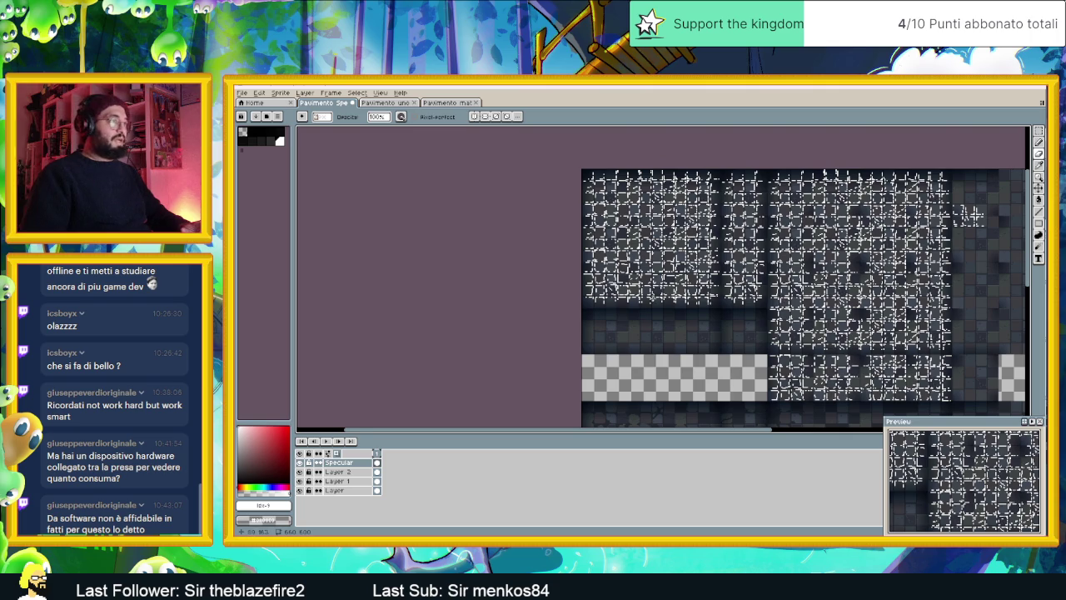
scroll(716, 298, "up", 1)
scroll(698, 298, "up", 1)
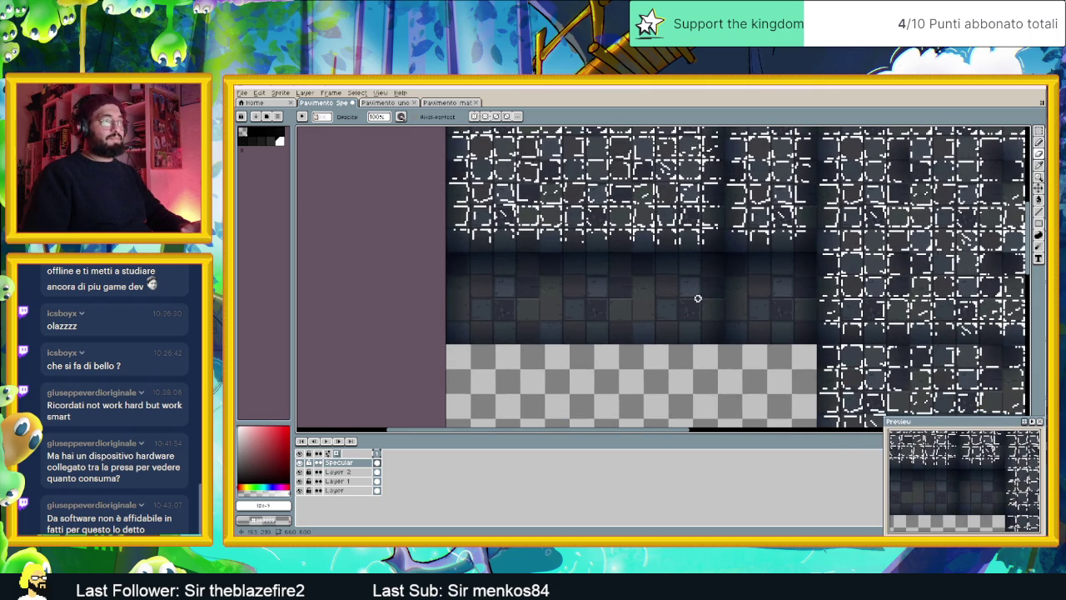
scroll(698, 298, "down", 1)
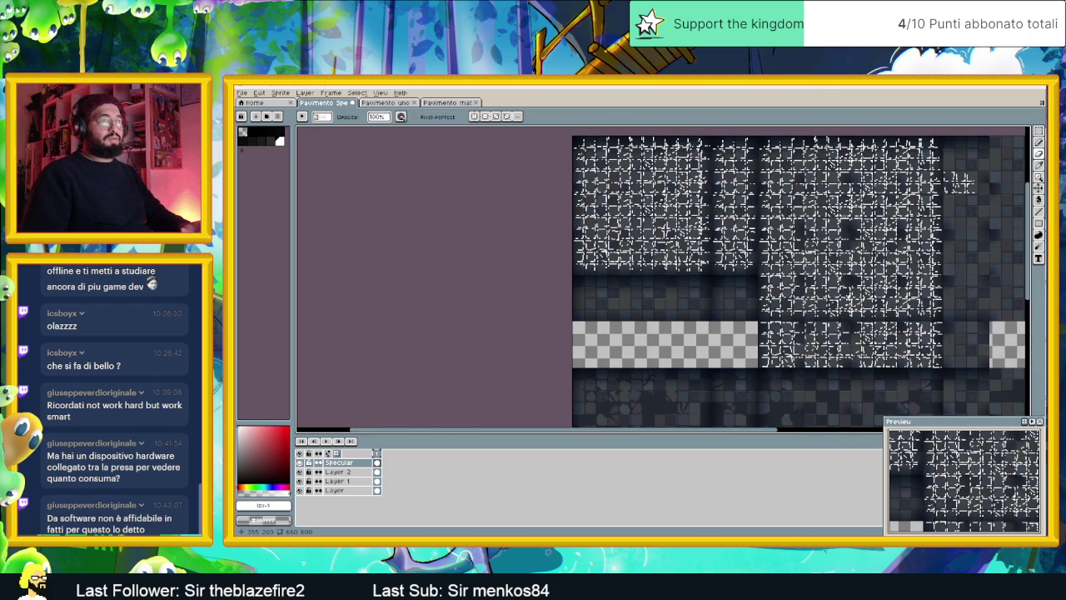
left_click_drag(979, 232, 888, 243)
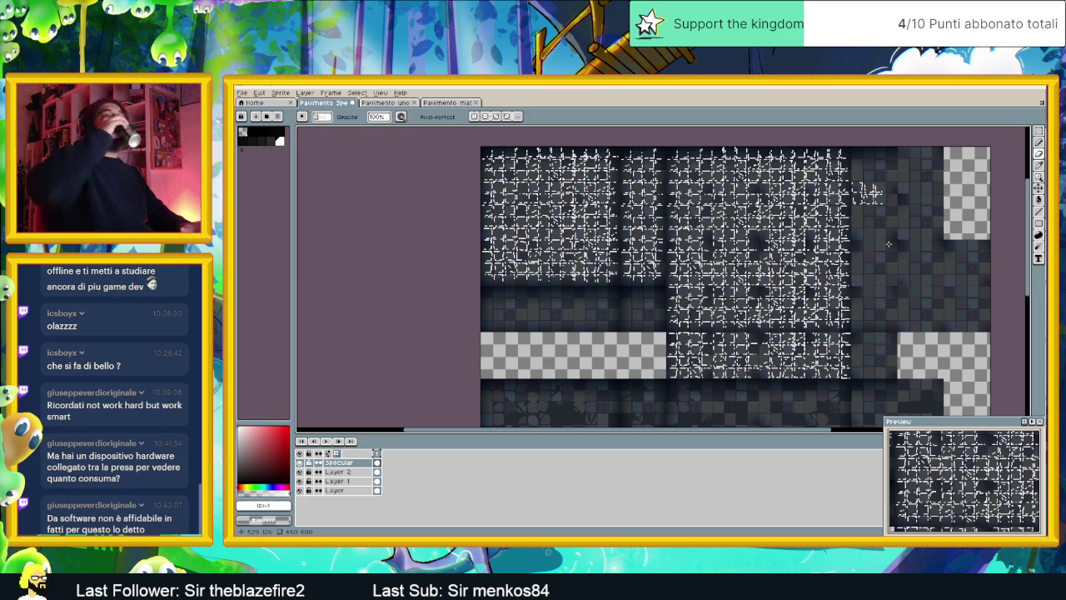
key("ctrl+s")
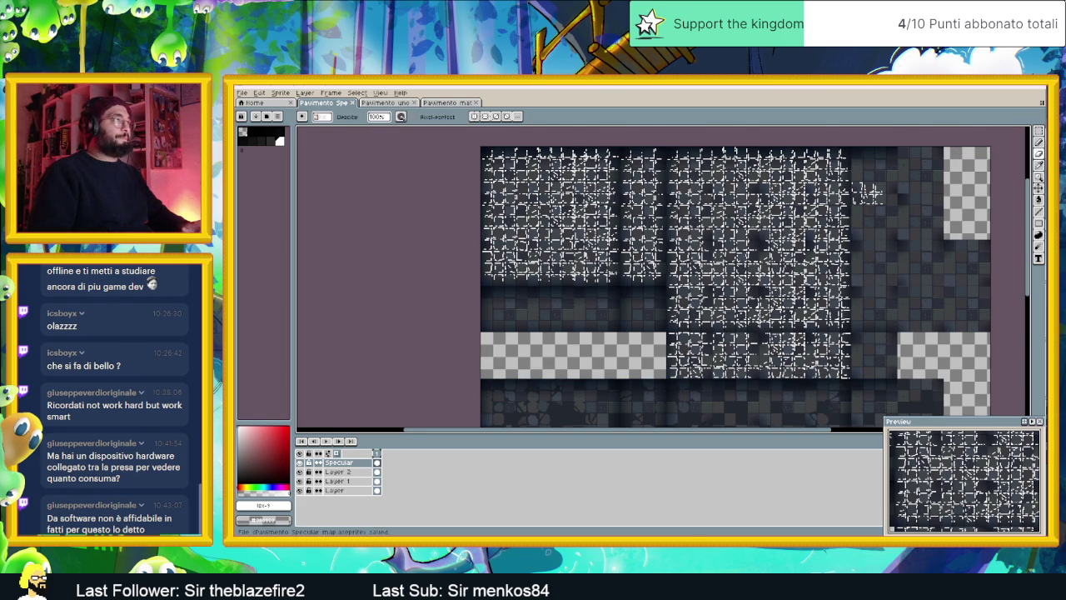
scroll(870, 194, "up", 2)
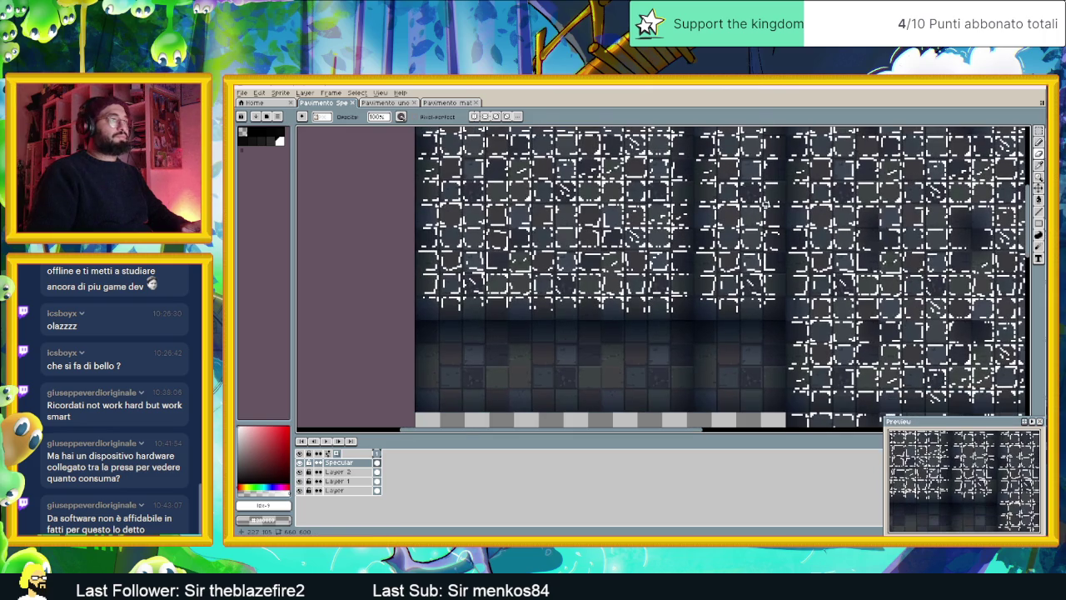
Copy the selected highlight block down over the lower stone tiles and commit it
left_click(1039, 132)
left_click_drag(351, 348, 772, 228)
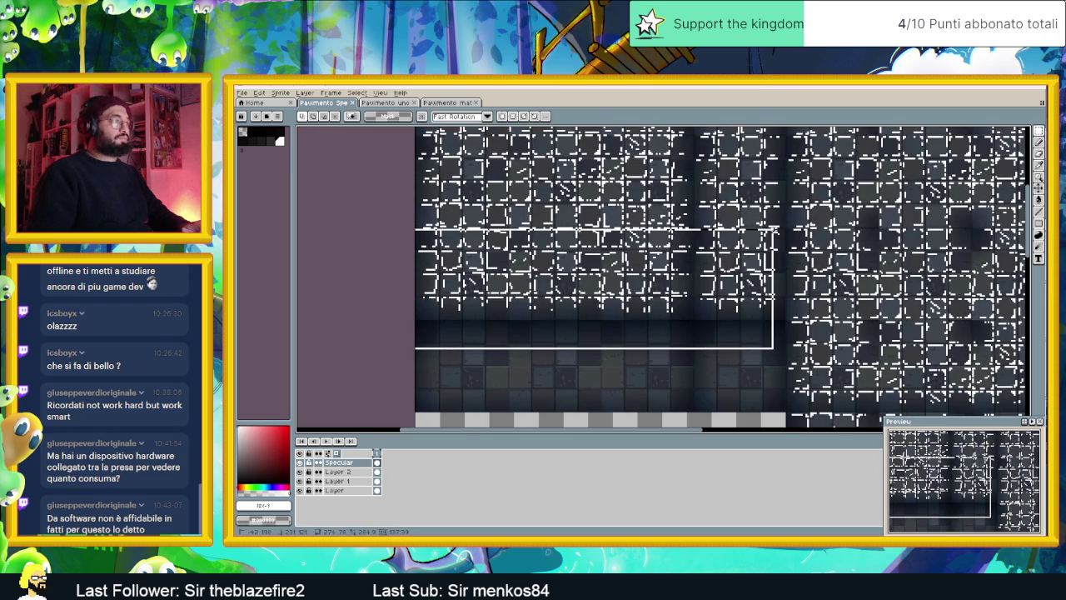
left_click_drag(772, 228, 785, 226)
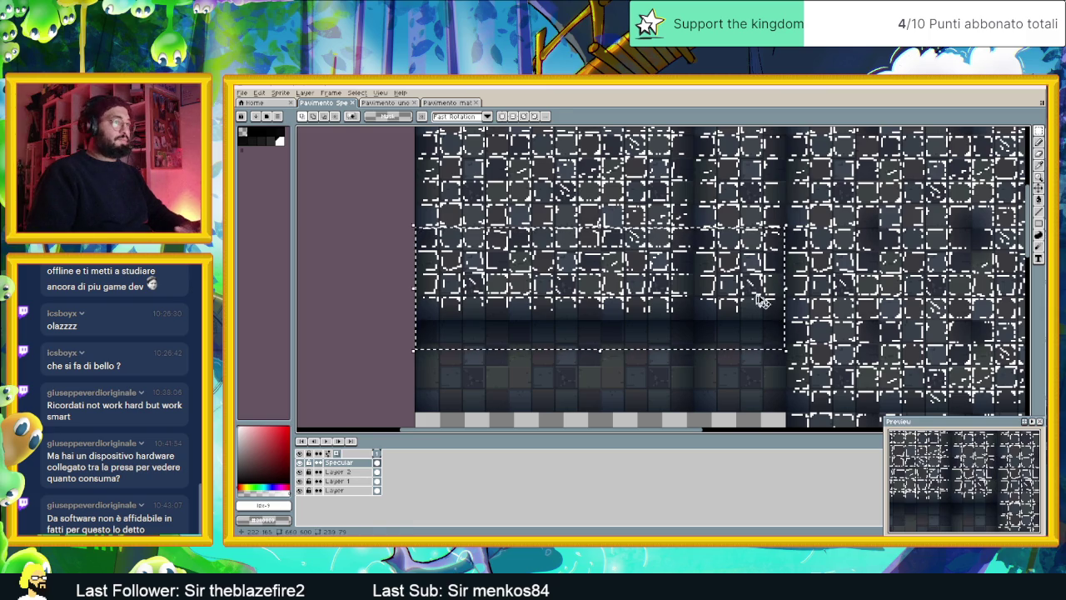
left_click_drag(708, 265, 702, 357)
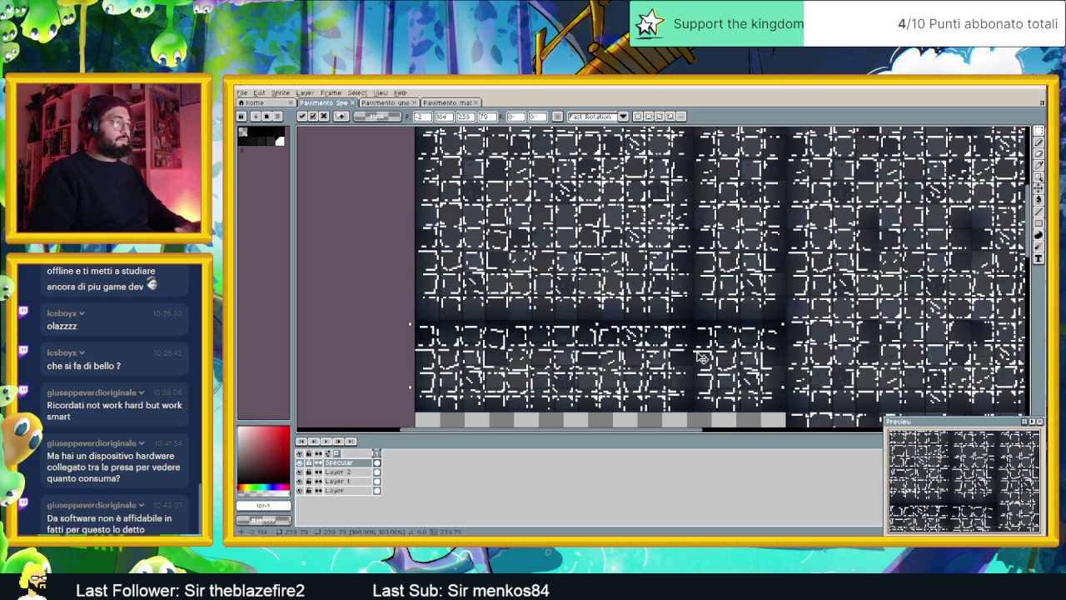
scroll(416, 316, "up", 1)
scroll(375, 291, "up", 1)
scroll(375, 291, "up", 1)
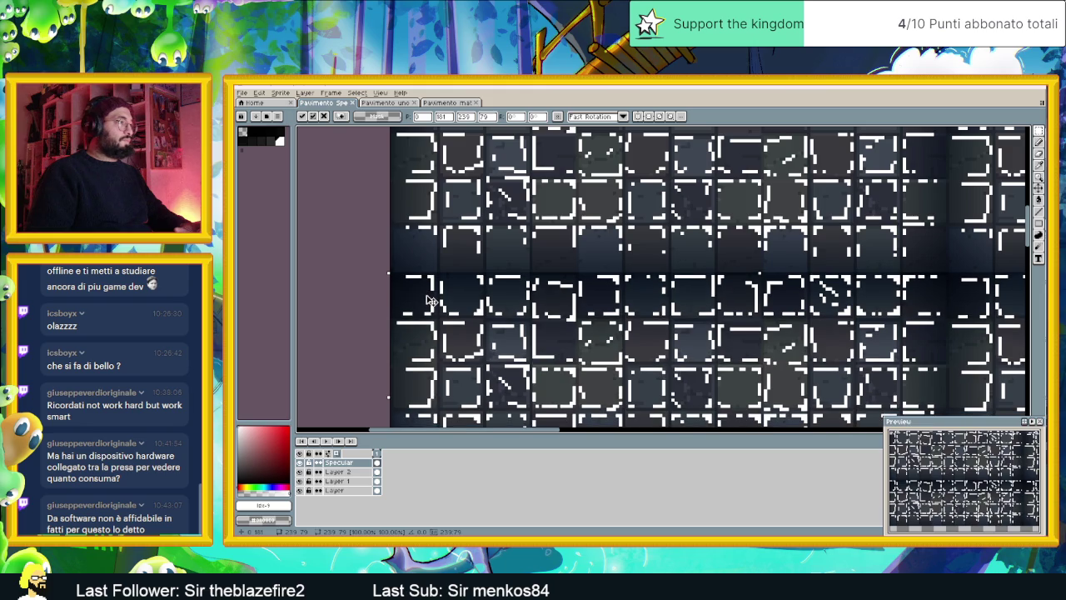
scroll(754, 250, "down", 3)
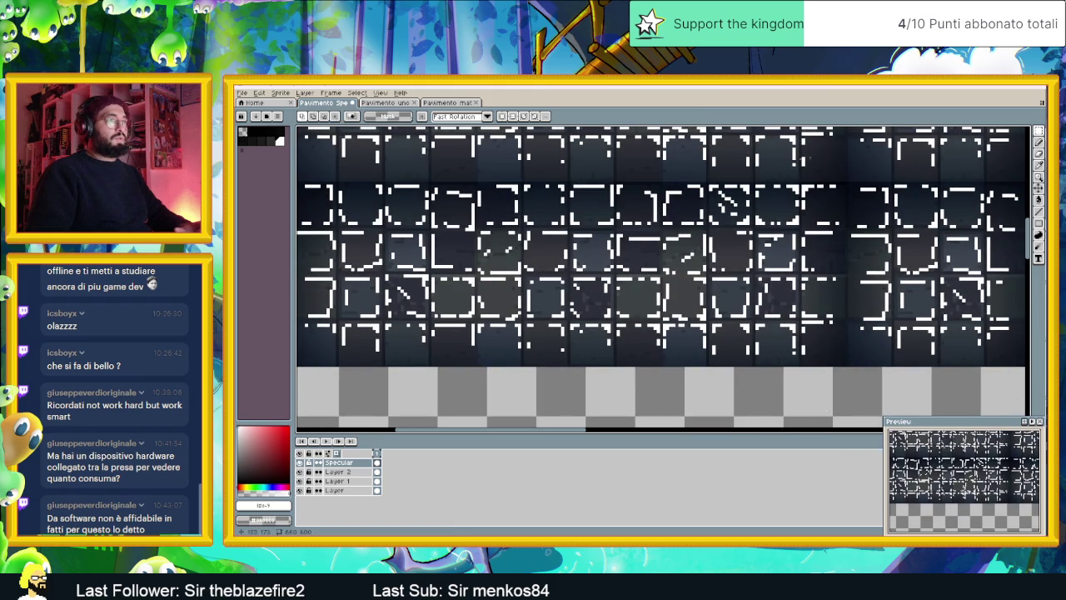
key("ctrl+d")
scroll(762, 171, "down", 1)
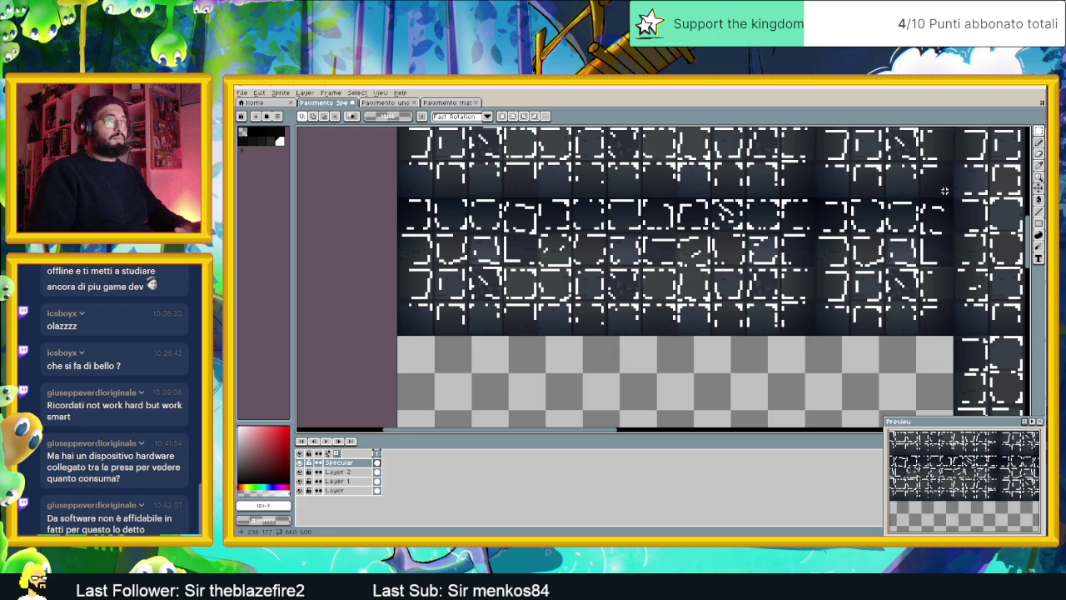
Select one horizontal tile row and erase its white highlight lines
left_click_drag(951, 188, 364, 220)
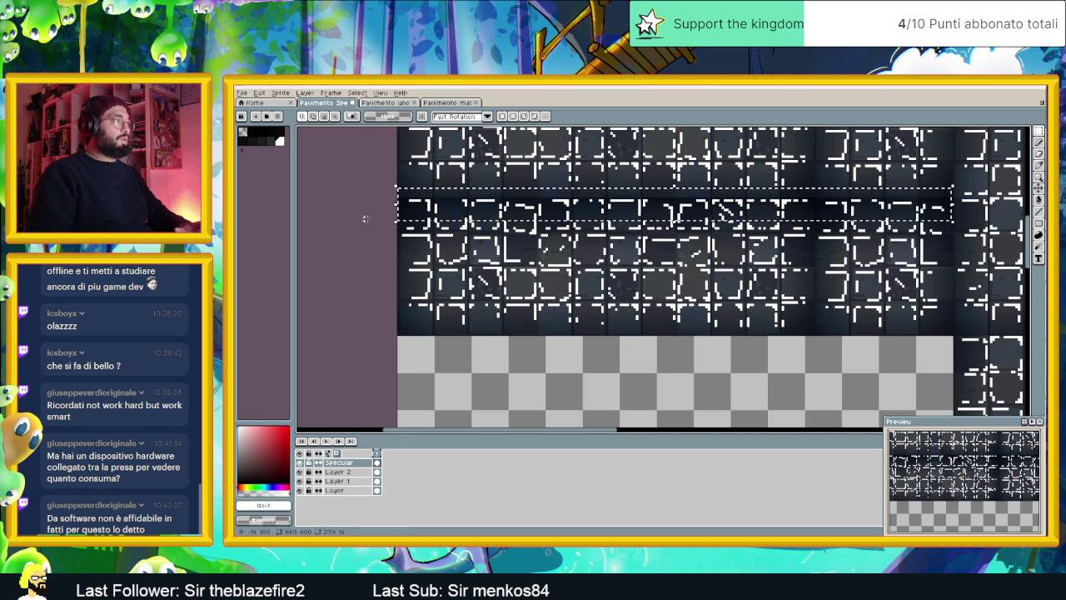
key("b")
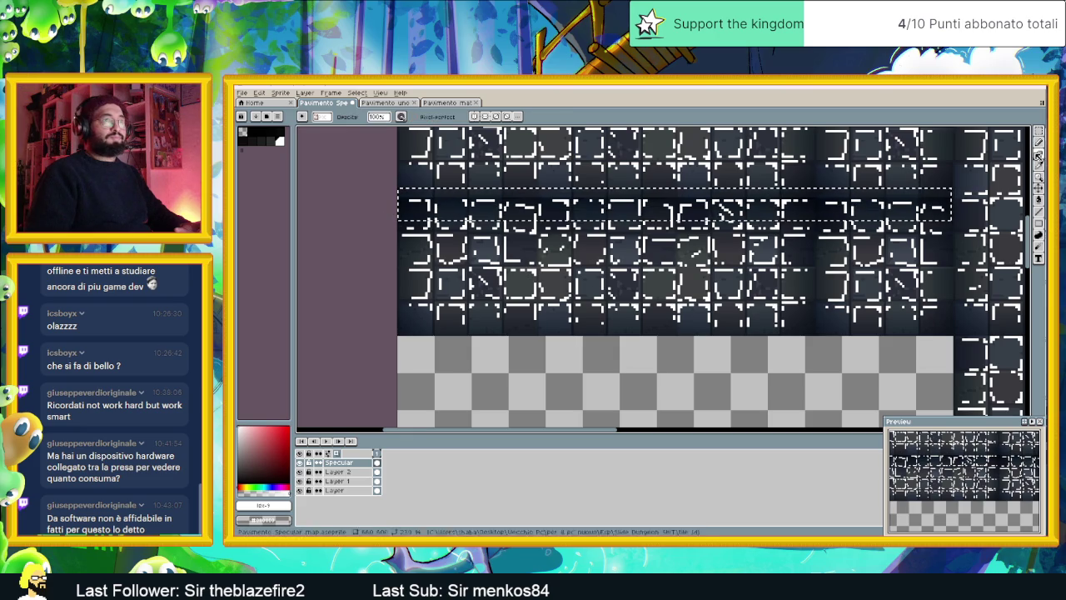
left_click_drag(945, 204, 761, 200)
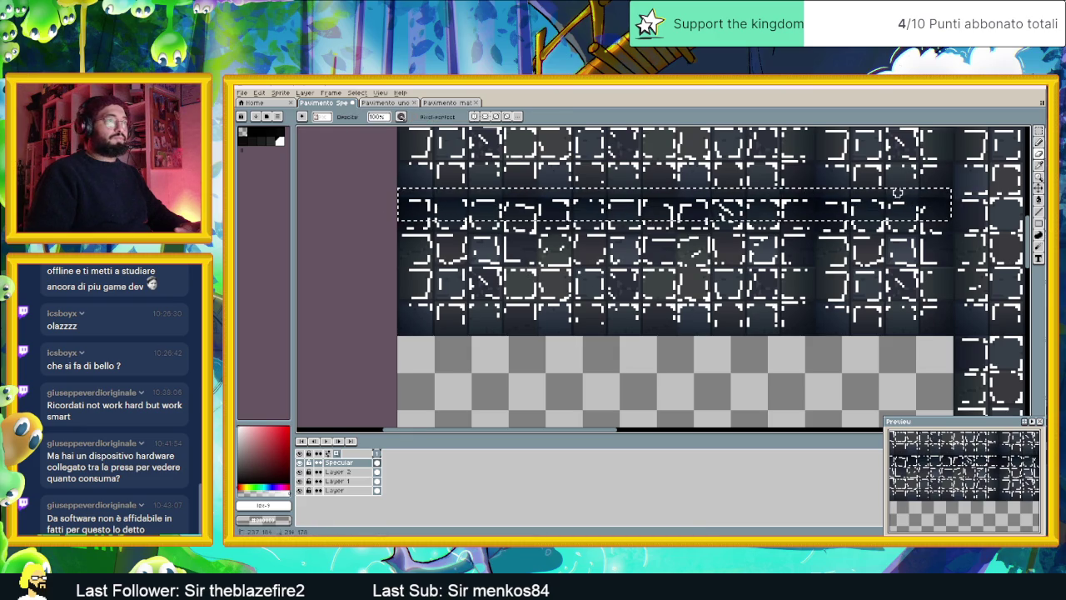
left_click_drag(647, 202, 400, 203)
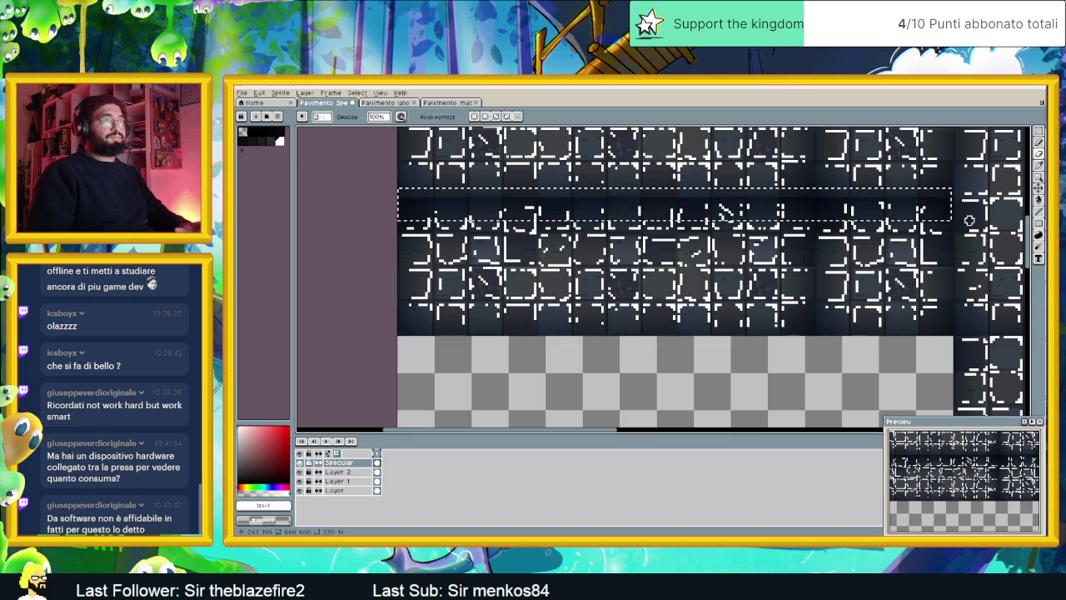
scroll(968, 258, "down", 1)
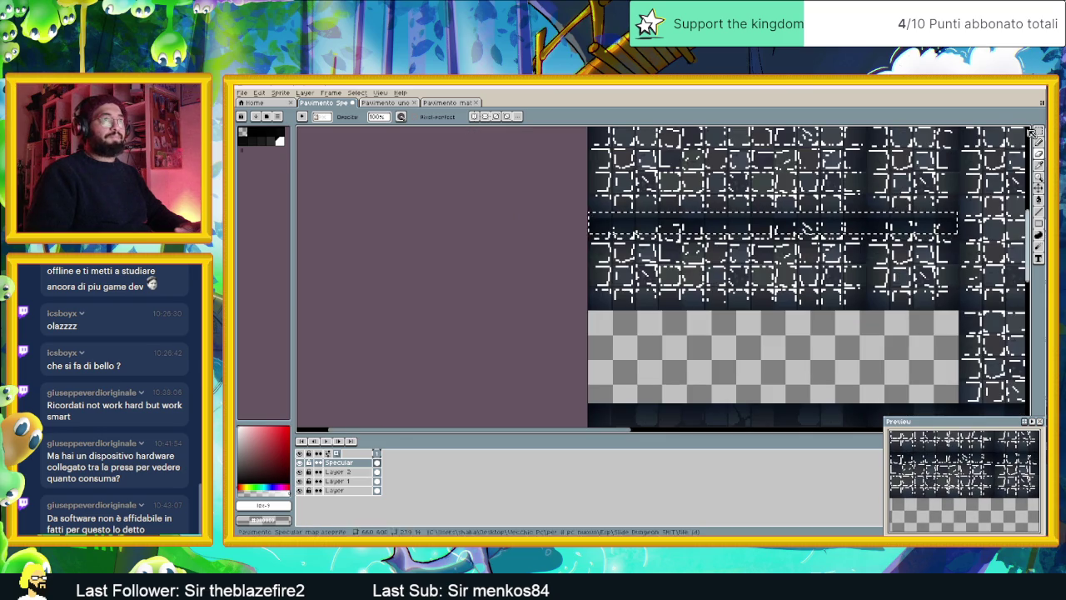
Deselect the row, review the tiles, and save Pavimento Specular map.aseprite again
scroll(908, 242, "up", 1)
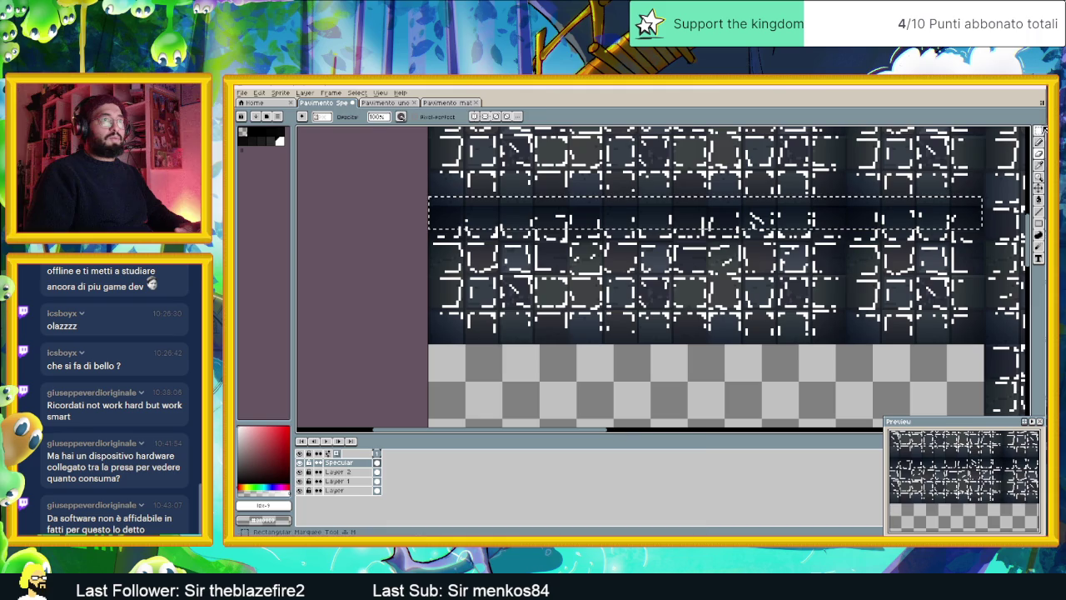
left_click(1039, 130)
key("ctrl+d")
scroll(857, 347, "down", 1)
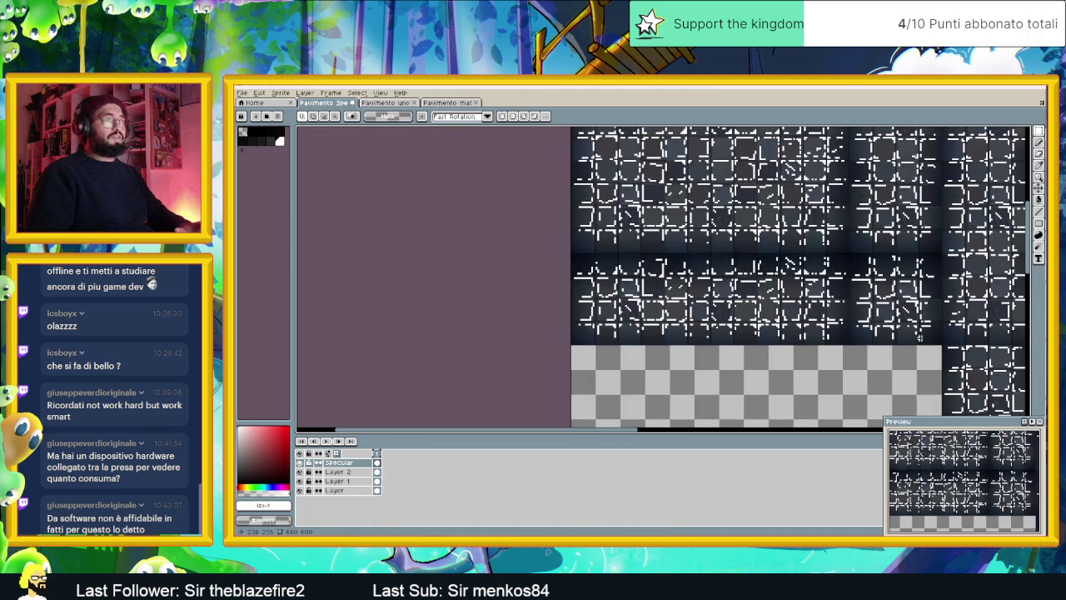
scroll(920, 338, "down", 1)
scroll(919, 337, "down", 1)
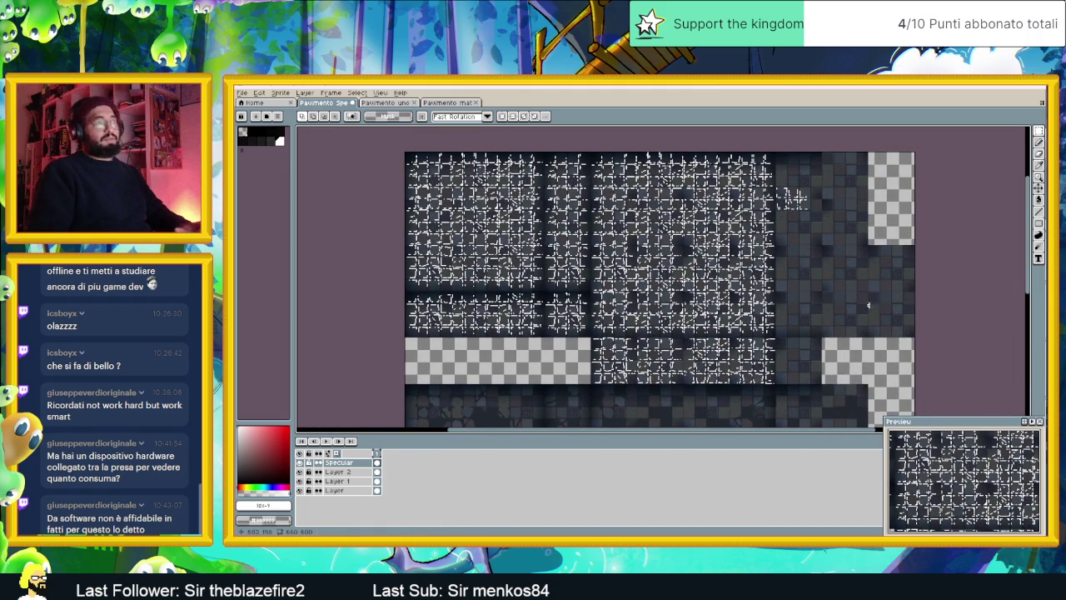
left_click_drag(867, 306, 778, 303)
scroll(749, 240, "up", 1)
mouse_move(709, 265)
left_mouse_down()
mouse_move(765, 268)
mouse_move(667, 217)
mouse_move(662, 282)
left_mouse_up()
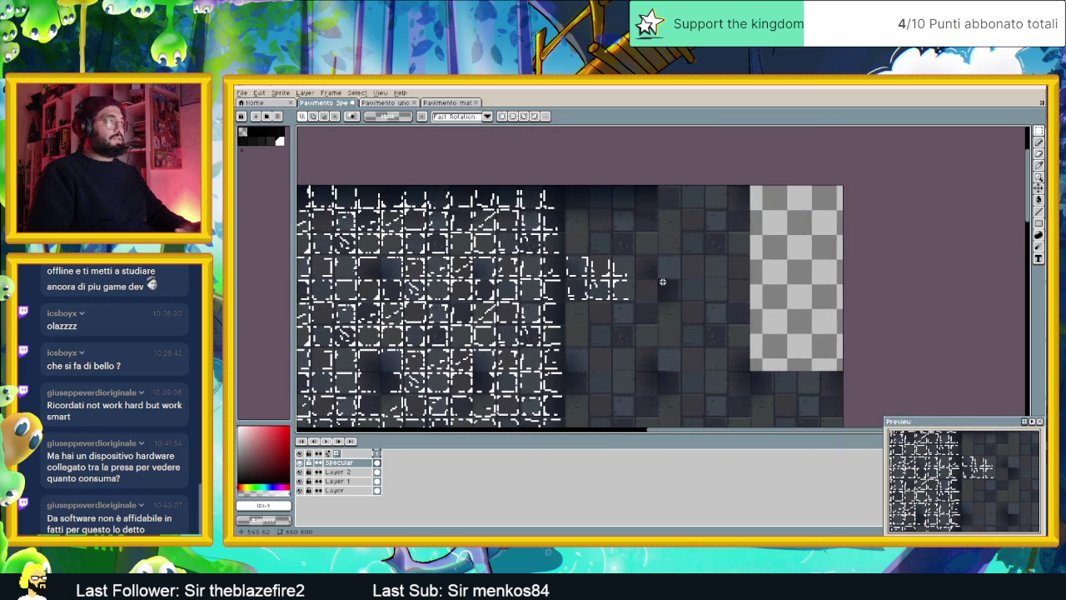
scroll(666, 279, "down", 1)
scroll(665, 280, "down", 1)
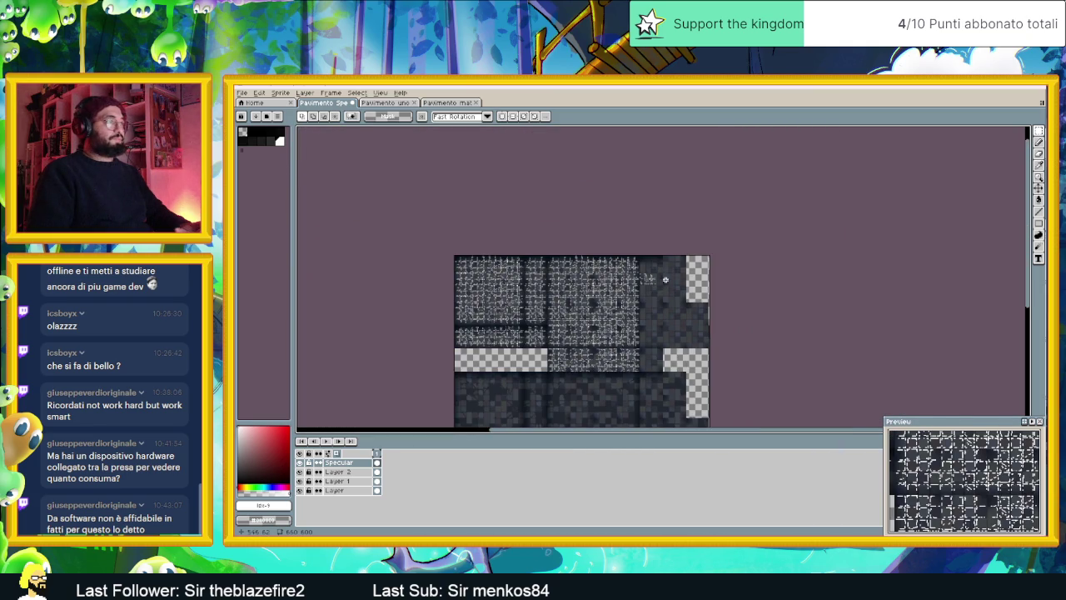
key("ctrl+s")
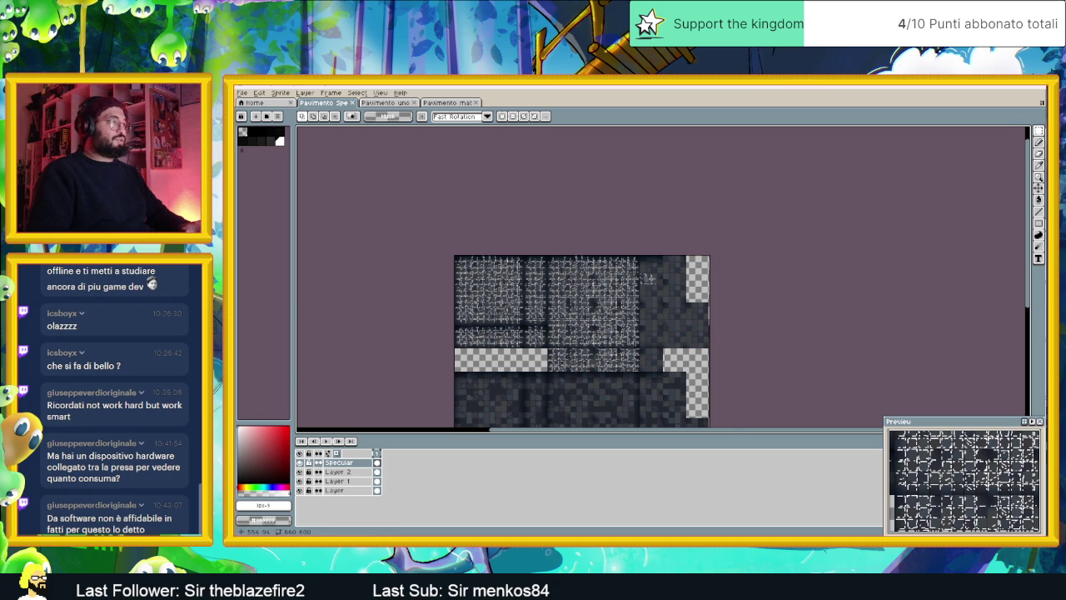
scroll(685, 287, "up", 1)
scroll(678, 260, "up", 1)
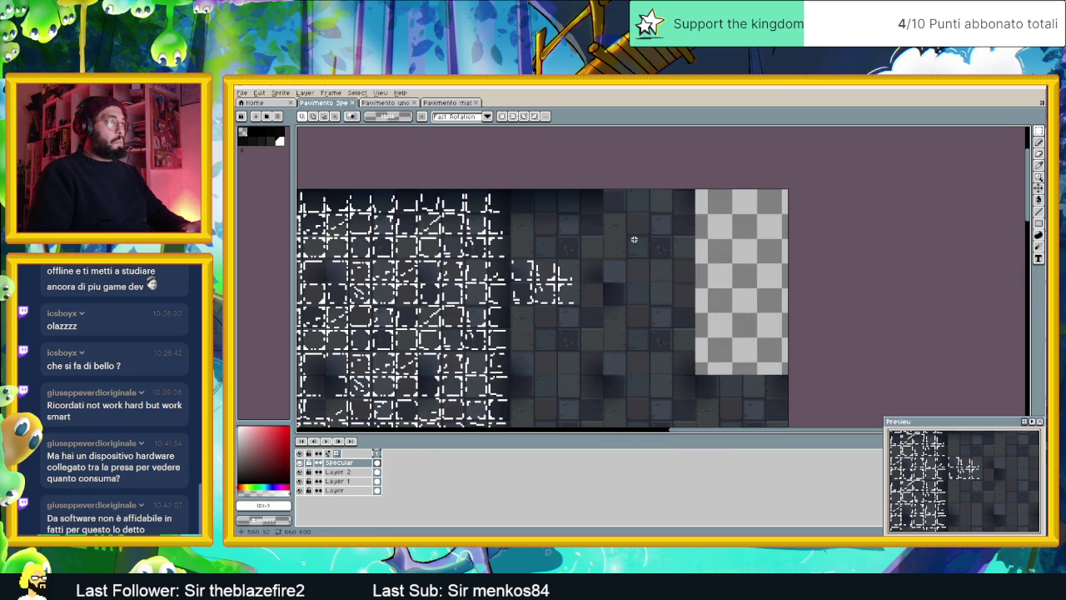
Copy a block of highlighted tiles right onto the bare tiles, align it, and commit
scroll(634, 240, "up", 1)
left_click_drag(588, 236, 697, 231)
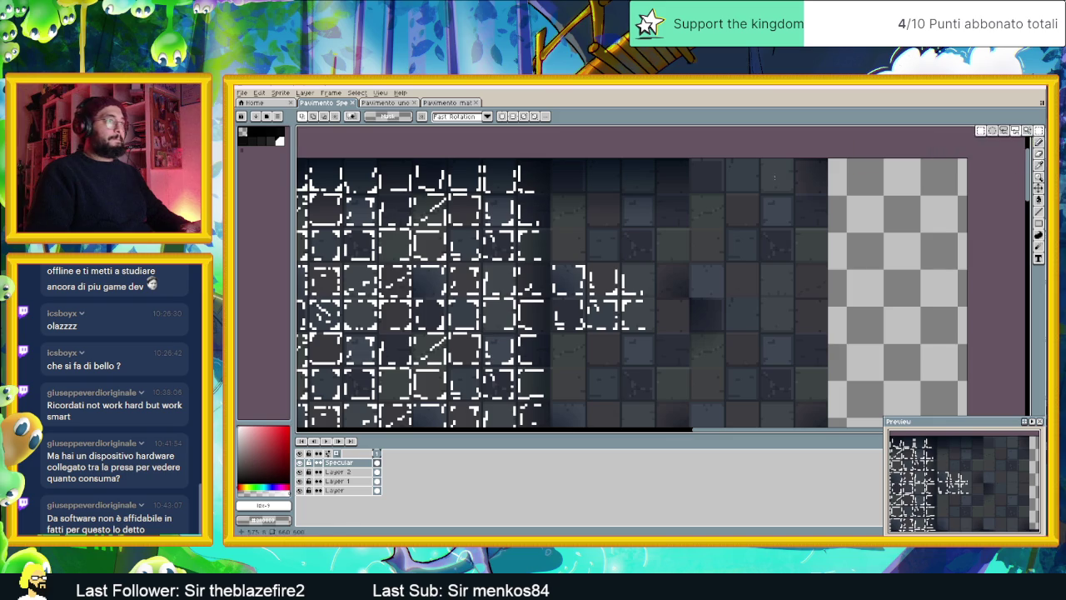
left_click_drag(547, 162, 403, 296)
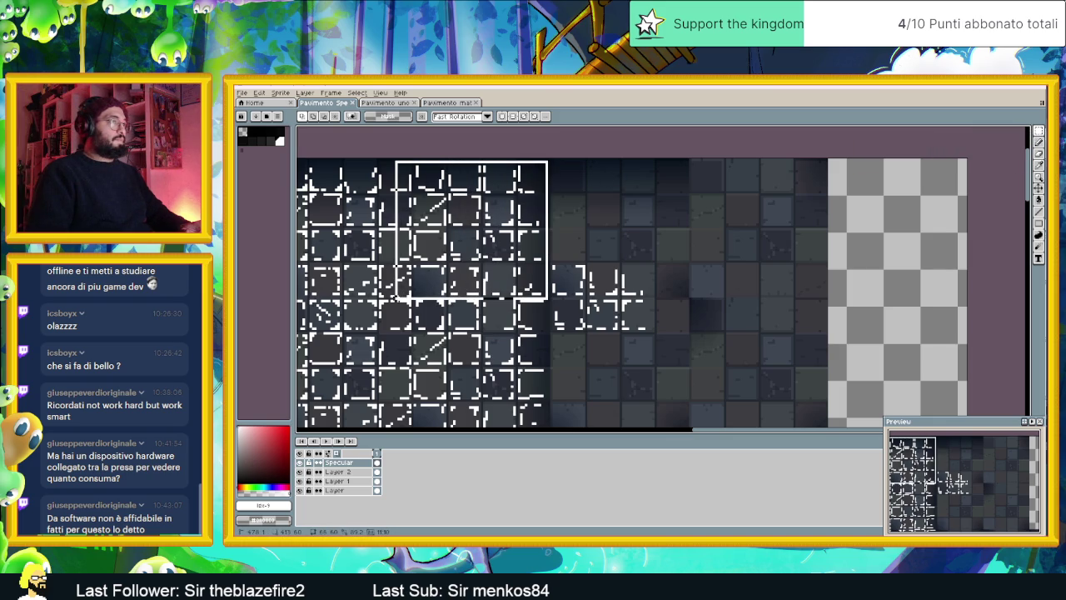
left_click_drag(402, 297, 411, 298)
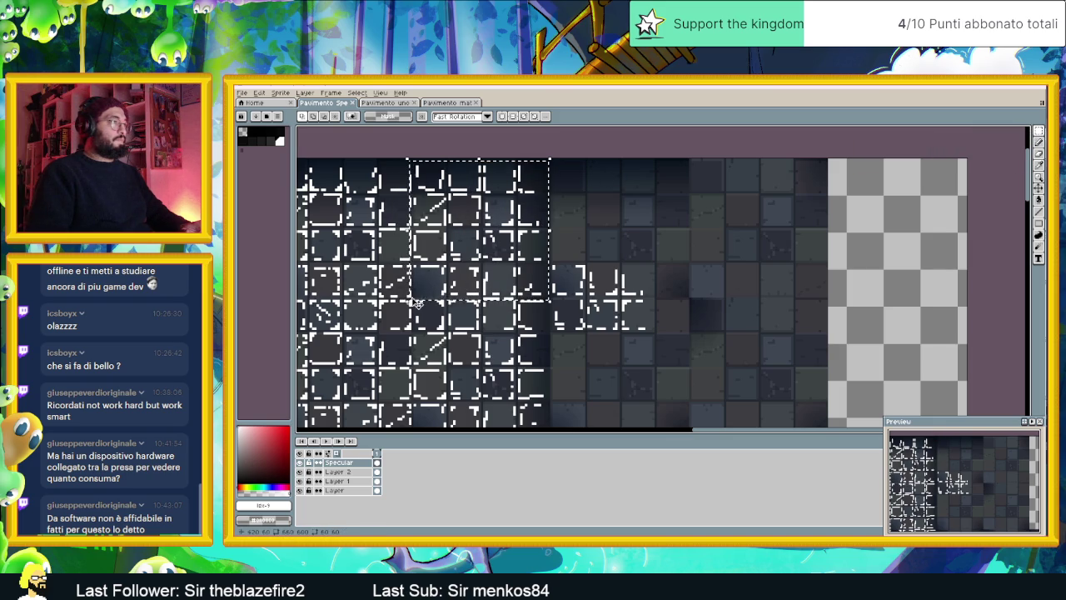
left_click(502, 265)
left_click_drag(501, 264, 633, 262)
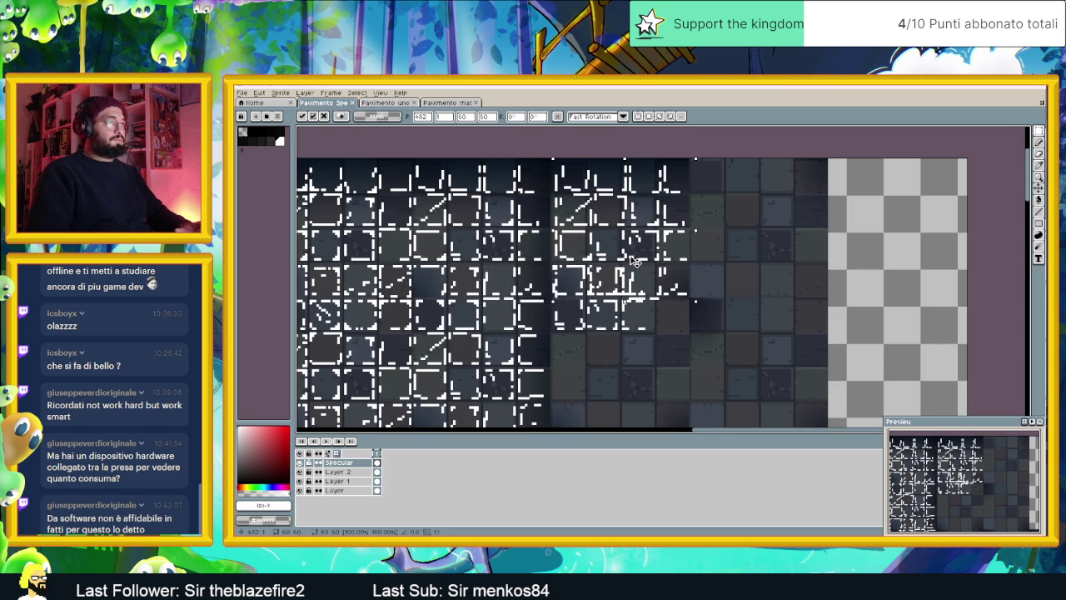
left_click_drag(635, 261, 628, 259)
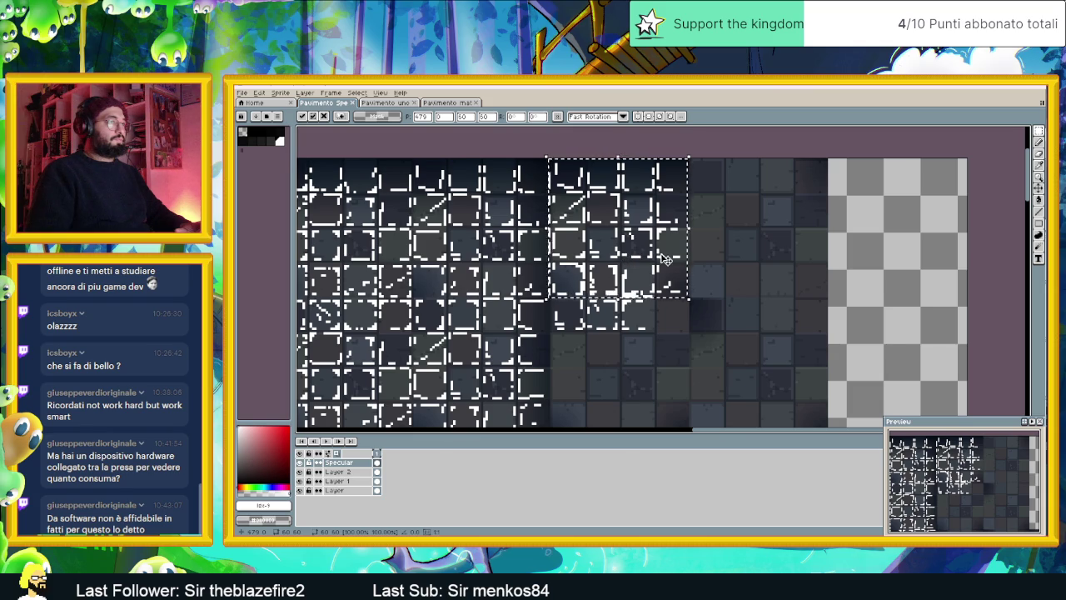
scroll(662, 254, "up", 1)
key("ctrl+d")
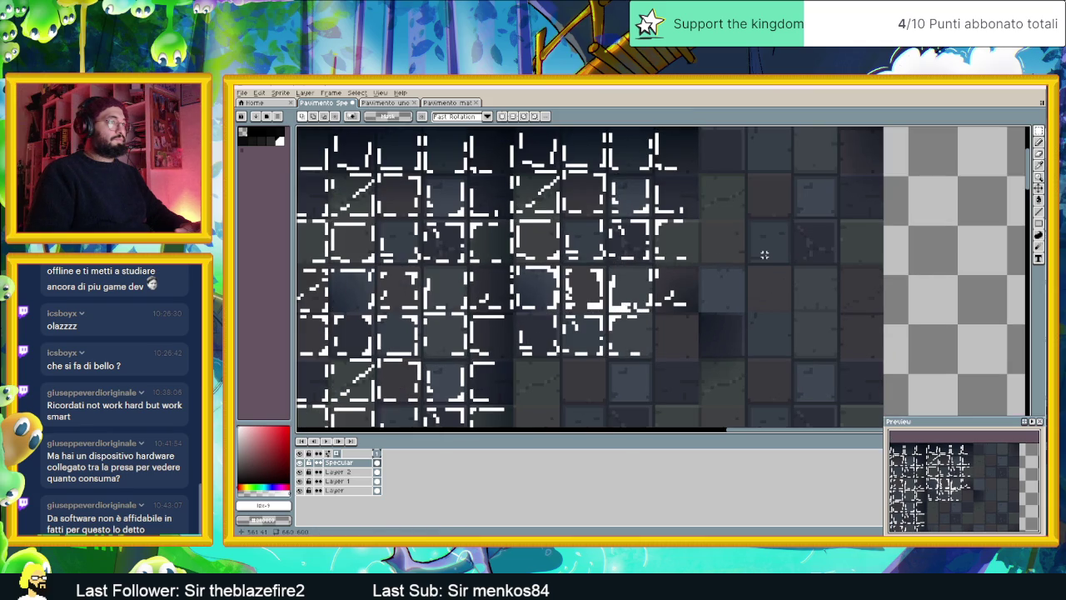
Erase the stray vertical highlight mark, then toggle the Specular layer off and on to compare
key("b")
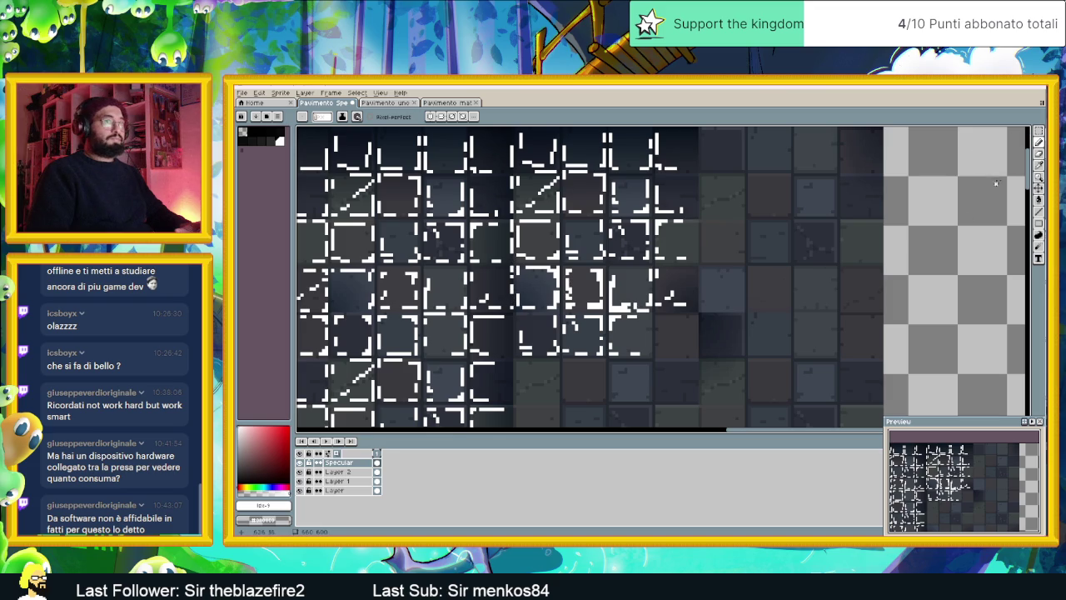
key("e")
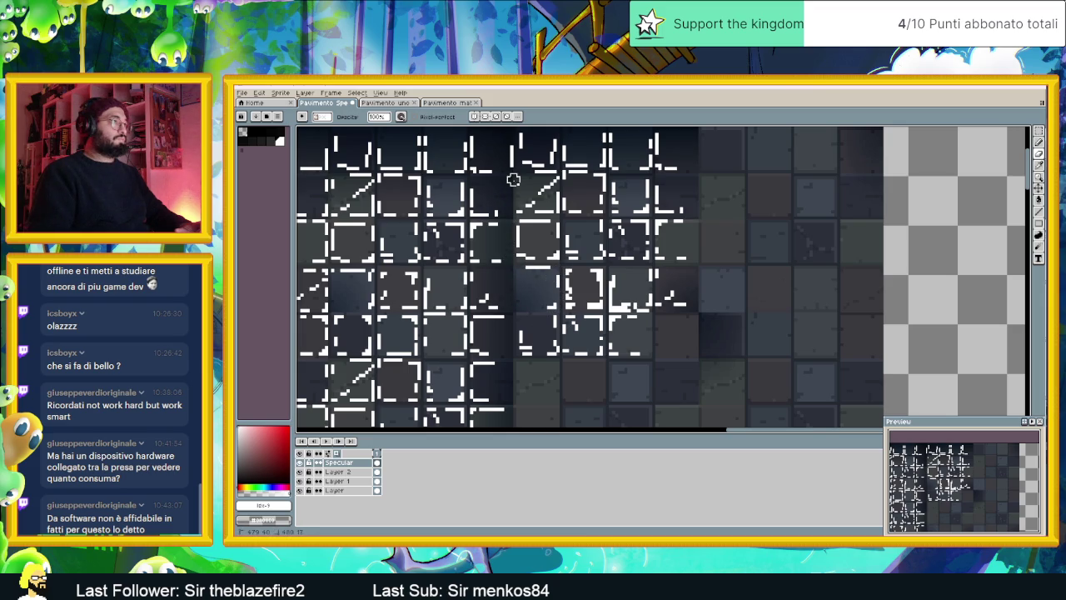
left_click_drag(514, 136, 509, 162)
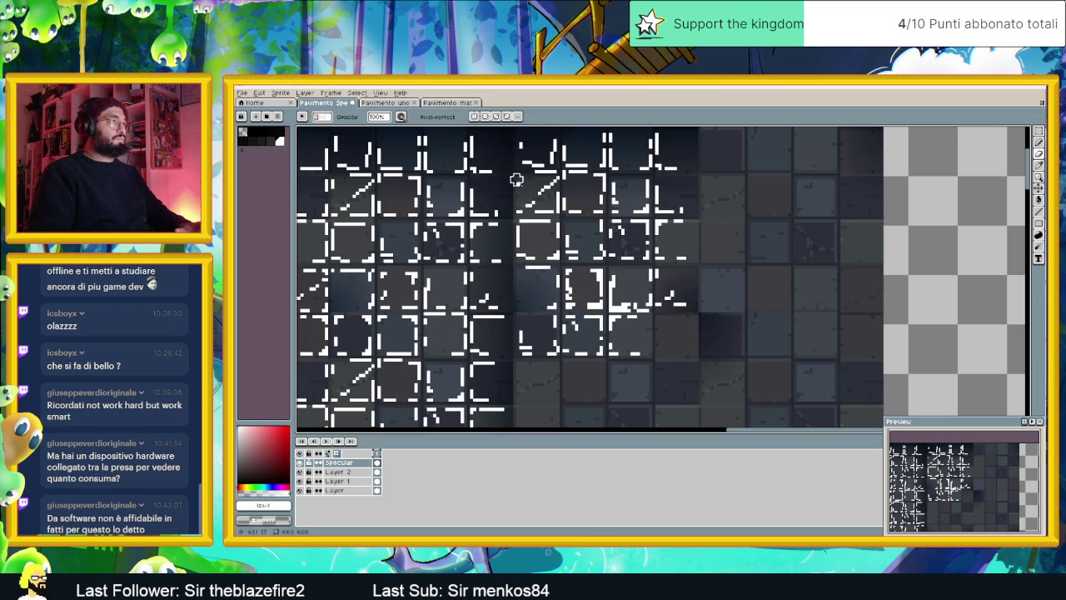
left_click(299, 463)
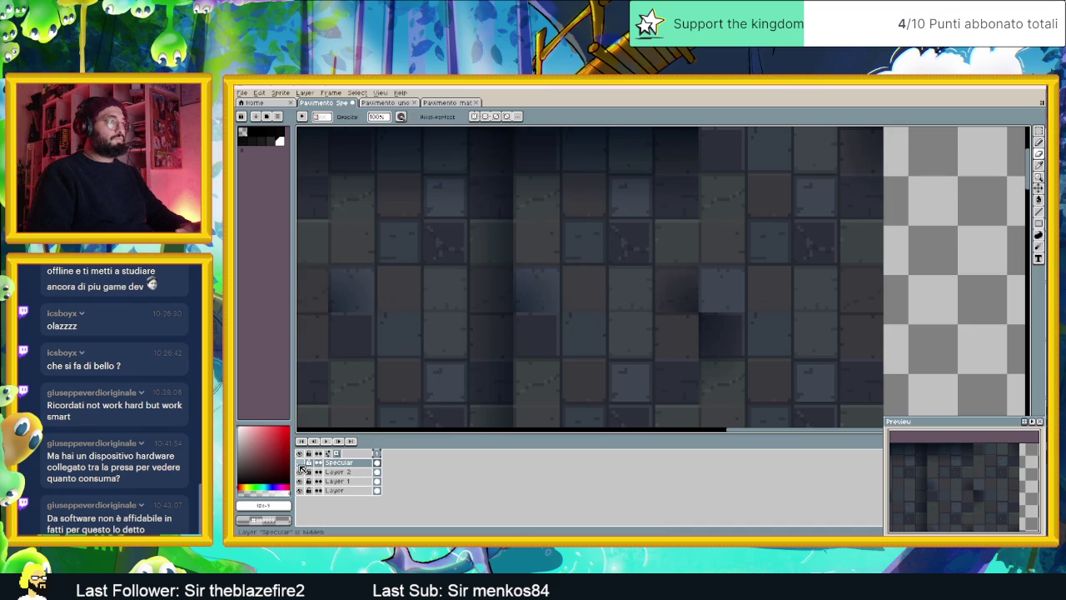
left_click(299, 463)
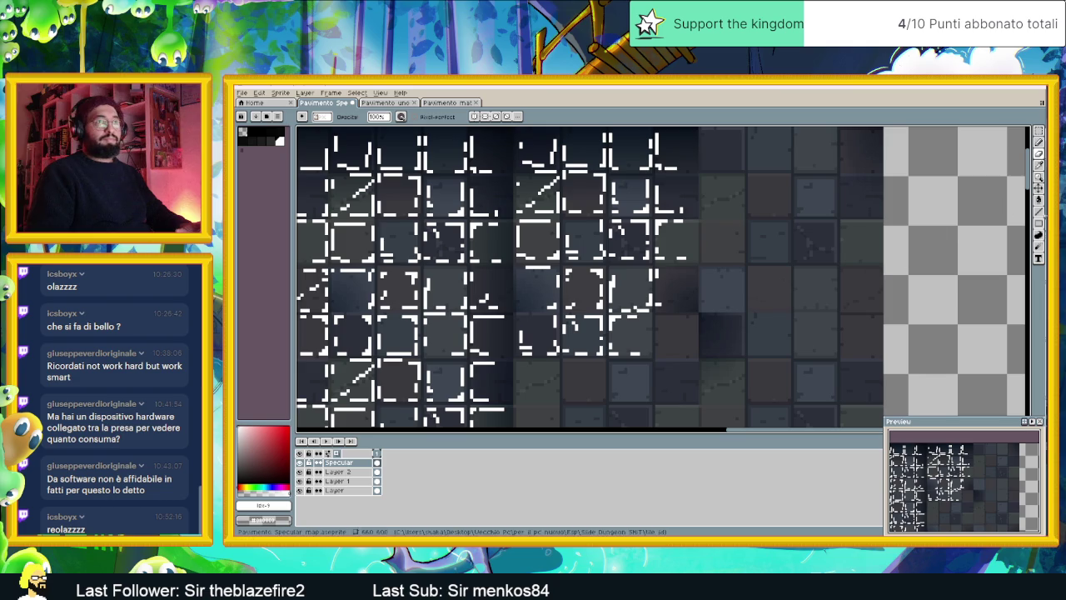
Draw a short white horizontal and a vertical tile-edge line at the copied highlights' right edge
left_click(1040, 212)
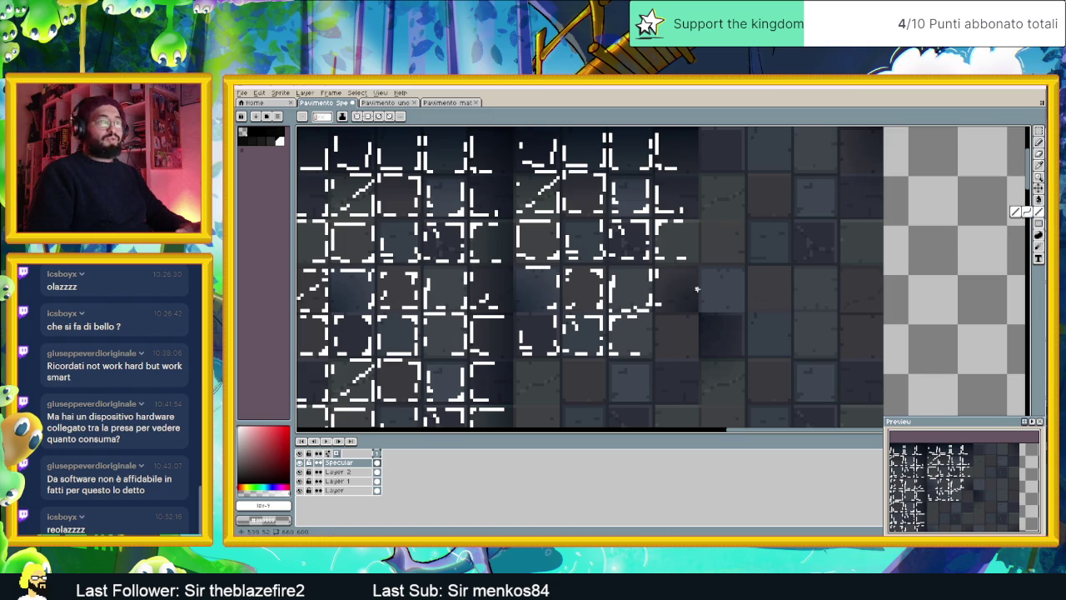
scroll(689, 278, "up", 1)
left_click_drag(658, 269, 694, 270)
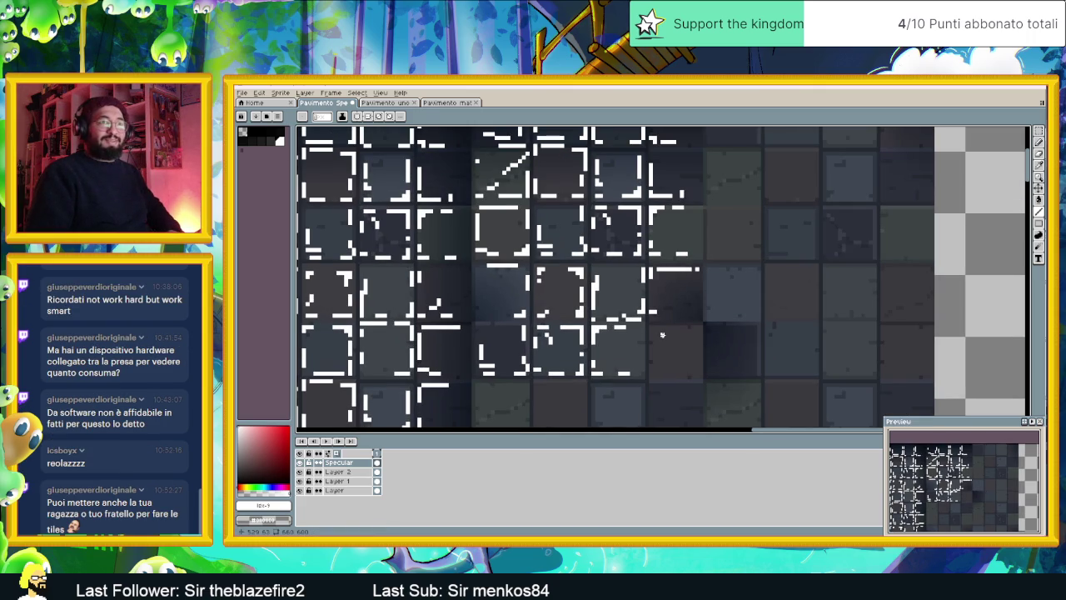
scroll(690, 317, "down", 1)
scroll(700, 296, "down", 1)
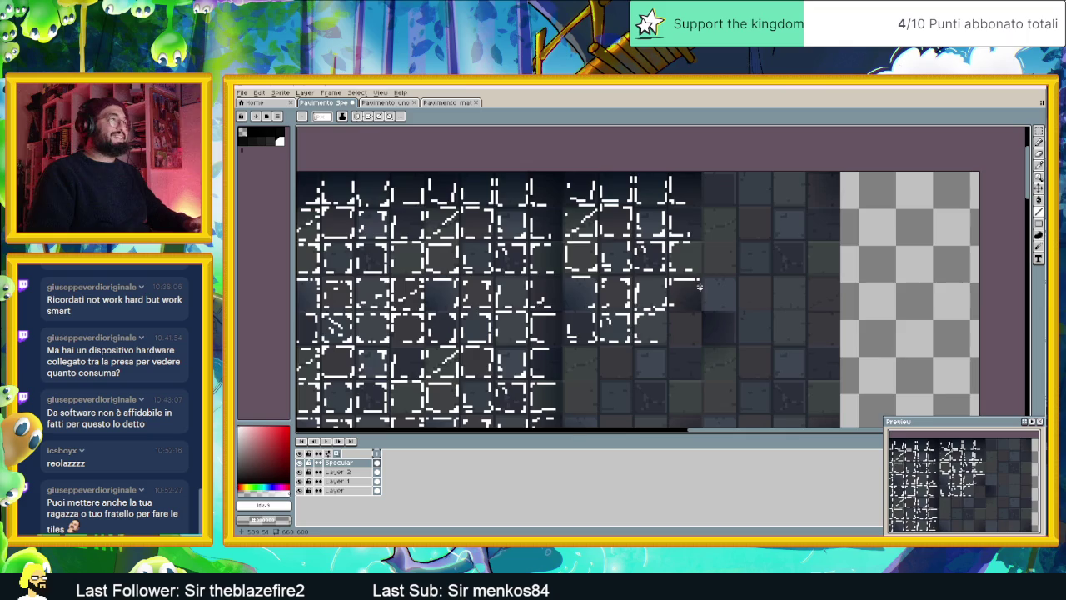
scroll(700, 288, "up", 1)
scroll(702, 236, "up", 1)
scroll(702, 236, "up", 1)
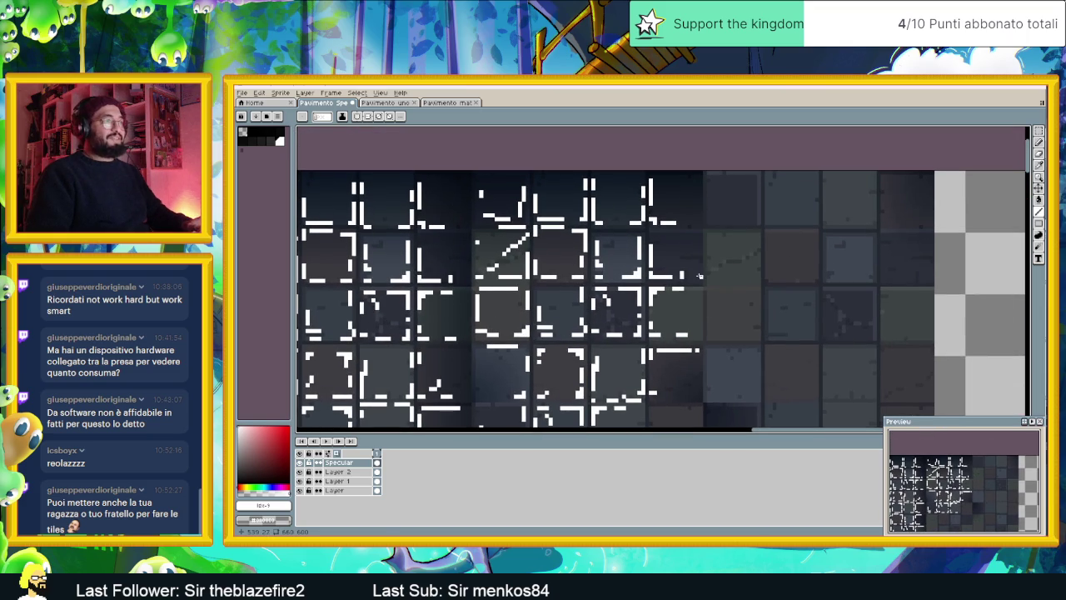
left_click_drag(699, 268, 699, 254)
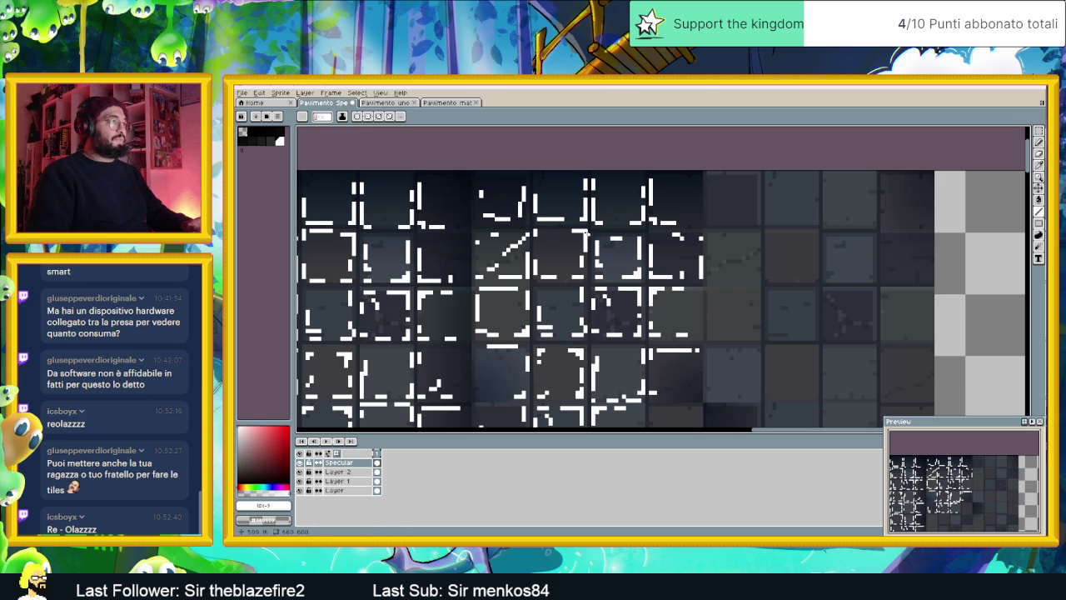
Hide the Specular layer to view the bare stone floor tiles
scroll(670, 281, "down", 1)
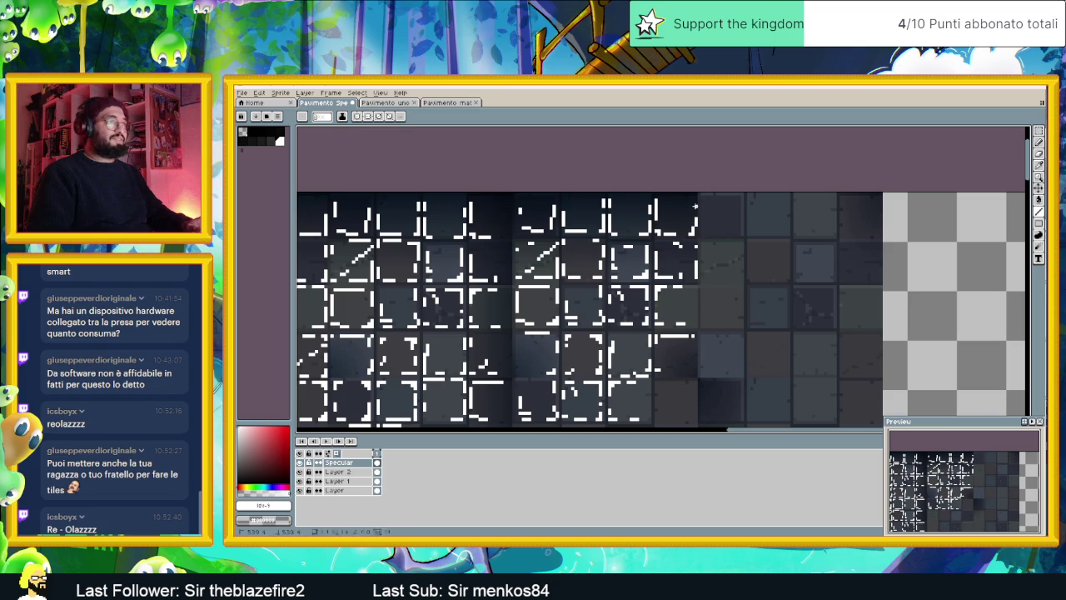
scroll(718, 284, "down", 1)
scroll(700, 272, "up", 1)
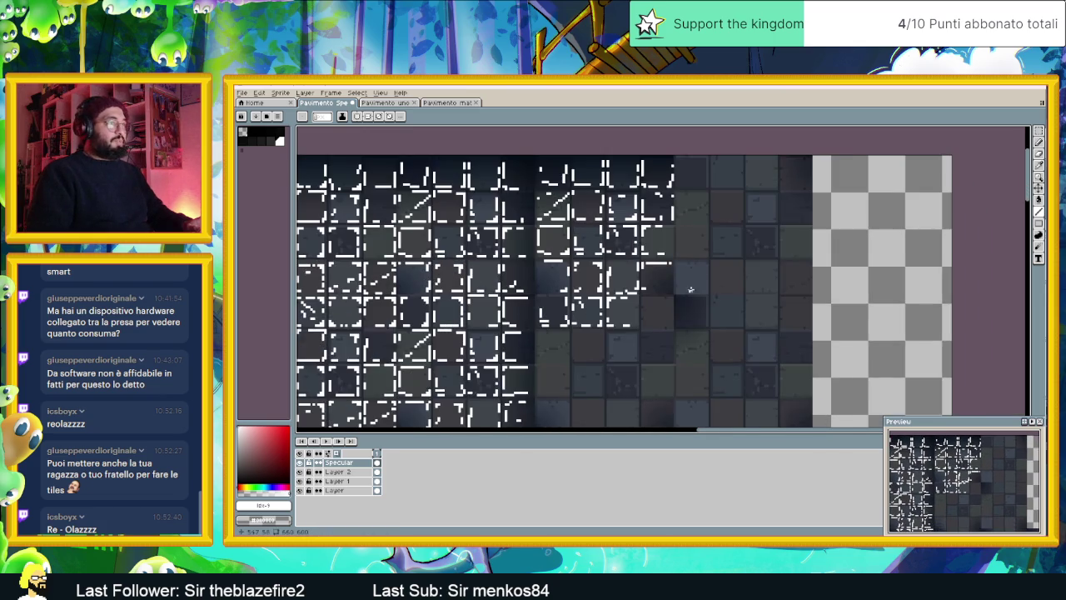
scroll(690, 289, "up", 2)
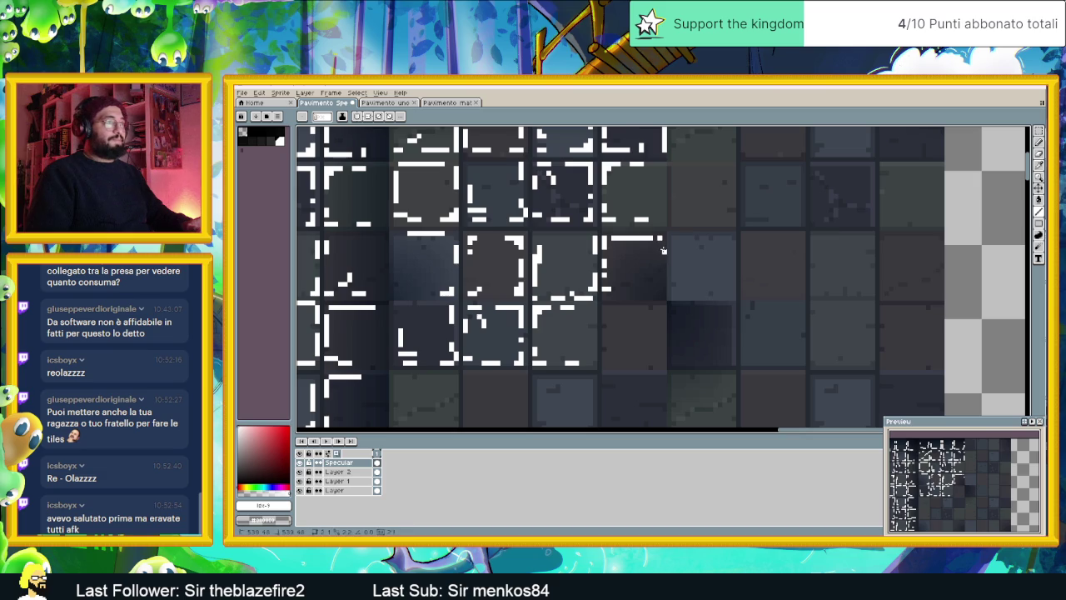
scroll(716, 347, "down", 1)
scroll(752, 360, "down", 1)
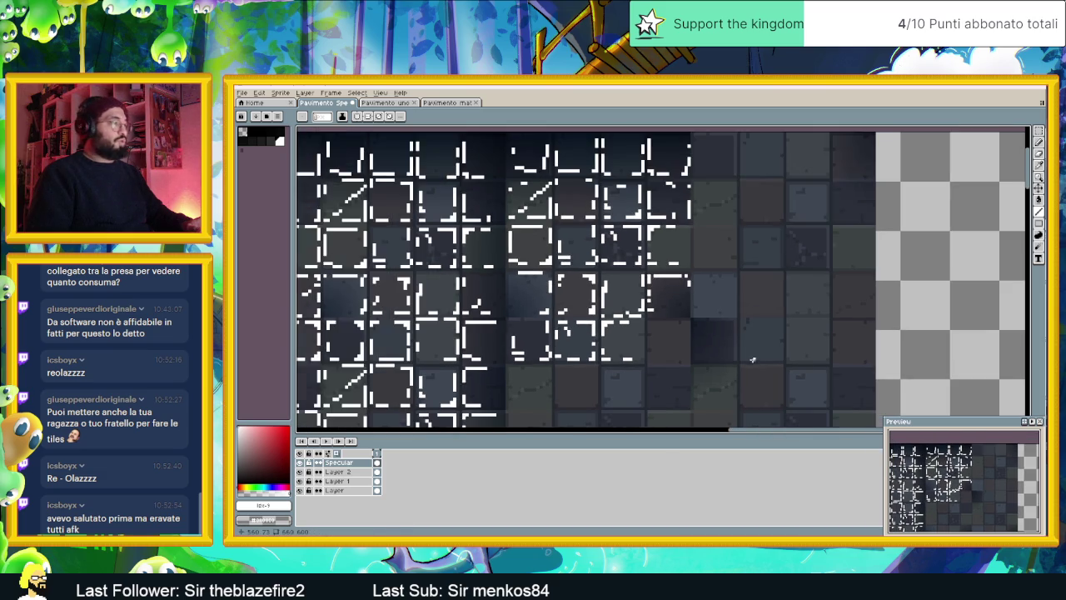
scroll(708, 333, "down", 1)
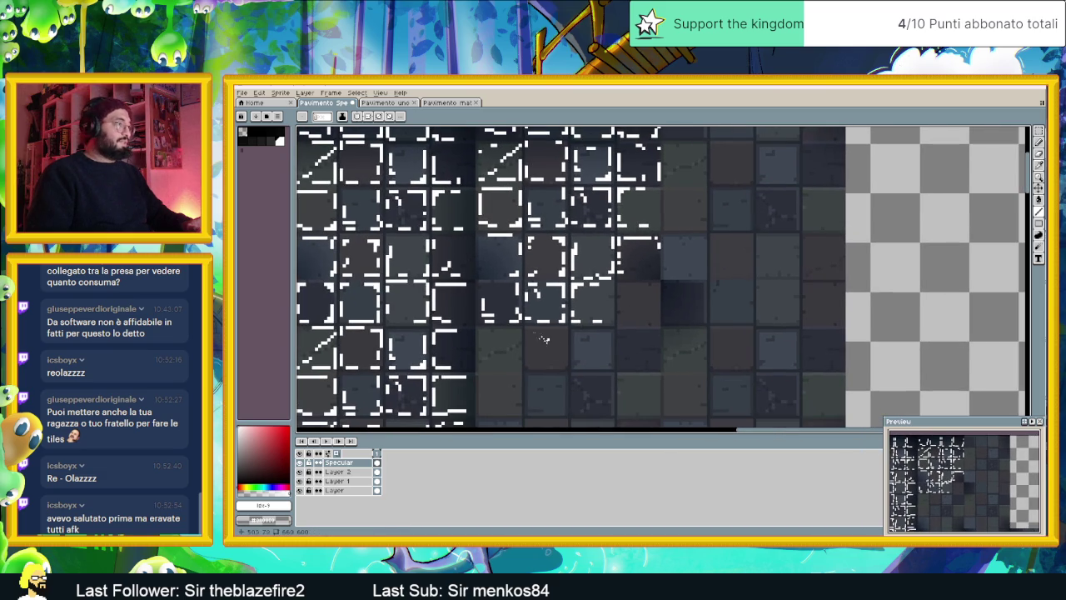
scroll(497, 287, "up", 1)
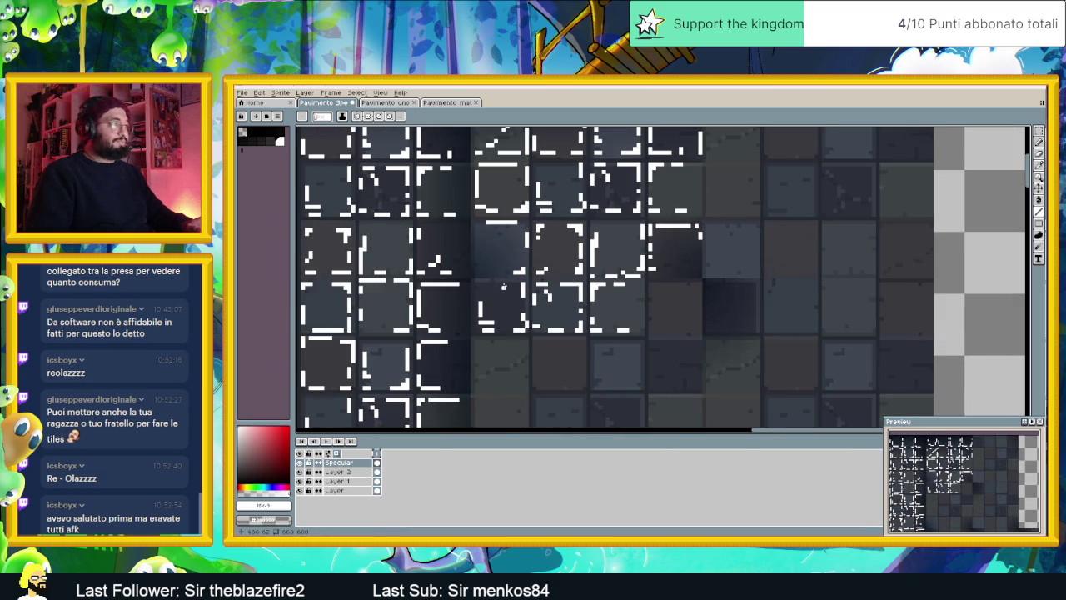
left_click(301, 462)
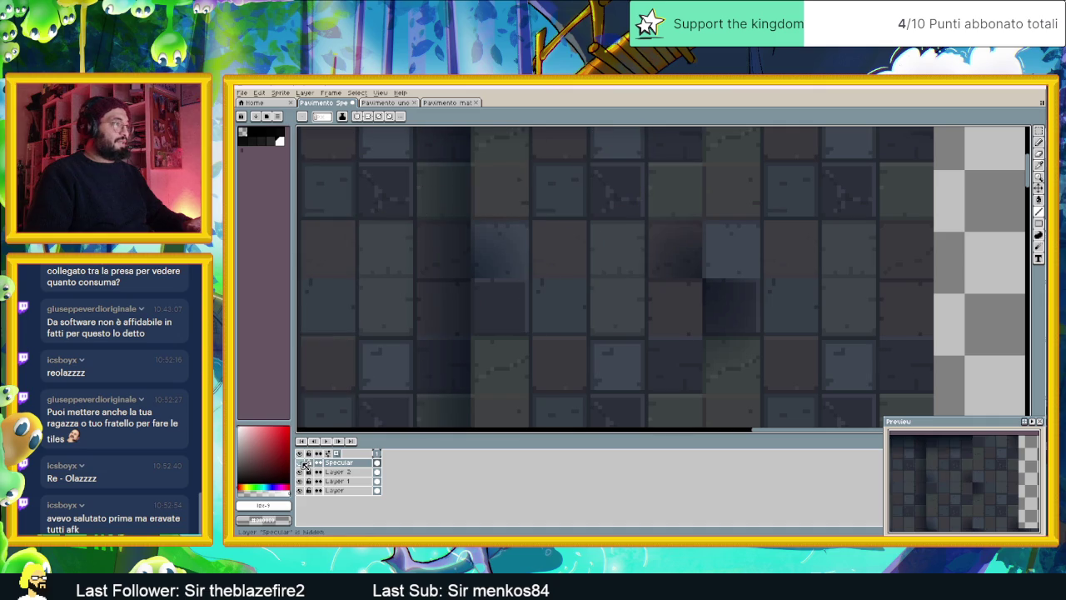
Show the Specular layer and draw more white edge lines along the lower tiles
left_click(300, 463)
left_click_drag(507, 284, 473, 284)
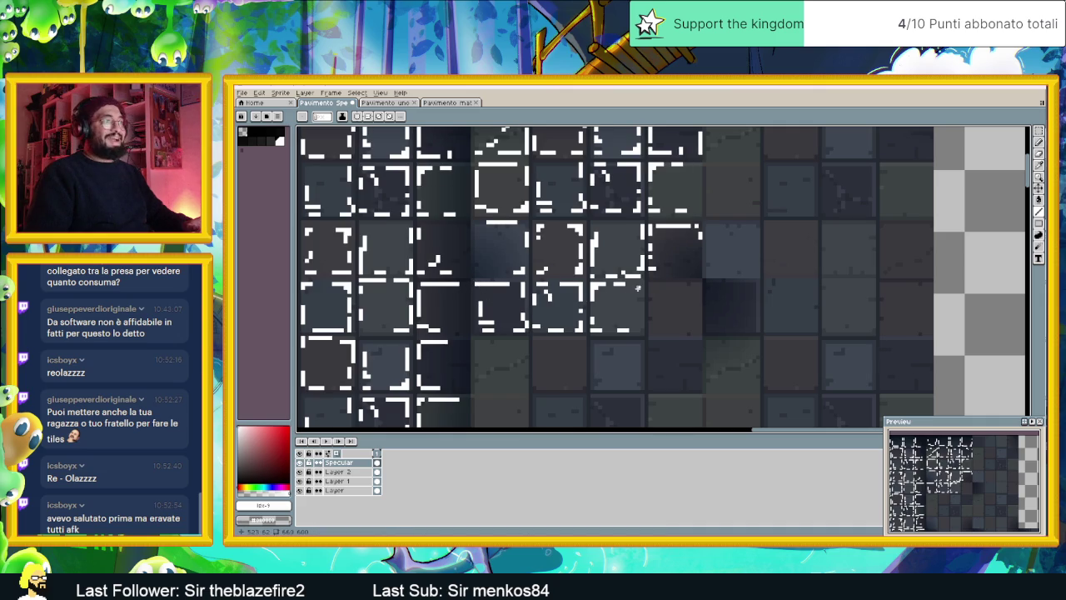
left_click_drag(640, 284, 641, 317)
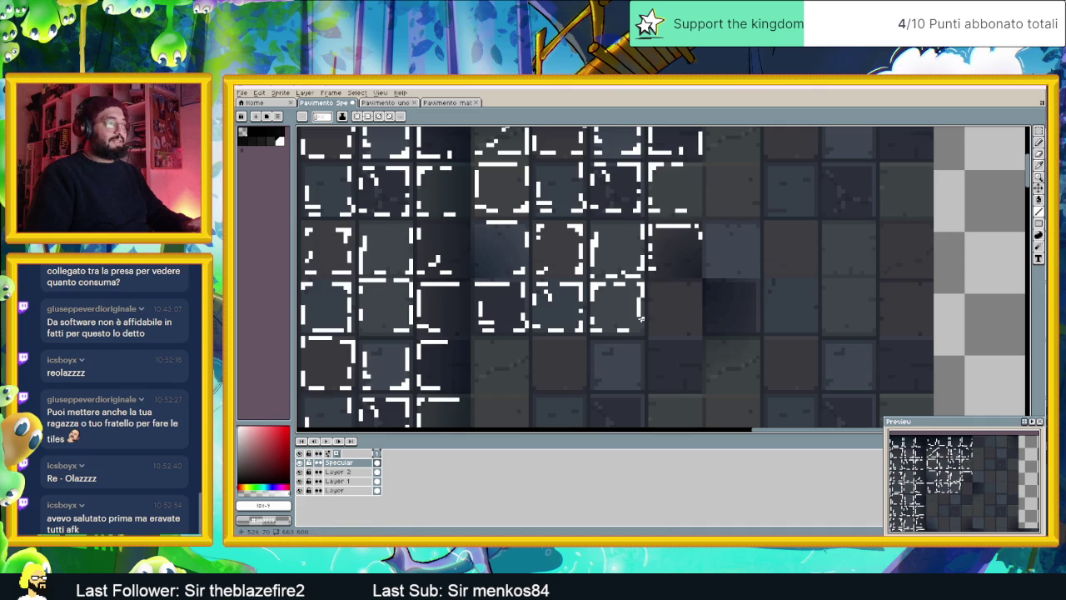
scroll(649, 292, "up", 2)
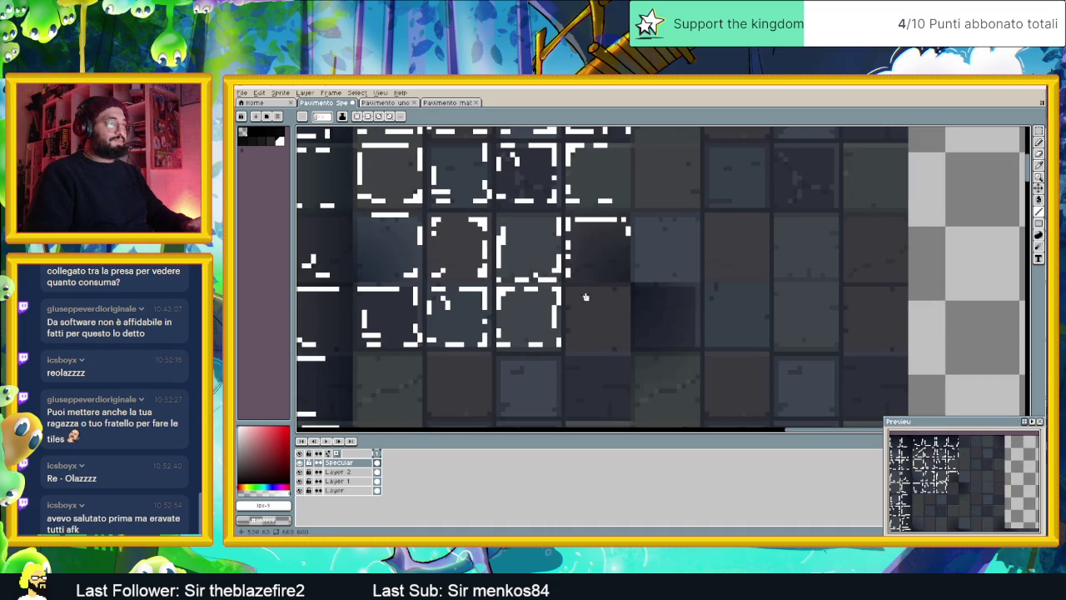
left_click_drag(572, 289, 629, 308)
mouse_move(630, 349)
left_mouse_down()
mouse_move(593, 349)
mouse_move(569, 308)
left_mouse_up()
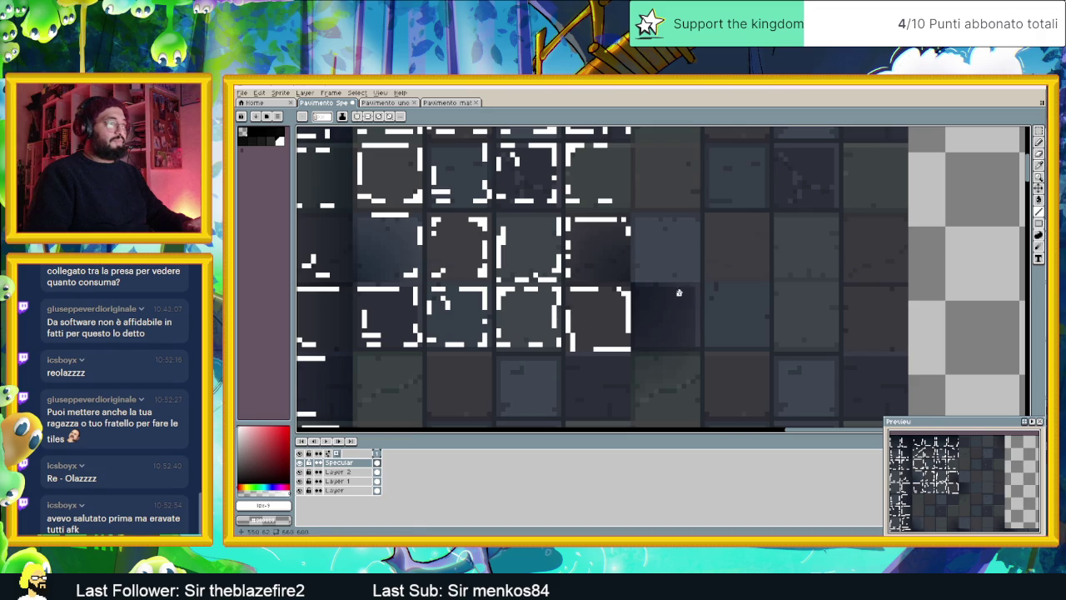
mouse_move(694, 306)
left_mouse_down()
mouse_move(692, 343)
mouse_move(646, 343)
left_mouse_up()
scroll(647, 340, "up", 1)
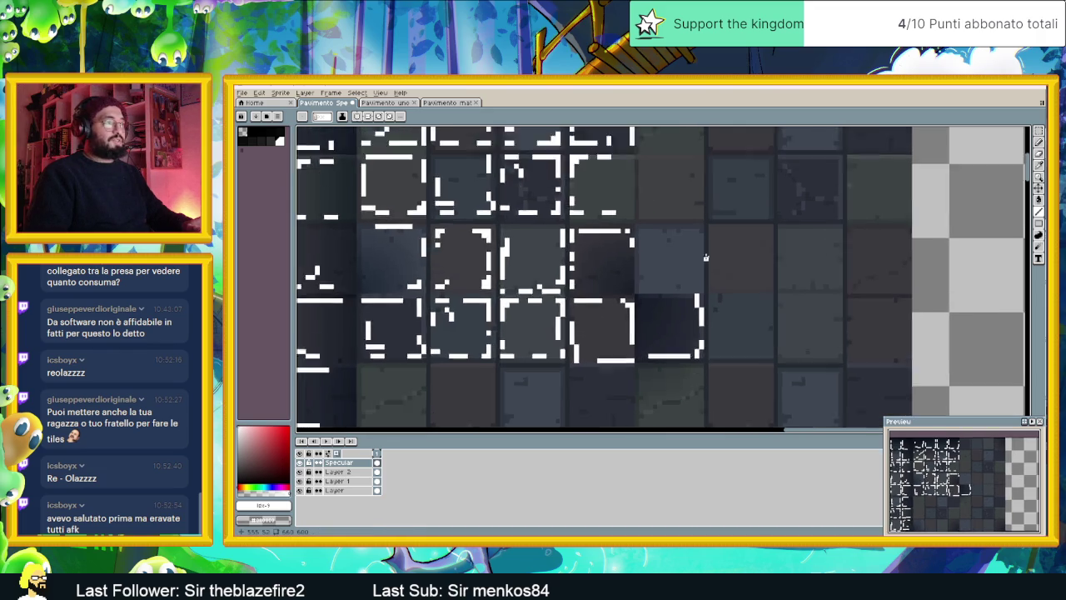
mouse_move(624, 223)
left_mouse_down()
mouse_move(699, 227)
mouse_move(697, 289)
mouse_move(683, 302)
mouse_move(620, 301)
left_mouse_up()
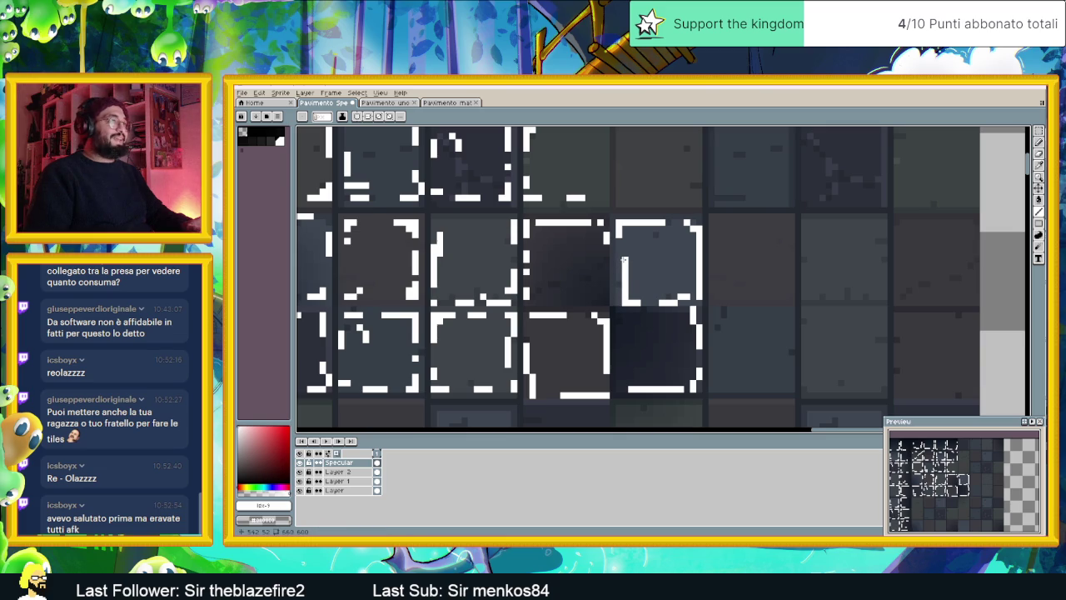
mouse_move(627, 296)
left_mouse_down()
mouse_move(617, 258)
mouse_move(620, 293)
left_mouse_up()
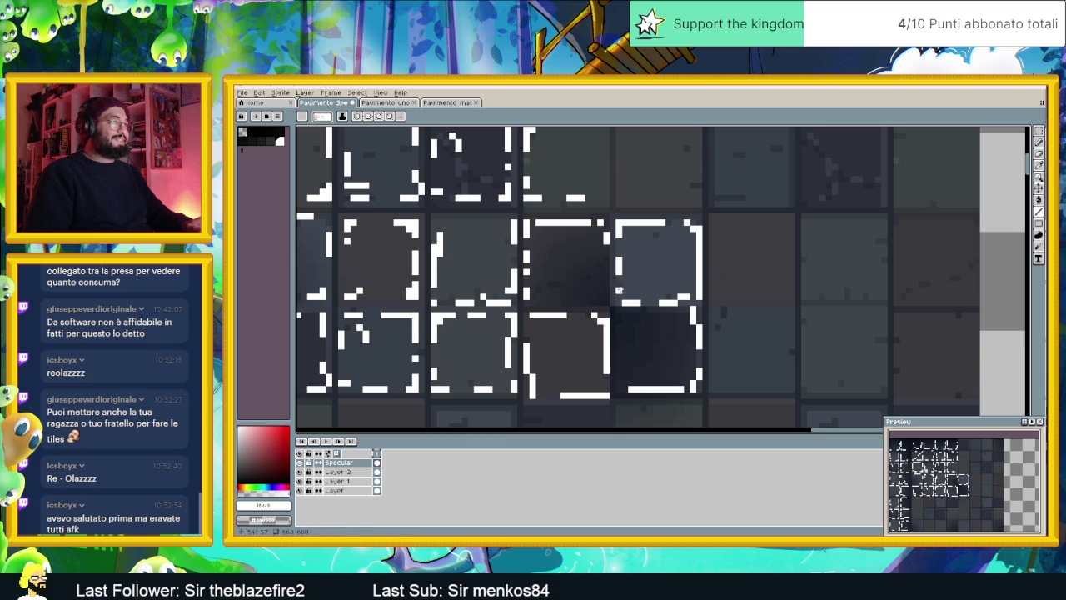
Save the tileset with Ctrl+S
scroll(690, 303, "down", 1)
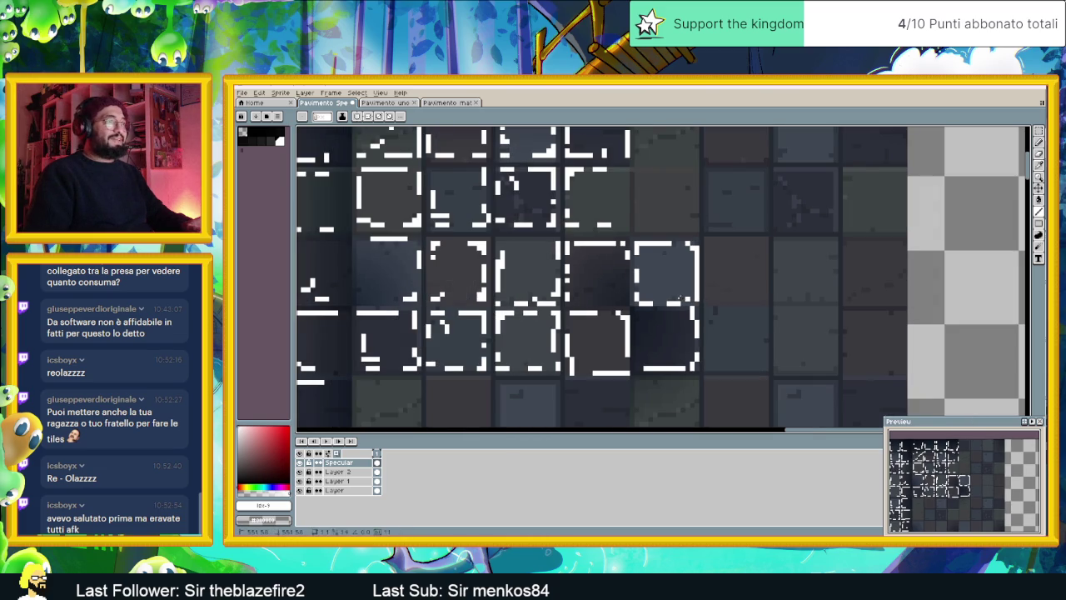
scroll(706, 309, "down", 1)
scroll(695, 258, "up", 2)
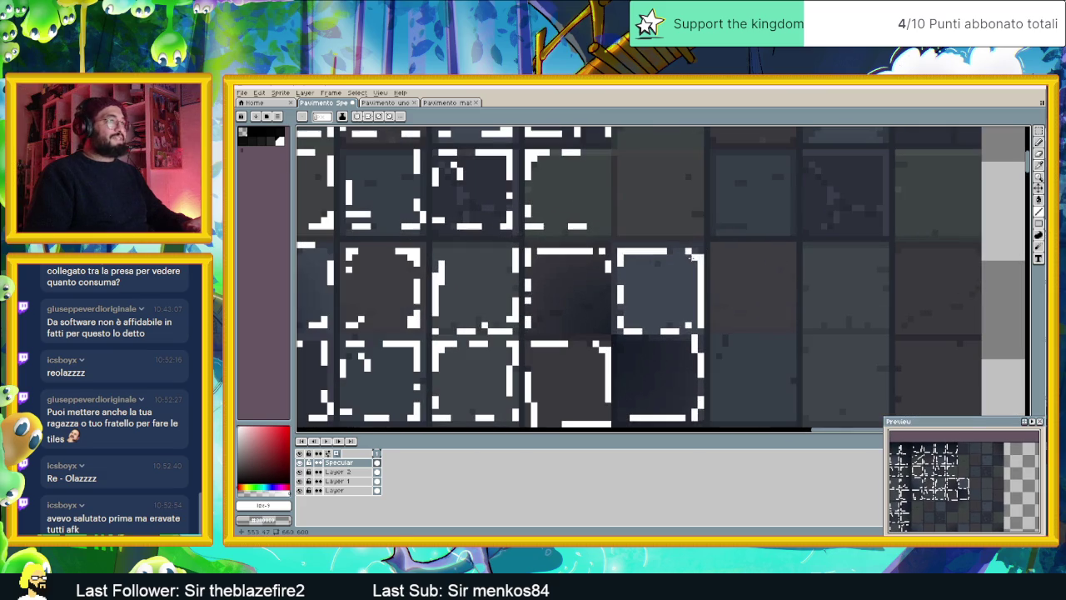
scroll(706, 269, "down", 1)
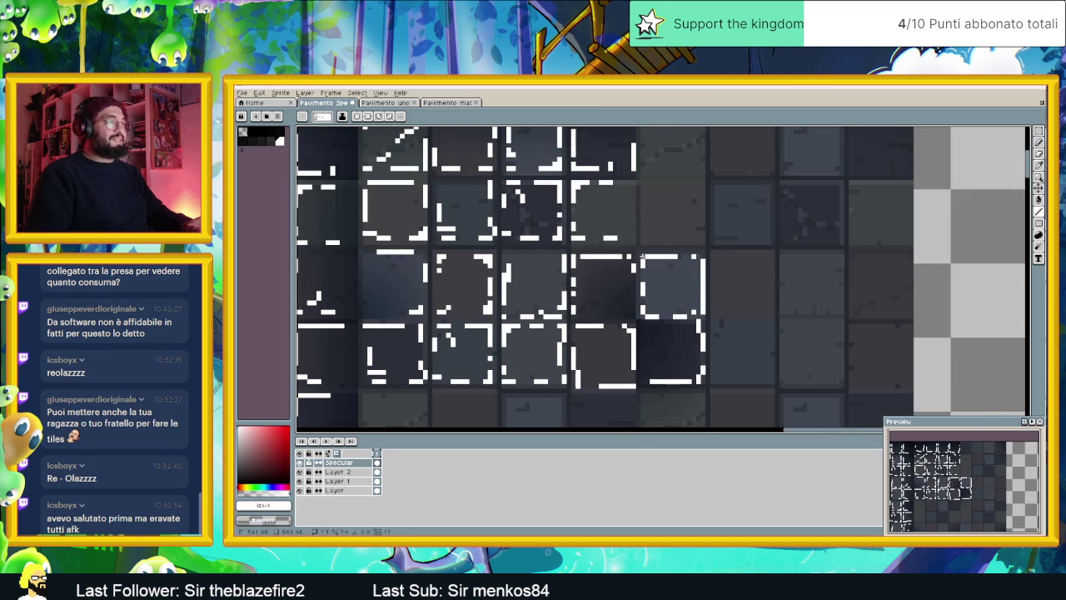
scroll(738, 277, "down", 1)
scroll(737, 278, "down", 1)
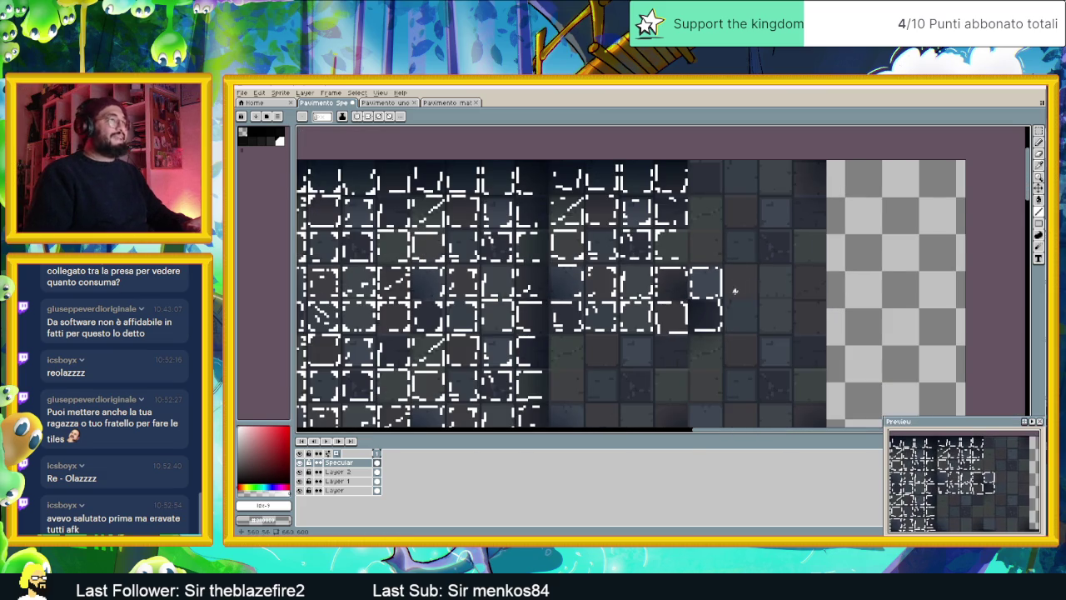
scroll(721, 284, "down", 1)
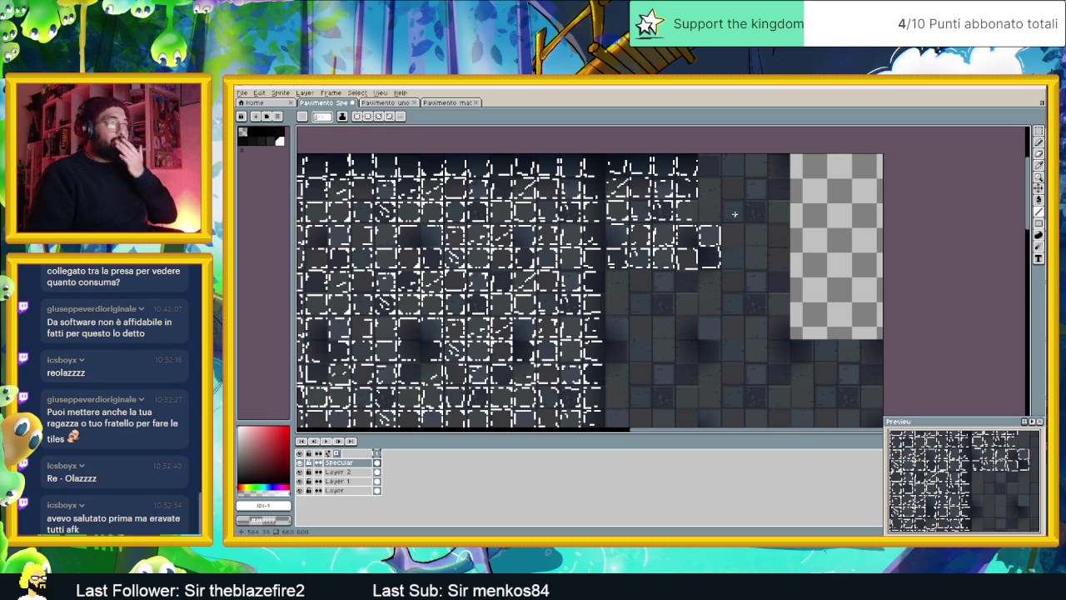
scroll(726, 275, "up", 2)
key("ctrl+s")
Flick the Specular highlights off and on to compare, leaving them visible
scroll(759, 221, "up", 1)
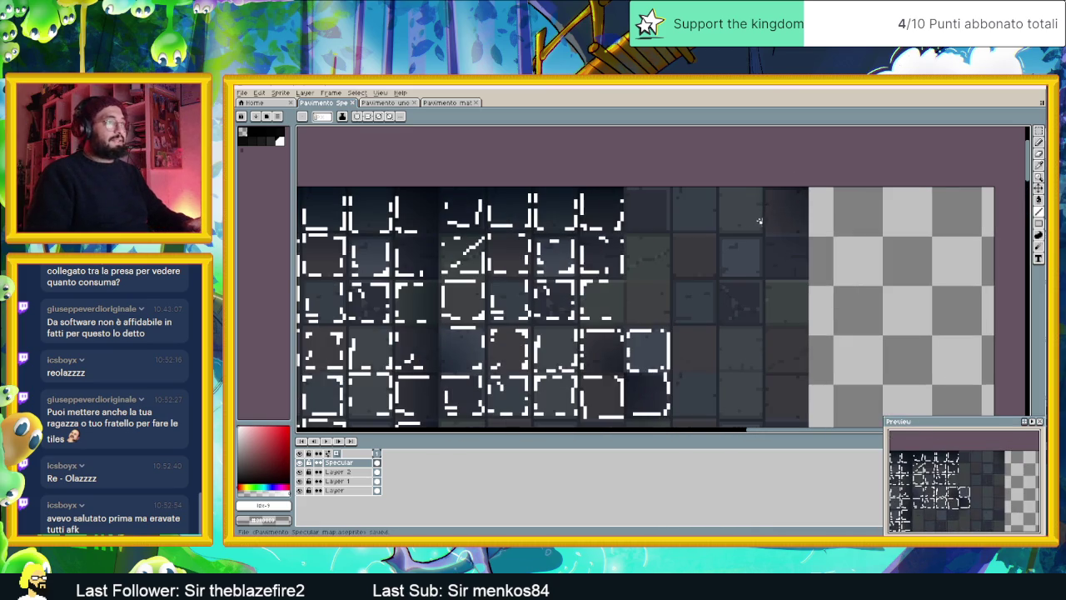
left_click(300, 463)
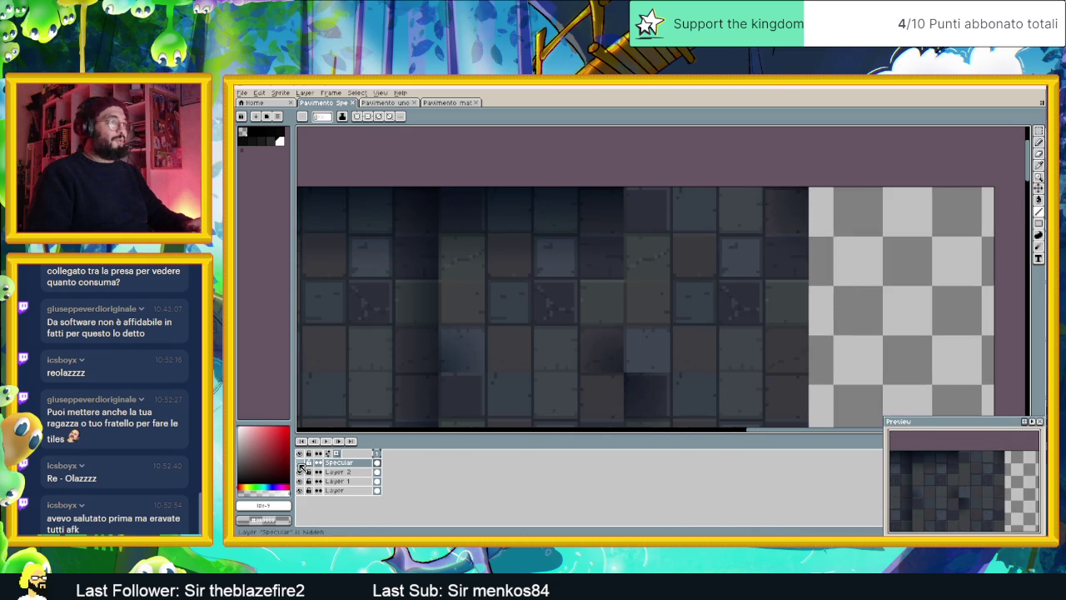
left_click(300, 464)
left_click(299, 464)
left_click(300, 464)
left_click(300, 464)
left_click(301, 464)
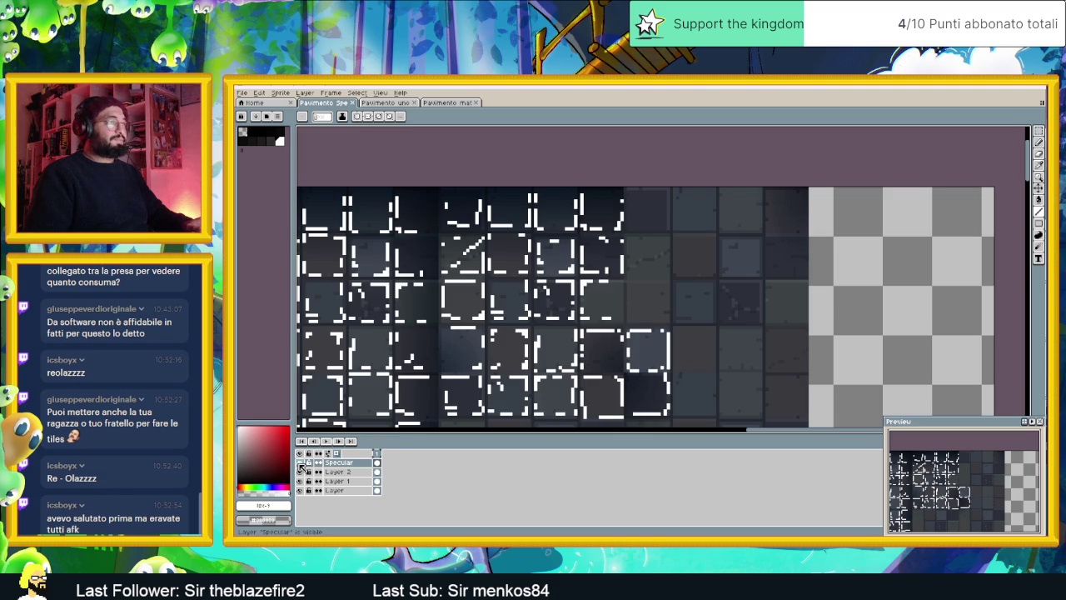
scroll(739, 280, "down", 1)
scroll(739, 280, "down", 1)
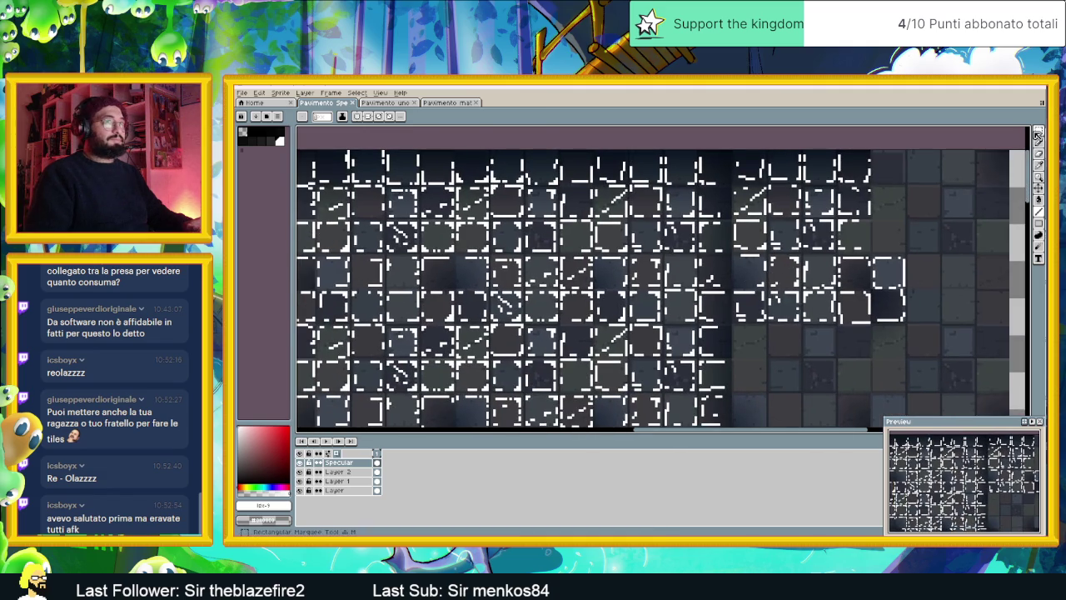
Marquee-select a block of highlighted tiles and copy it
left_click(1038, 131)
scroll(684, 316, "down", 1)
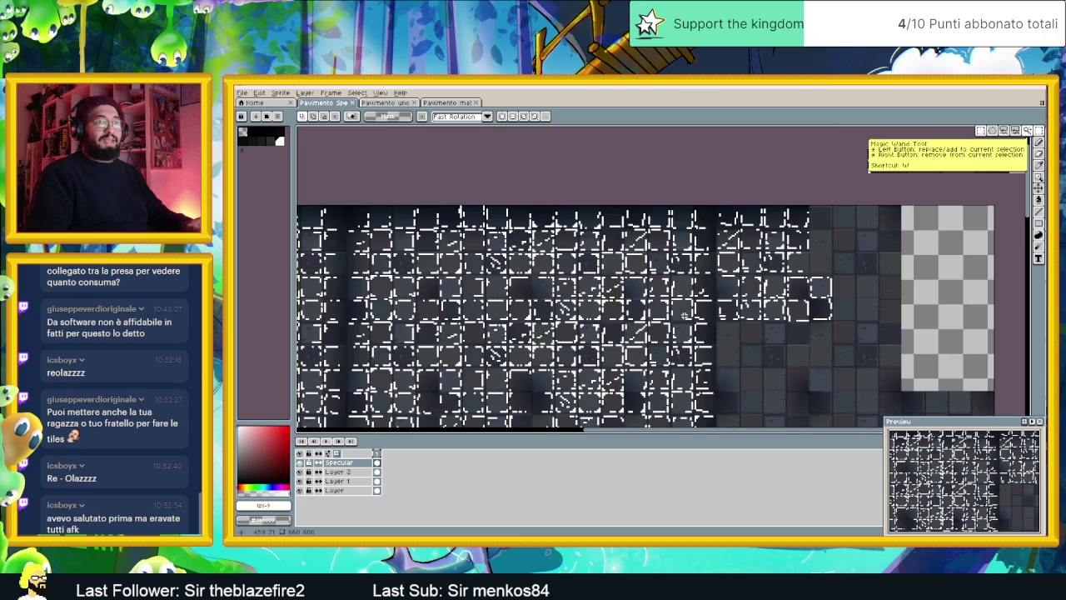
left_click_drag(575, 301, 658, 293)
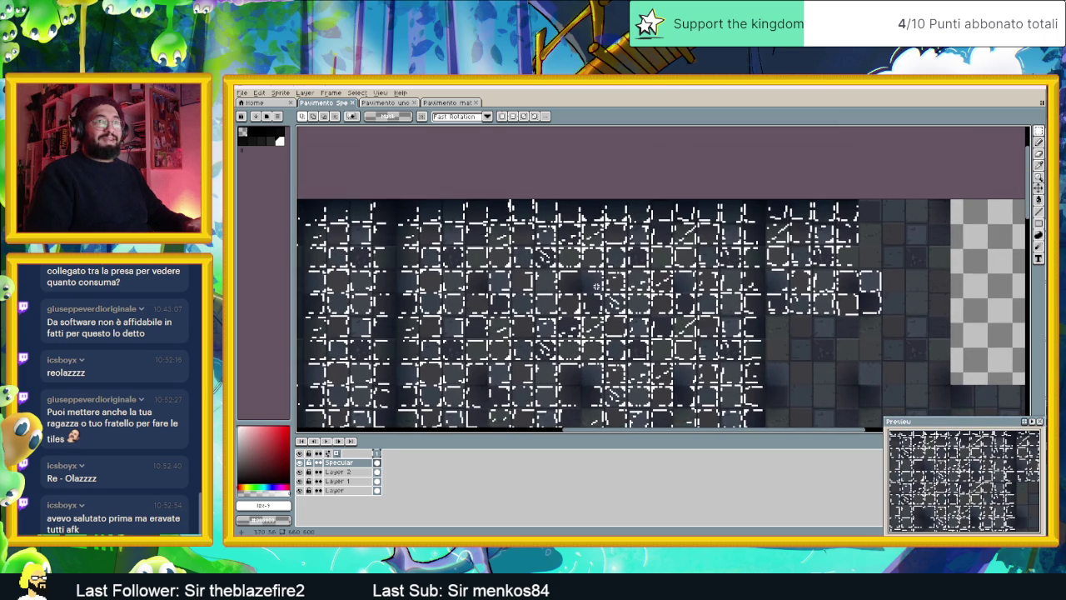
left_click_drag(574, 284, 621, 285)
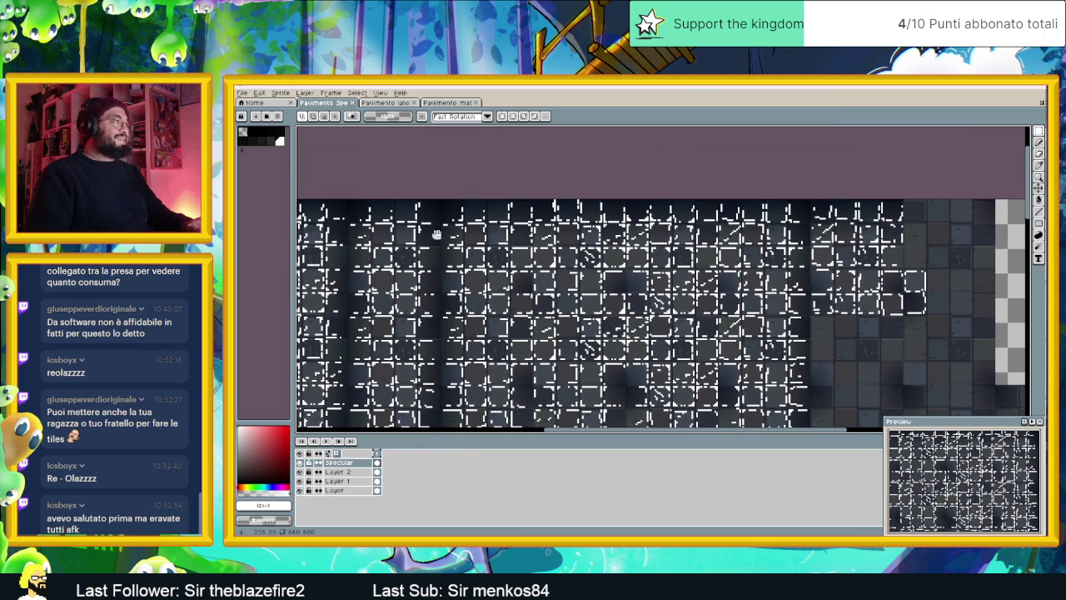
left_click_drag(436, 236, 499, 249)
scroll(726, 264, "down", 1)
scroll(750, 272, "down", 1)
scroll(749, 271, "up", 1)
scroll(774, 265, "up", 1)
scroll(751, 267, "down", 1)
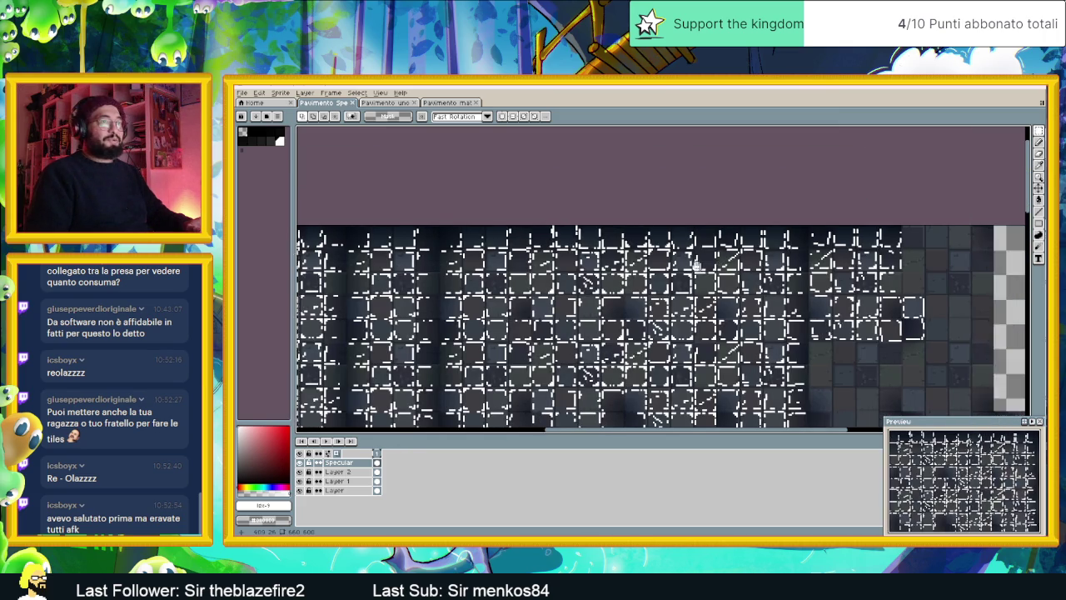
scroll(690, 267, "up", 1)
left_click_drag(450, 226, 545, 341)
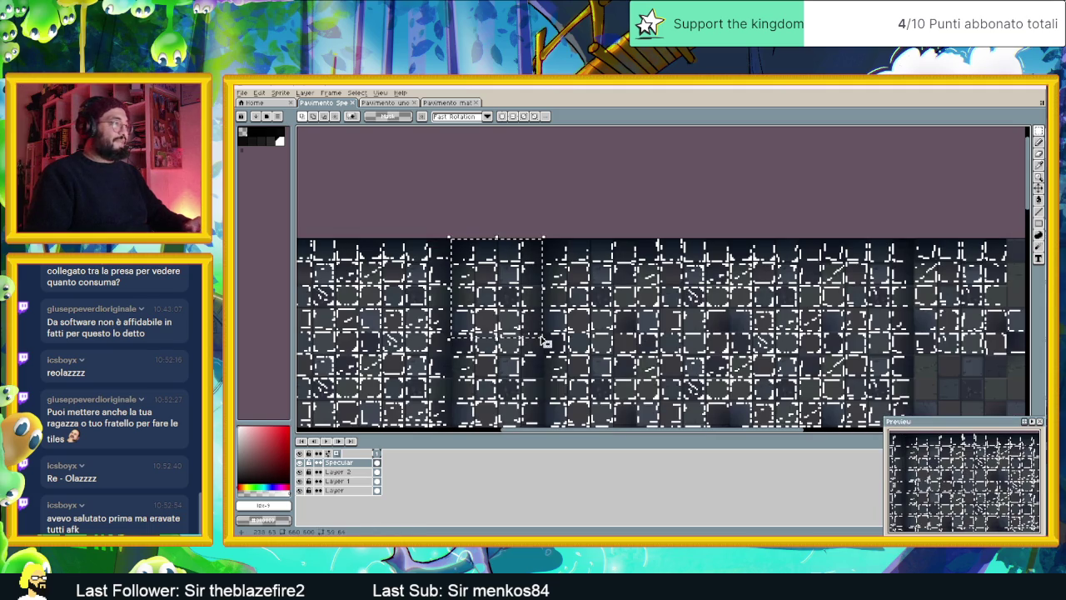
key("ctrl+z")
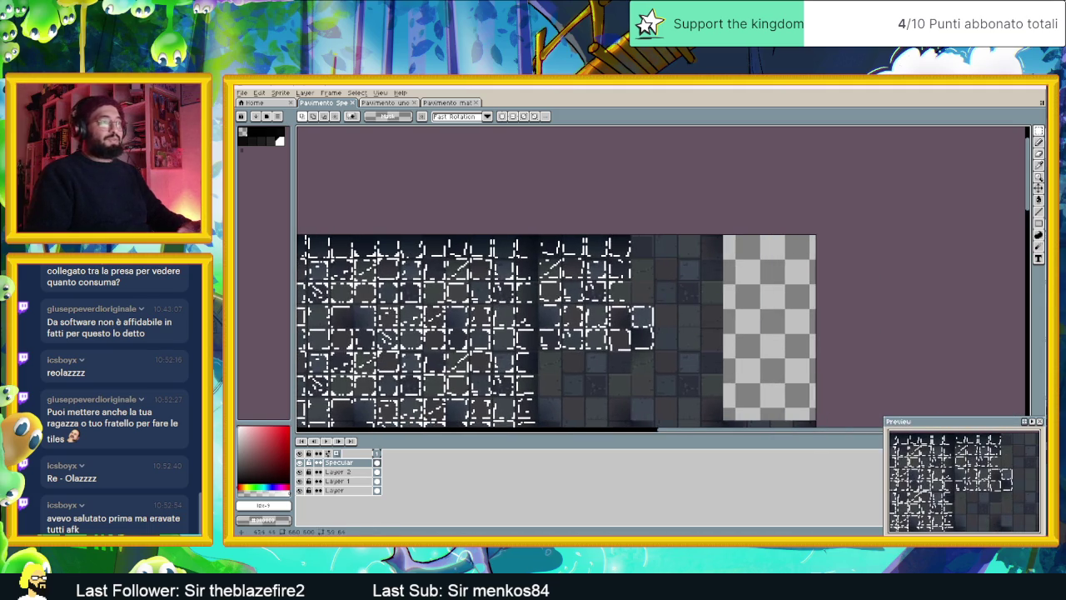
Paste the highlight block over the tiles to the right and commit it
key("ctrl+v")
mouse_move(700, 265)
left_mouse_down()
mouse_move(688, 267)
mouse_move(685, 246)
left_mouse_up()
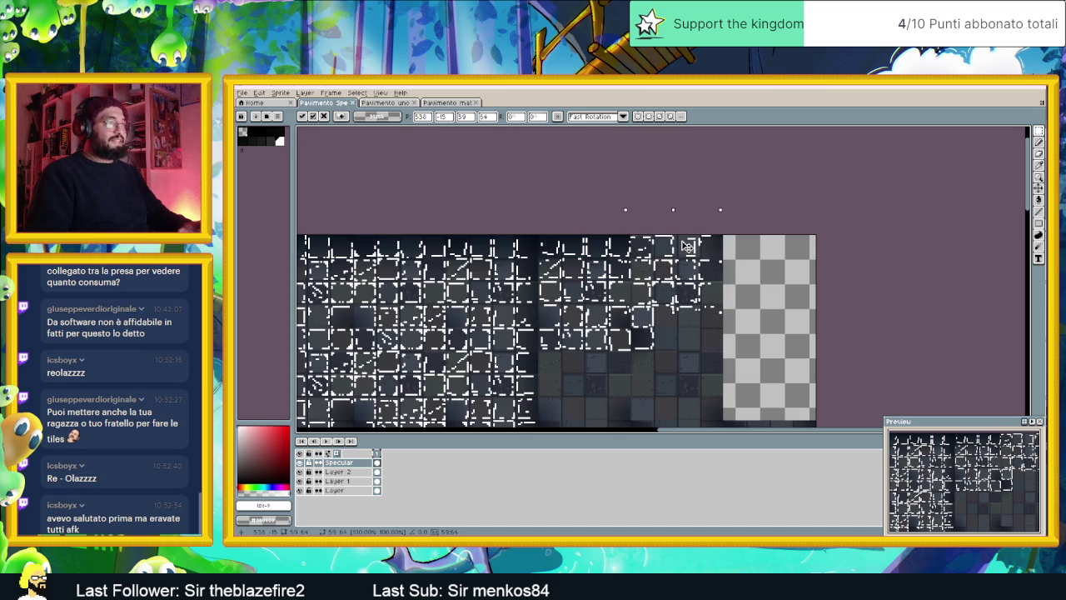
scroll(691, 254, "up", 1)
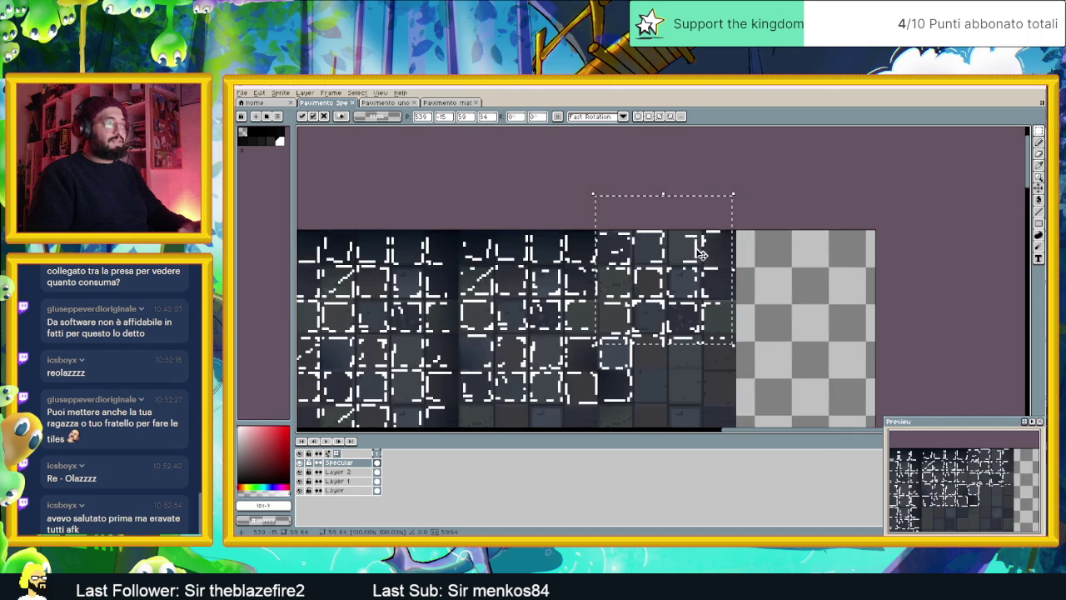
scroll(696, 258, "up", 1)
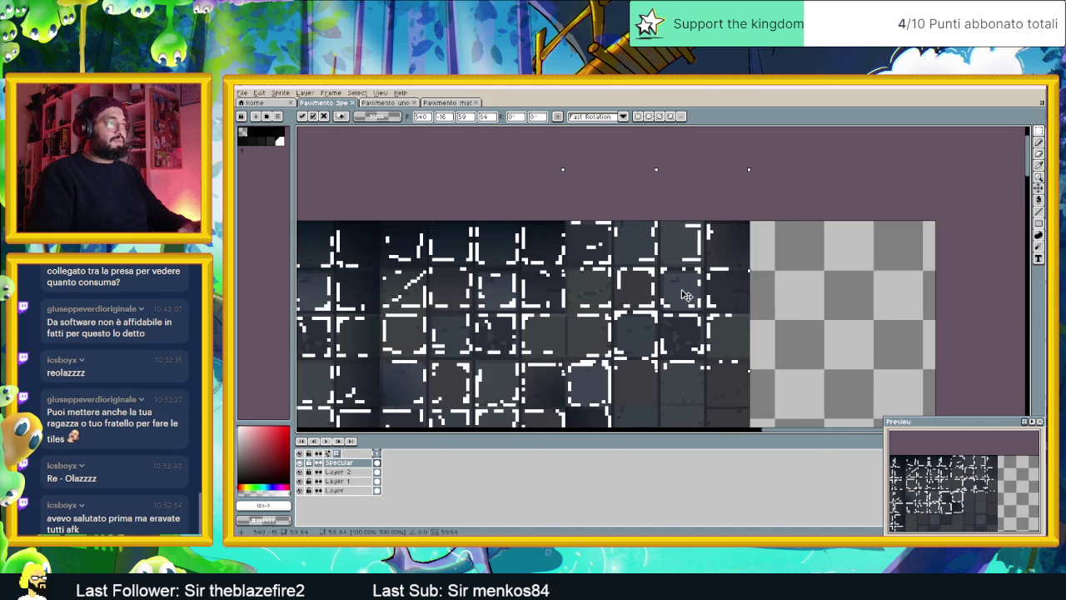
left_click(808, 250)
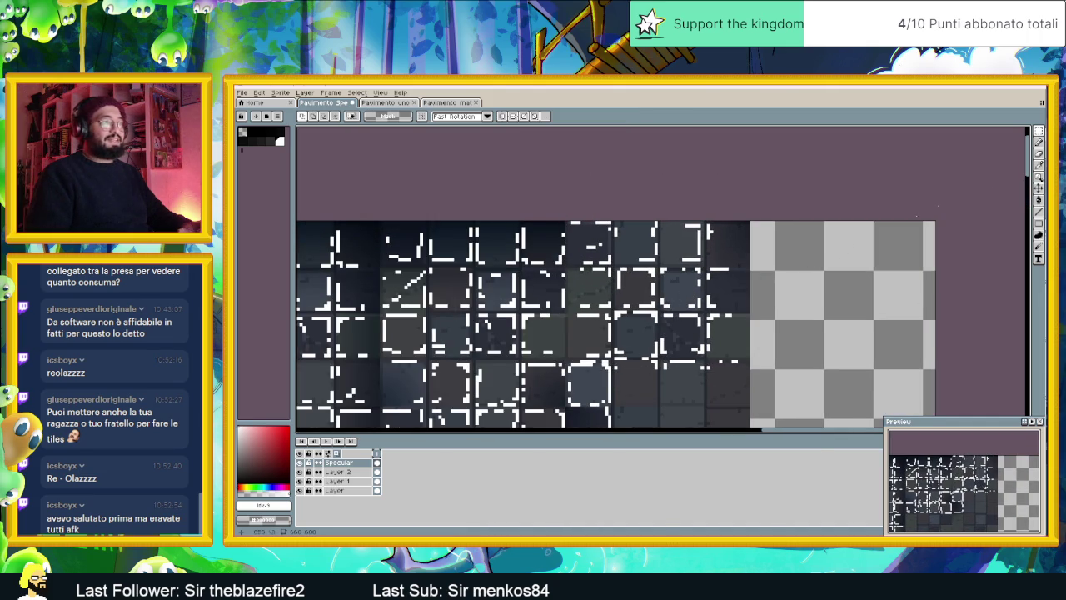
left_click(1039, 143)
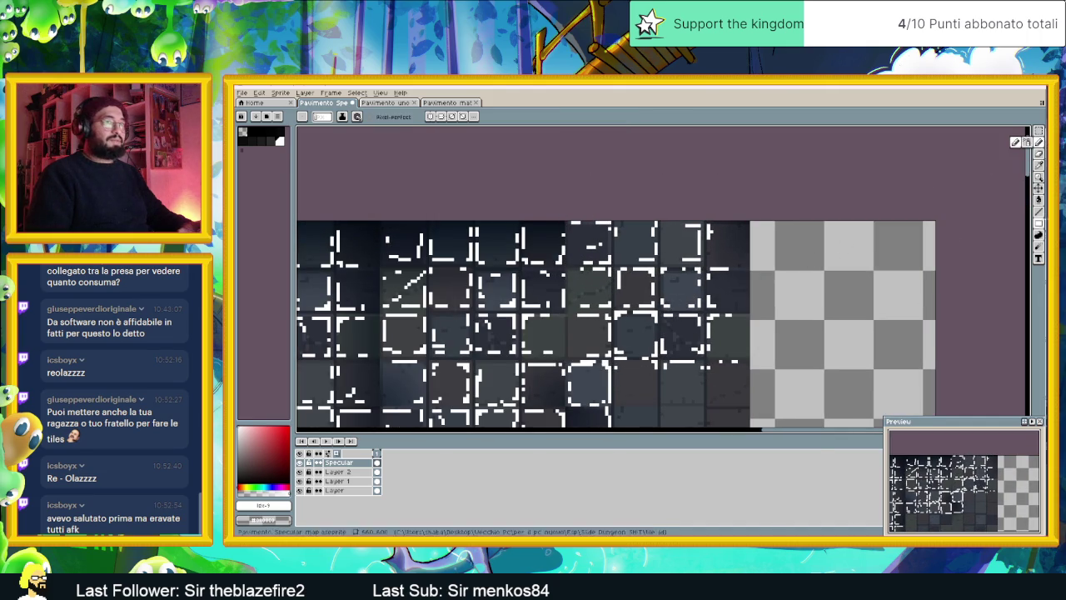
left_click(1038, 211)
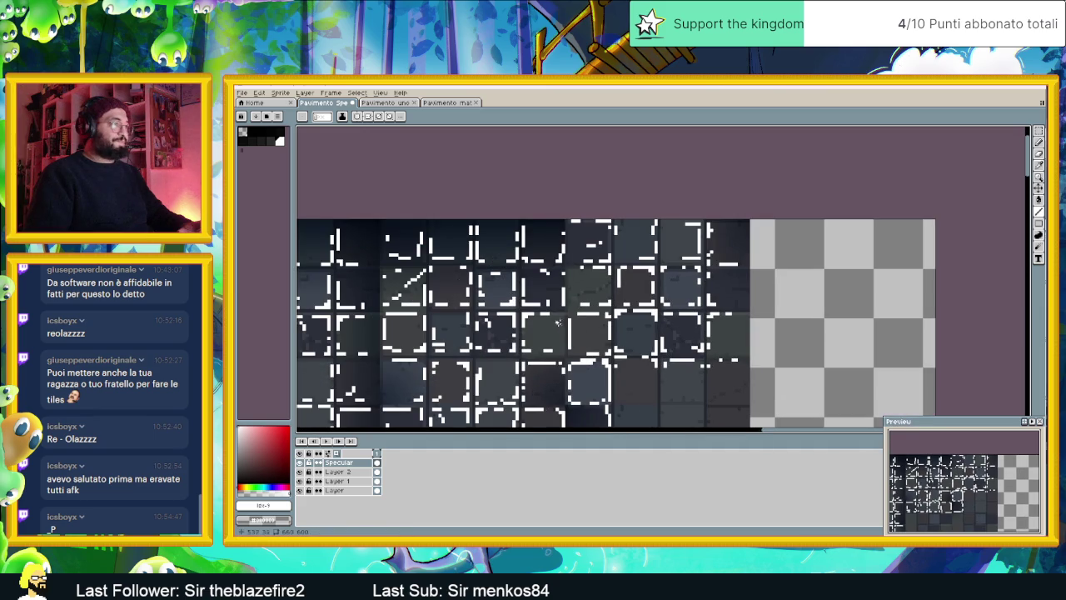
Draw short horizontal and vertical white lines outlining middle-row tiles near the right side
scroll(600, 321, "down", 2)
scroll(600, 321, "right", 2)
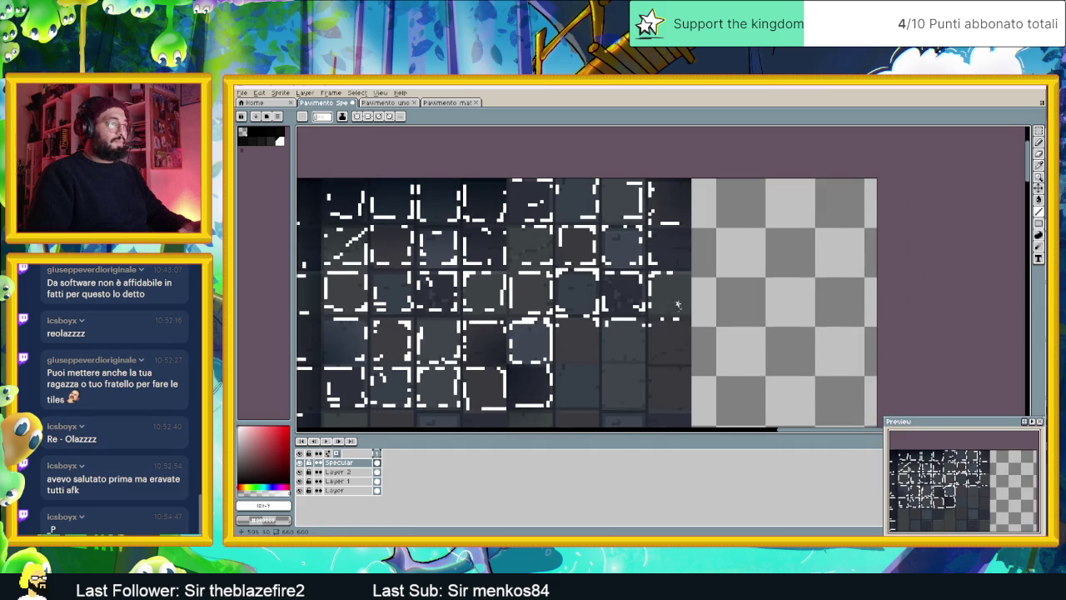
left_click_drag(657, 312, 685, 313)
mouse_move(641, 326)
left_mouse_down()
mouse_move(640, 350)
mouse_move(602, 359)
left_mouse_up()
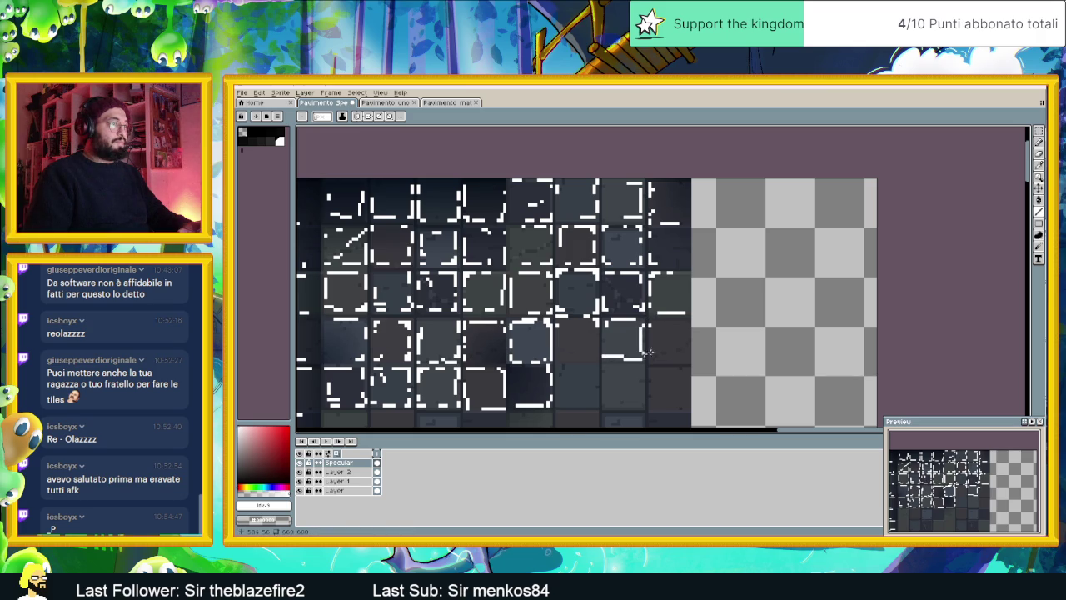
mouse_move(651, 326)
left_mouse_down()
mouse_move(652, 351)
mouse_move(685, 331)
mouse_move(684, 282)
left_mouse_up()
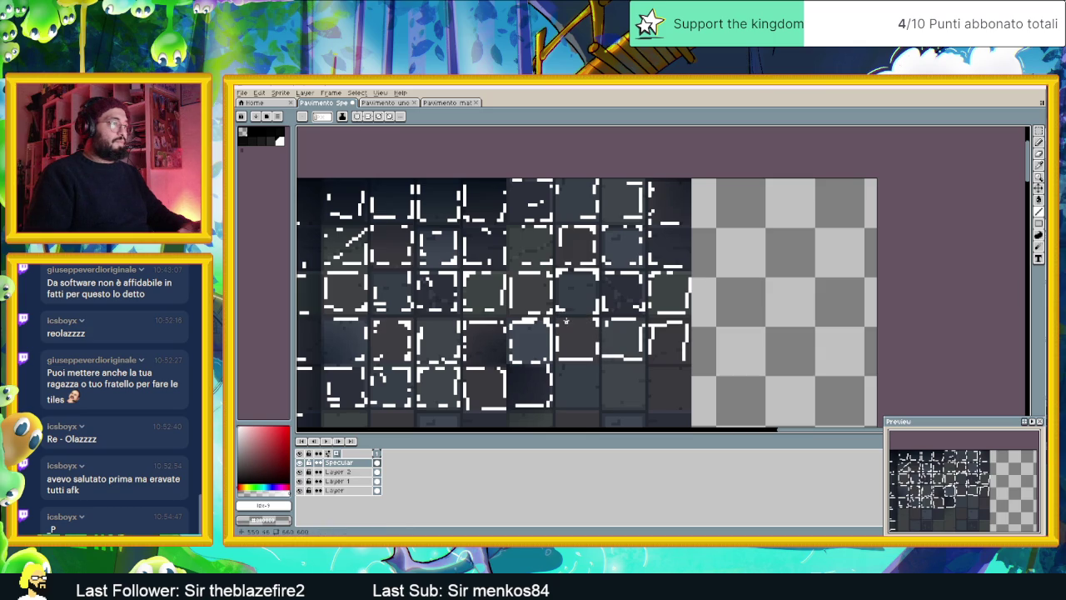
scroll(618, 344, "down", 2)
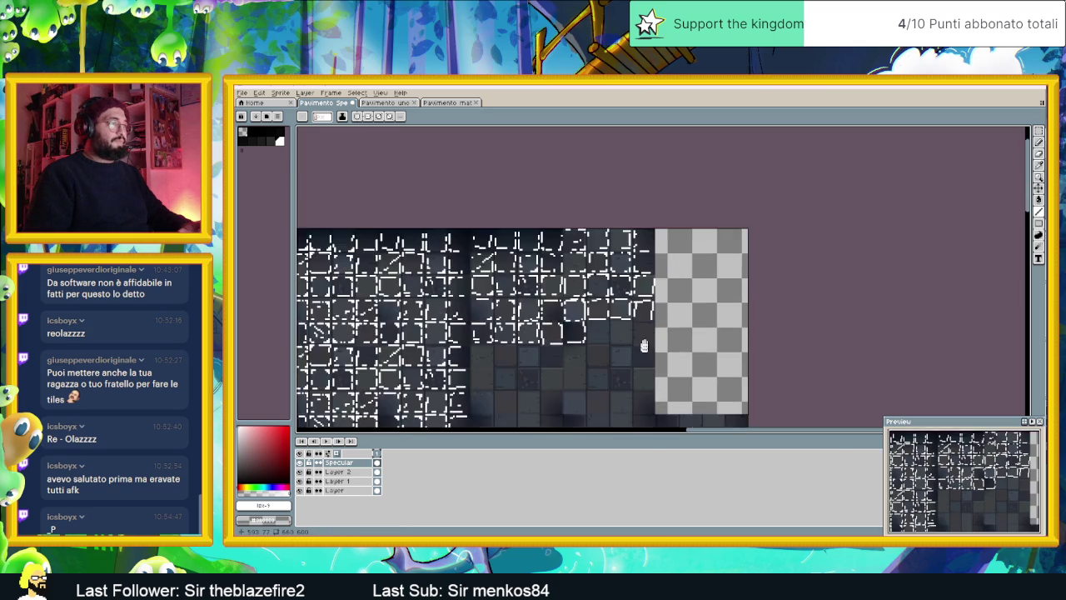
scroll(642, 342, "down", 2)
scroll(646, 368, "up", 1)
scroll(644, 338, "up", 2)
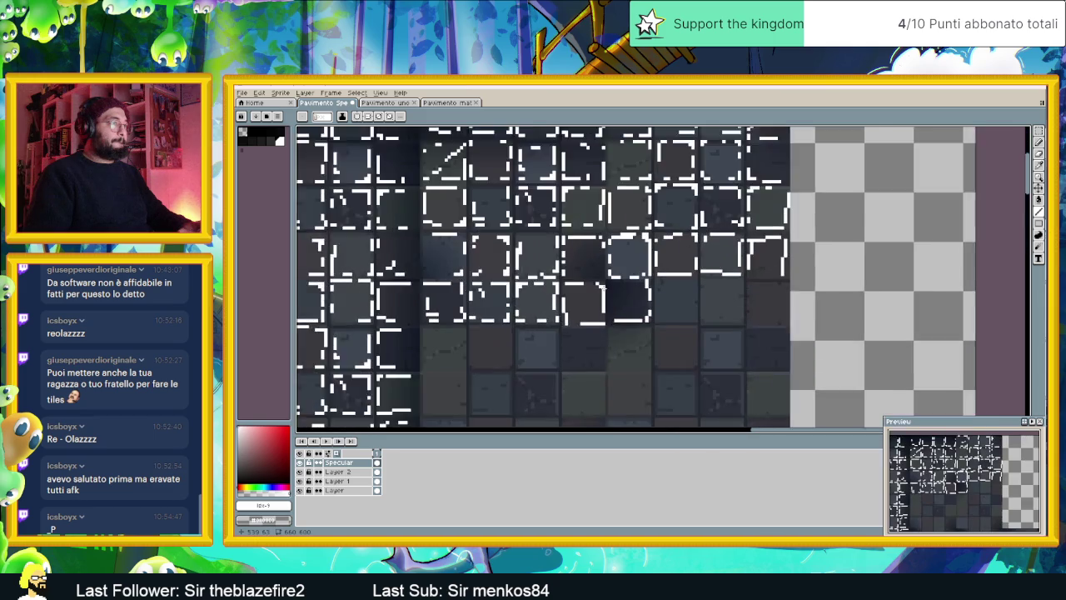
scroll(643, 309, "up", 1)
left_click(301, 462)
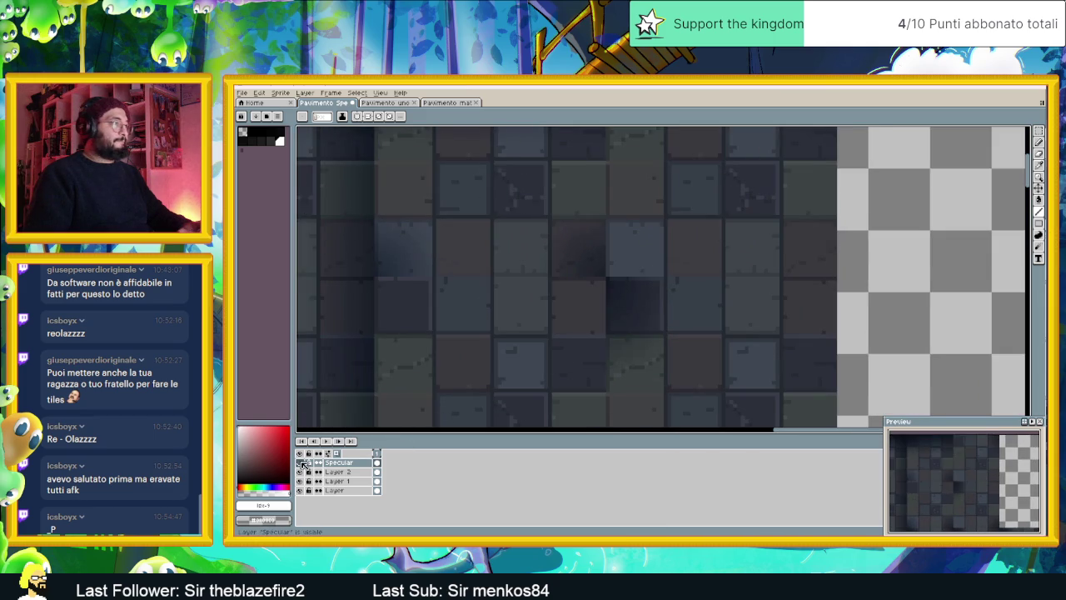
left_click(300, 462)
left_click(300, 462)
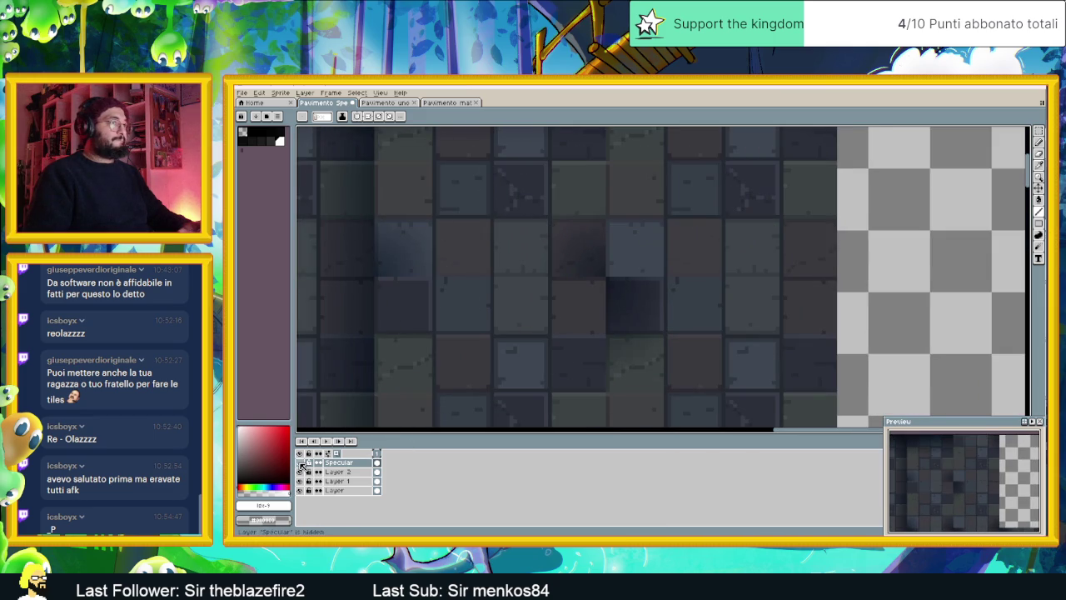
scroll(566, 295, "down", 2)
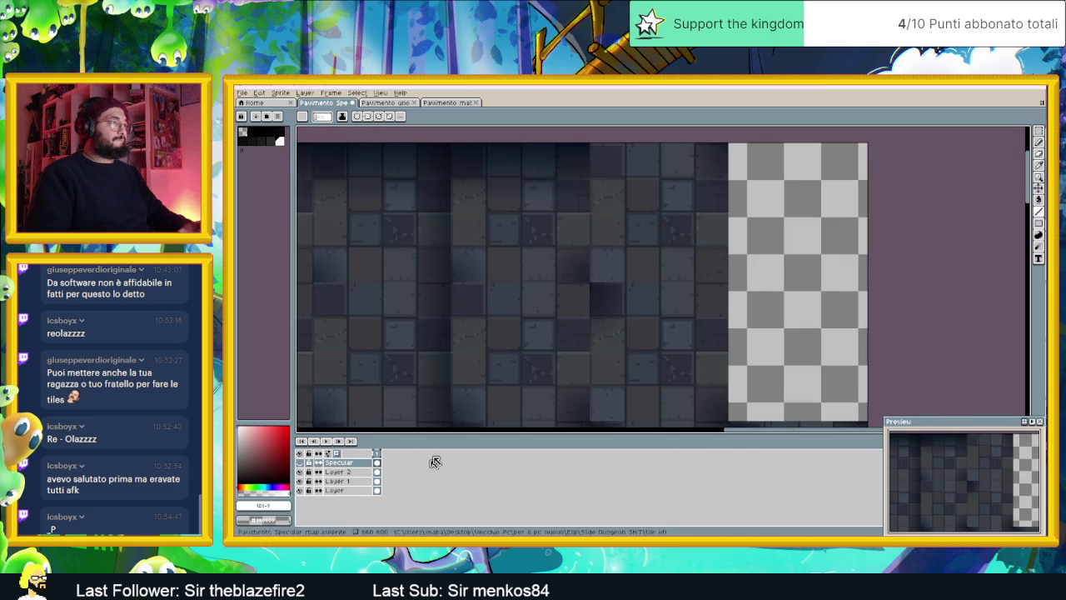
left_click(300, 462)
left_click(300, 462)
left_click(299, 462)
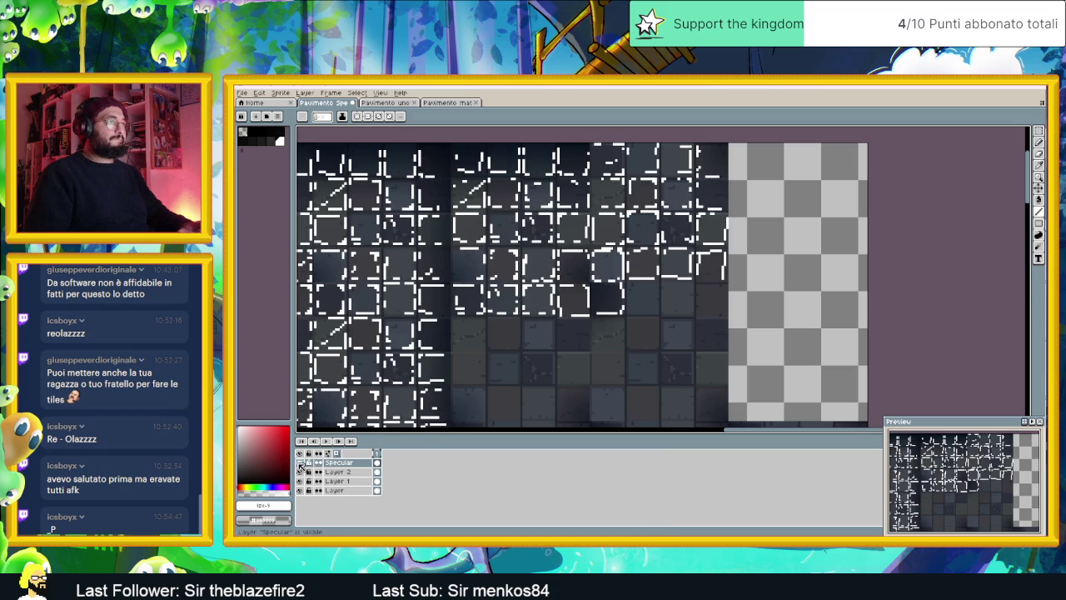
left_click(300, 462)
left_click(299, 463)
left_click(299, 462)
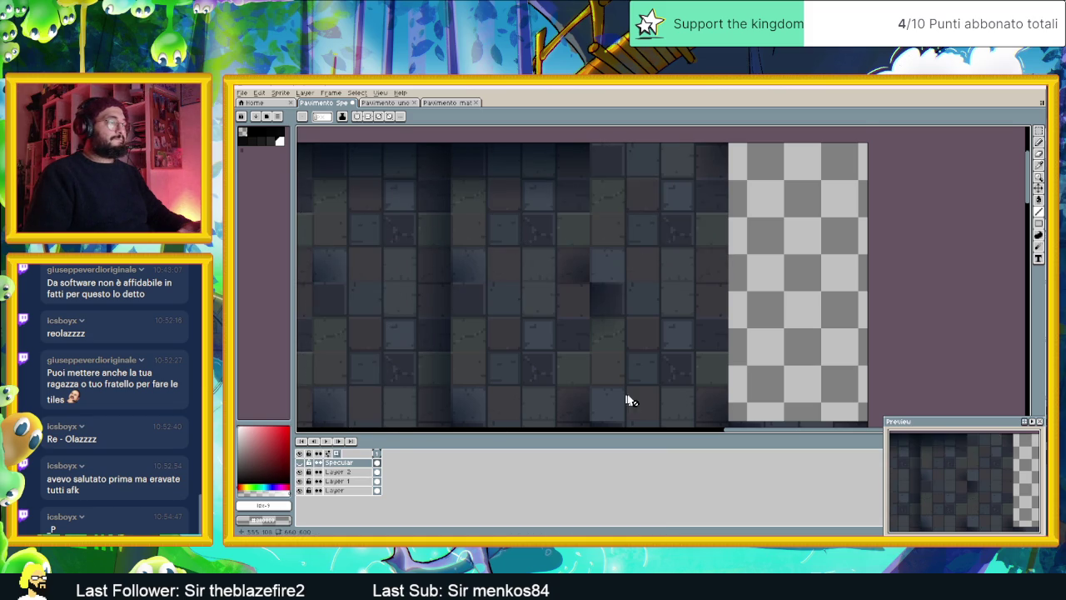
scroll(621, 341, "down", 2)
scroll(606, 293, "down", 2)
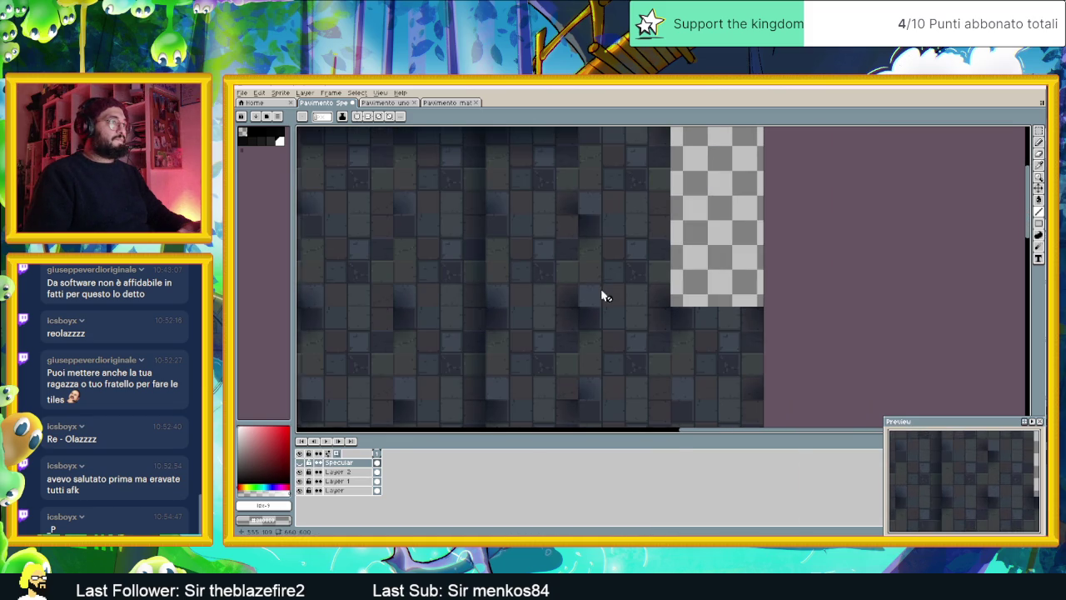
left_click(300, 471)
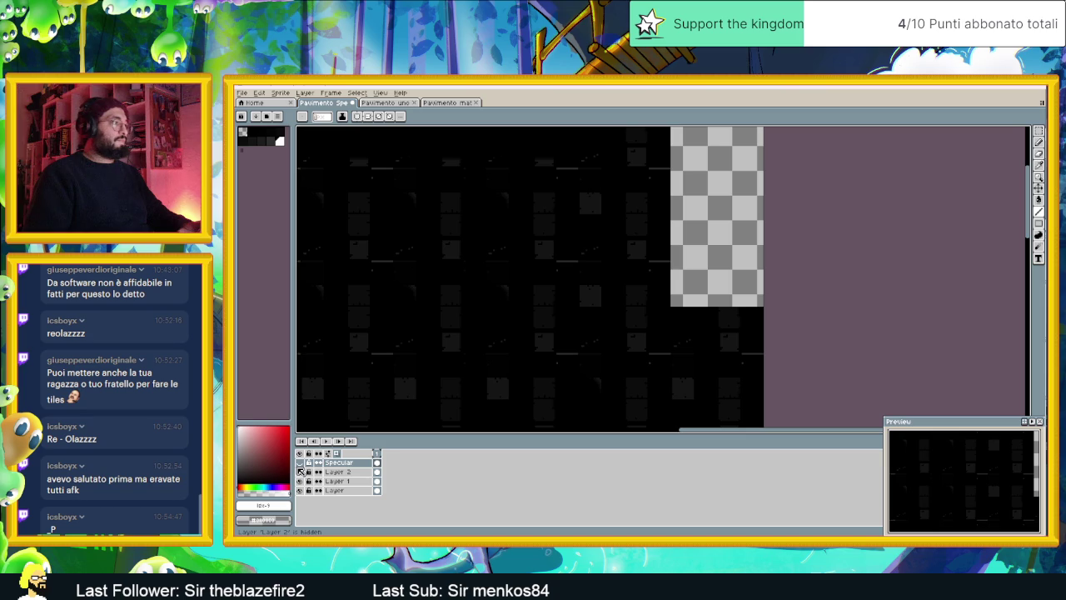
left_click(299, 472)
left_click(301, 463)
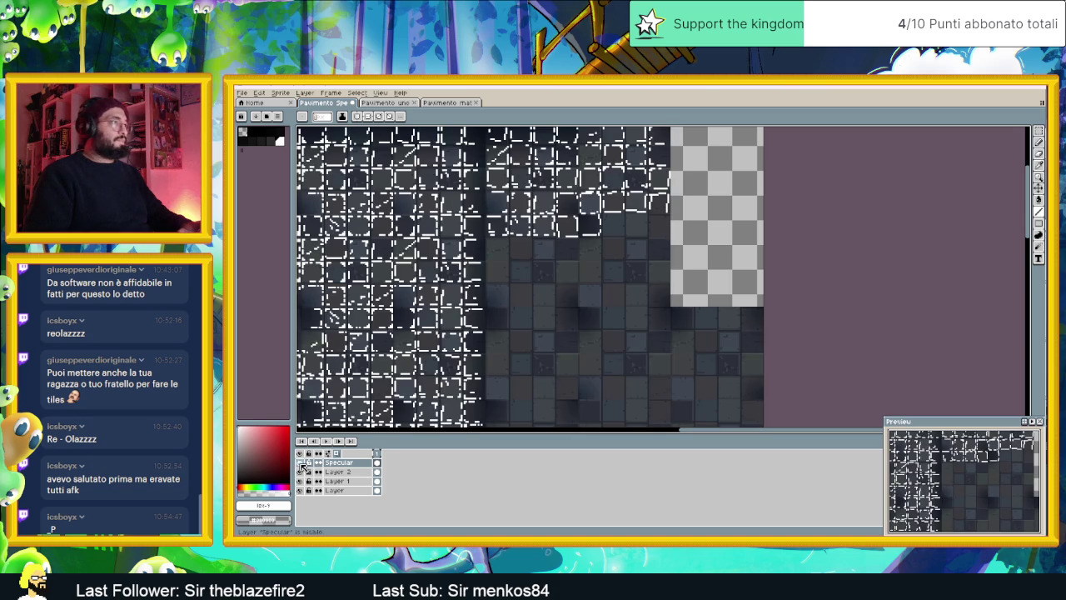
left_click(300, 463)
left_click(300, 463)
left_click(301, 463)
left_click(300, 463)
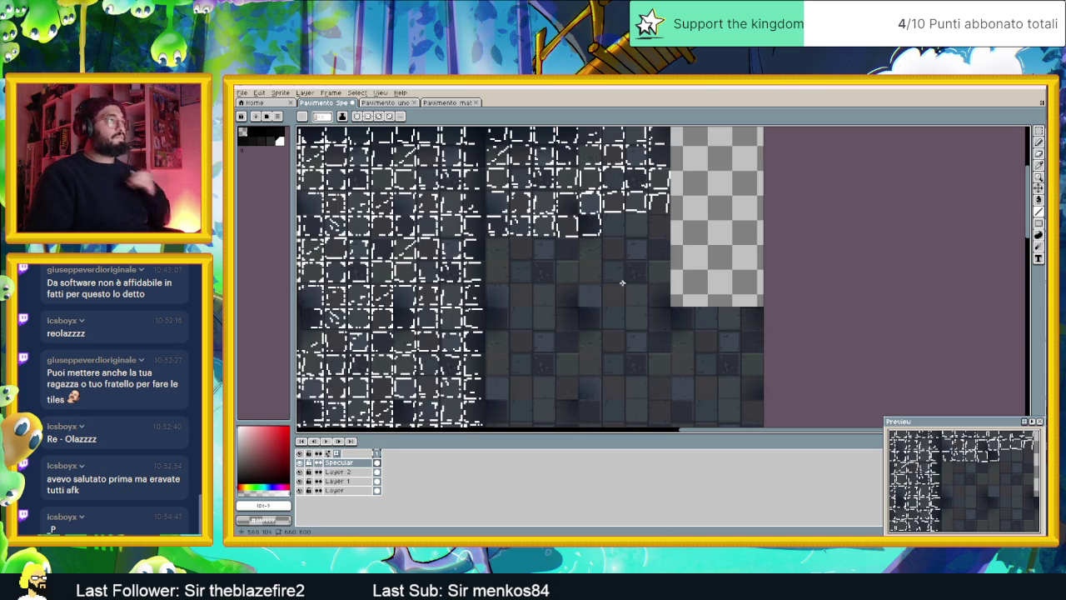
scroll(622, 284, "up", 1)
scroll(537, 288, "down", 1)
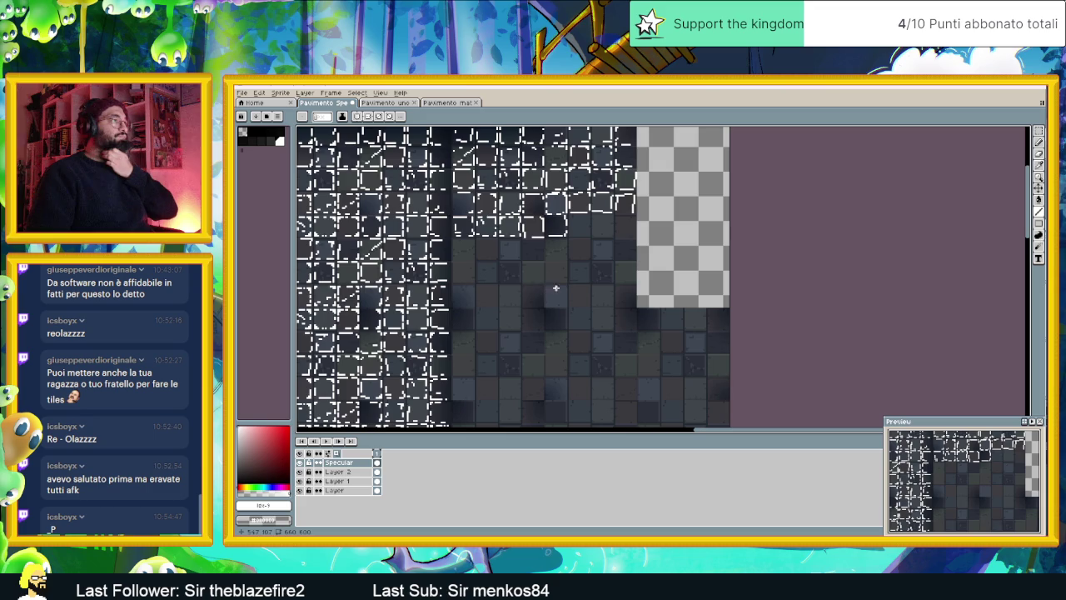
scroll(568, 290, "down", 1)
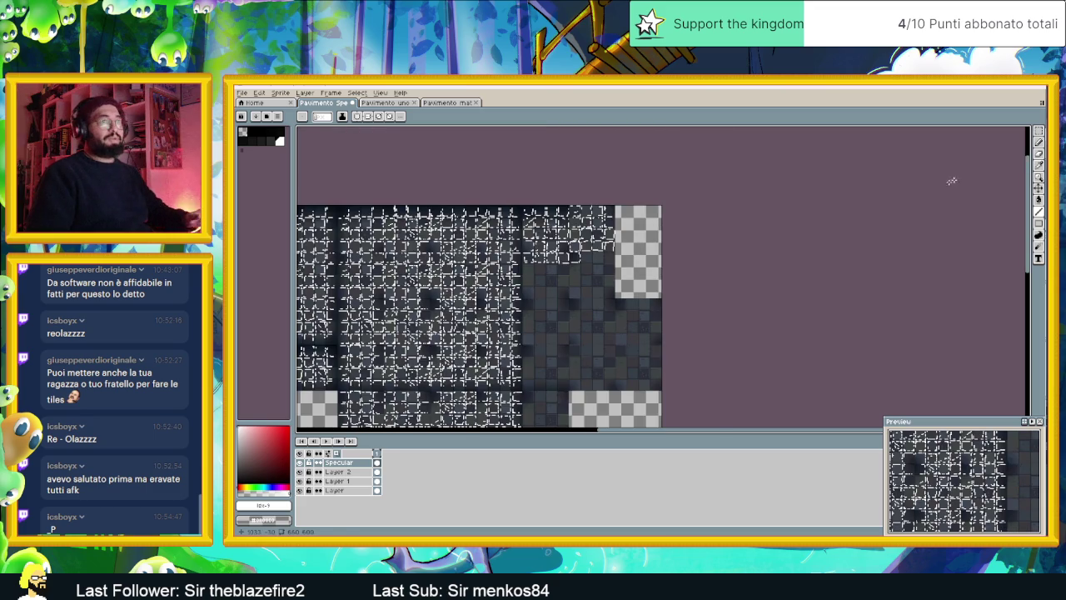
Select a strip of dashed highlights and move it to the right
left_click(1039, 132)
scroll(589, 240, "up", 1)
scroll(590, 240, "up", 1)
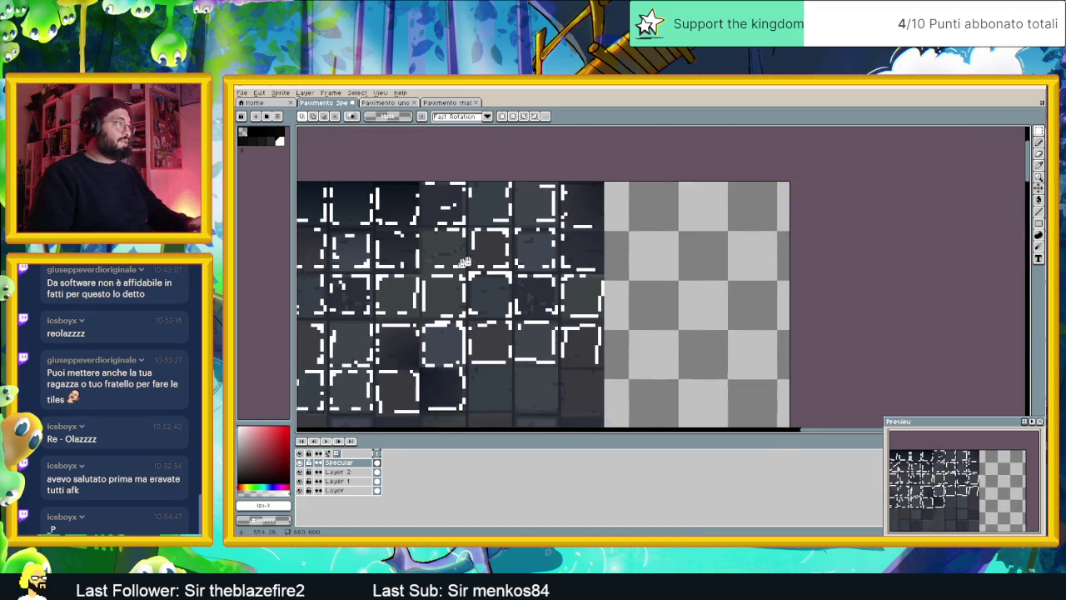
scroll(589, 240, "up", 1)
left_click_drag(601, 252, 423, 206)
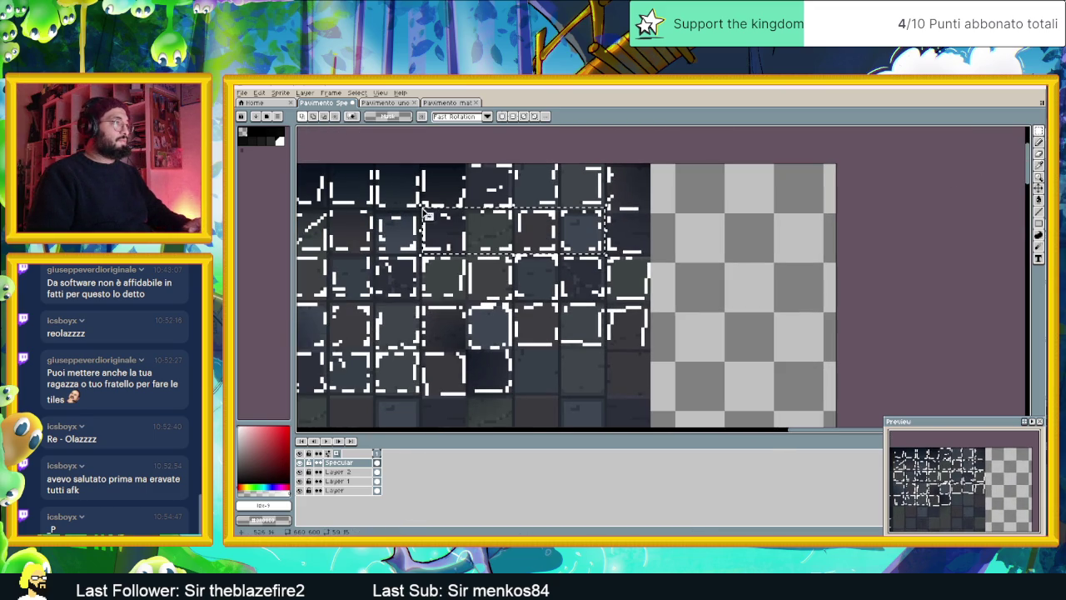
scroll(571, 369, "down", 1)
mouse_move(533, 191)
left_mouse_down()
mouse_move(617, 306)
mouse_move(629, 309)
left_mouse_up()
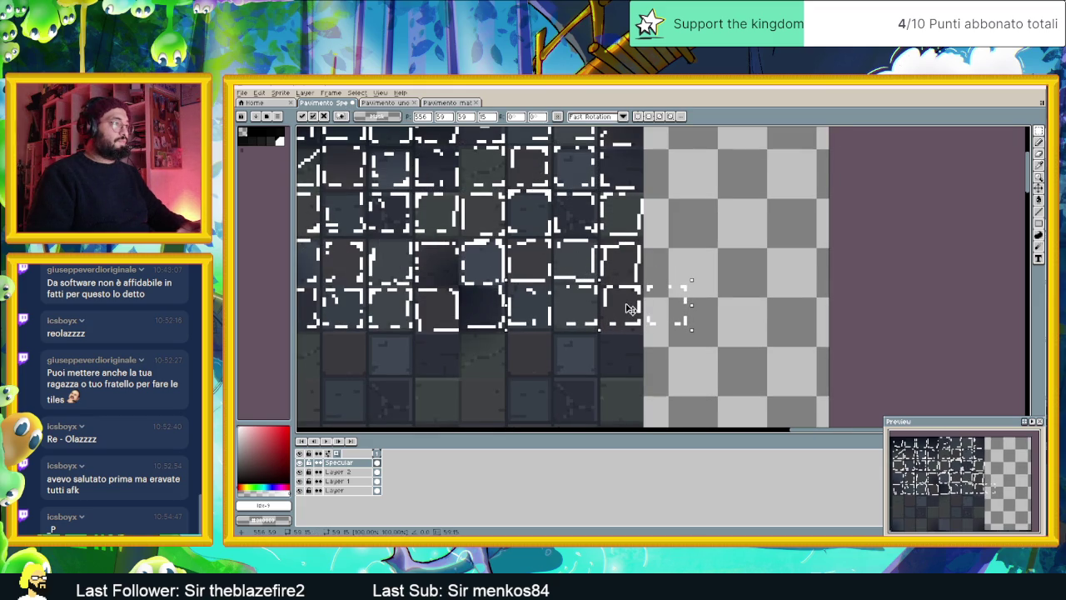
left_click(667, 341)
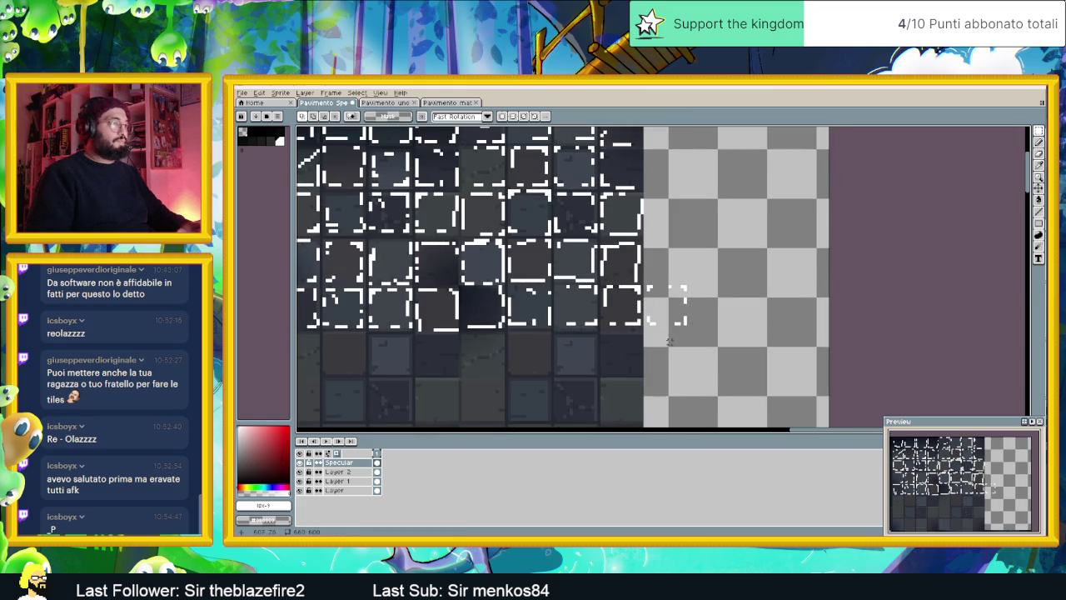
Select the stray dashed fragment past the tiles' right edge and delete it
left_click_drag(706, 280, 792, 285)
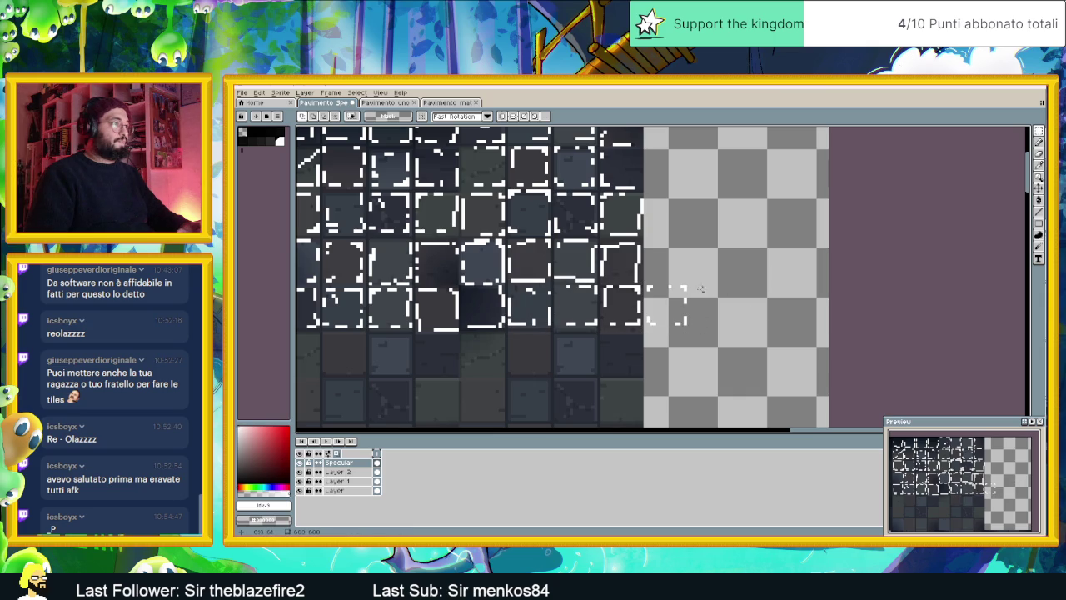
left_click_drag(689, 287, 506, 334)
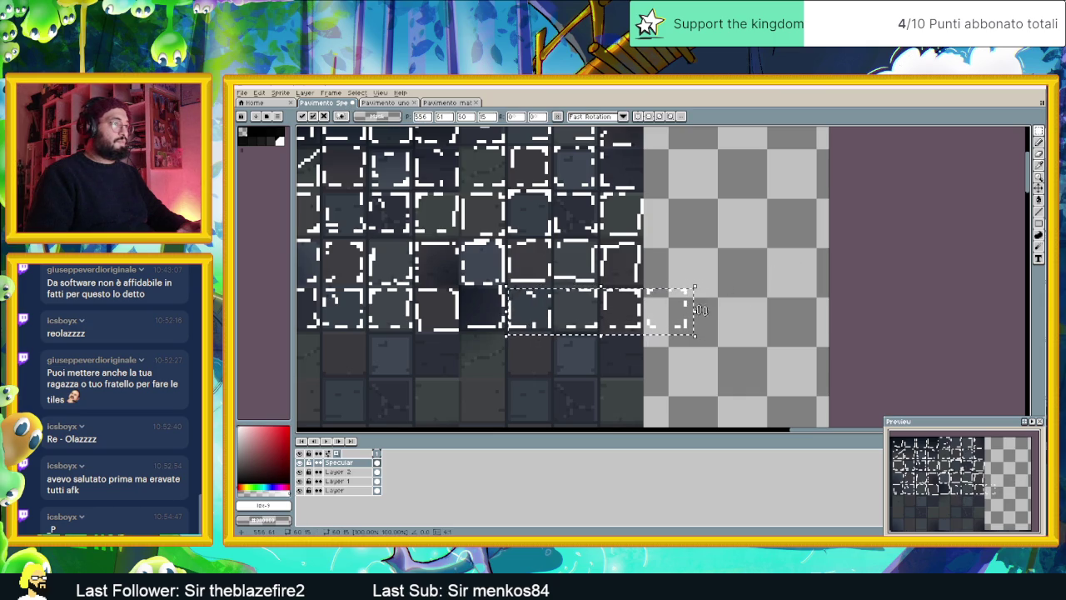
left_click(706, 276)
left_click_drag(706, 277, 644, 338)
key("Delete")
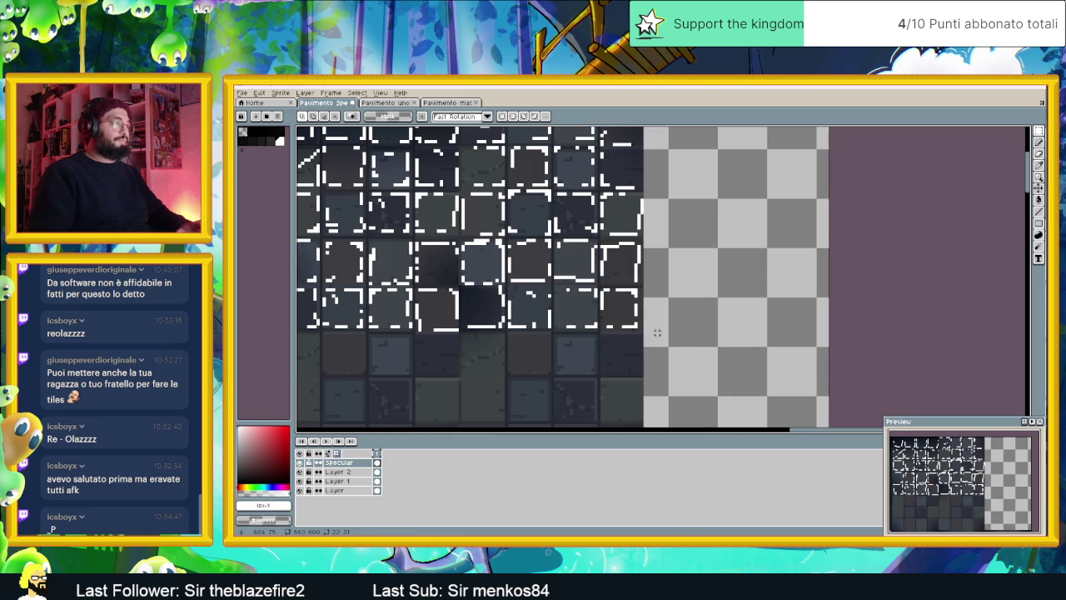
Select a block of highlighted tiles and move it over the upper-right tiles
scroll(657, 332, "down", 1)
scroll(655, 329, "down", 1)
scroll(652, 320, "down", 1)
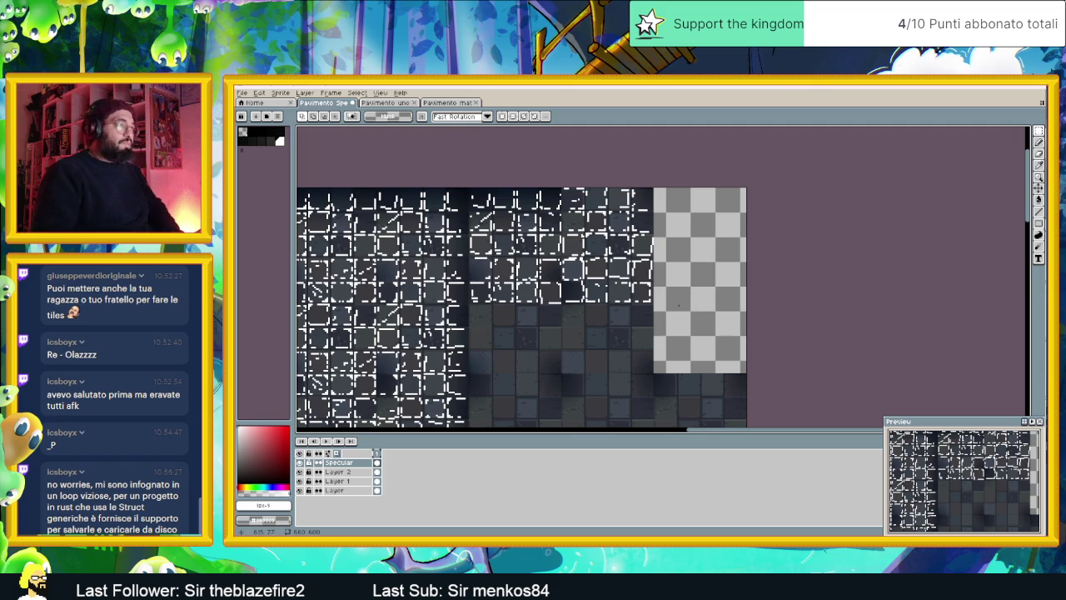
scroll(644, 312, "up", 1)
scroll(646, 311, "up", 1)
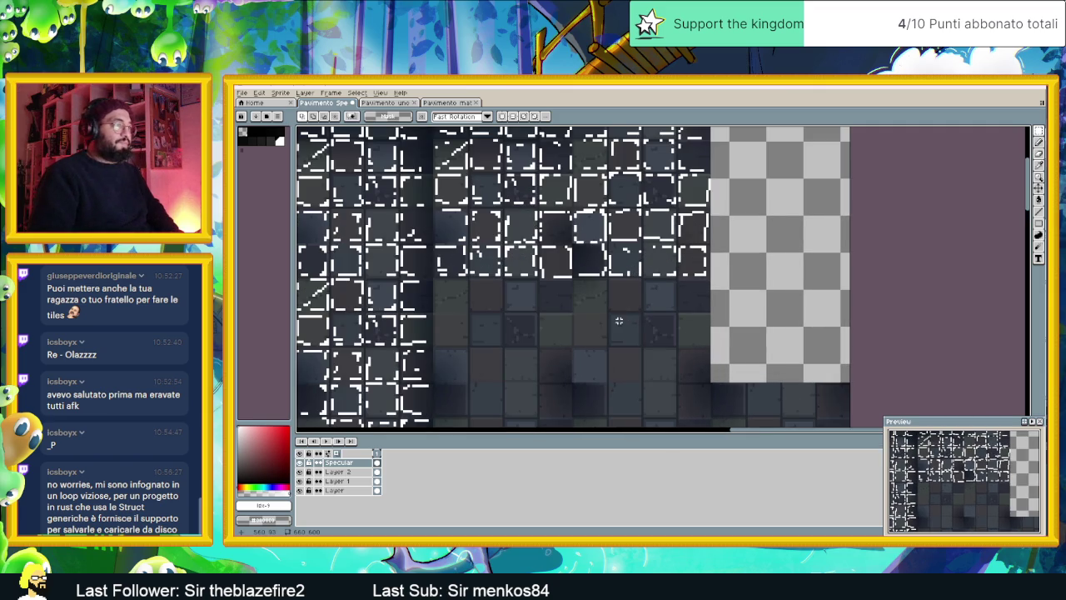
left_click_drag(738, 284, 607, 209)
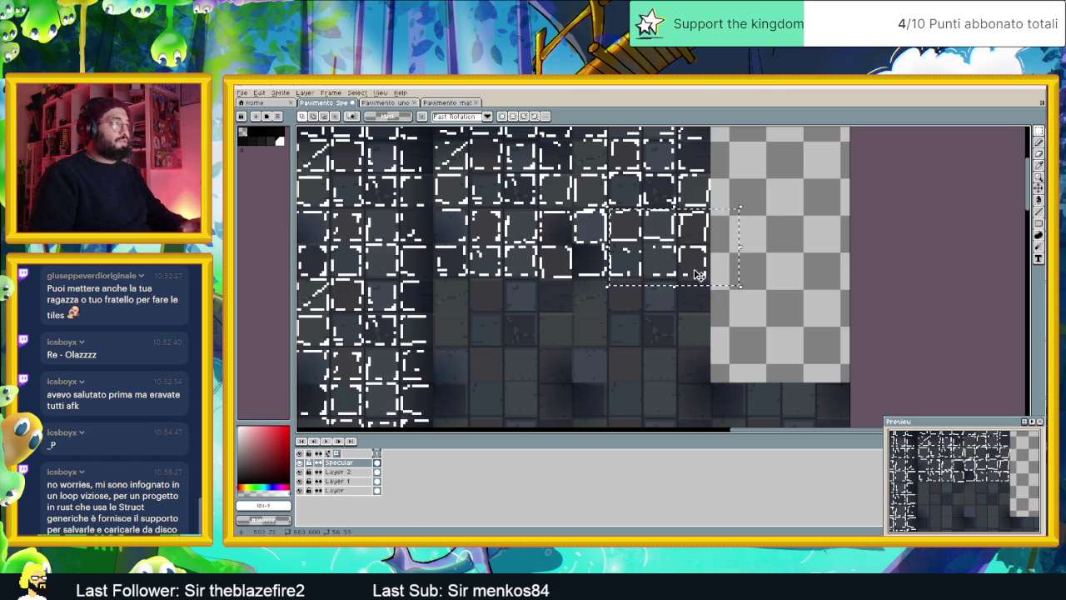
scroll(717, 263, "down", 1)
left_click_drag(718, 263, 822, 244)
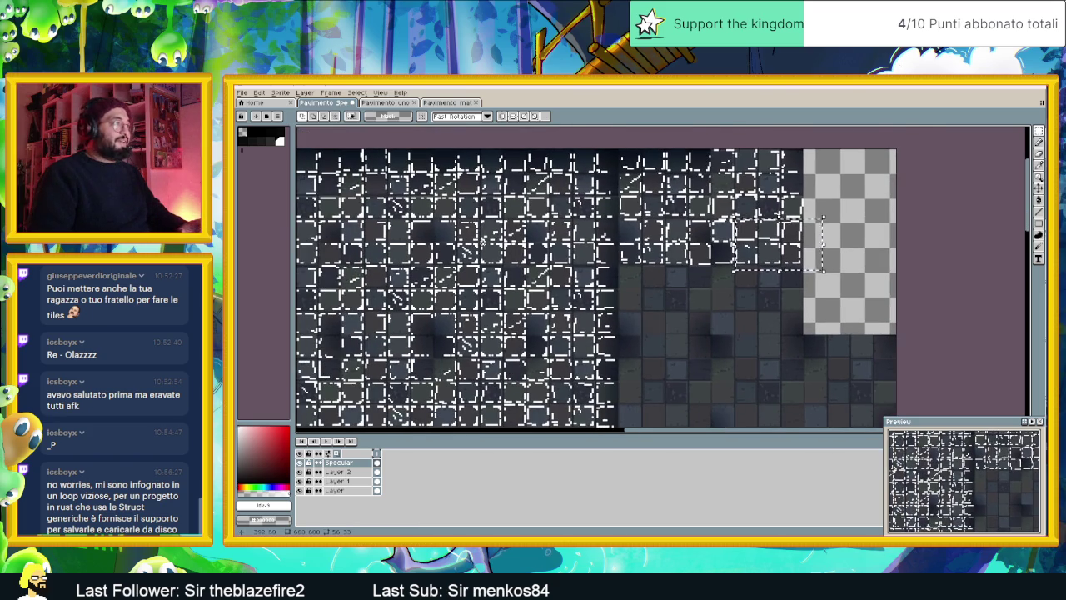
scroll(481, 240, "up", 1)
mouse_move(445, 208)
left_mouse_down()
mouse_move(539, 285)
mouse_move(583, 343)
left_mouse_up()
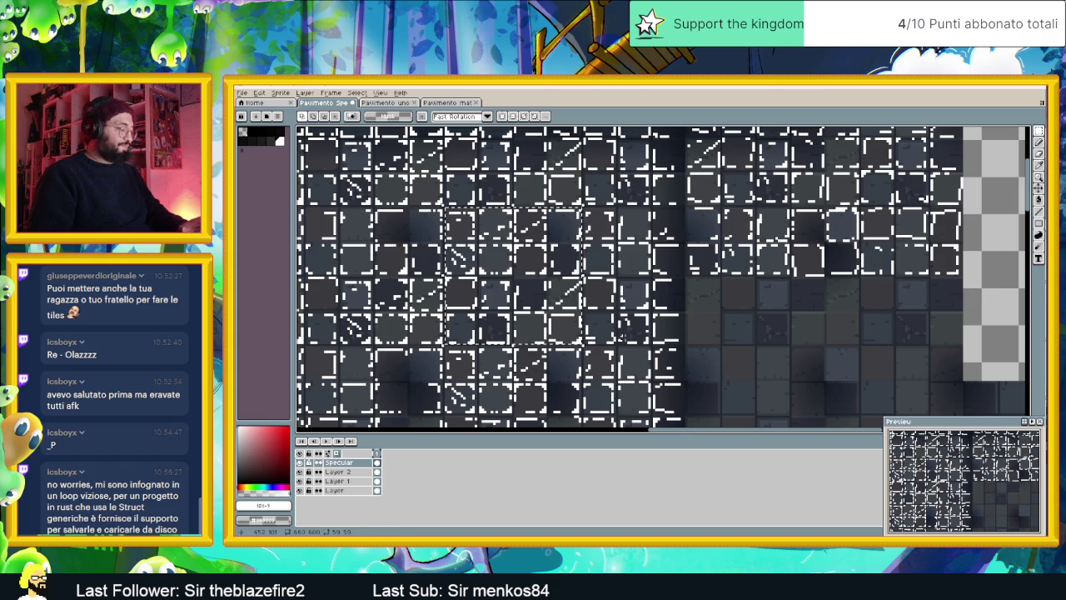
left_click_drag(750, 327, 564, 241)
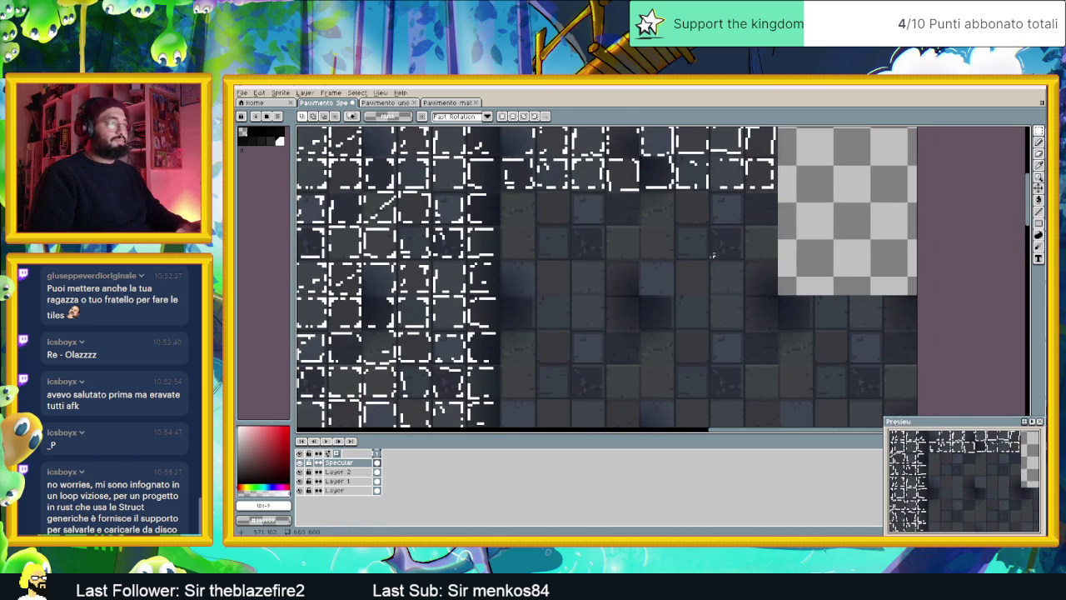
left_click_drag(394, 166, 622, 234)
left_click(685, 232)
Paste a copy of the highlight block beside the original and commit it
key("ctrl+v")
left_click_drag(612, 244, 752, 245)
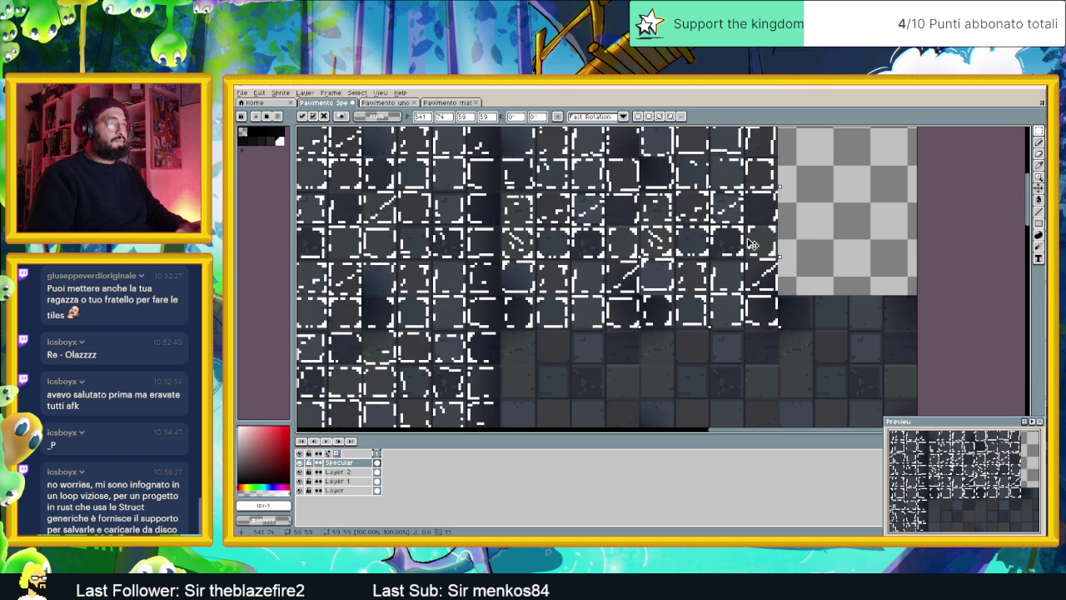
key("Return")
scroll(583, 279, "down", 3)
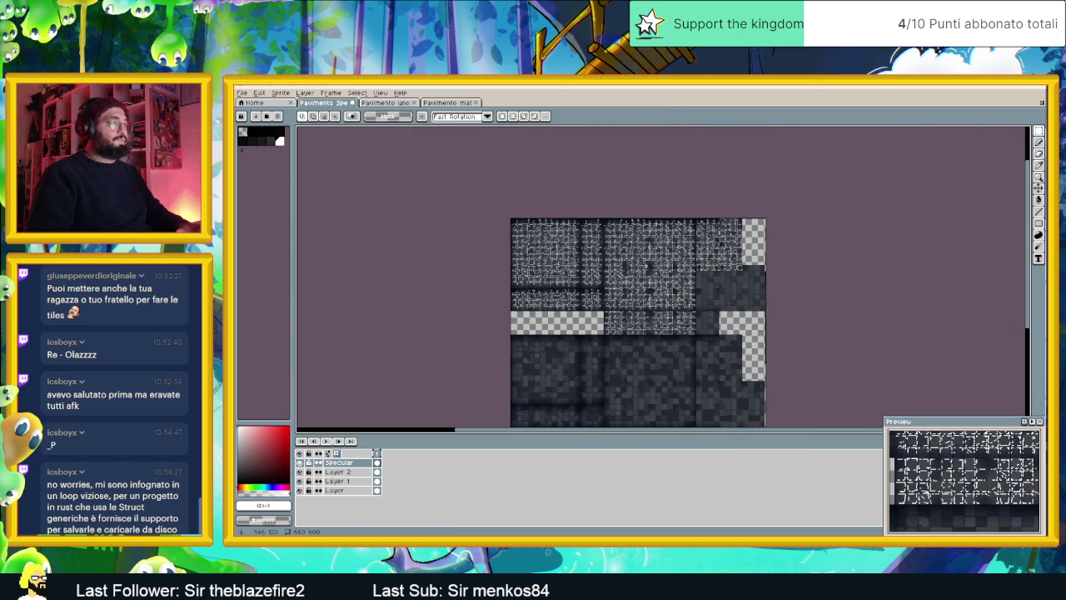
Move a large area of dashed highlights up and left and commit it
scroll(583, 279, "up", 2)
scroll(904, 280, "down", 2)
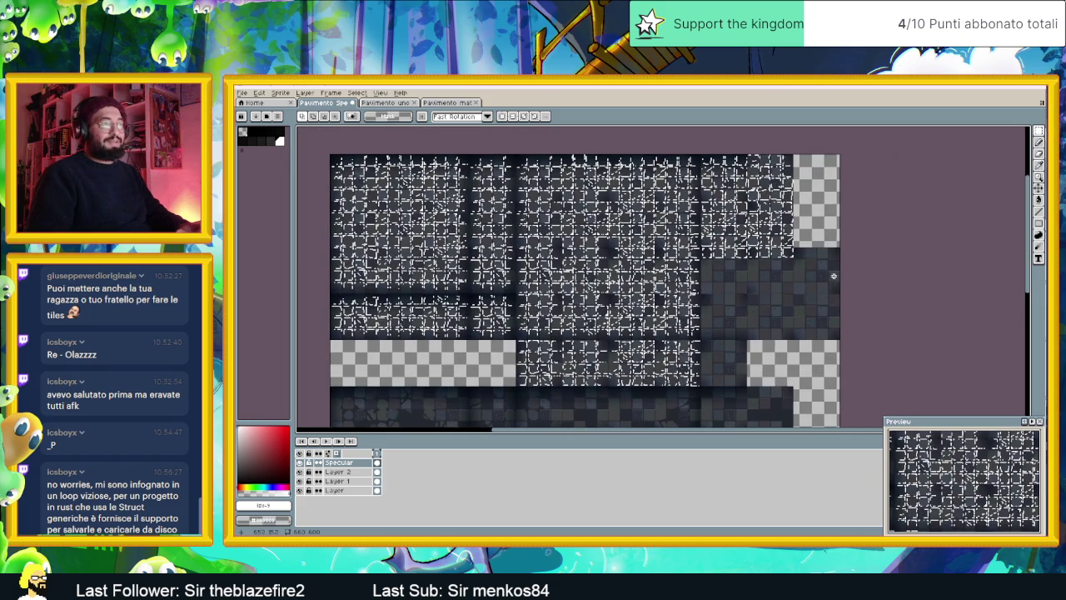
scroll(358, 188, "up", 2)
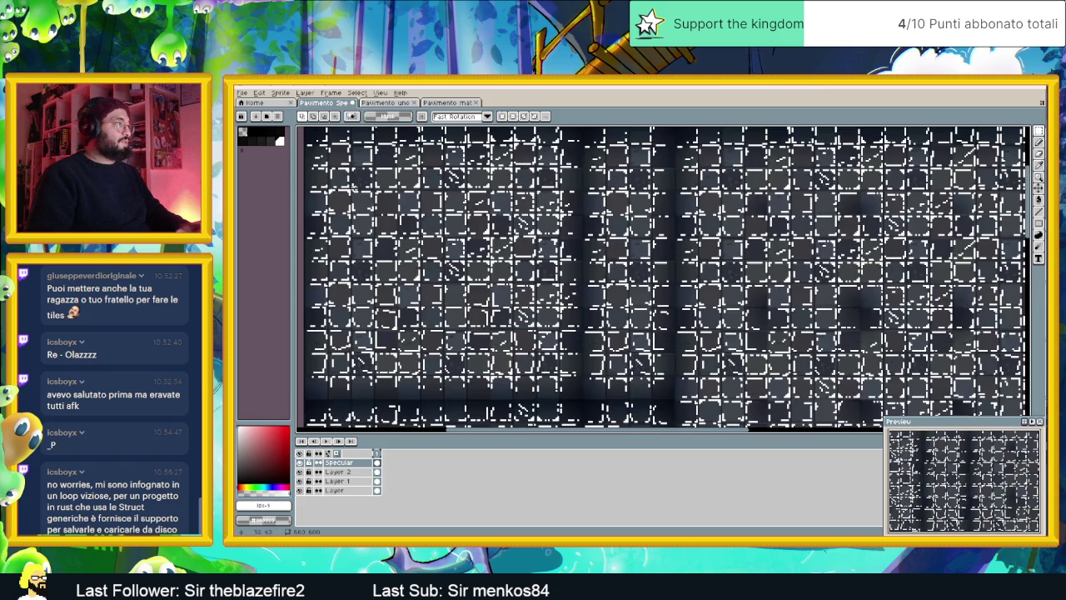
left_click_drag(328, 165, 560, 350)
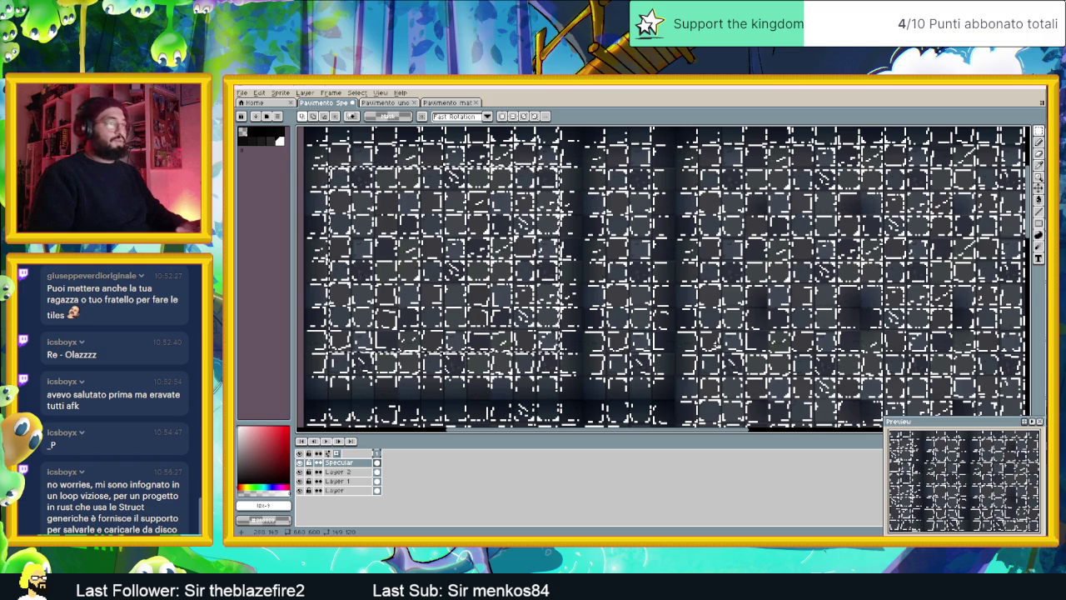
scroll(928, 357, "down", 3)
scroll(705, 269, "up", 2)
scroll(752, 278, "up", 2)
mouse_move(838, 291)
left_mouse_down()
mouse_move(621, 205)
mouse_move(538, 254)
left_mouse_up()
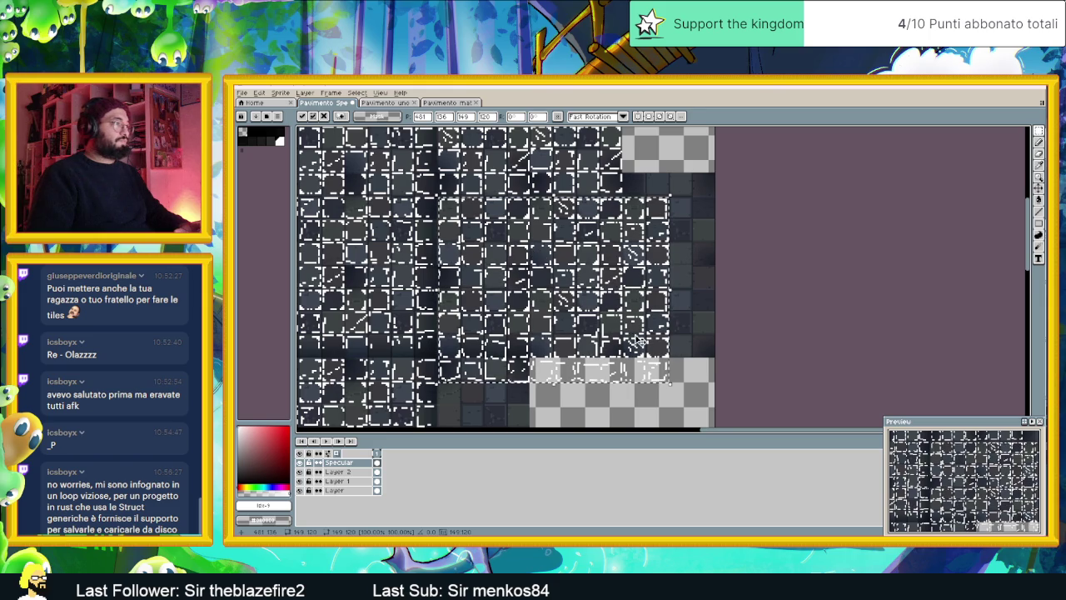
scroll(583, 316, "down", 2)
key("Return")
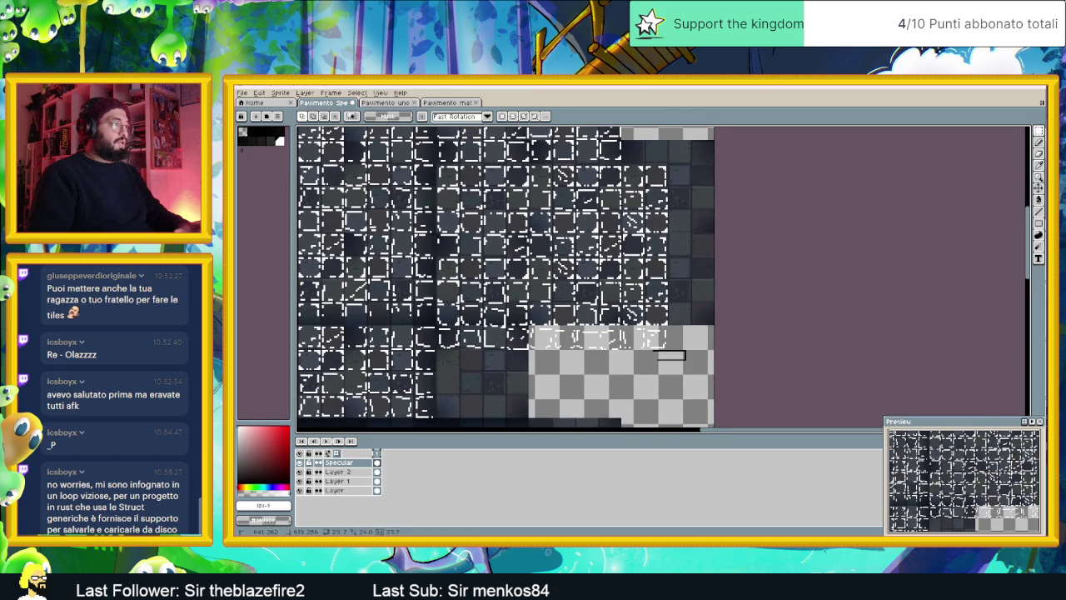
Shift a row strip and a single highlight tile down-left, committing each move
left_click_drag(658, 353, 530, 327)
mouse_move(584, 346)
left_mouse_down()
mouse_move(493, 367)
mouse_move(506, 369)
left_mouse_up()
key("Return")
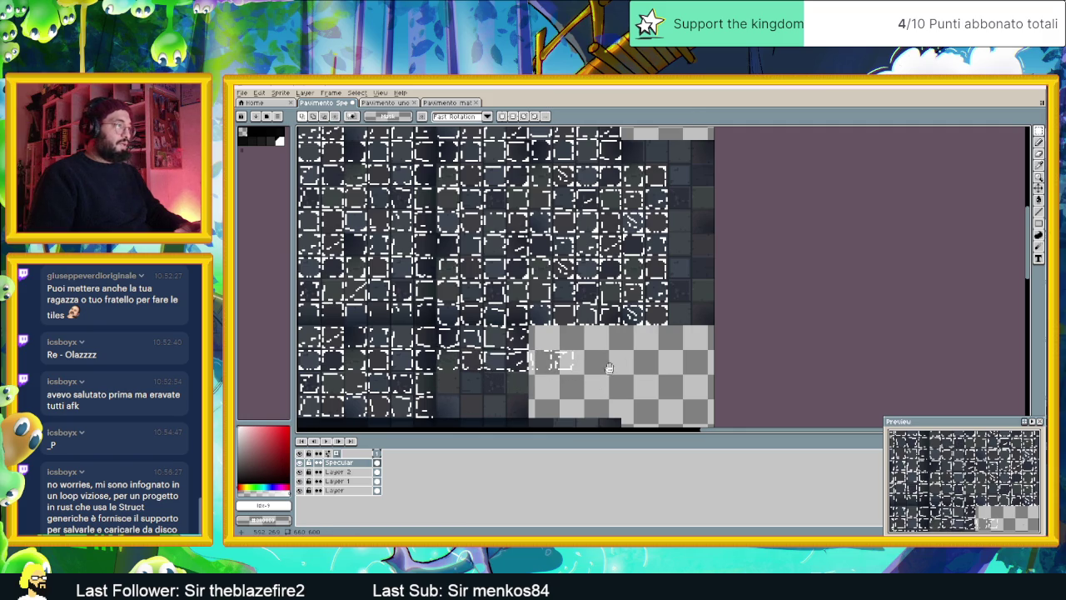
scroll(631, 315, "down", 2)
mouse_move(611, 298)
left_mouse_down()
mouse_move(550, 329)
mouse_move(490, 339)
left_mouse_up()
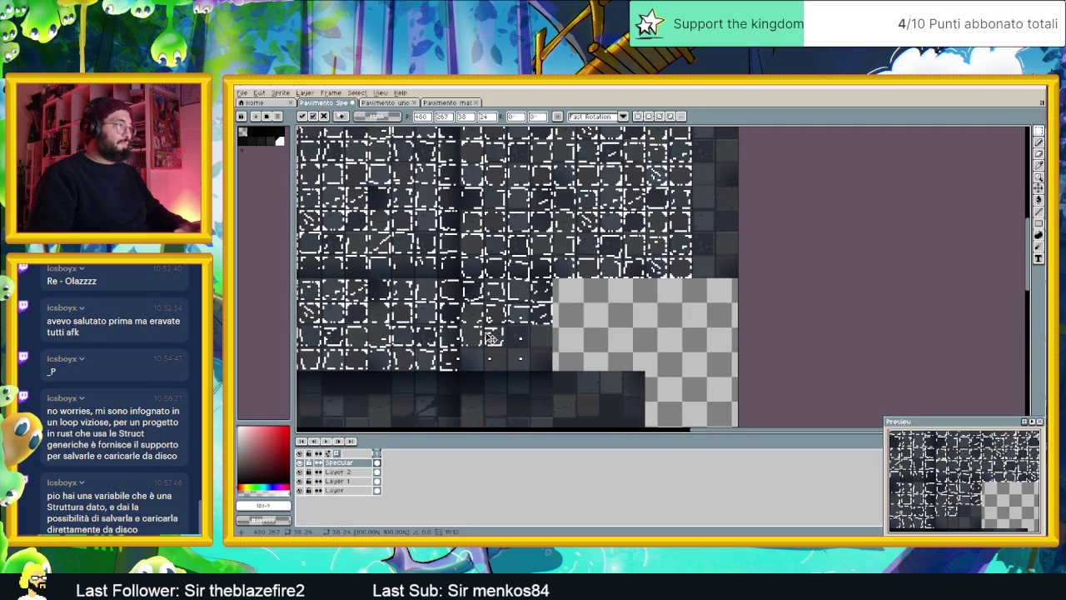
key("Return")
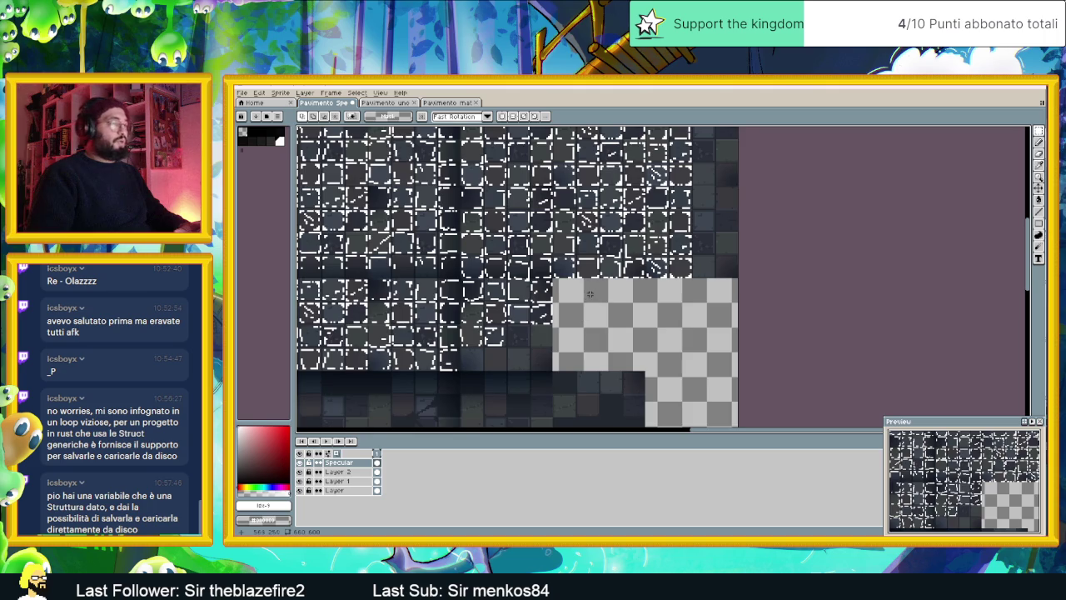
scroll(617, 354, "up", 2)
Select a column block of highlights and drag it over the lower tiles
mouse_move(729, 356)
left_mouse_down()
mouse_move(665, 165)
mouse_move(642, 176)
left_mouse_up()
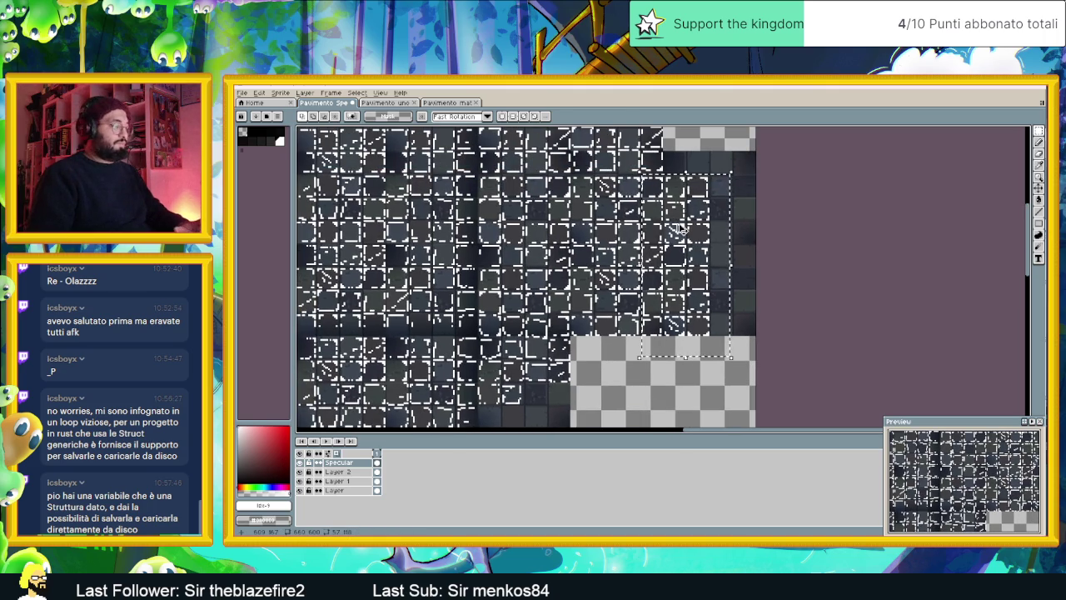
left_click(678, 226)
left_click_drag(688, 231, 750, 231)
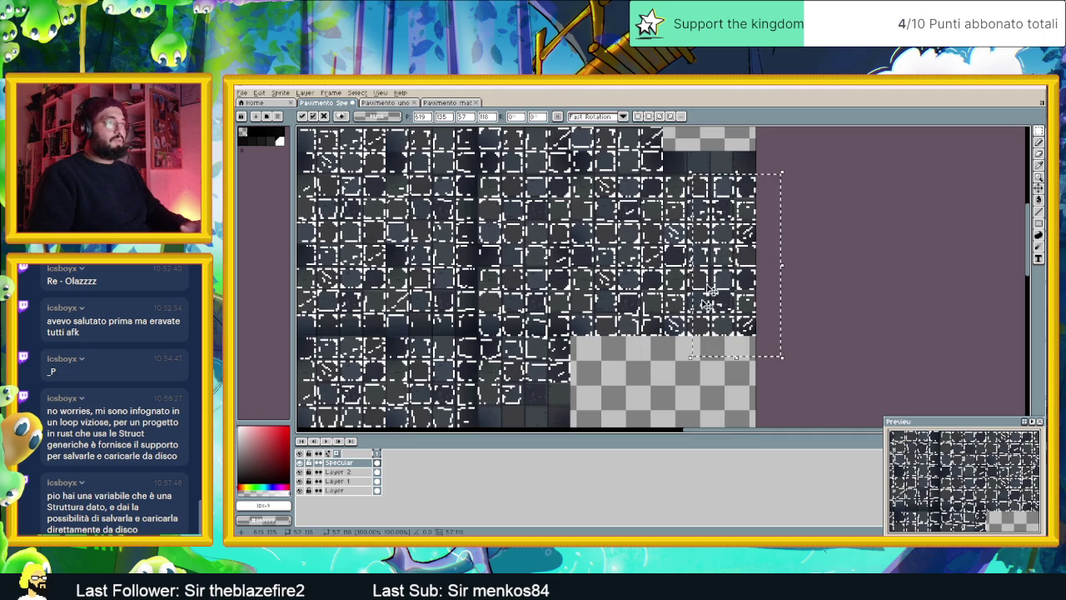
mouse_move(749, 230)
left_mouse_down()
mouse_move(612, 426)
mouse_move(542, 312)
left_mouse_up()
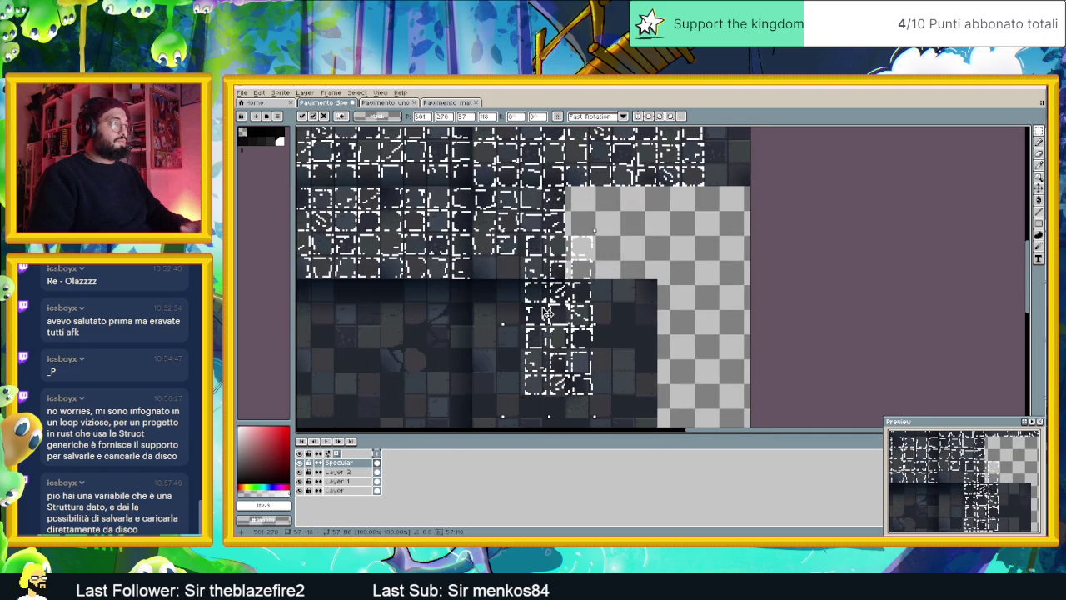
Drop the block, shift a highlight strip left, and delete the misplaced lower piece
left_click(601, 293)
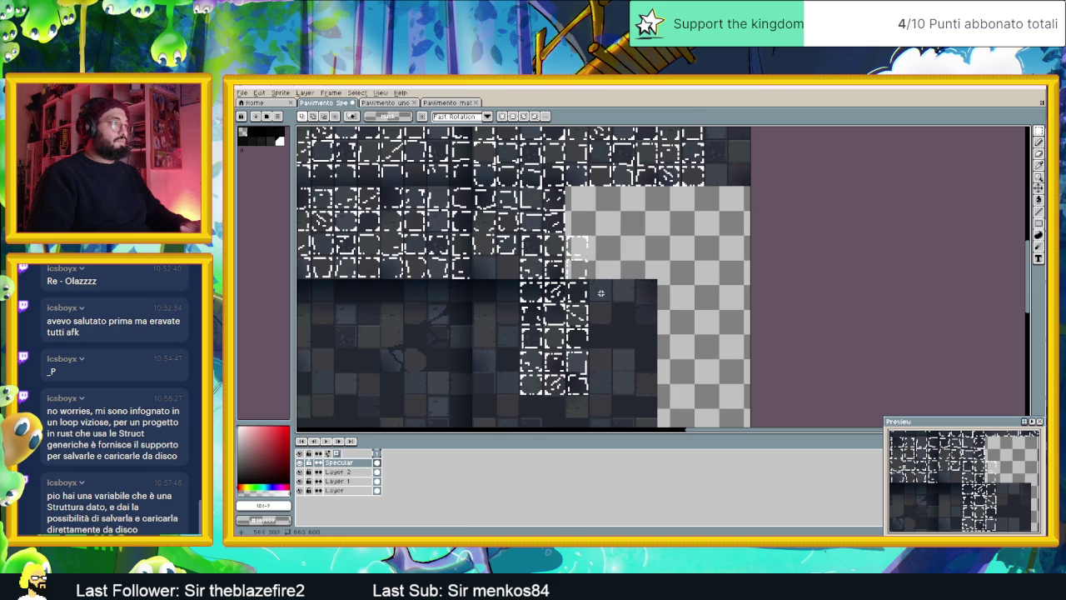
left_click_drag(597, 283, 492, 414)
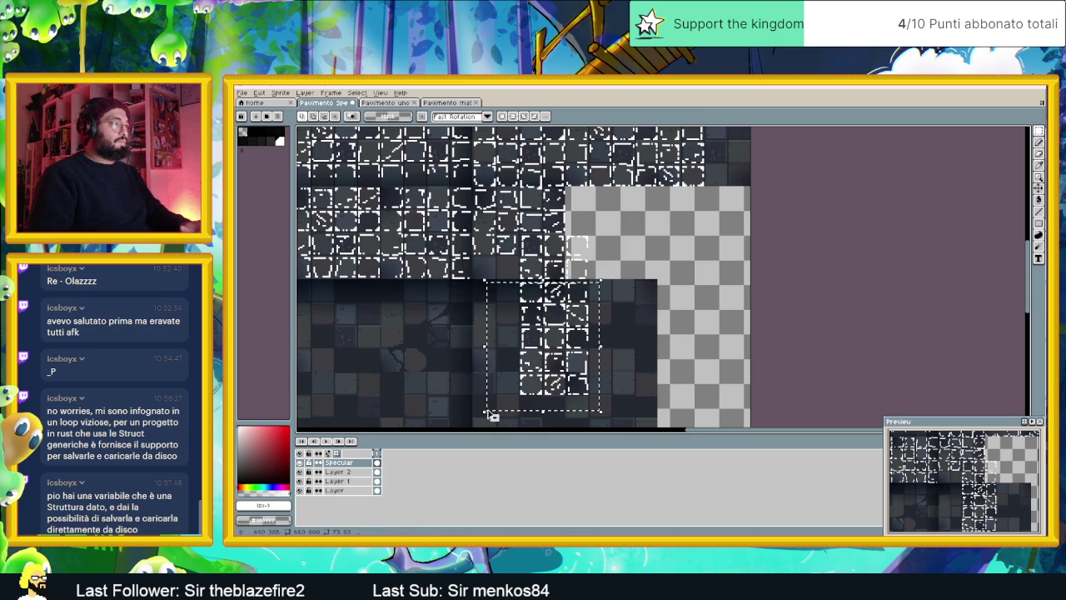
mouse_move(566, 338)
left_mouse_down()
mouse_move(521, 337)
mouse_move(539, 354)
left_mouse_up()
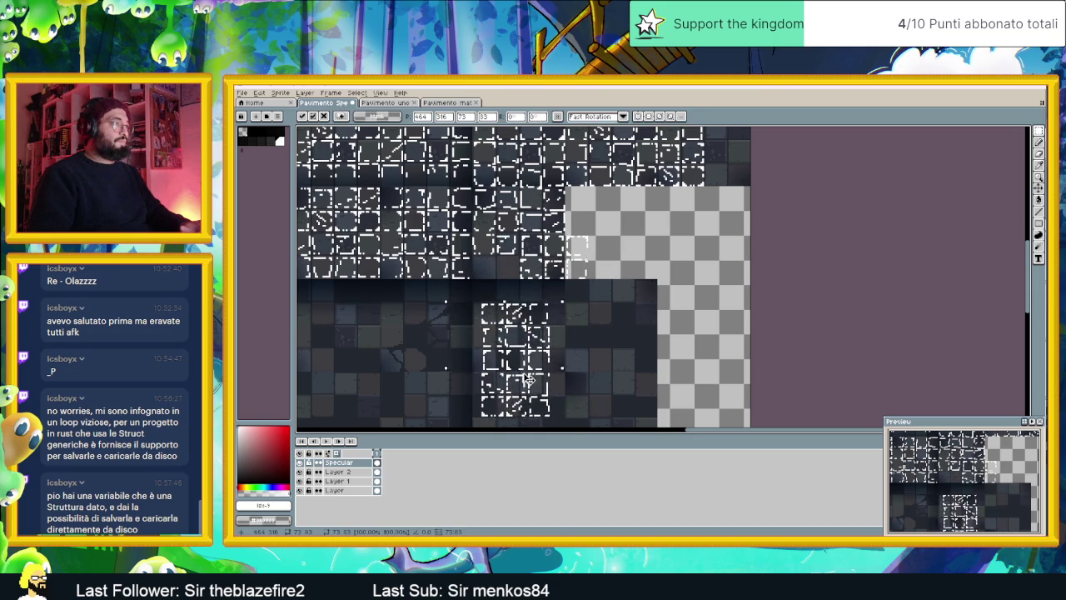
left_click(493, 296)
mouse_move(486, 294)
left_mouse_down()
mouse_move(540, 321)
mouse_move(514, 279)
left_mouse_up()
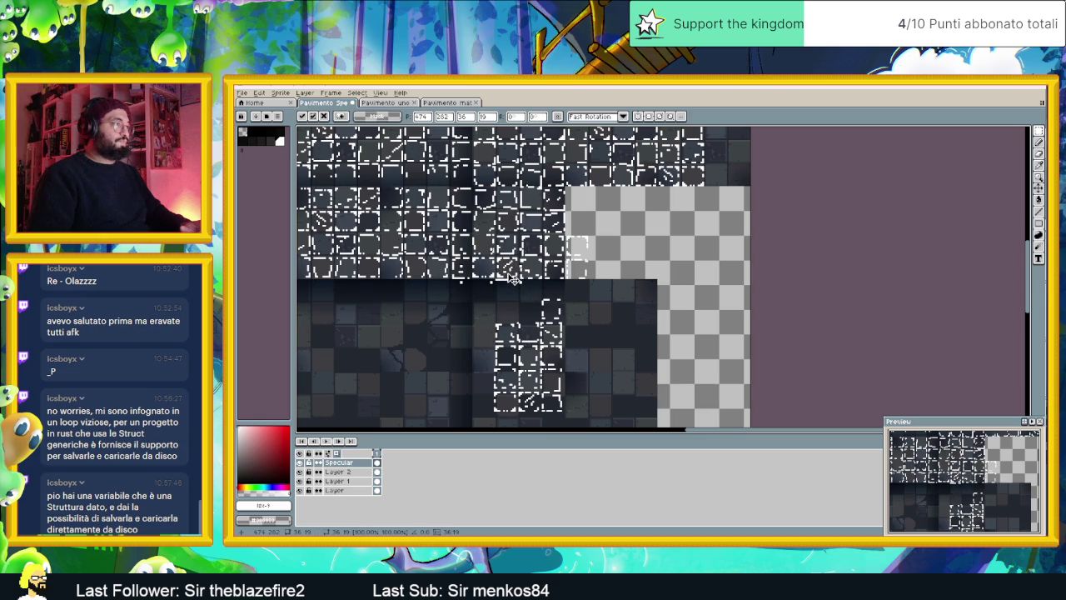
left_click(506, 301)
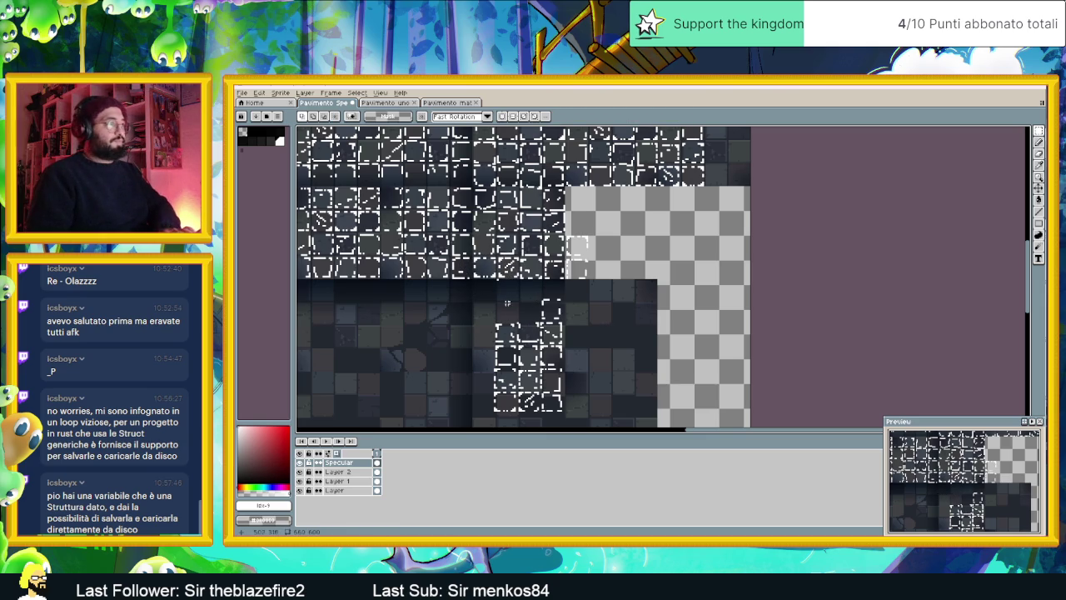
left_click_drag(587, 305, 478, 425)
key("Delete")
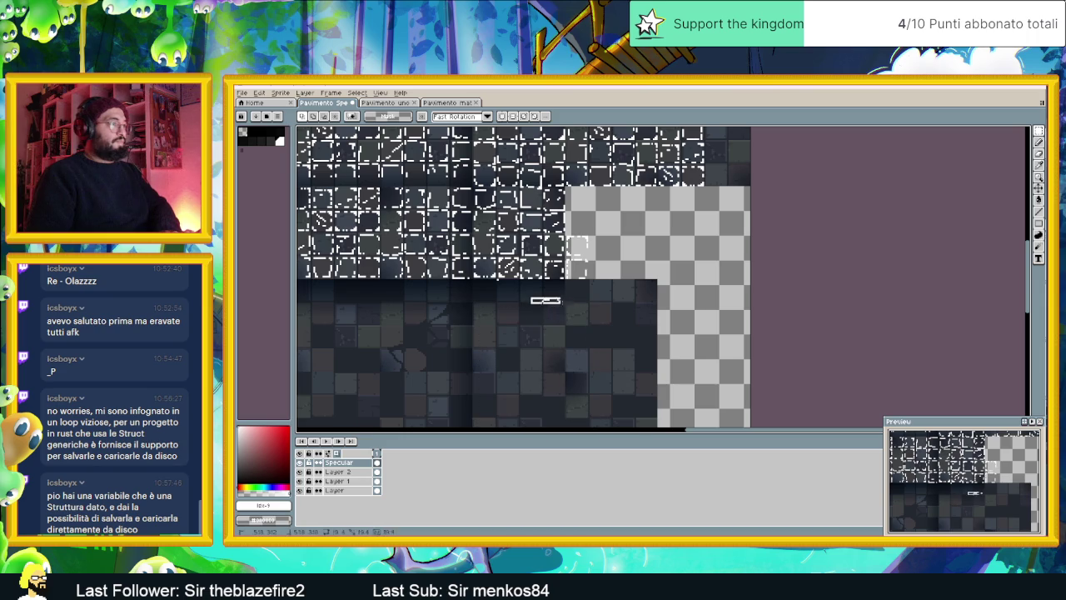
Paste a copy of a highlight piece and move it up into the right-edge gap
scroll(566, 333, "up", 3)
left_click_drag(590, 326, 549, 401)
key("ctrl+v")
scroll(708, 376, "up", 2)
left_click_drag(708, 377, 714, 283)
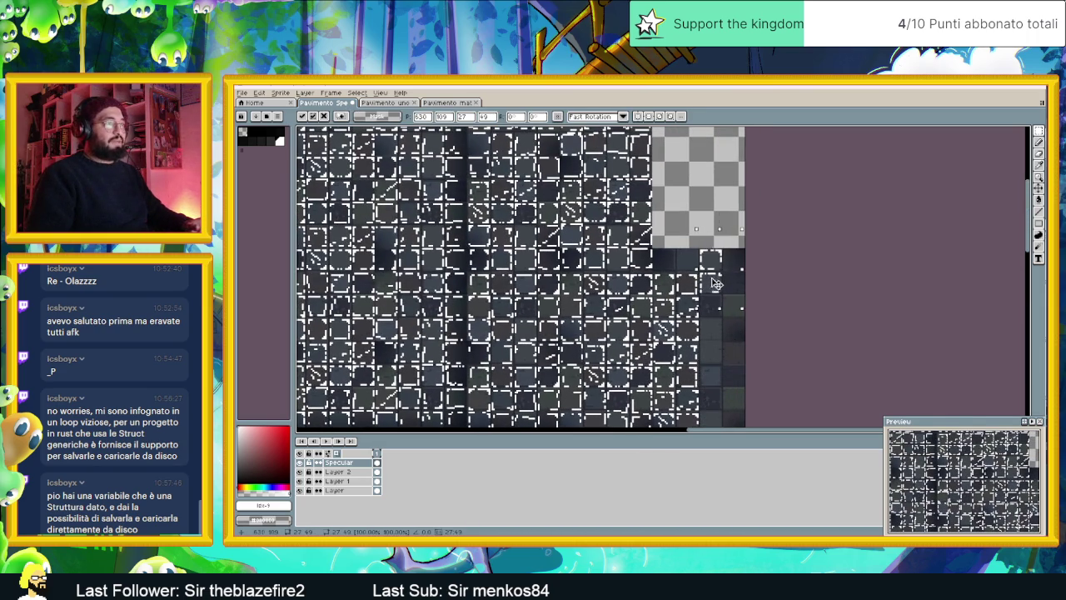
left_click(680, 225)
Move a small highlight piece from the transparent edge down-right onto the tiles
left_click_drag(681, 225, 569, 282)
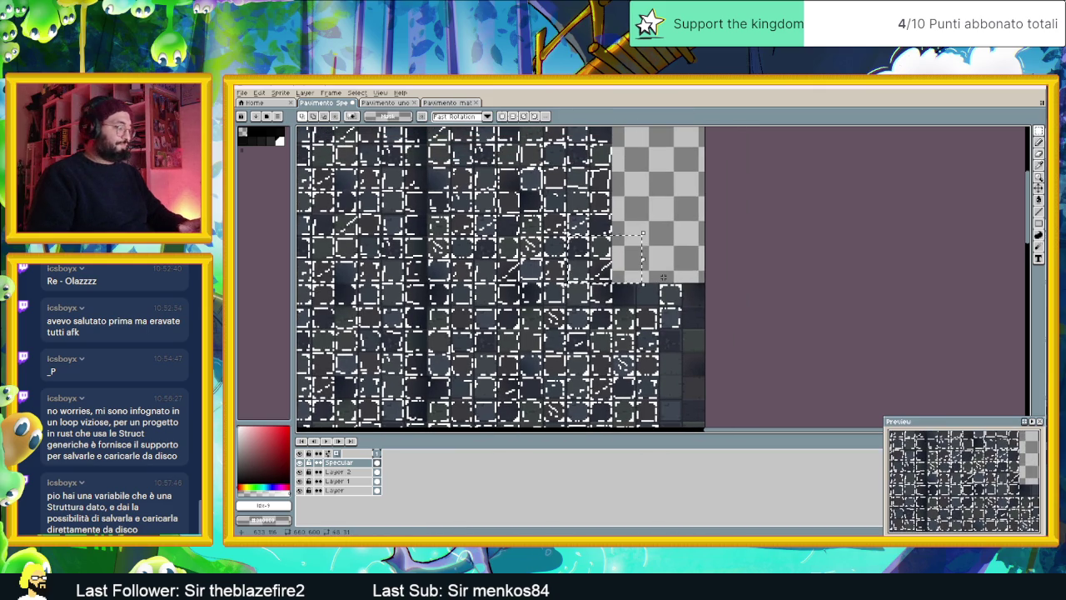
left_click(665, 250)
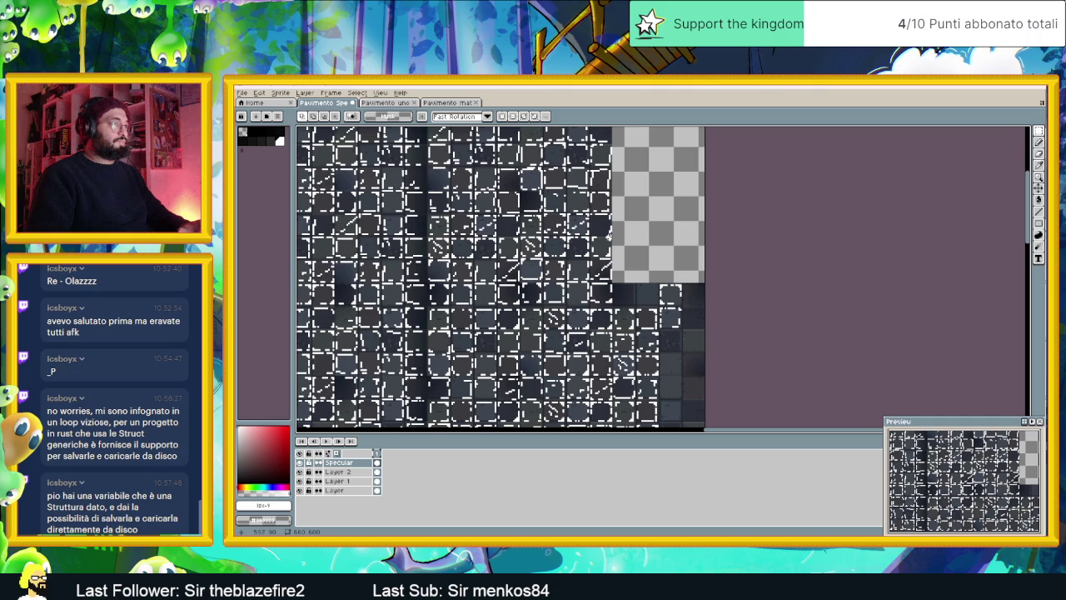
left_click_drag(613, 235, 590, 259)
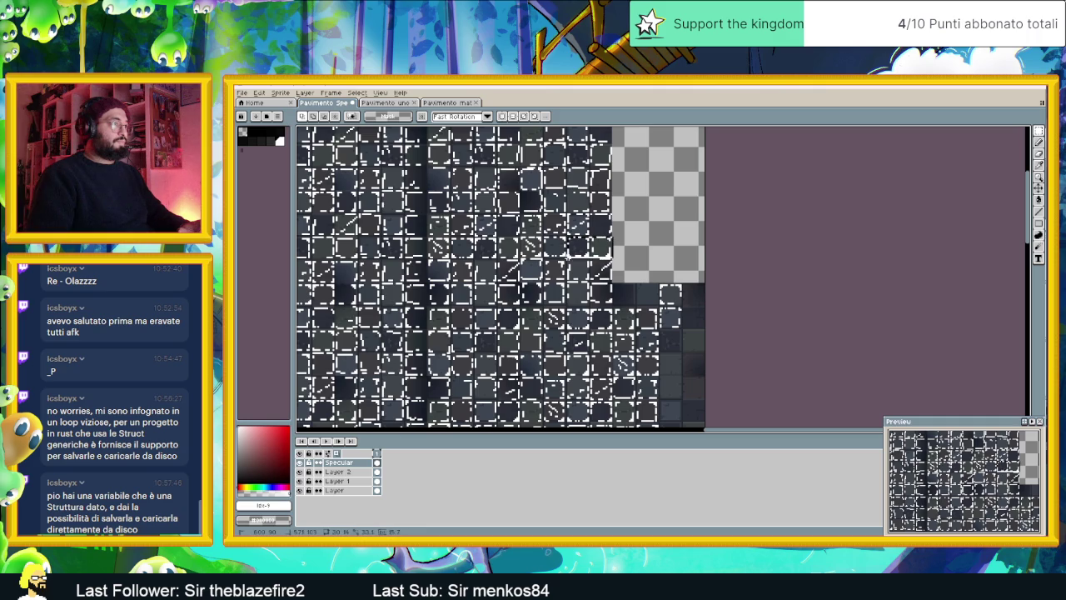
mouse_move(590, 260)
left_mouse_down()
mouse_move(646, 279)
mouse_move(654, 296)
left_mouse_up()
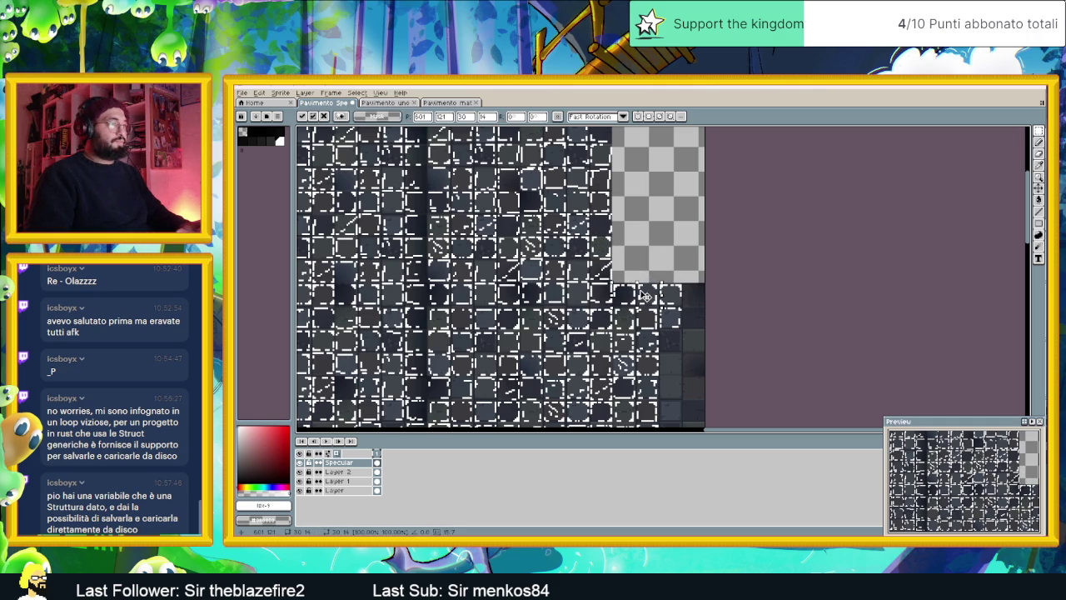
key("Return")
scroll(688, 361, "down", 2)
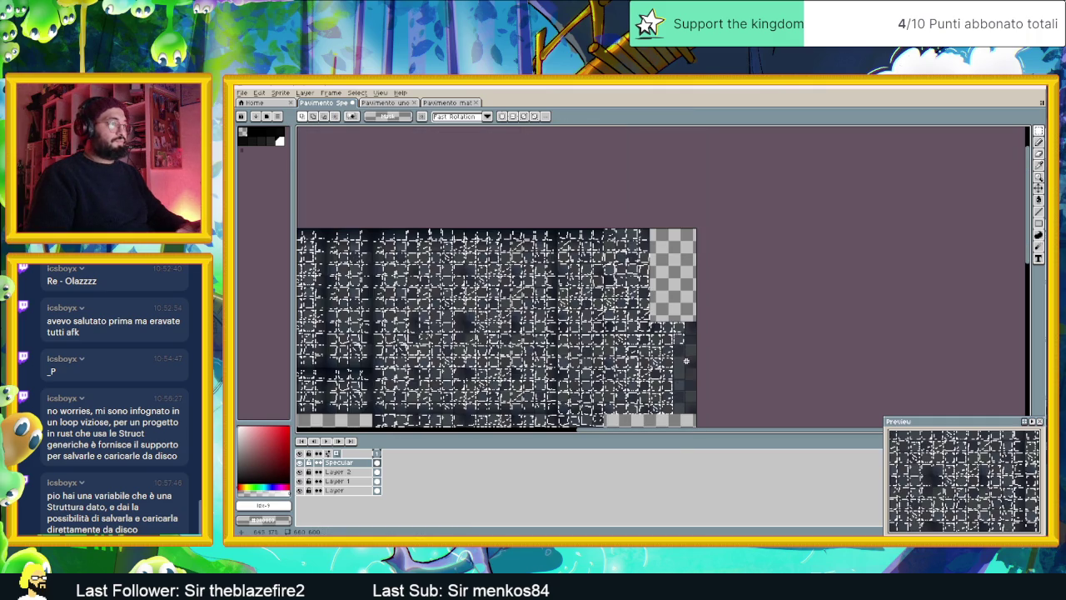
Select the right-hand highlight block, move it about 128 px right and 1 px up, and commit
left_click_drag(663, 345, 661, 339)
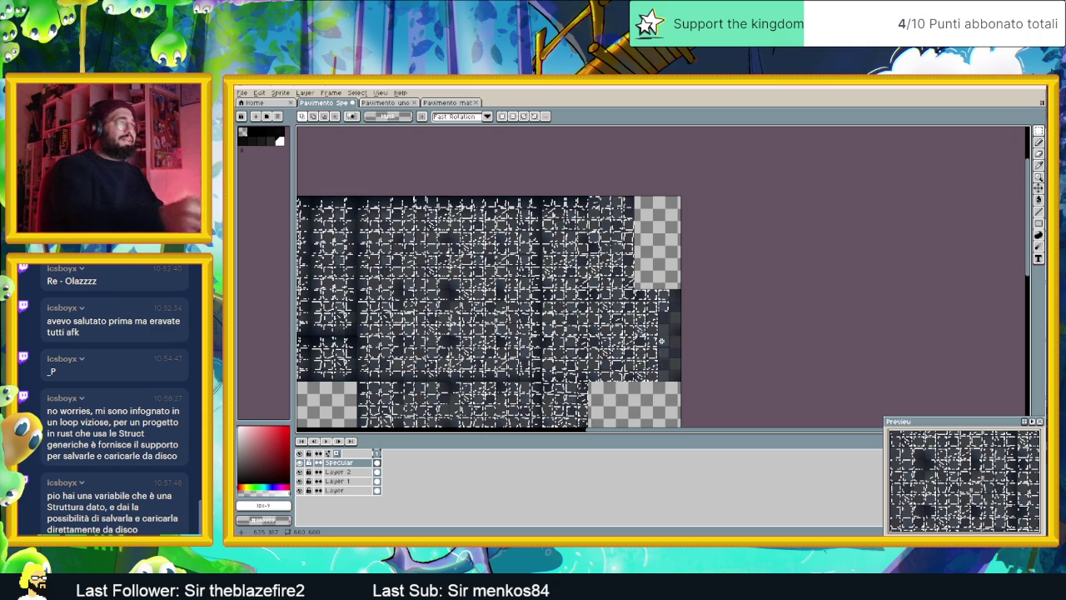
scroll(657, 338, "up", 1)
scroll(648, 346, "up", 1)
scroll(642, 305, "up", 1)
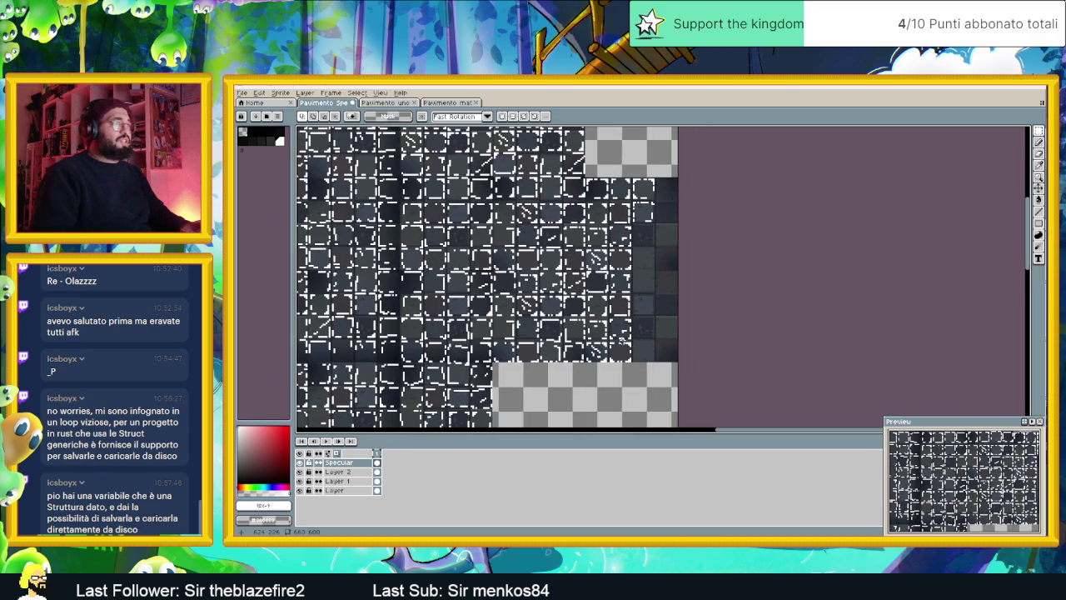
left_click_drag(548, 370, 560, 383)
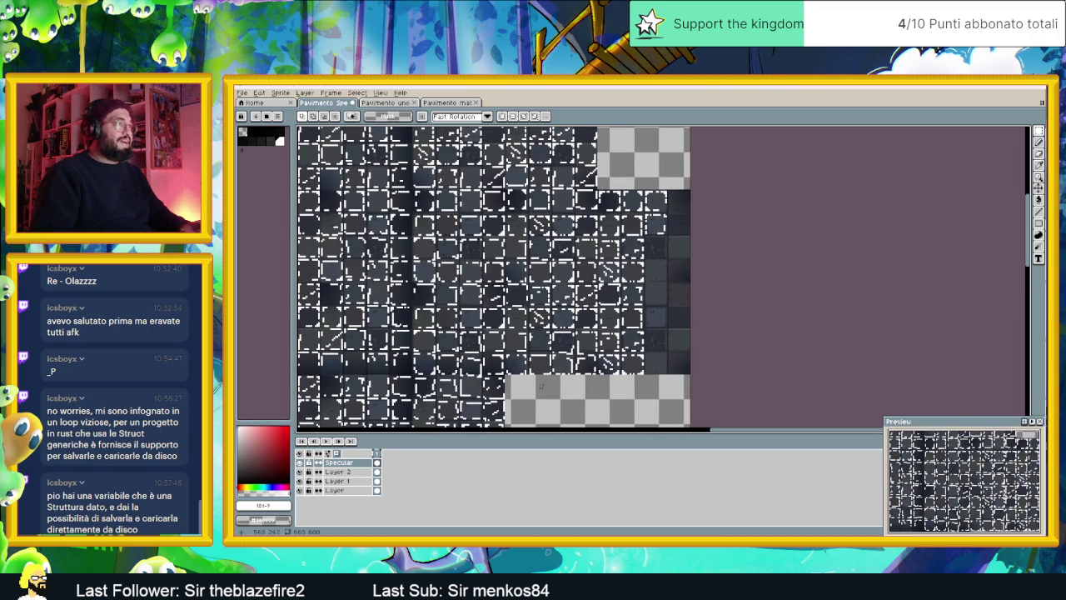
left_click_drag(530, 380, 576, 214)
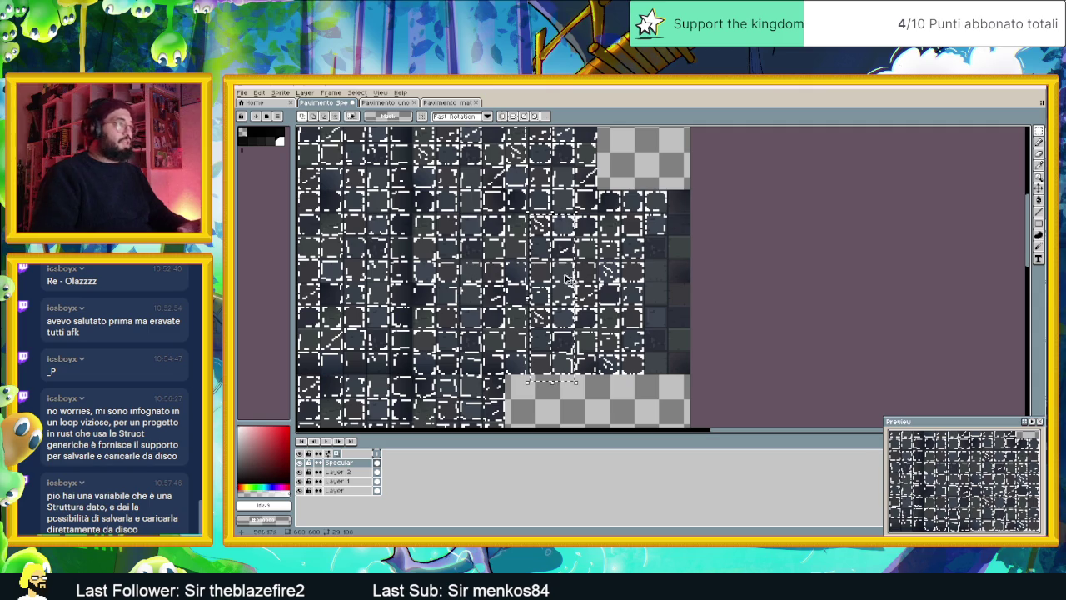
left_click_drag(568, 280, 676, 270)
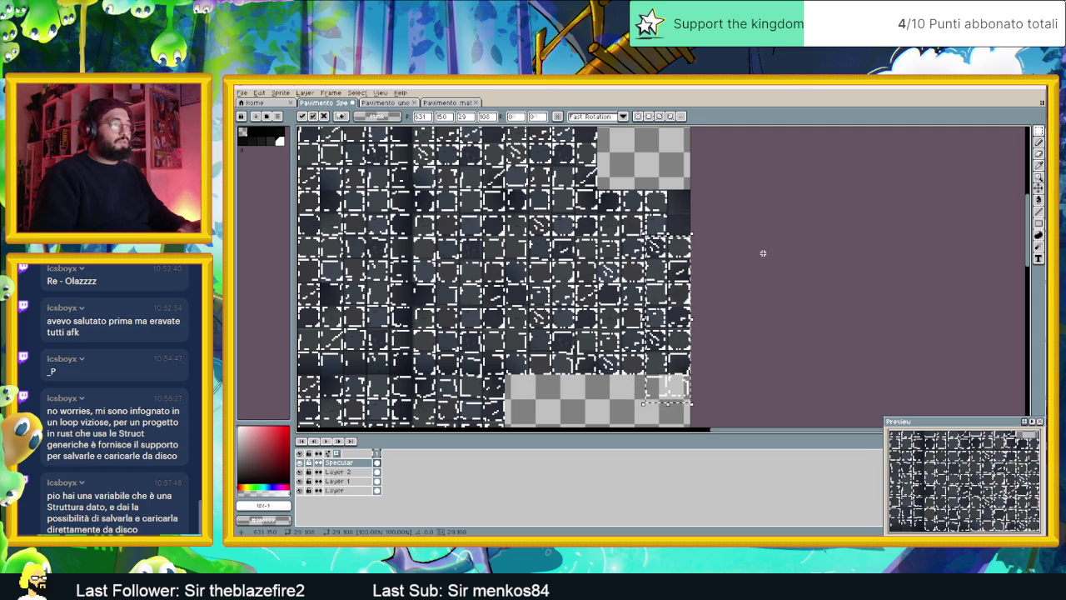
left_click_drag(682, 322, 681, 321)
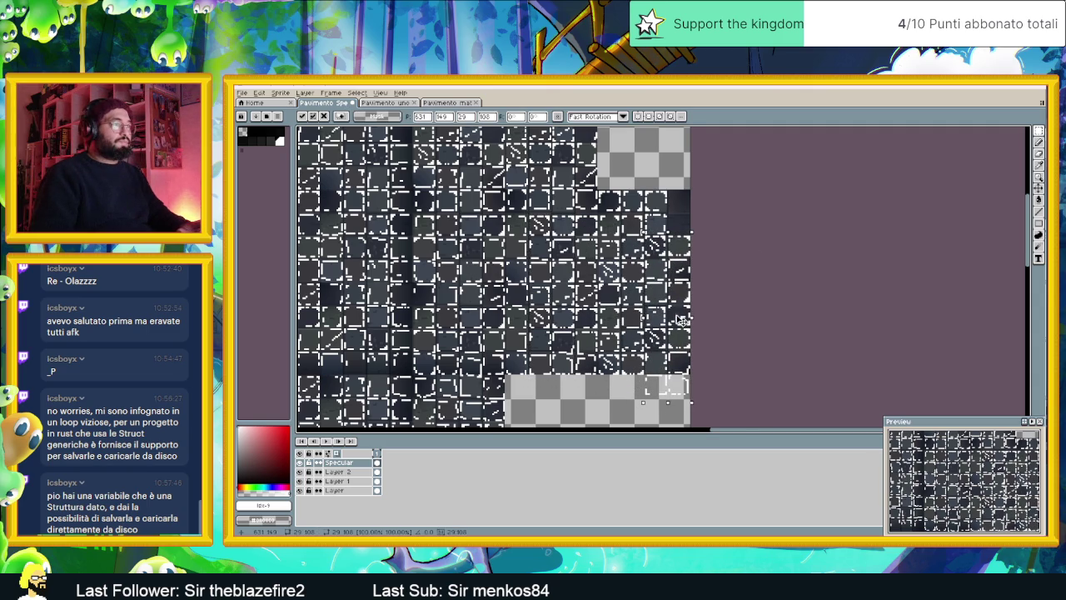
left_click(732, 312)
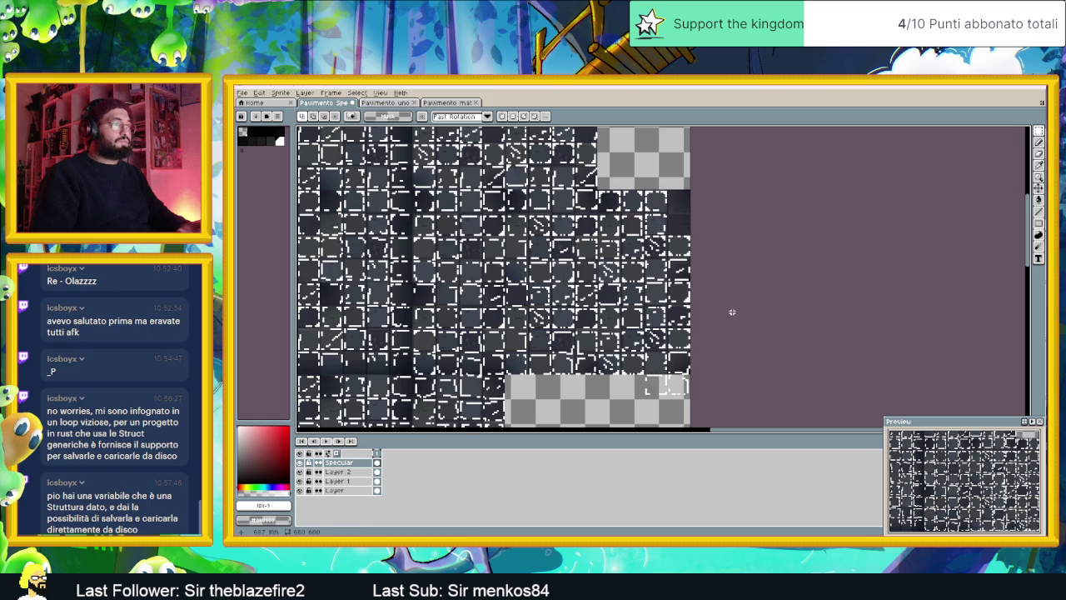
mouse_move(724, 360)
left_mouse_down()
mouse_move(660, 393)
mouse_move(769, 288)
mouse_move(756, 245)
left_mouse_up()
Place the rotated dashed highlight piece on the tile edge and commit it
left_click_drag(739, 287, 691, 215)
key("Return")
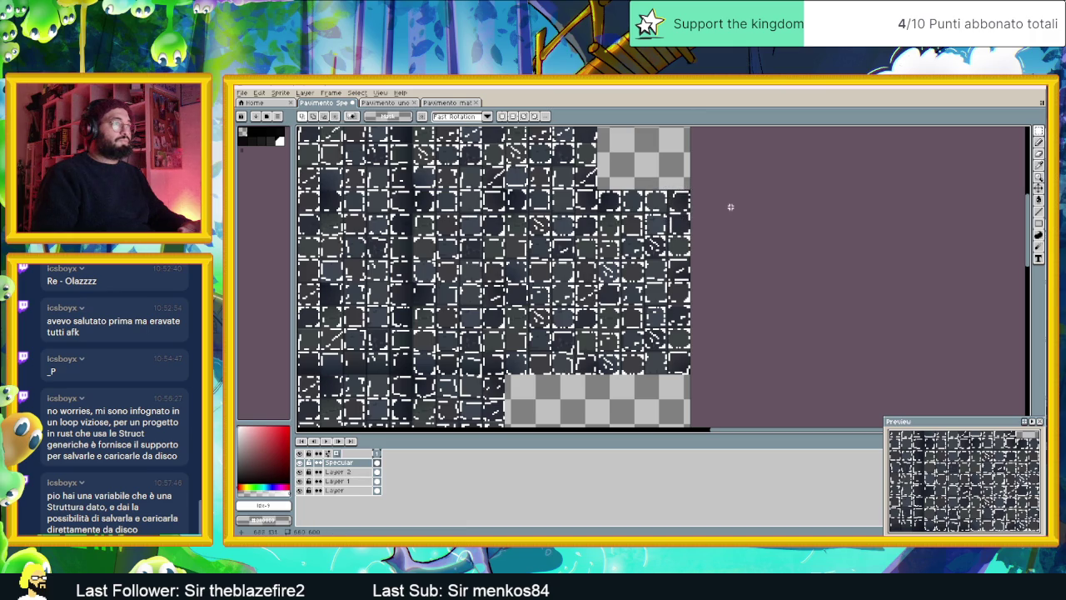
scroll(663, 246, "down", 3)
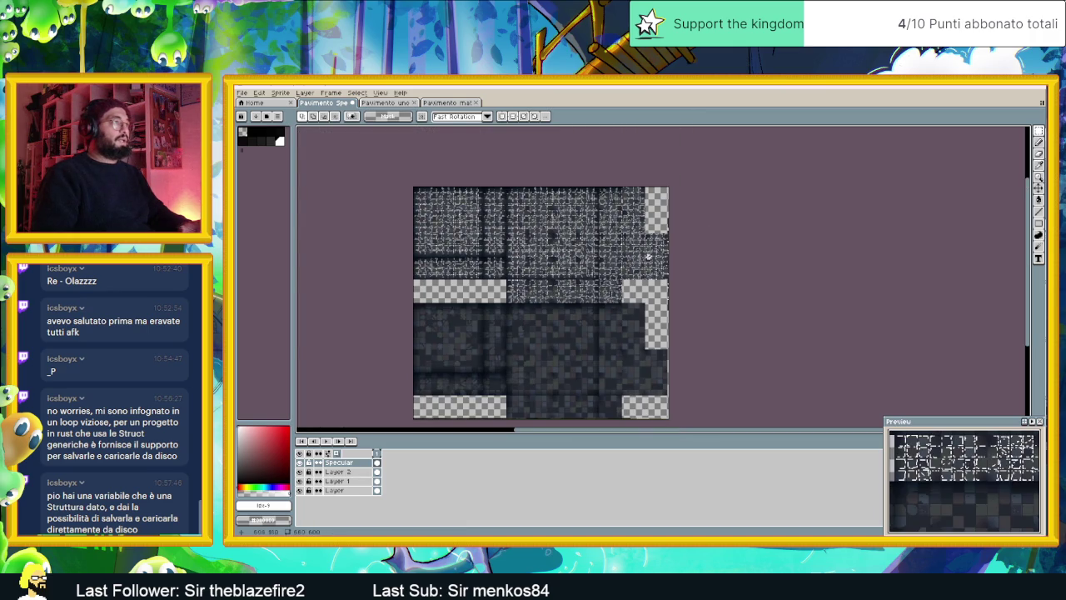
scroll(648, 256, "up", 2)
left_click_drag(642, 267, 668, 287)
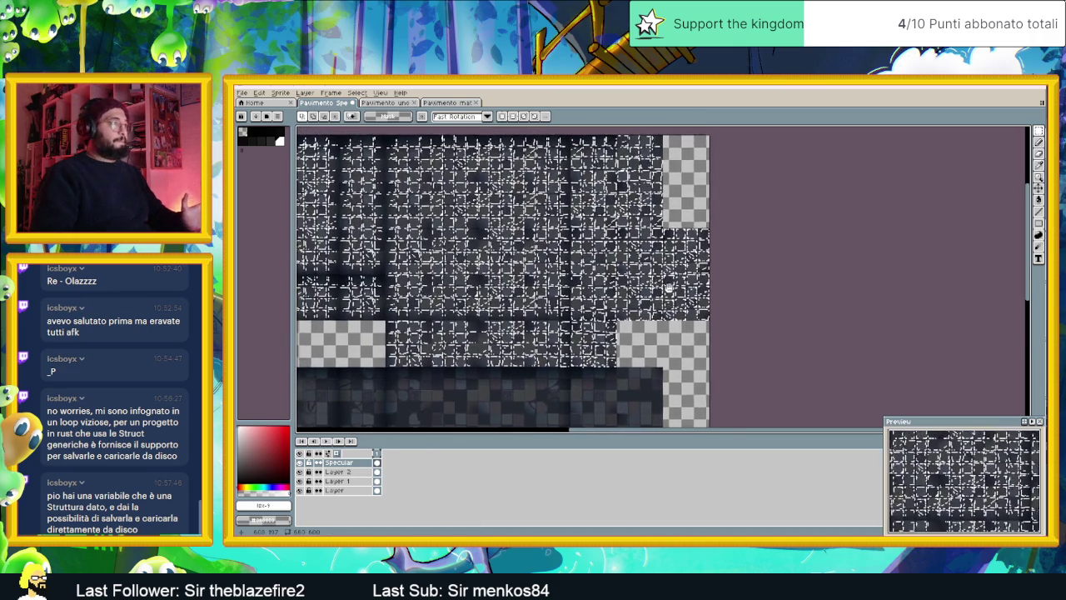
scroll(667, 287, "up", 1)
scroll(667, 292, "up", 1)
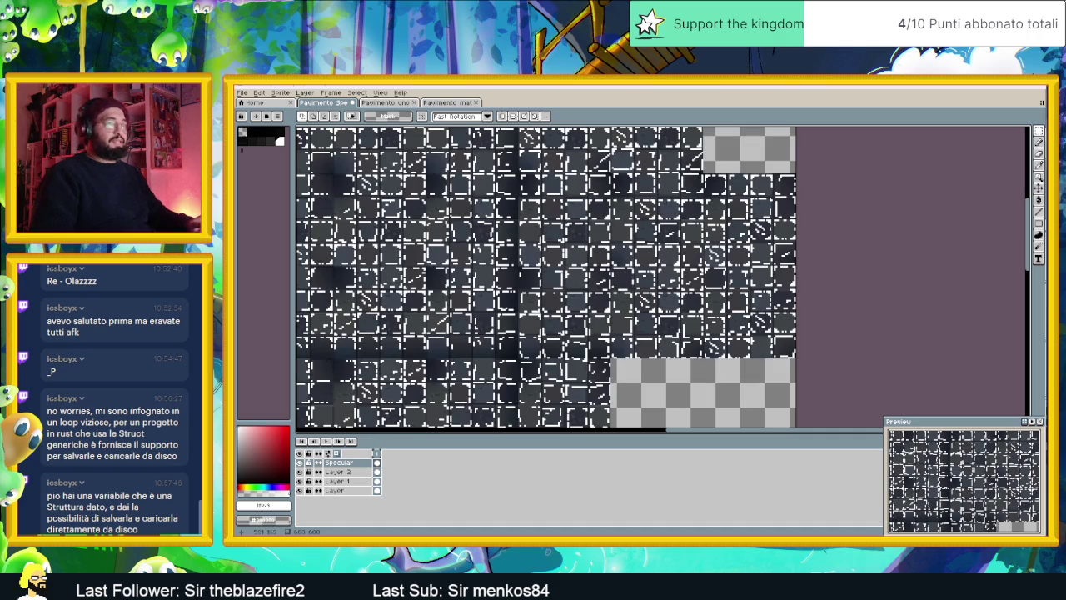
scroll(586, 316, "down", 1)
scroll(586, 318, "up", 1)
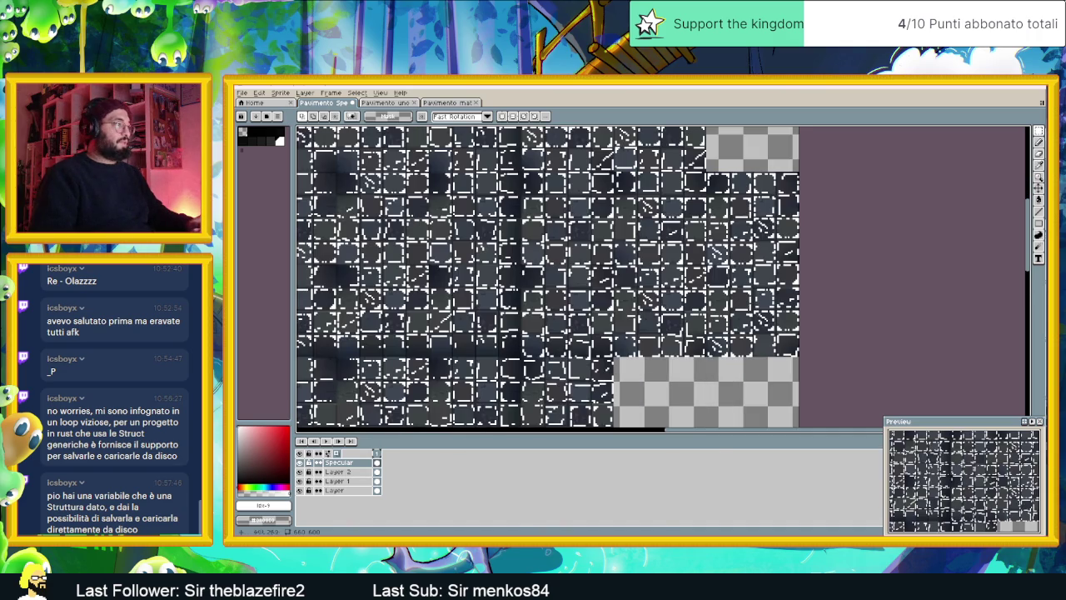
Toggle the Specular layer off and on three times to compare the floor
left_click(299, 462)
left_click(300, 462)
left_click(300, 463)
left_click(300, 462)
left_click(300, 462)
left_click(300, 462)
mouse_move(569, 135)
left_mouse_down()
mouse_move(568, 223)
mouse_move(554, 272)
mouse_move(528, 286)
left_mouse_up()
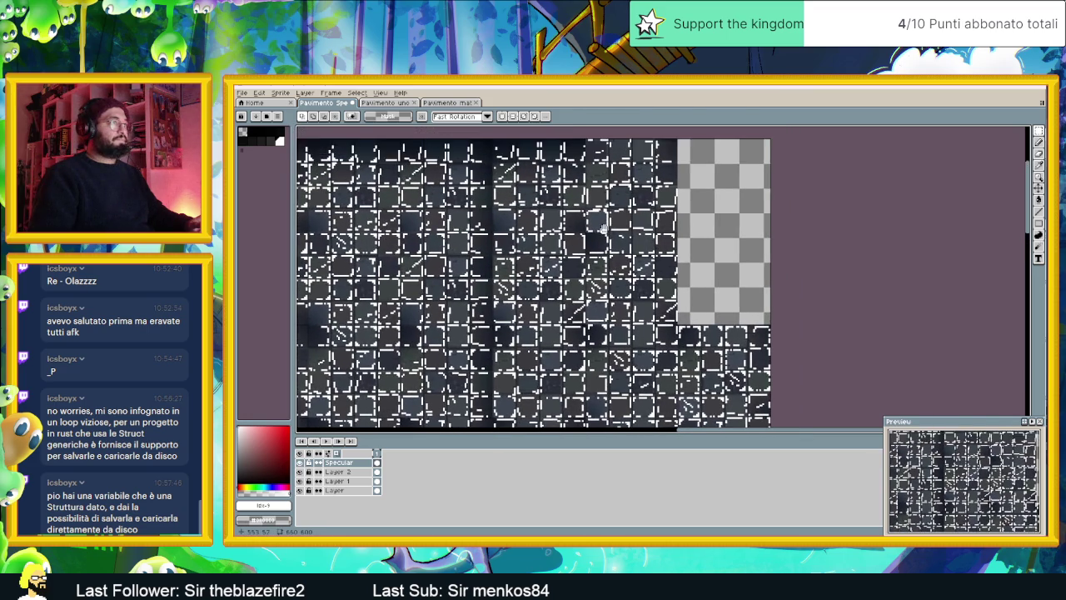
left_click(309, 472)
left_click(300, 463)
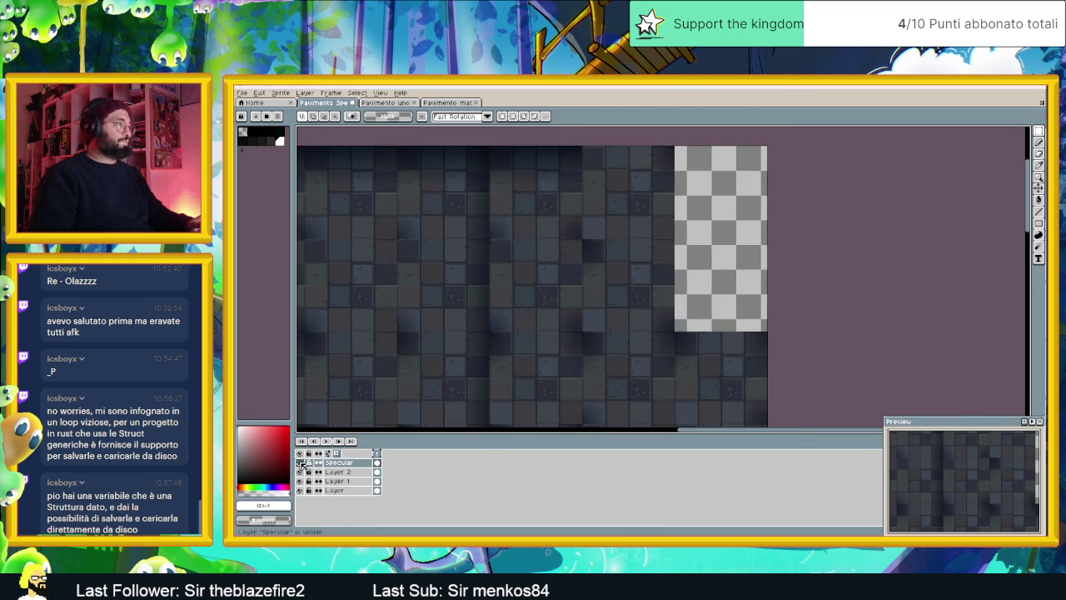
left_click(299, 463)
left_click(299, 462)
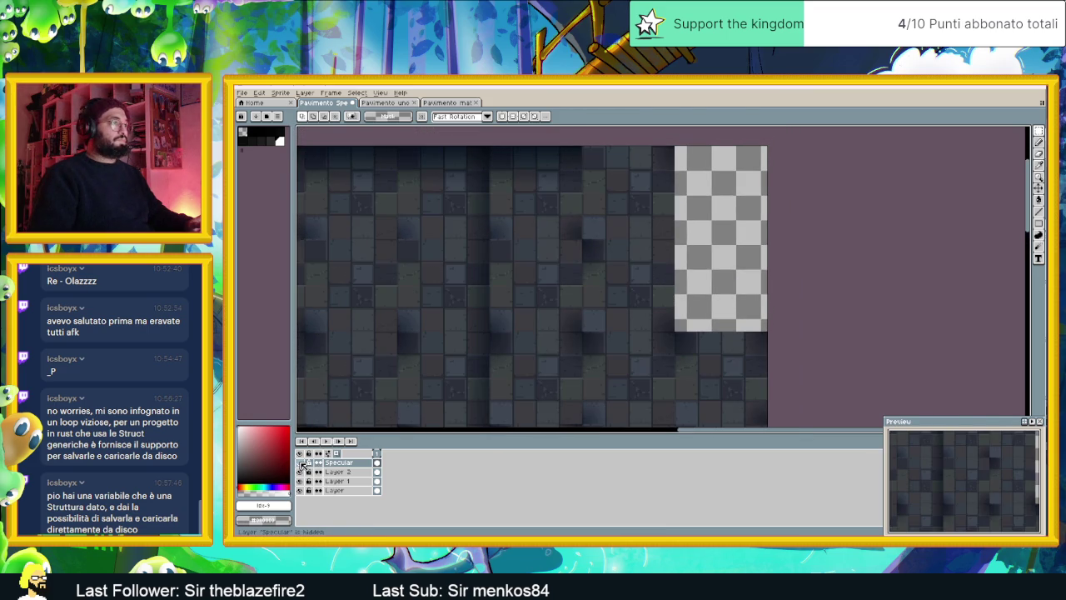
left_click(300, 463)
left_click(300, 463)
left_click(300, 462)
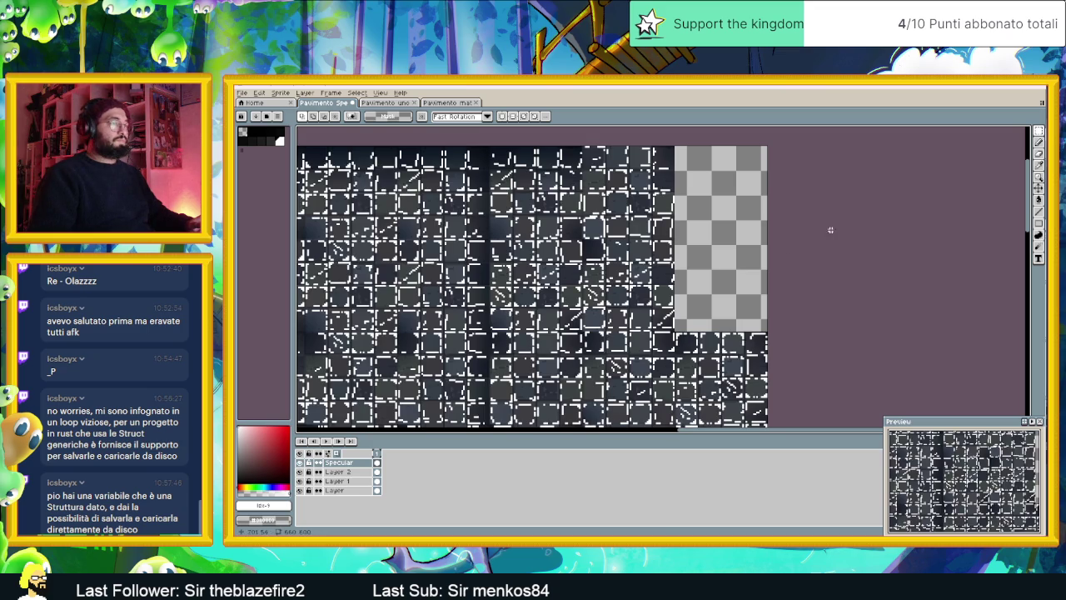
key("b")
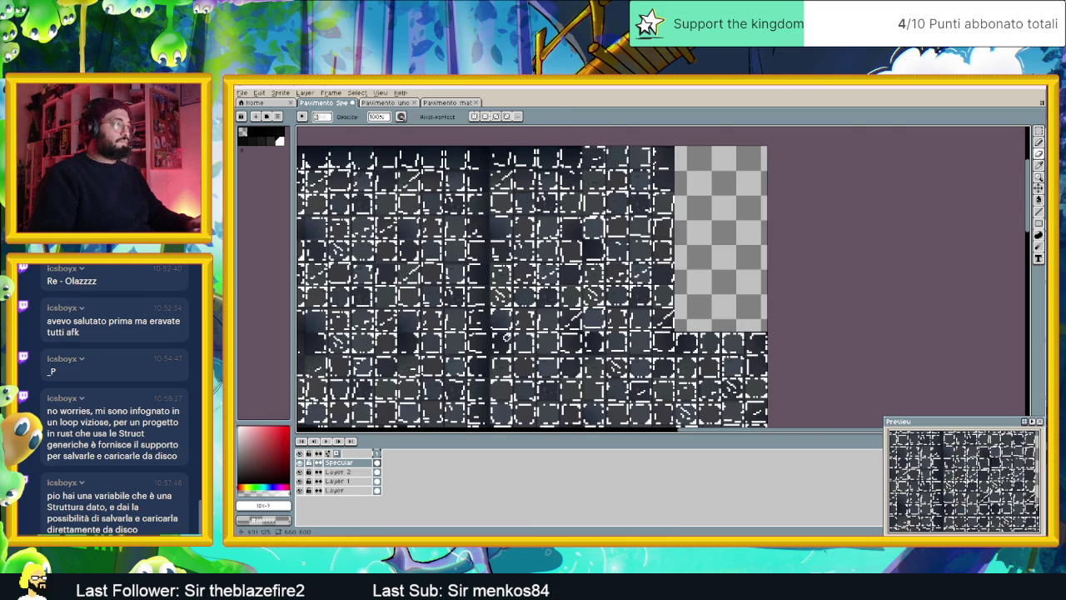
scroll(499, 335, "up", 1)
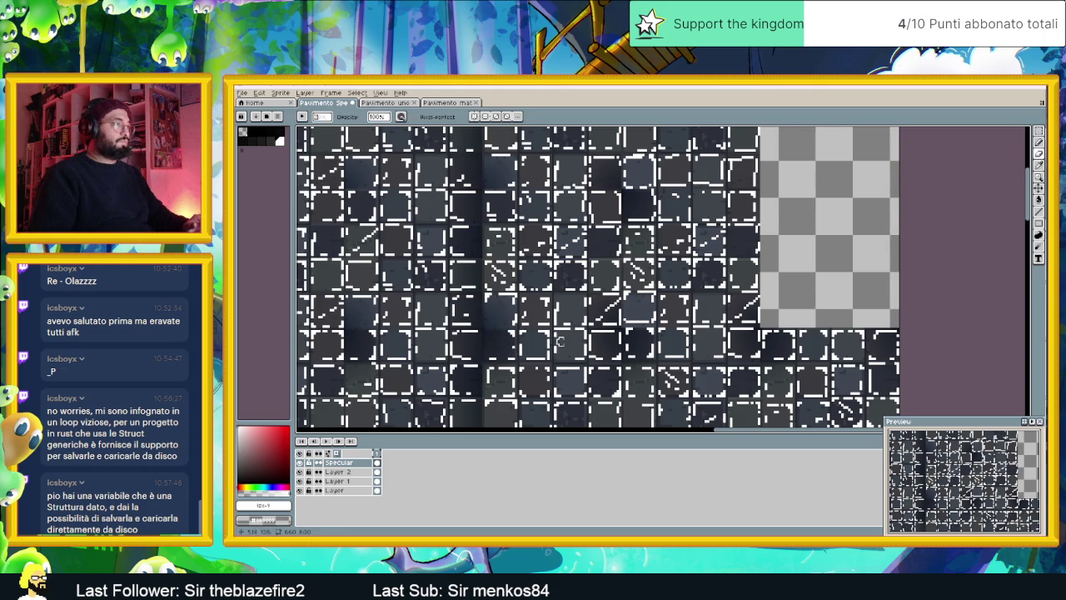
left_click_drag(561, 341, 540, 319)
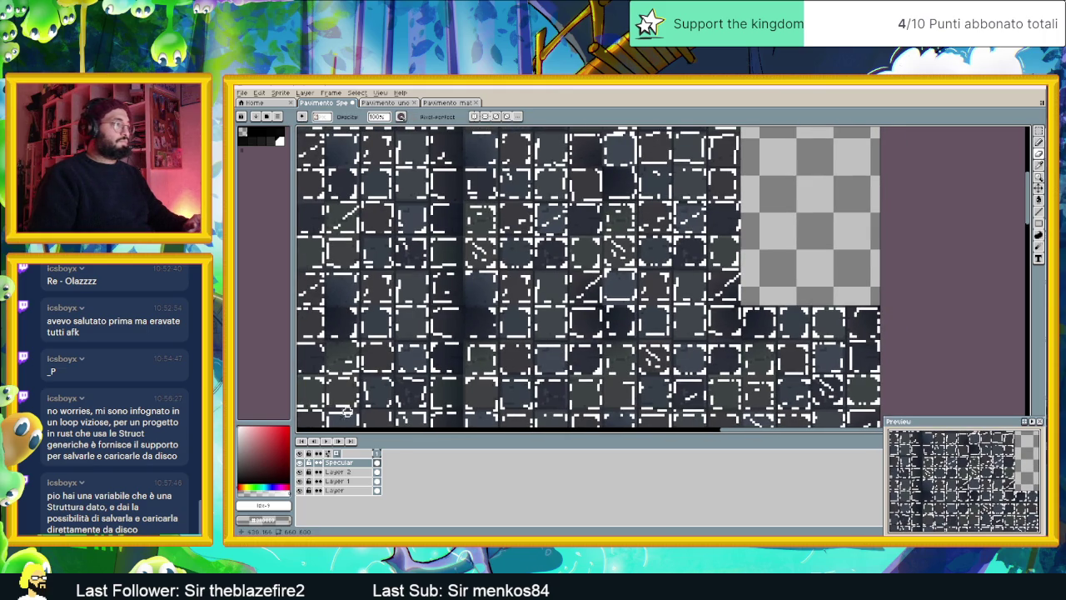
left_click(299, 463)
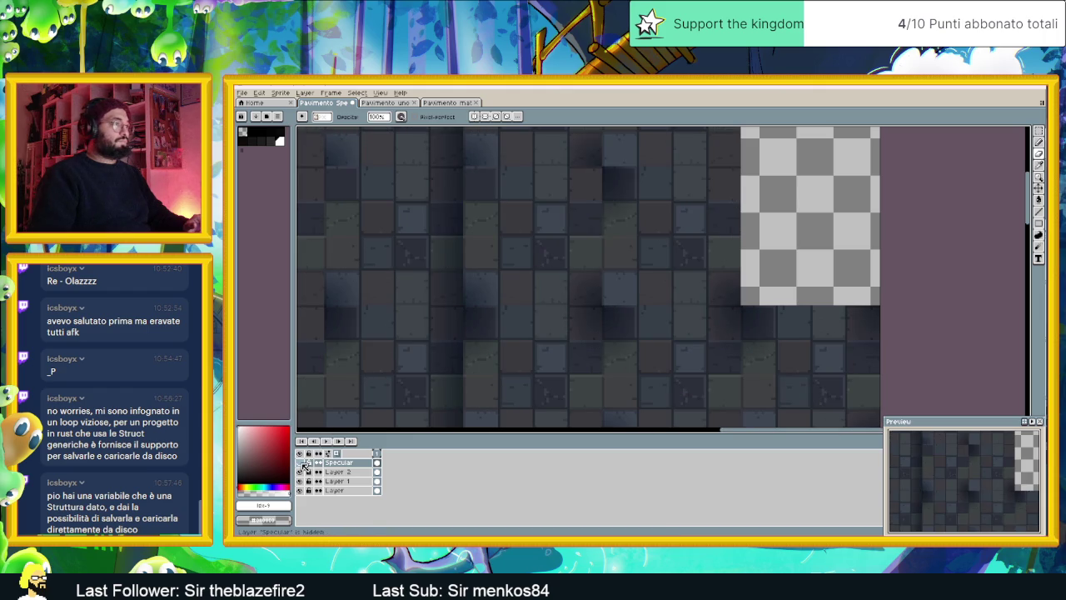
left_click(300, 463)
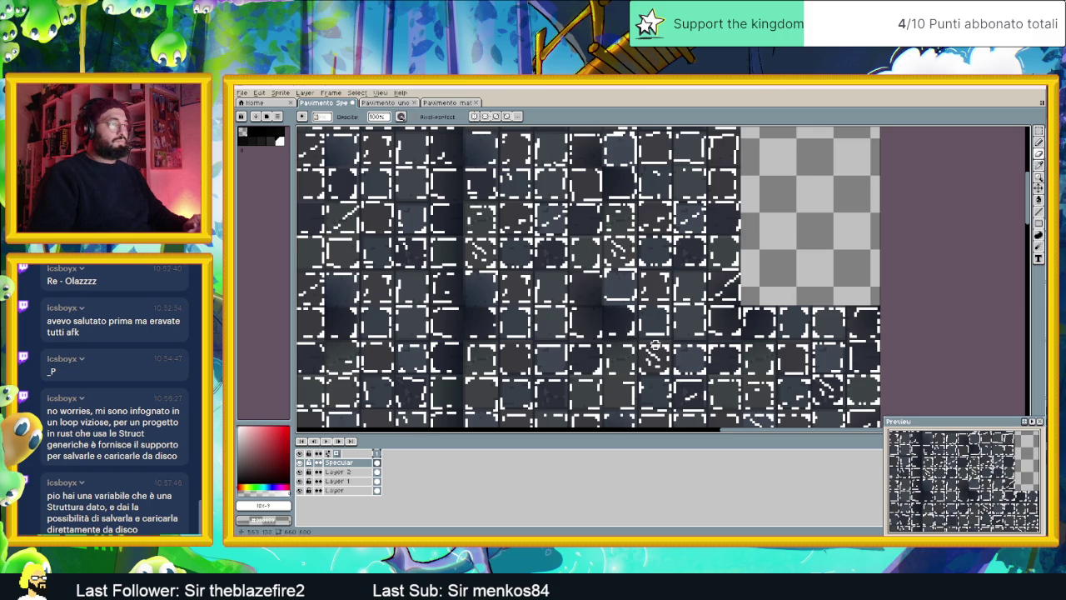
scroll(656, 345, "right", 1)
scroll(656, 346, "right", 1)
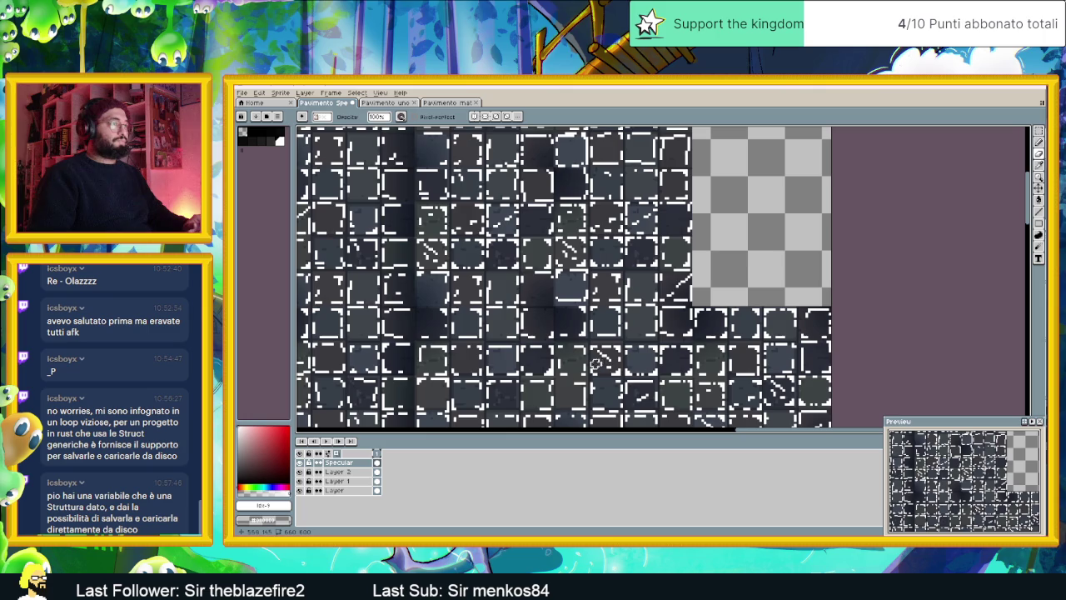
left_click(301, 463)
left_click(300, 463)
left_click(301, 464)
left_click(300, 463)
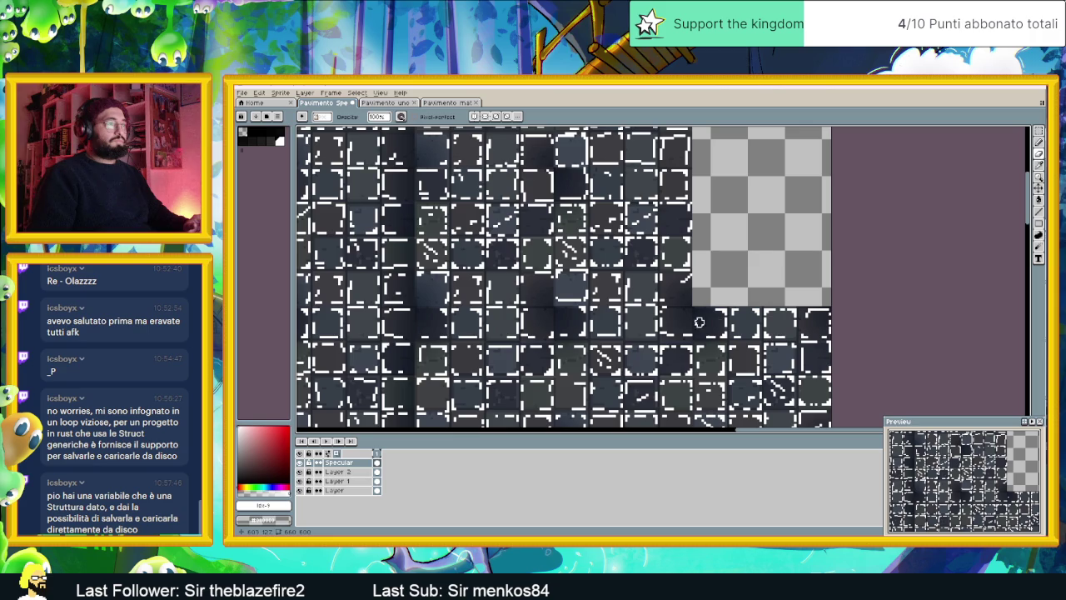
scroll(708, 357, "down", 1)
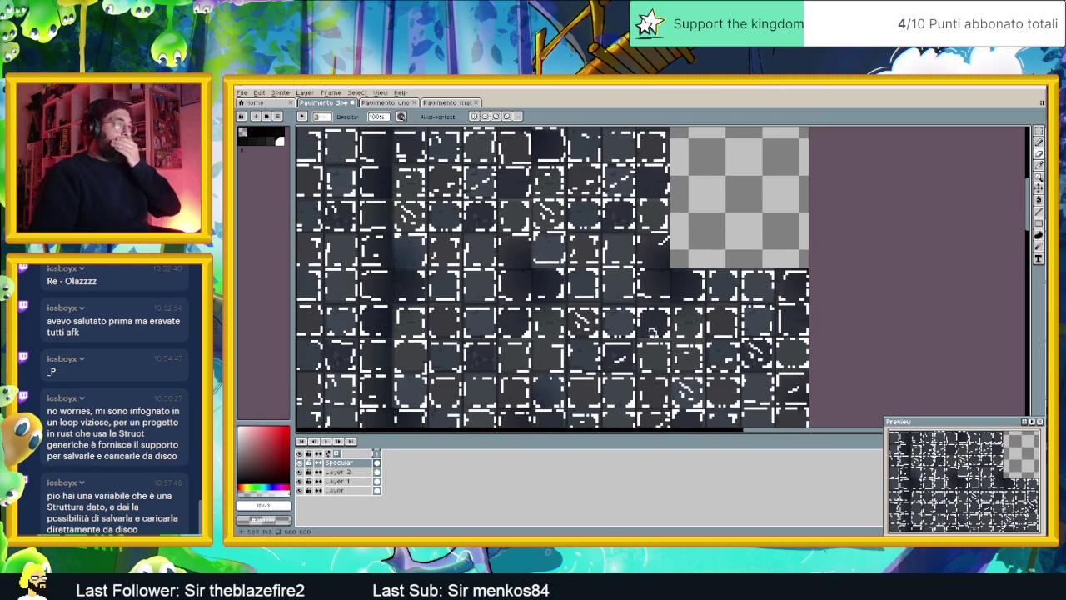
left_click(299, 462)
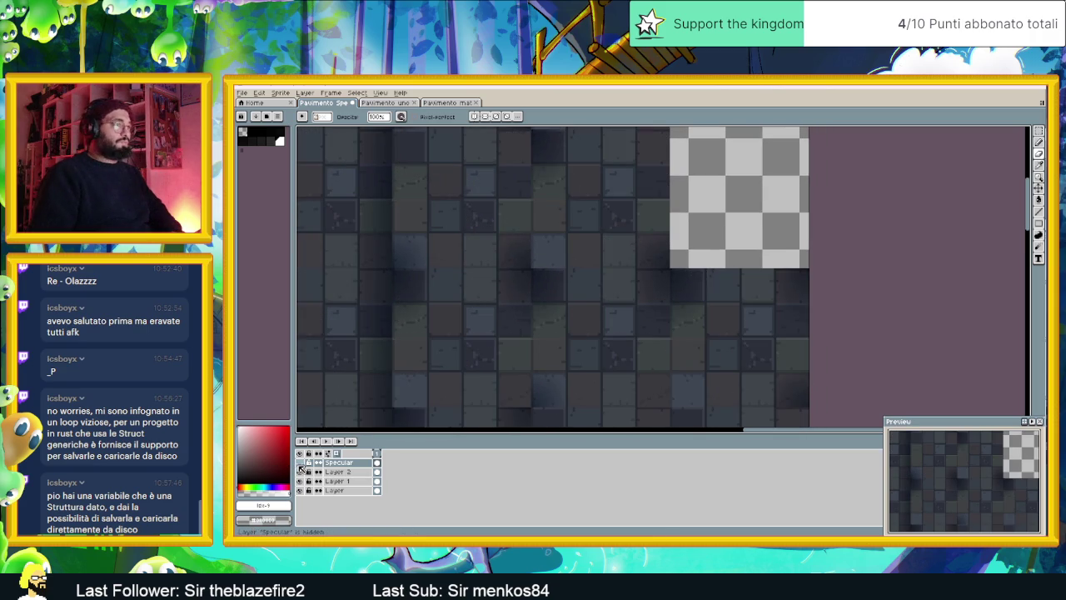
left_click(299, 462)
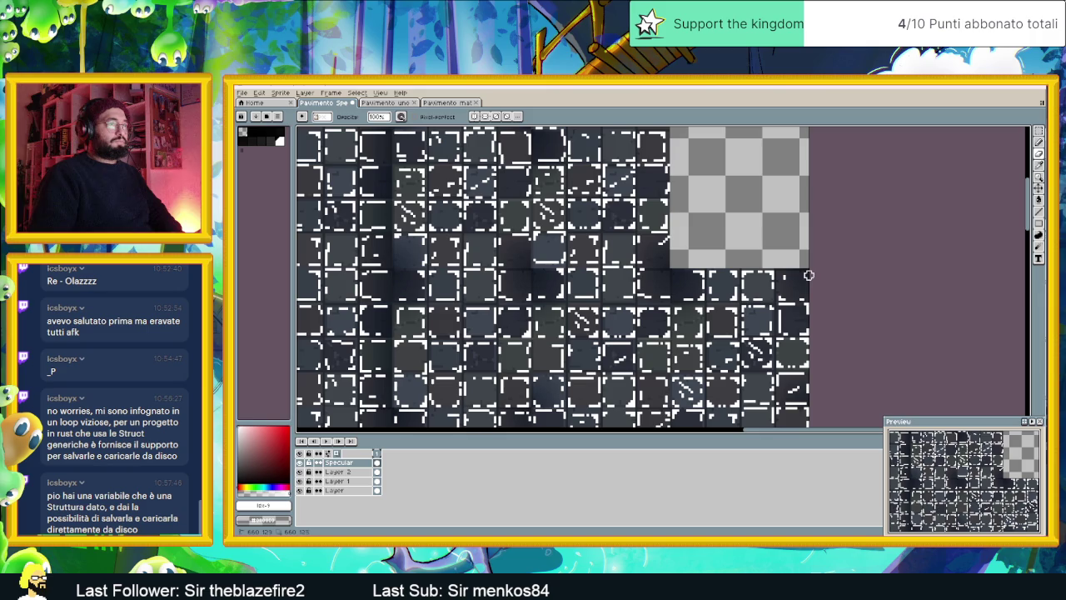
left_click(1039, 142)
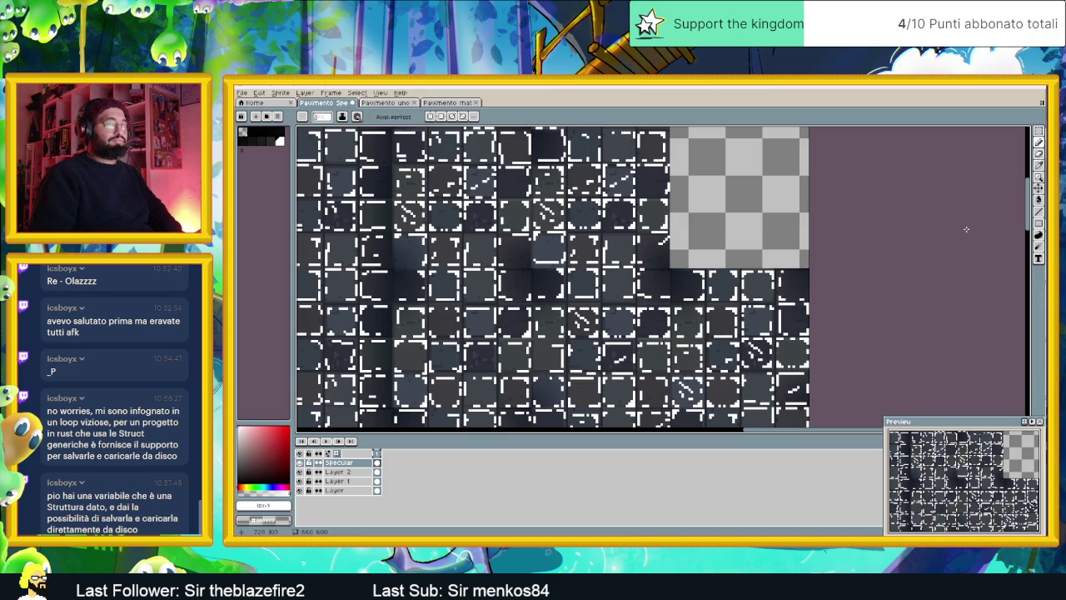
left_click(1038, 154)
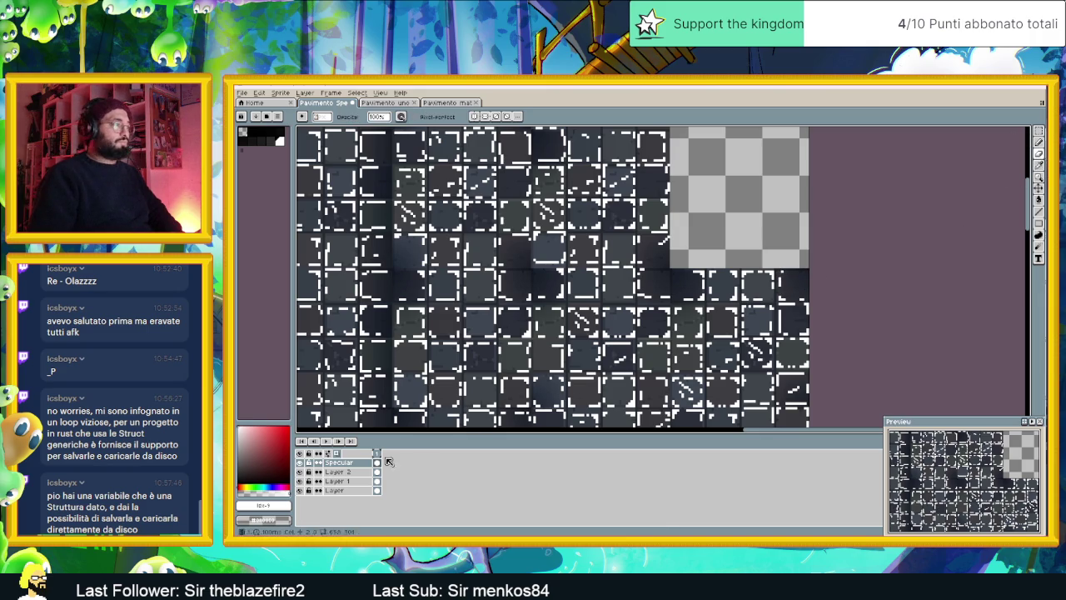
left_click(300, 462)
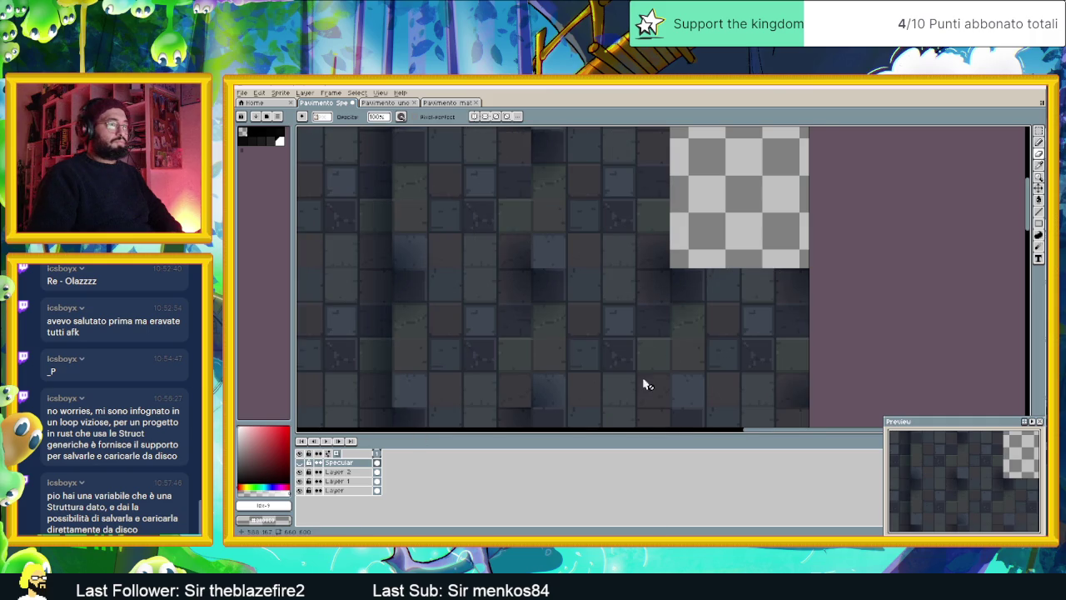
scroll(647, 333, "down", 3)
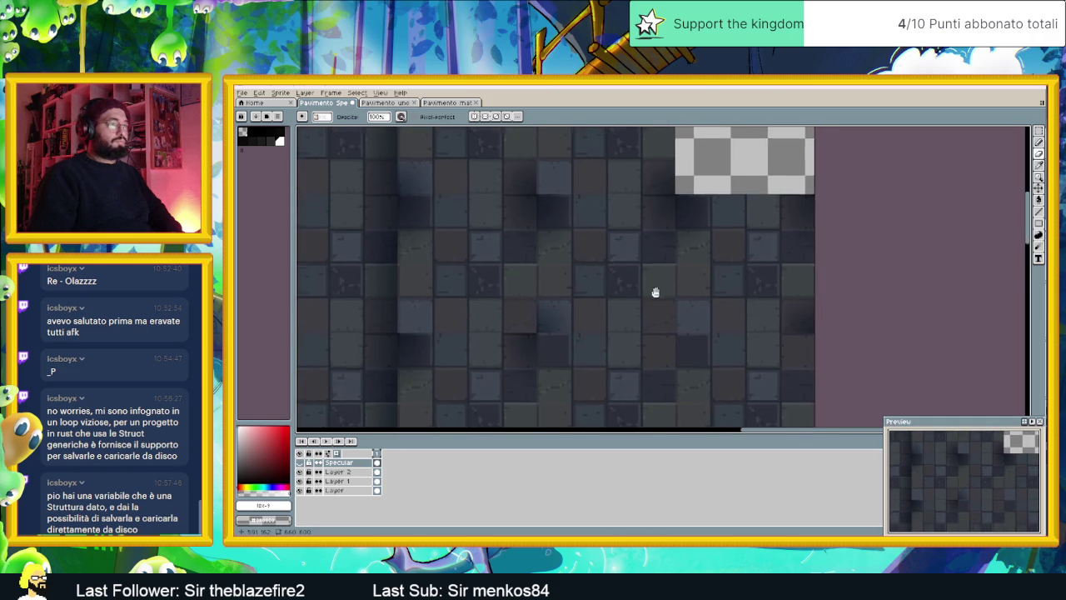
left_click(299, 463)
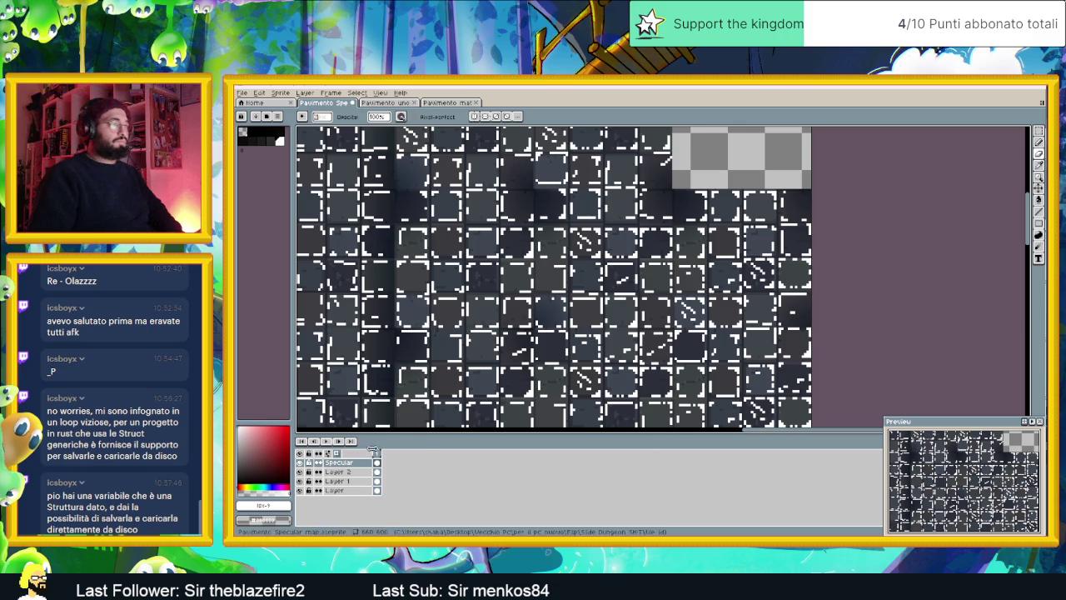
Flicker the Specular highlights on and off repeatedly, ending with them shown
left_click(300, 463)
left_click(300, 464)
left_click(300, 464)
left_click(300, 464)
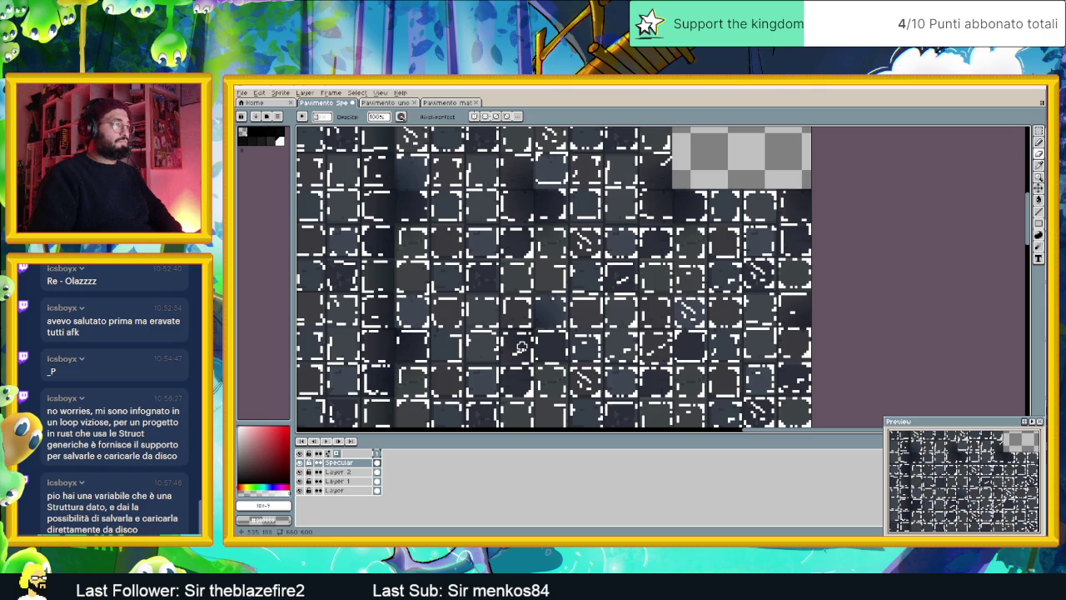
left_click(300, 464)
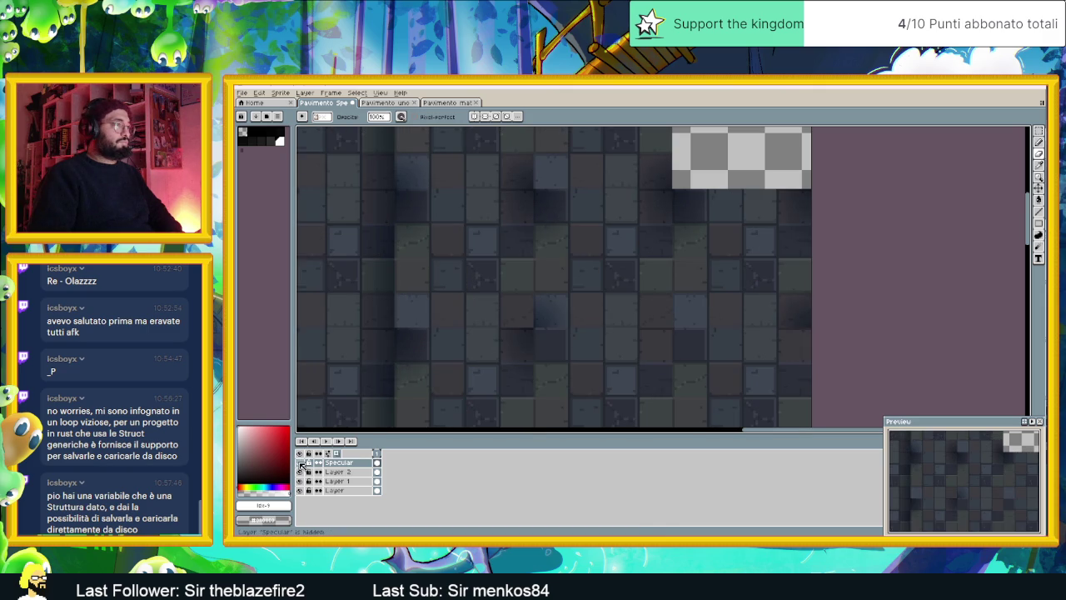
left_click(300, 464)
left_click(300, 464)
left_click(300, 463)
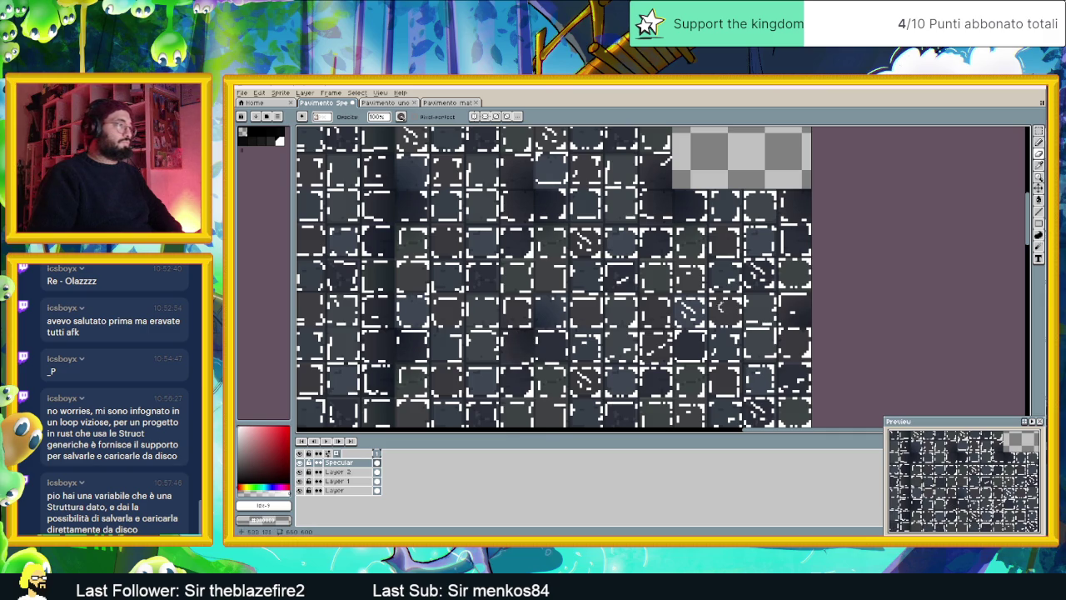
Pick the Line tool, compare the highlights again, then switch to Pencil and back to Line
left_click(1038, 212)
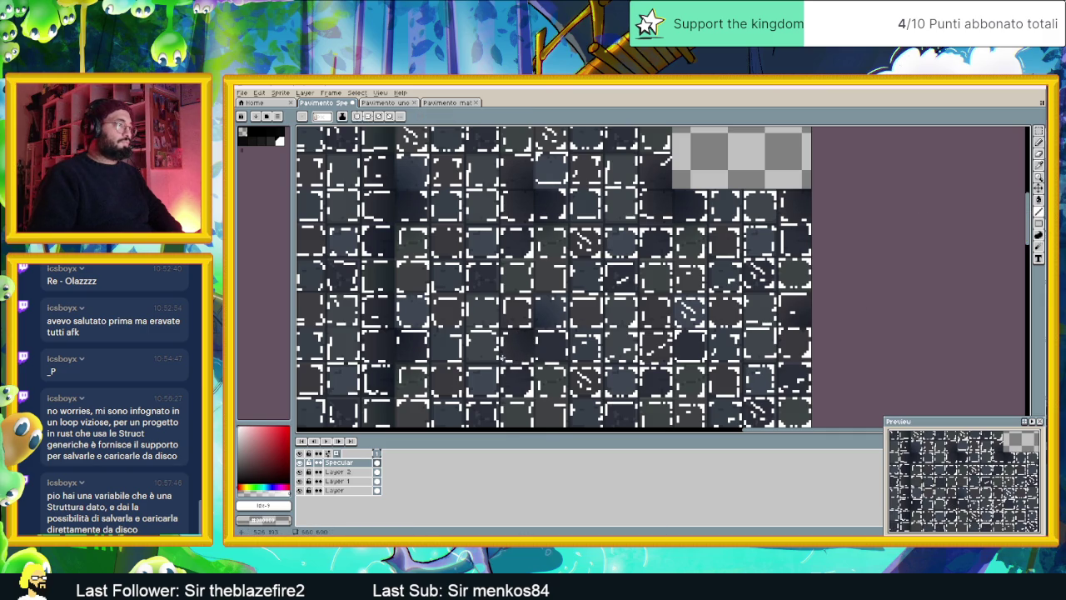
left_click(301, 463)
left_click(300, 463)
left_click(301, 463)
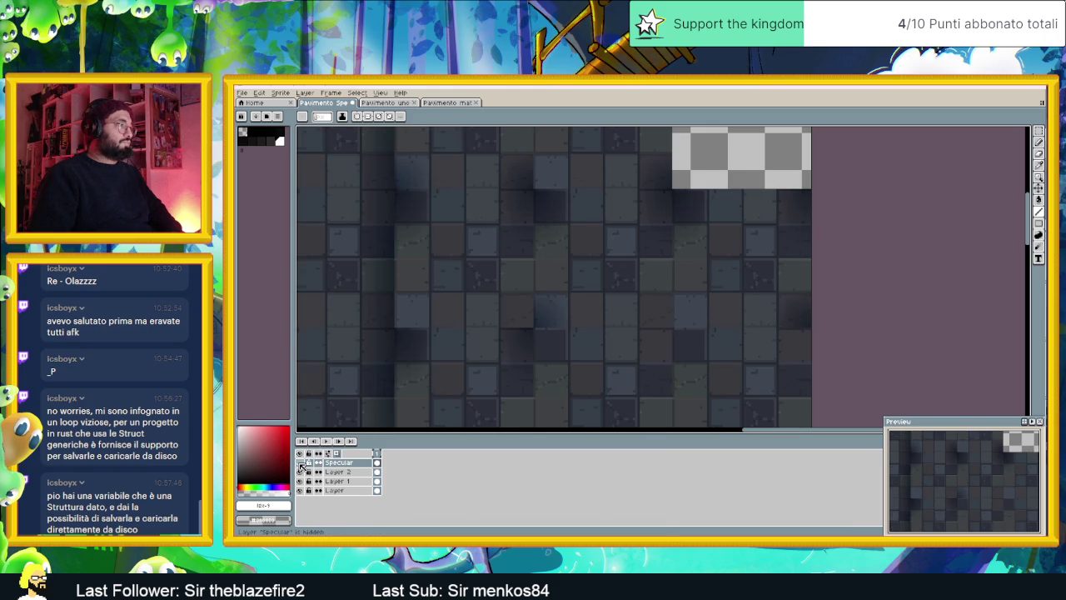
left_click(301, 463)
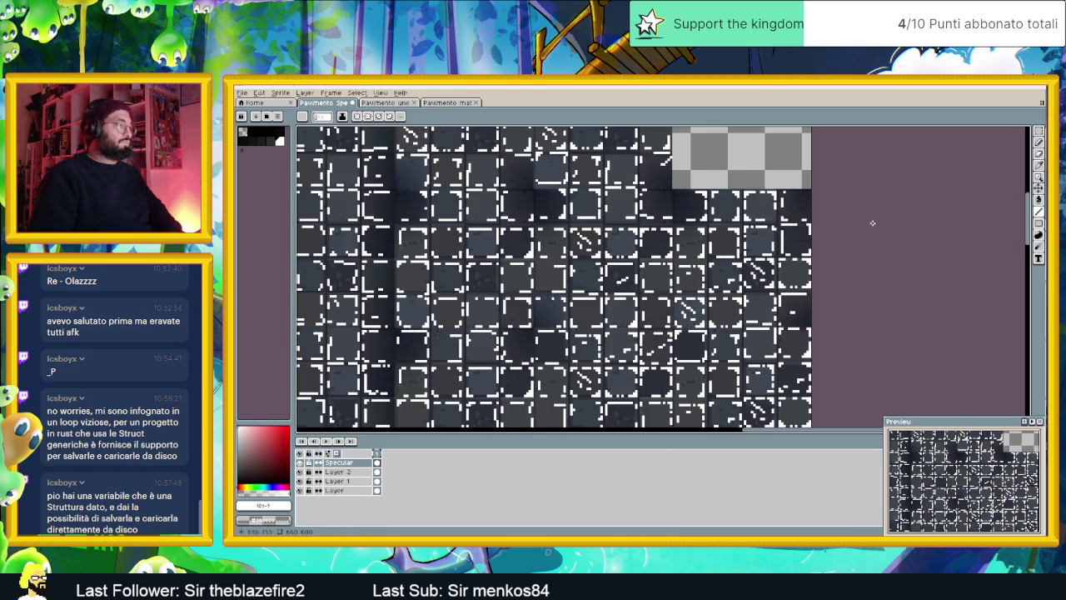
left_click(1041, 144)
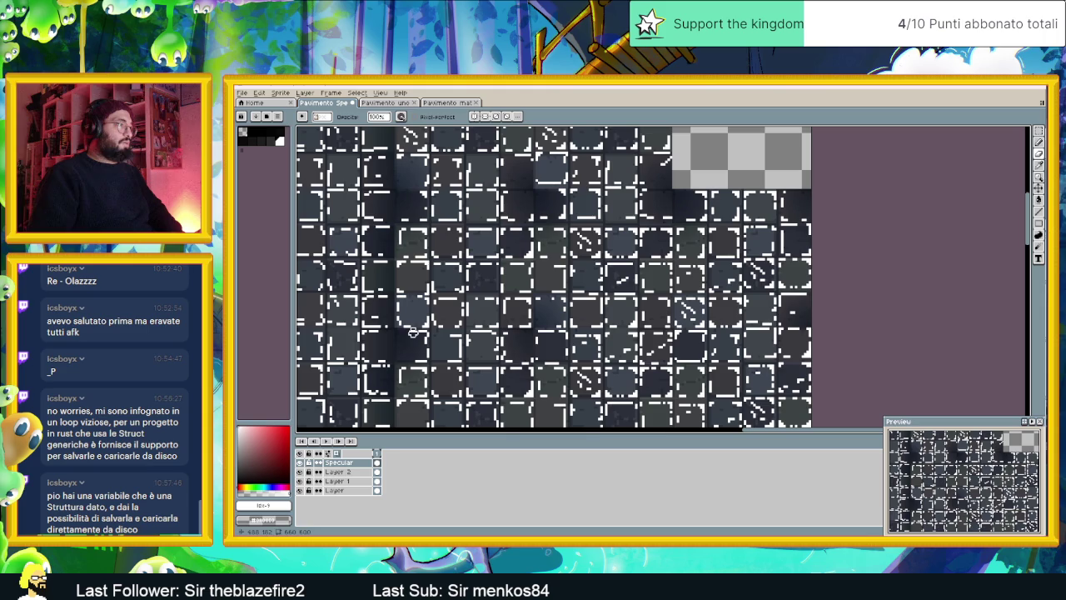
left_click(1038, 212)
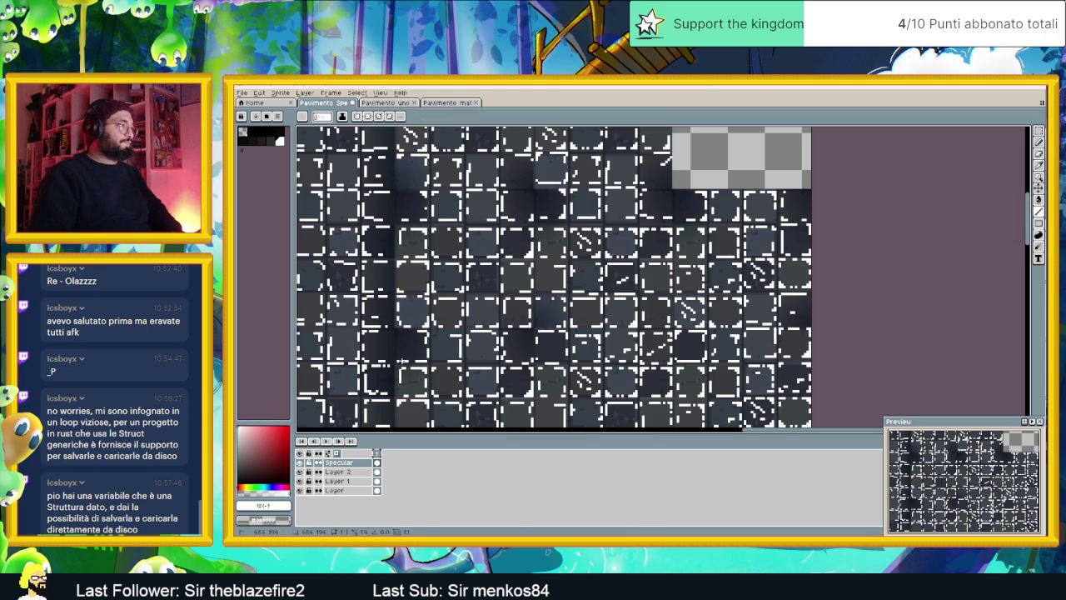
scroll(433, 307, "down", 2)
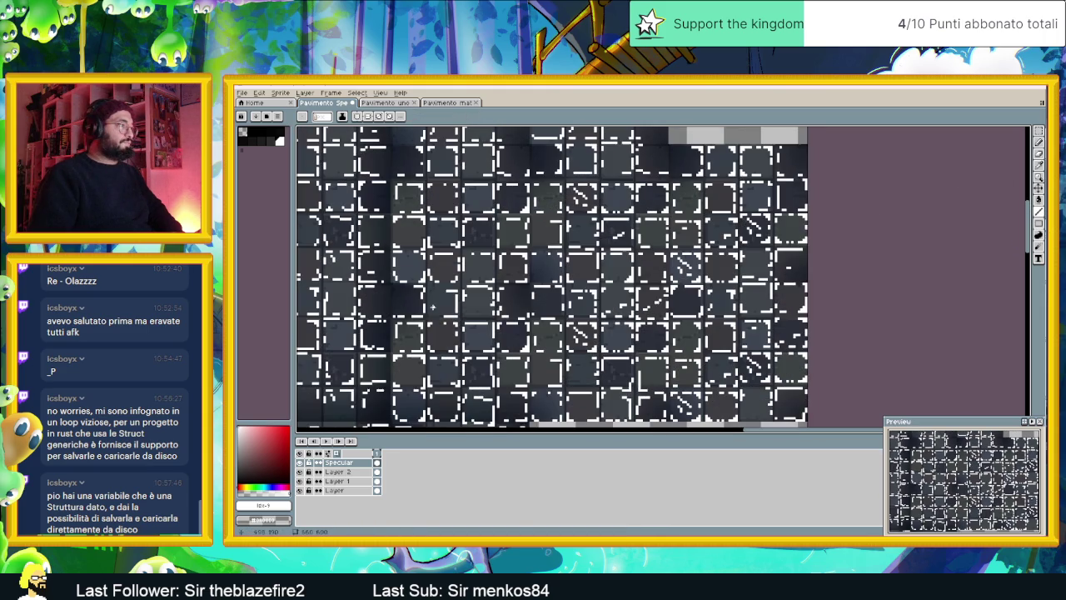
Toggle the Specular highlights a few more times and leave them hidden
left_click(299, 463)
left_click(298, 465)
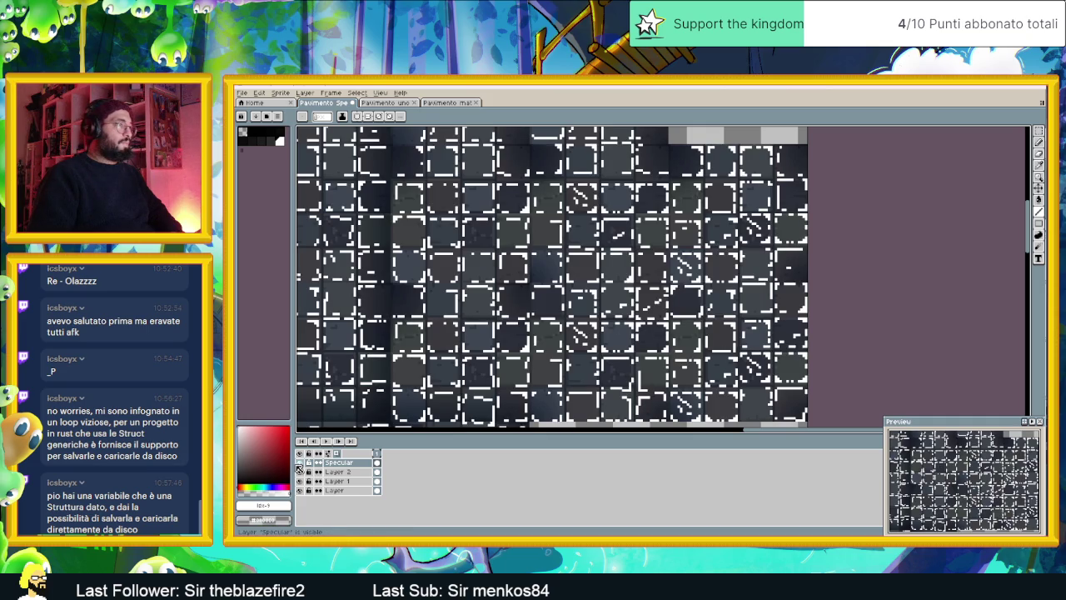
left_click(299, 464)
left_click(299, 463)
left_click(299, 463)
left_click(299, 463)
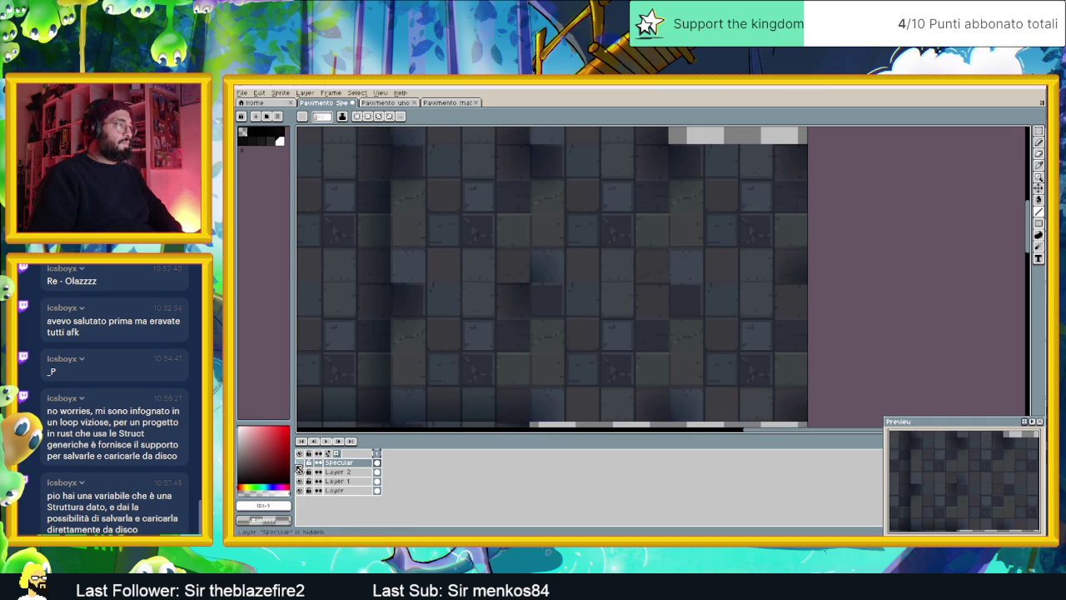
Flicker the Specular highlights on and off to compare the stone floor
scroll(499, 333, "down", 3)
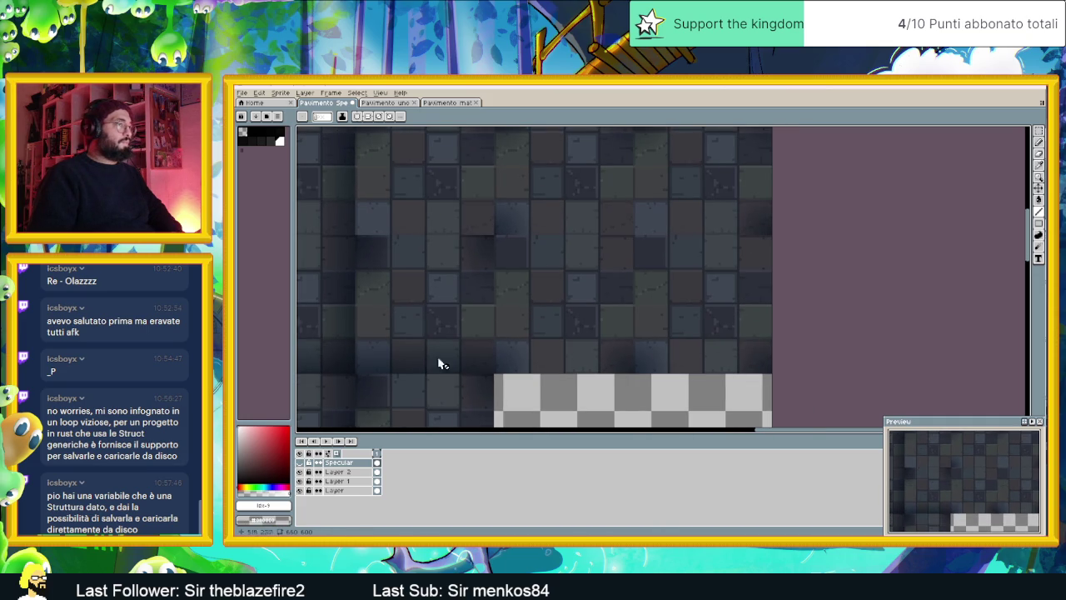
left_click(300, 463)
left_click(300, 463)
left_click(300, 463)
left_click(299, 463)
left_click(300, 463)
Select the Eraser and view the lower tileset with highlights hidden, then shown
left_click(1042, 157)
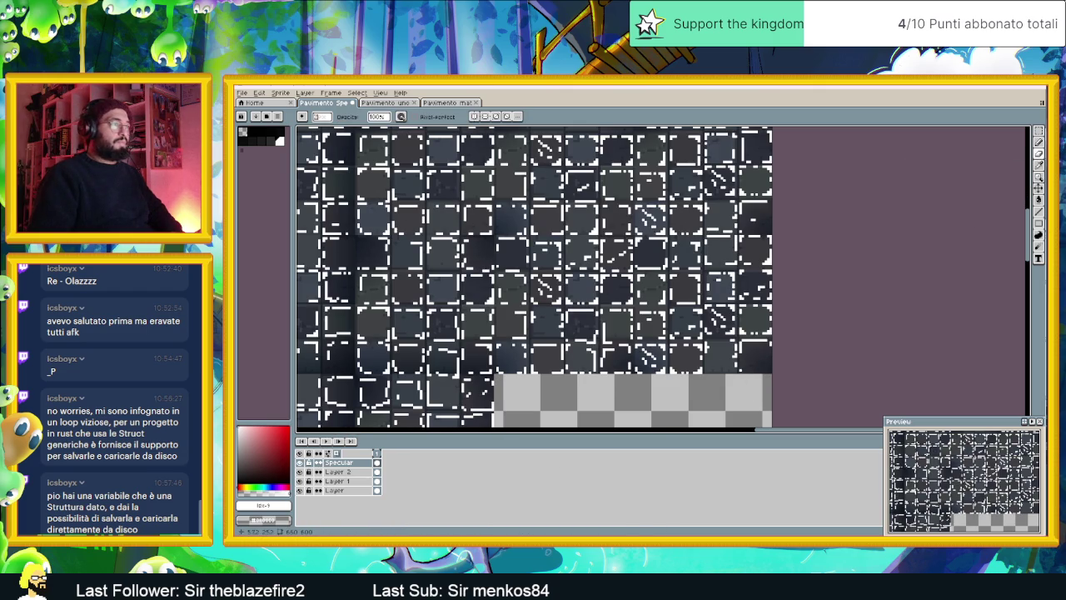
left_click(300, 463)
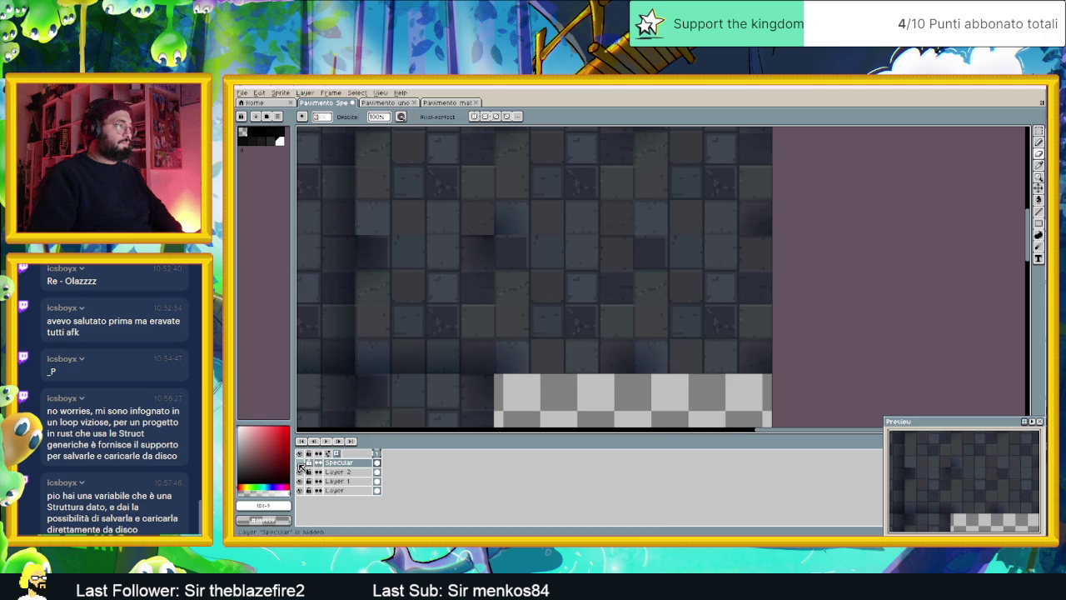
left_click_drag(526, 324, 574, 214)
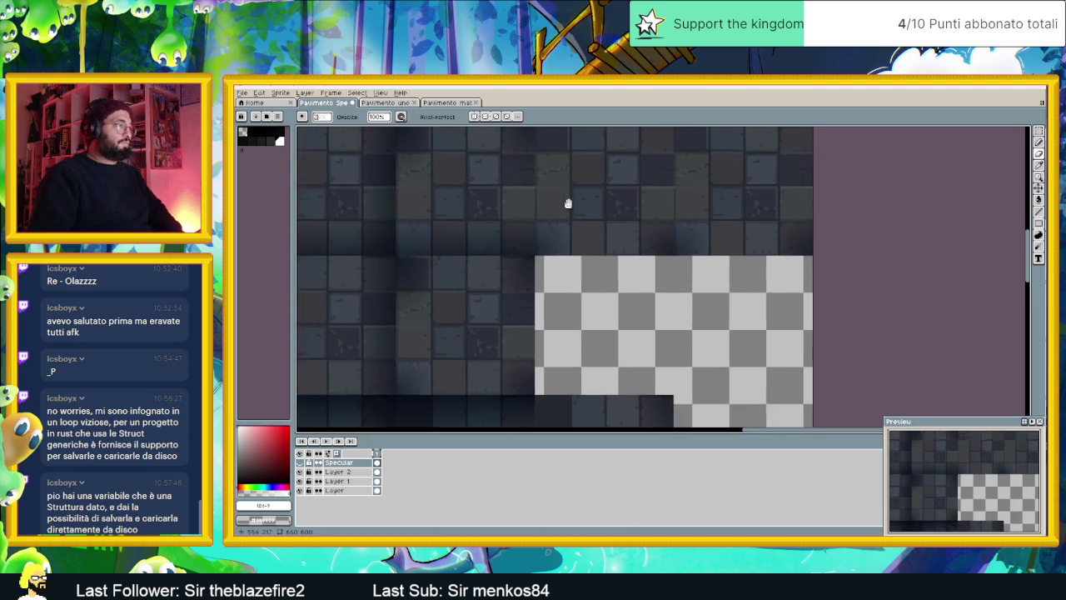
left_click(299, 463)
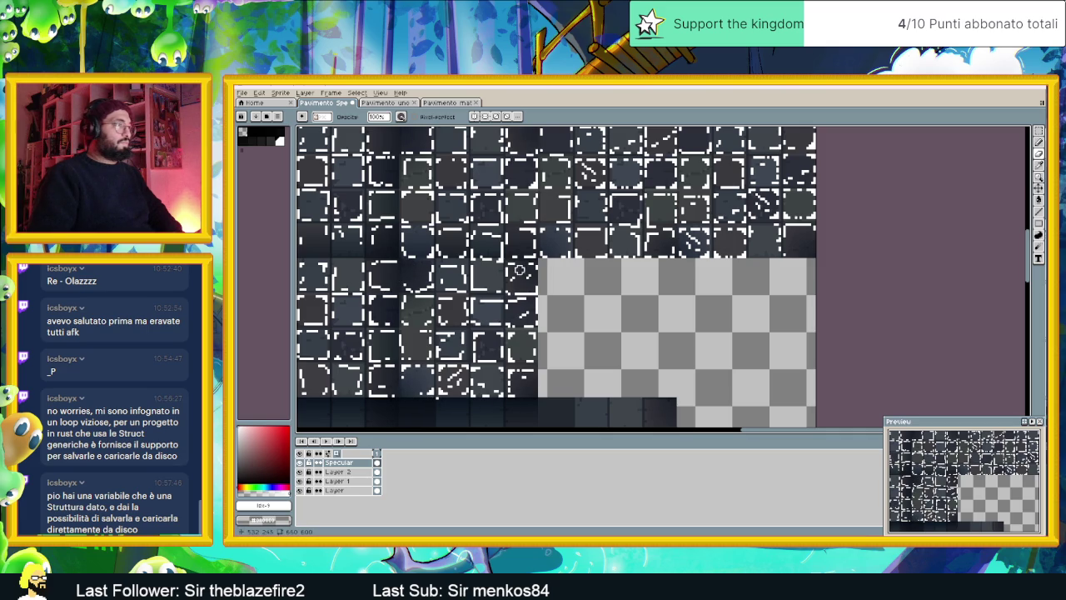
Briefly hide all layers, then toggle the Specular layer and leave it visible
scroll(533, 300, "up", 3)
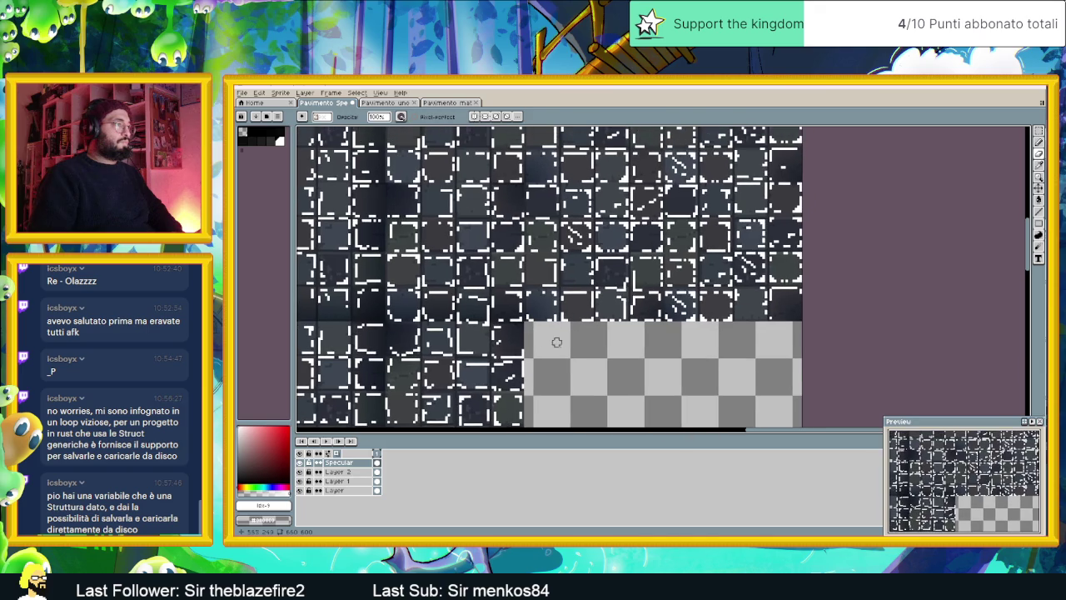
left_click(300, 453)
left_click(301, 454)
left_click(301, 463)
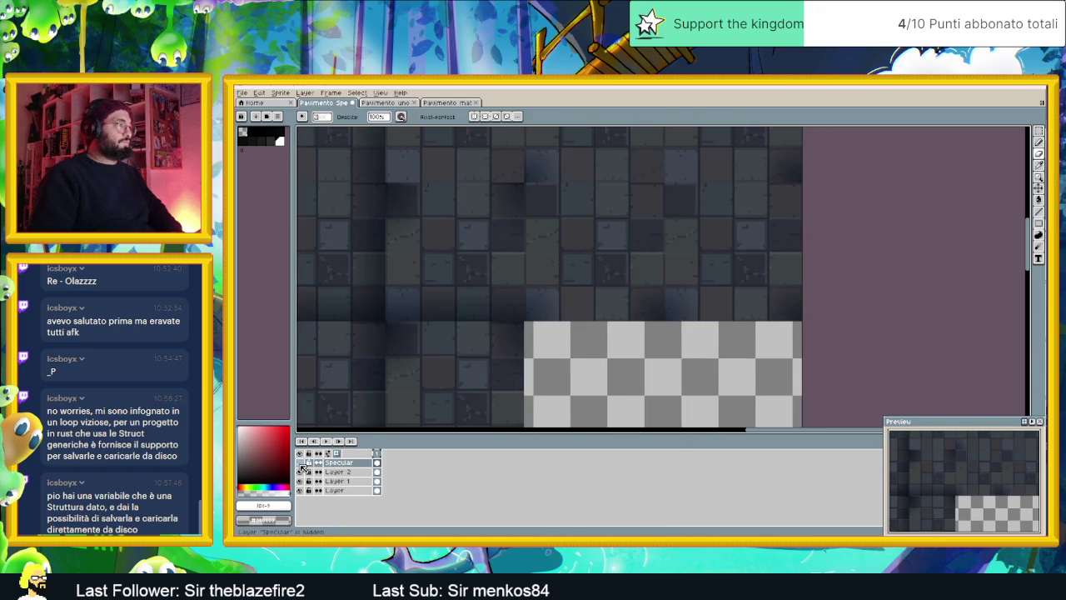
left_click(302, 465)
left_click(300, 463)
scroll(524, 361, "up", 1)
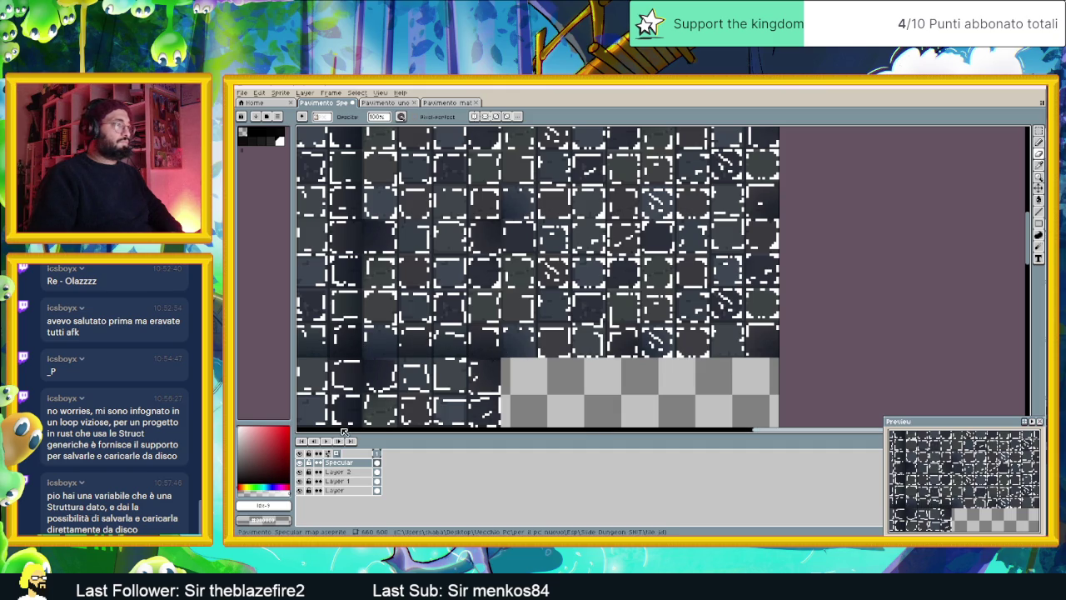
left_click(299, 464)
left_click(300, 464)
left_click(300, 464)
left_click(301, 468)
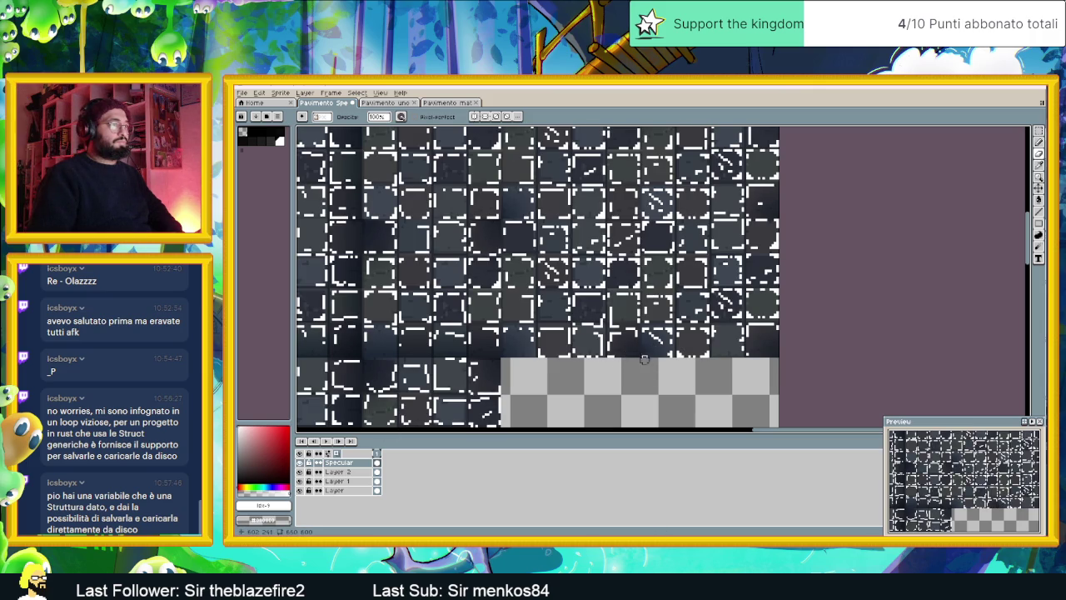
scroll(679, 321, "up", 2)
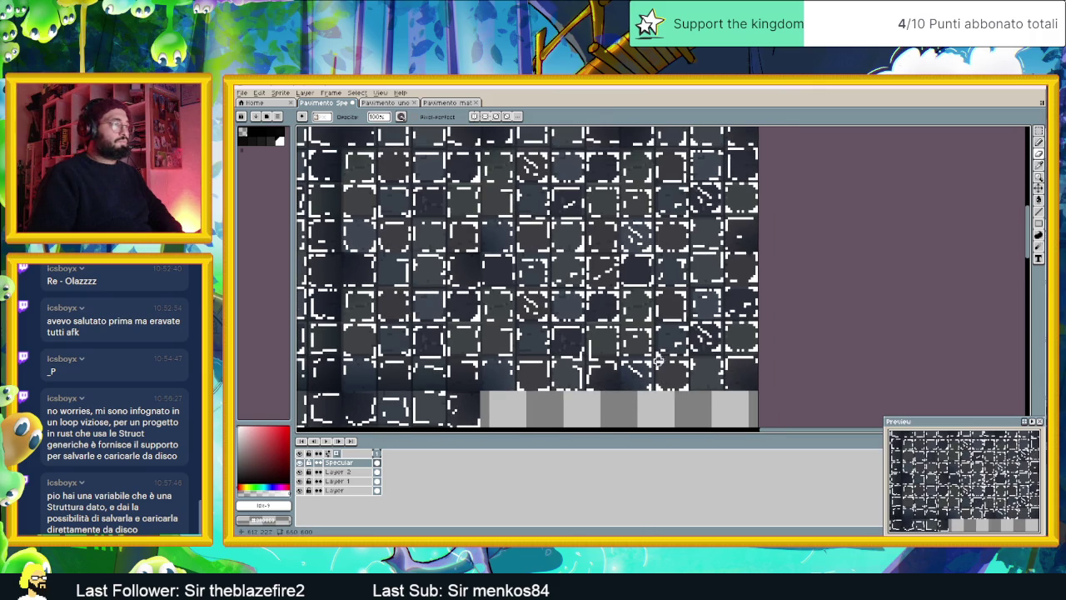
left_click(300, 463)
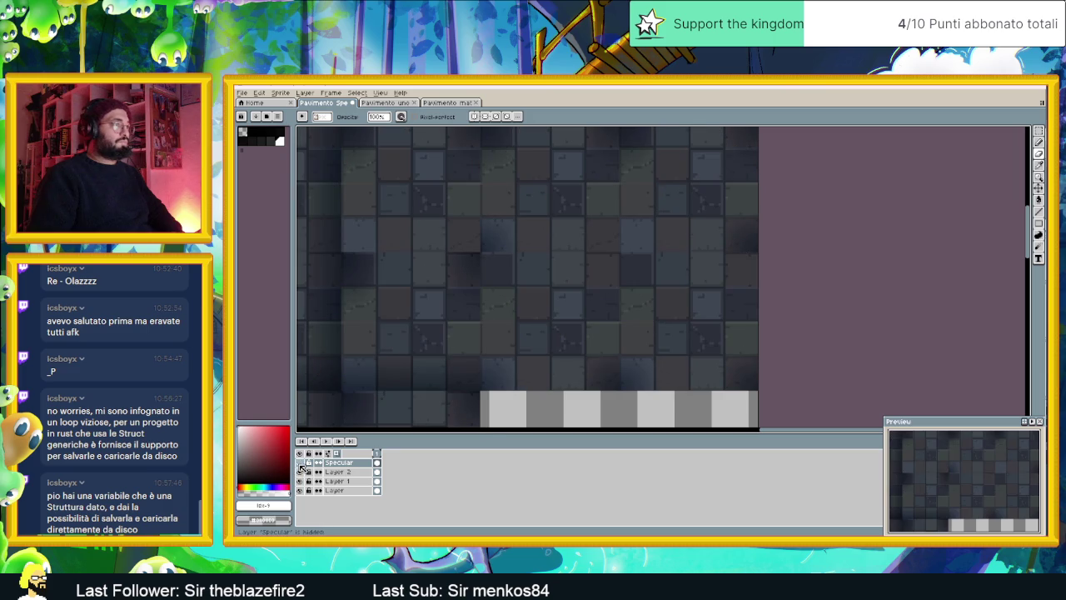
left_click(300, 463)
left_click(300, 463)
left_click(300, 463)
left_click(300, 463)
left_click(300, 463)
left_click(300, 463)
left_click(300, 463)
left_click(300, 463)
left_click(300, 463)
scroll(537, 241, "down", 2)
scroll(537, 241, "down", 1)
scroll(573, 260, "down", 1)
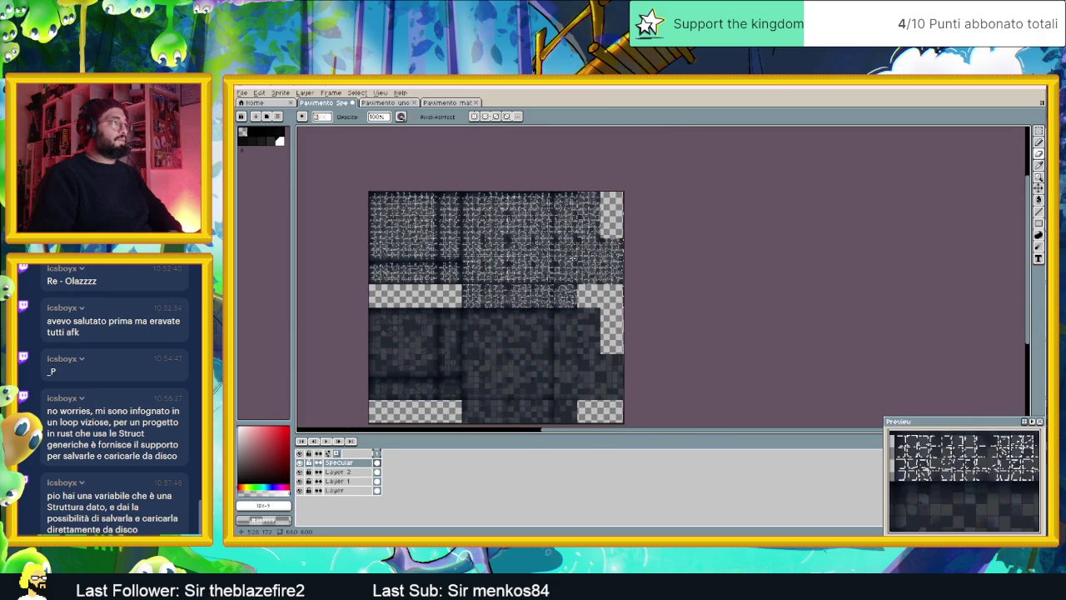
Save the tileset and lasso-select the upper part of the sprite
key("ctrl+s")
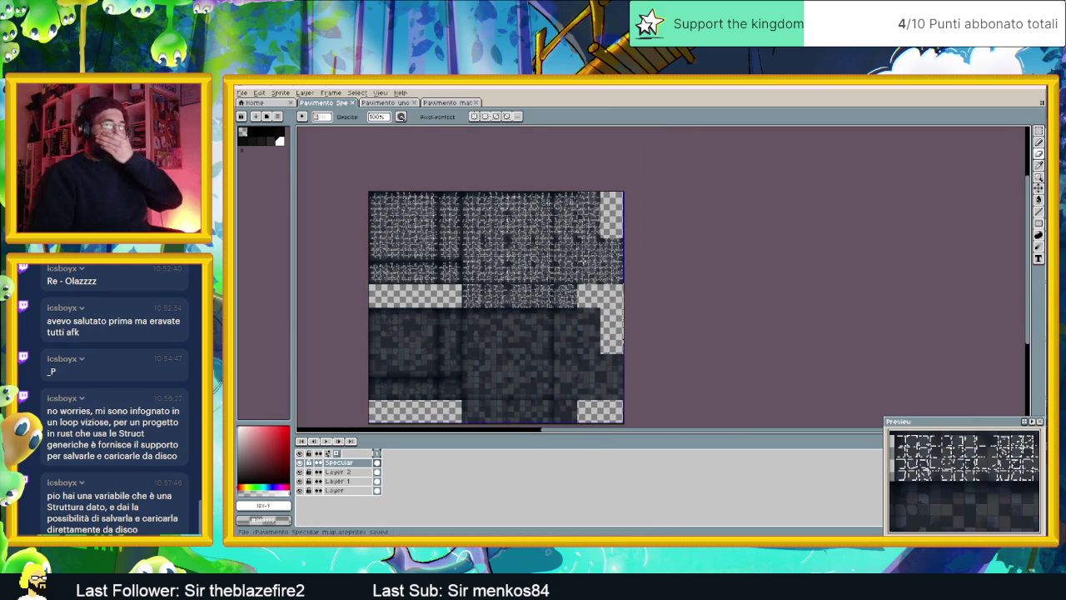
left_click_drag(583, 261, 646, 253)
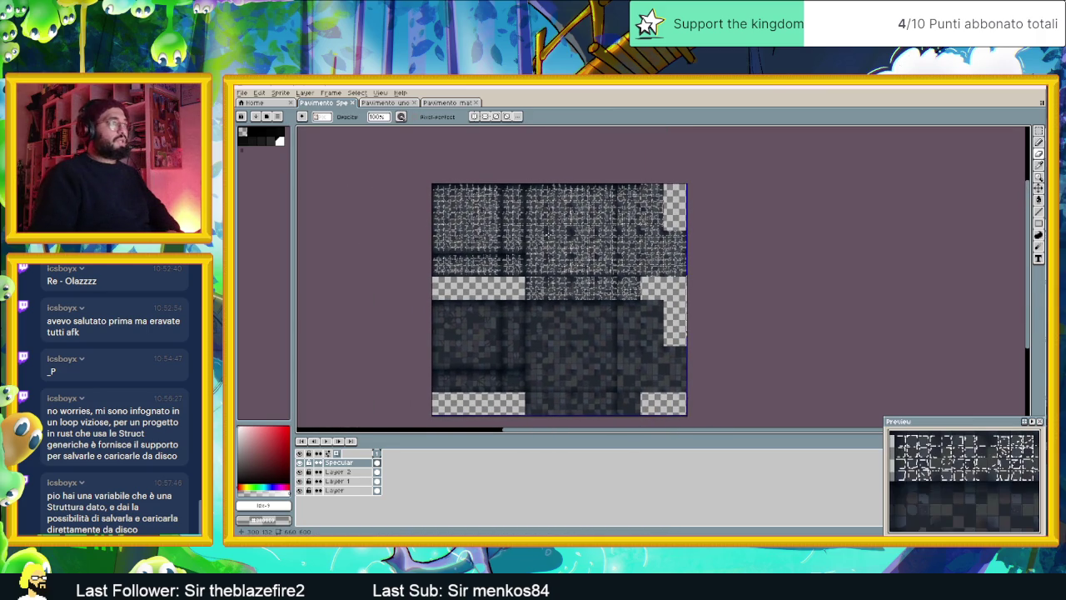
key("q")
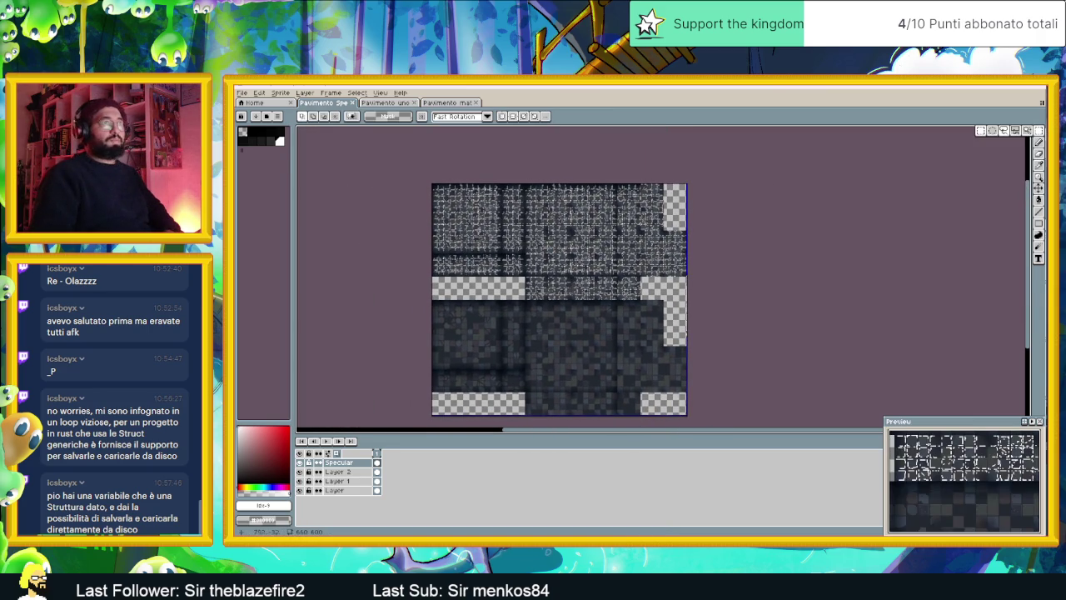
left_click_drag(417, 170, 766, 352)
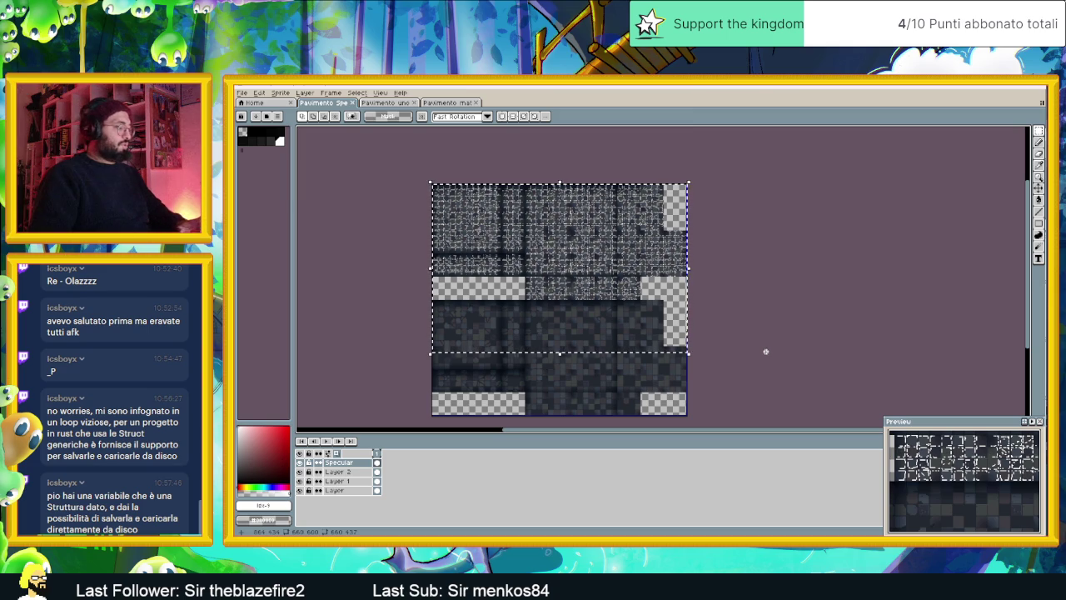
Duplicate the Specular layer
right_click(333, 463)
key("Escape")
right_click(333, 463)
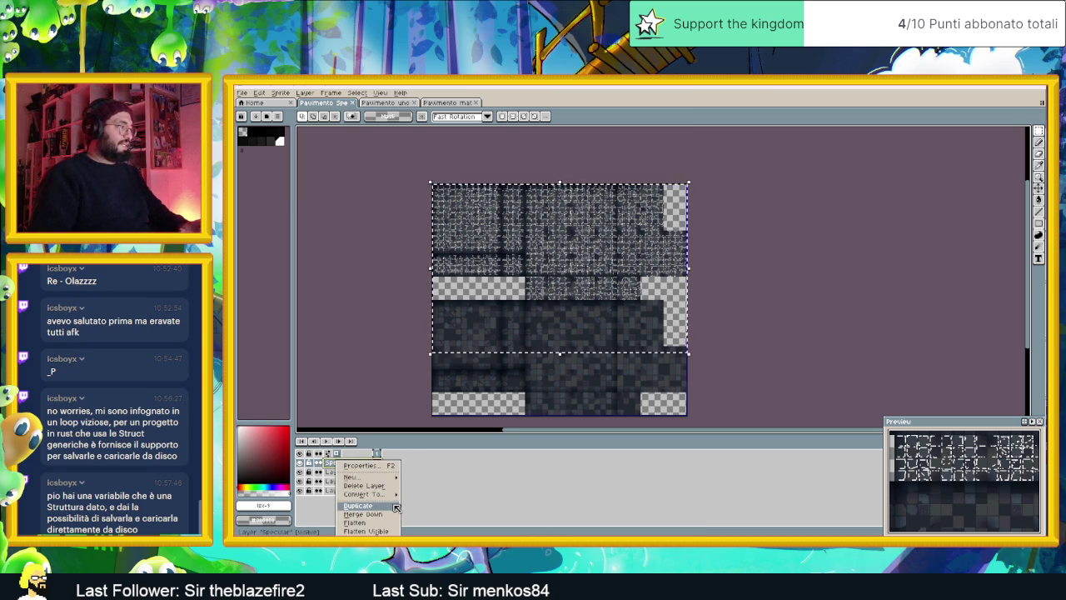
left_click(360, 505)
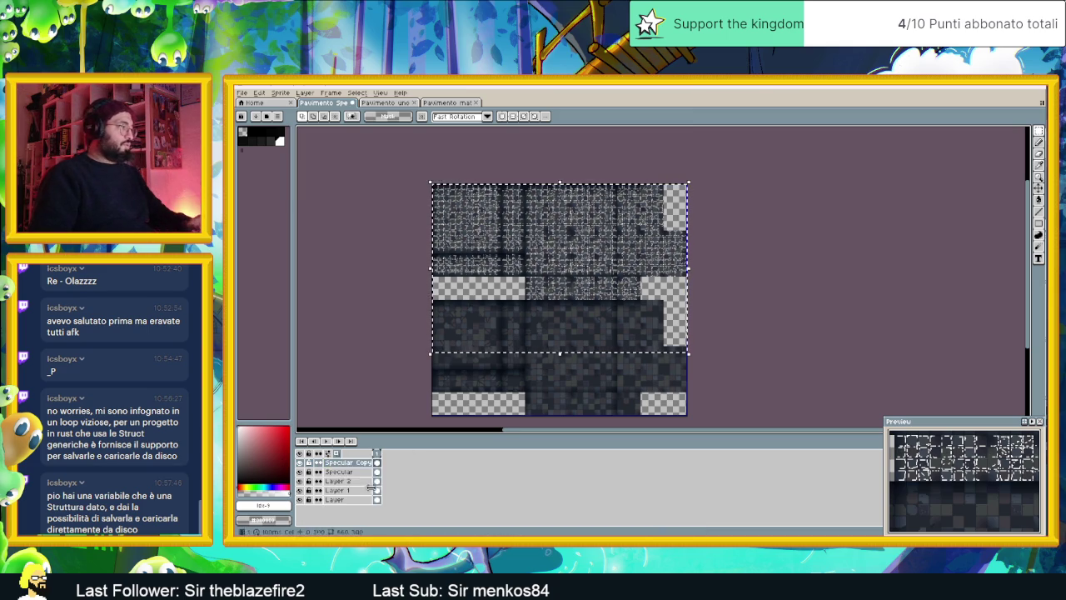
Drag the copied highlights down over the lower tiles and nudge them into line
left_click_drag(595, 265, 590, 379)
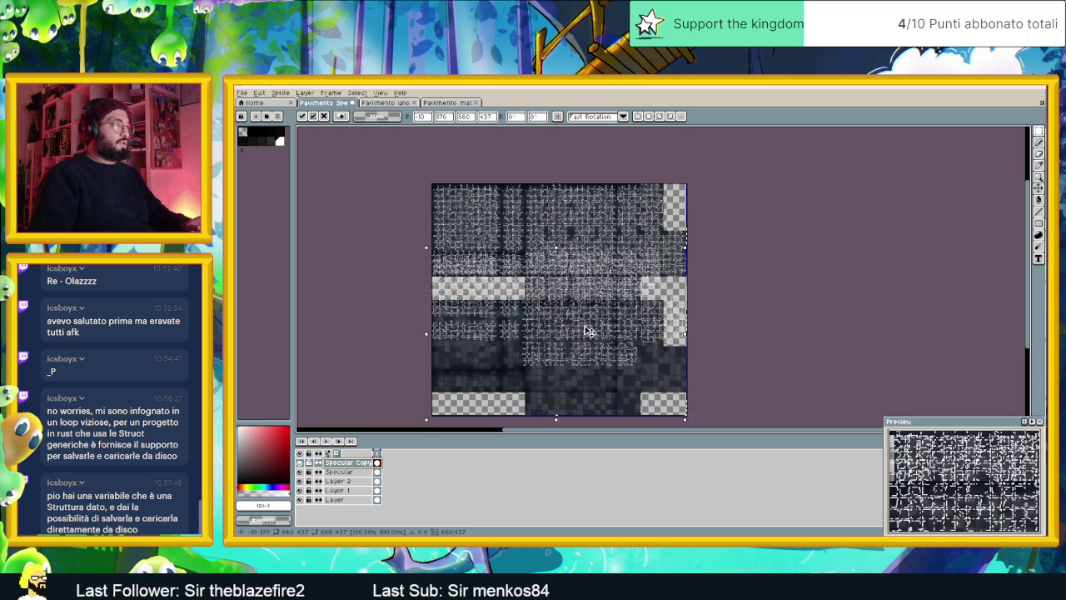
scroll(500, 317, "up", 2)
scroll(479, 281, "up", 1)
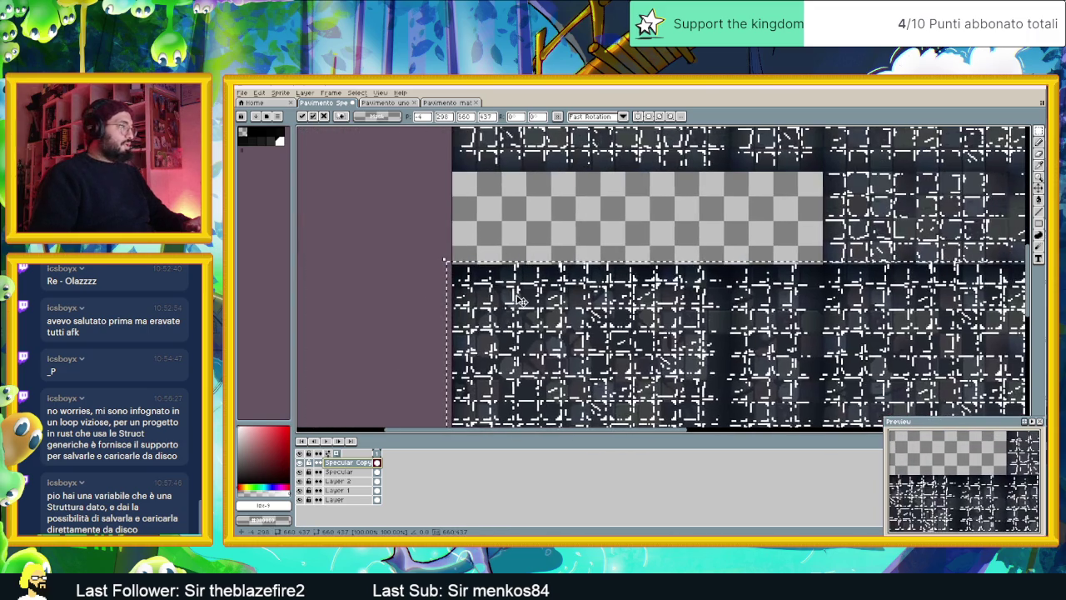
scroll(479, 281, "up", 1)
scroll(479, 282, "up", 1)
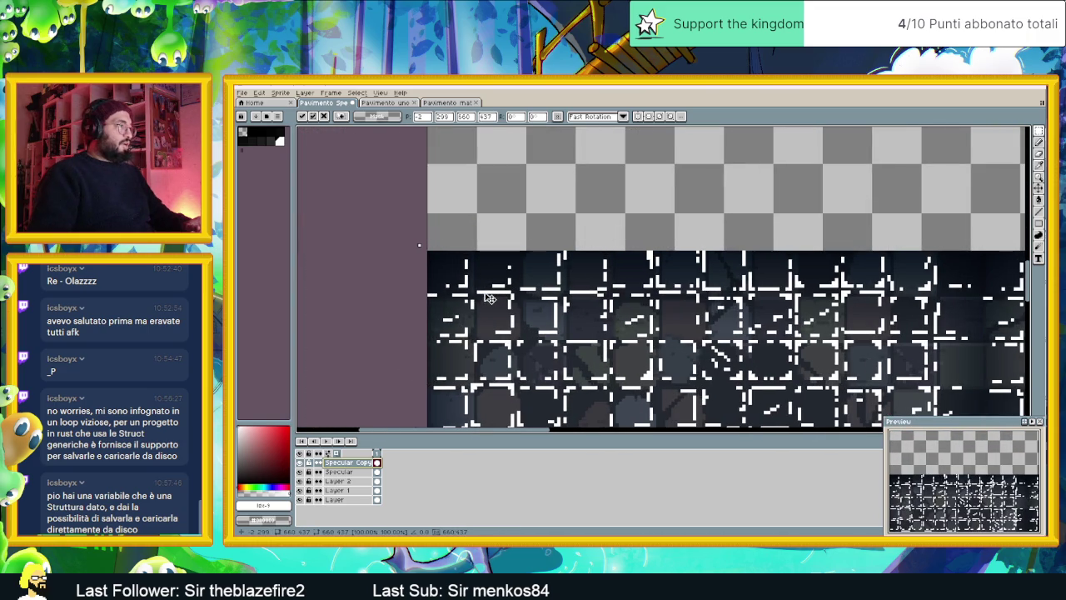
left_click_drag(490, 299, 492, 302)
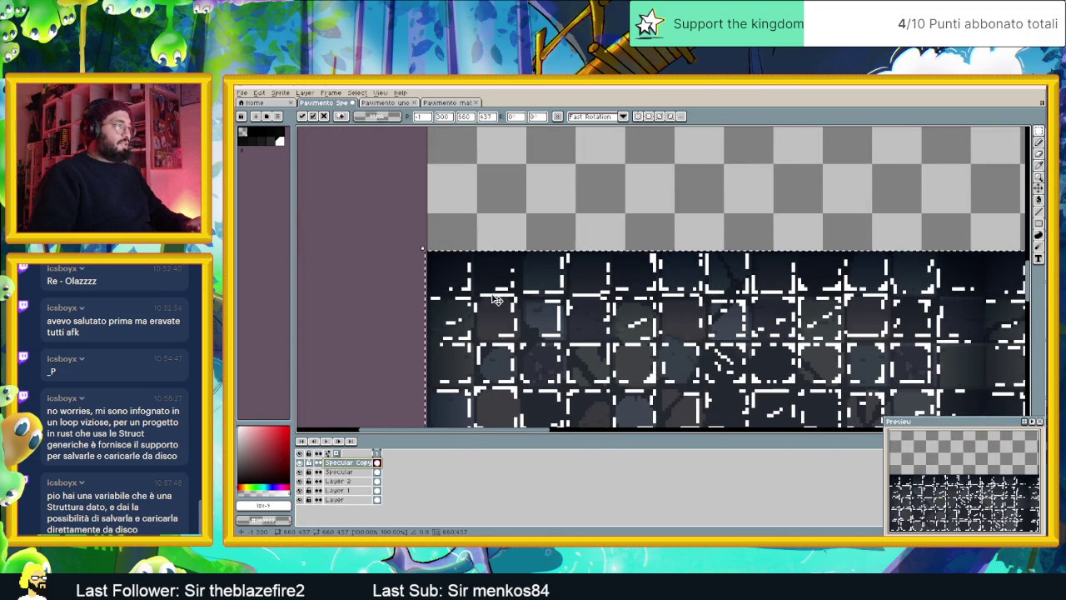
scroll(583, 317, "down", 1)
scroll(623, 314, "down", 1)
scroll(549, 296, "up", 2)
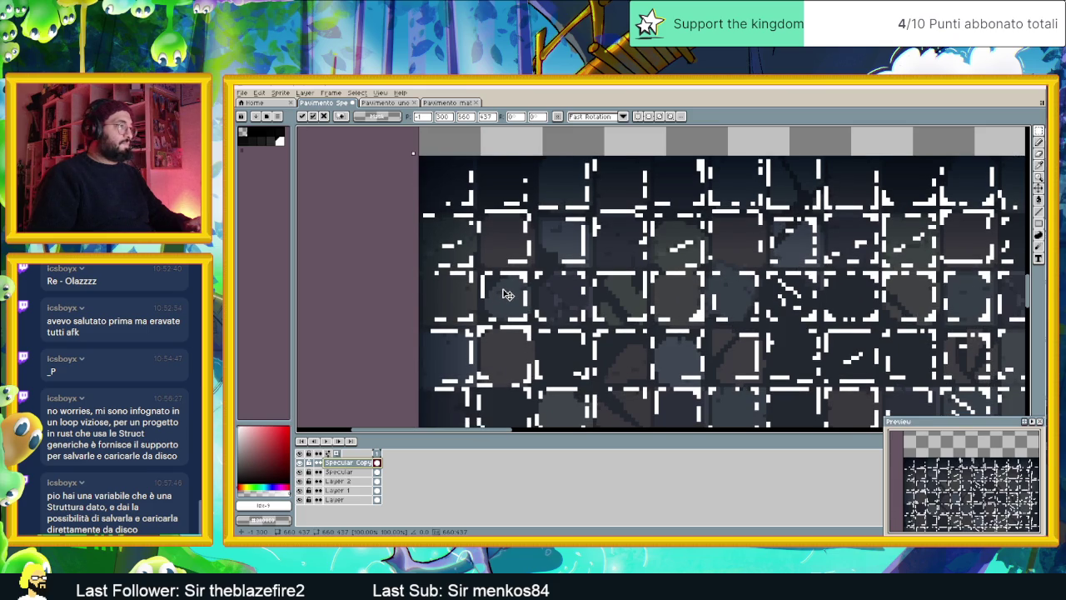
Fine-tune the copied highlights' alignment with the tiles and commit them in place
left_click_drag(513, 298, 517, 299)
scroll(533, 298, "down", 1)
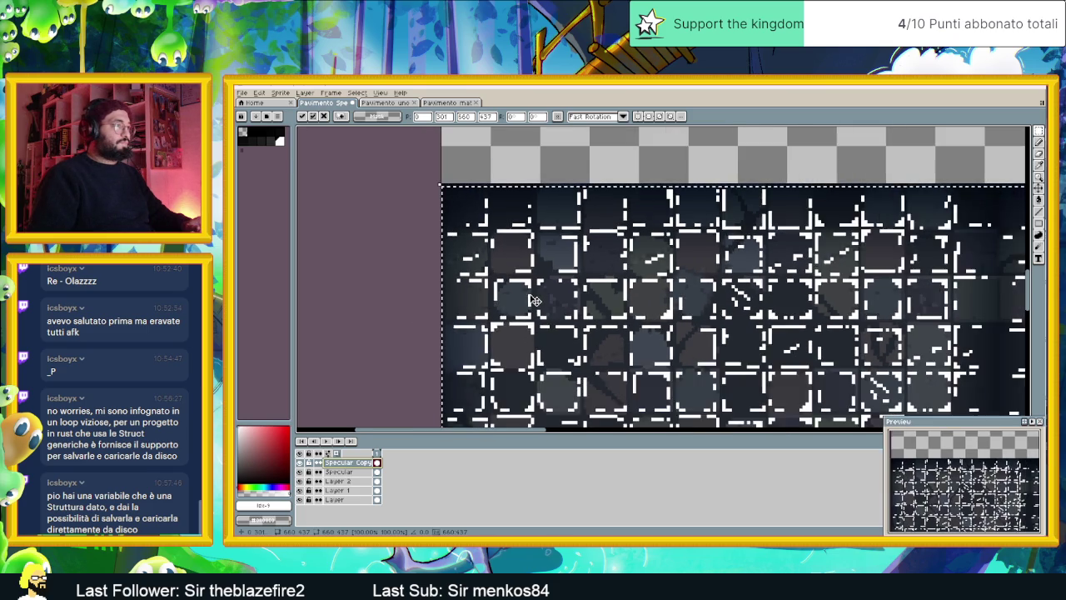
scroll(541, 301, "down", 1)
scroll(554, 305, "down", 1)
scroll(583, 312, "down", 1)
scroll(608, 312, "down", 2)
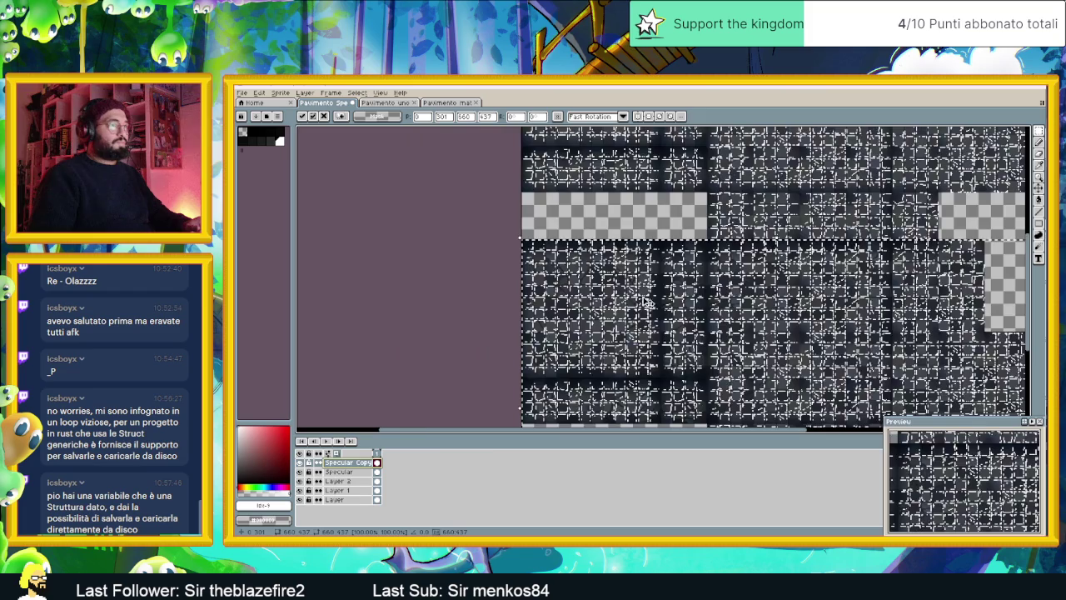
scroll(650, 308, "down", 1)
scroll(651, 308, "up", 1)
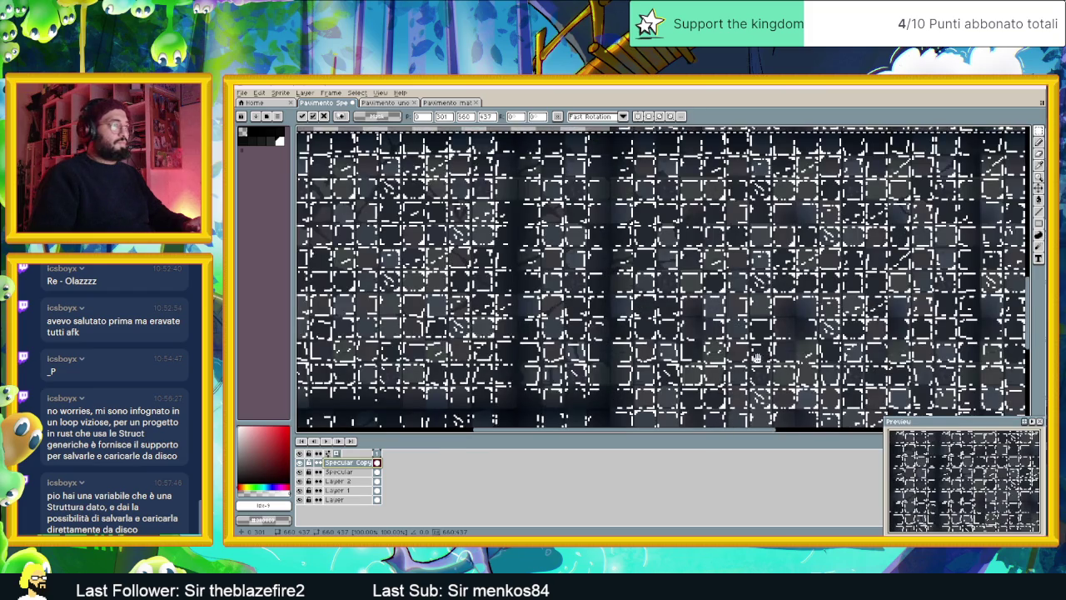
scroll(653, 302, "up", 1)
scroll(700, 317, "down", 1)
scroll(816, 316, "up", 1)
scroll(799, 296, "up", 1)
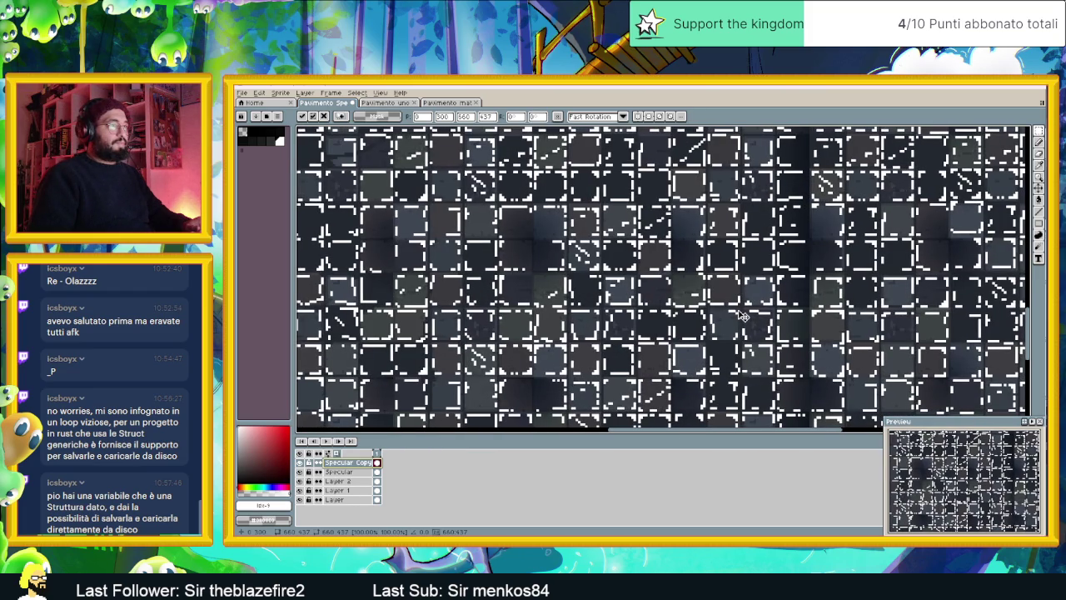
scroll(744, 316, "down", 1)
scroll(744, 316, "down", 1)
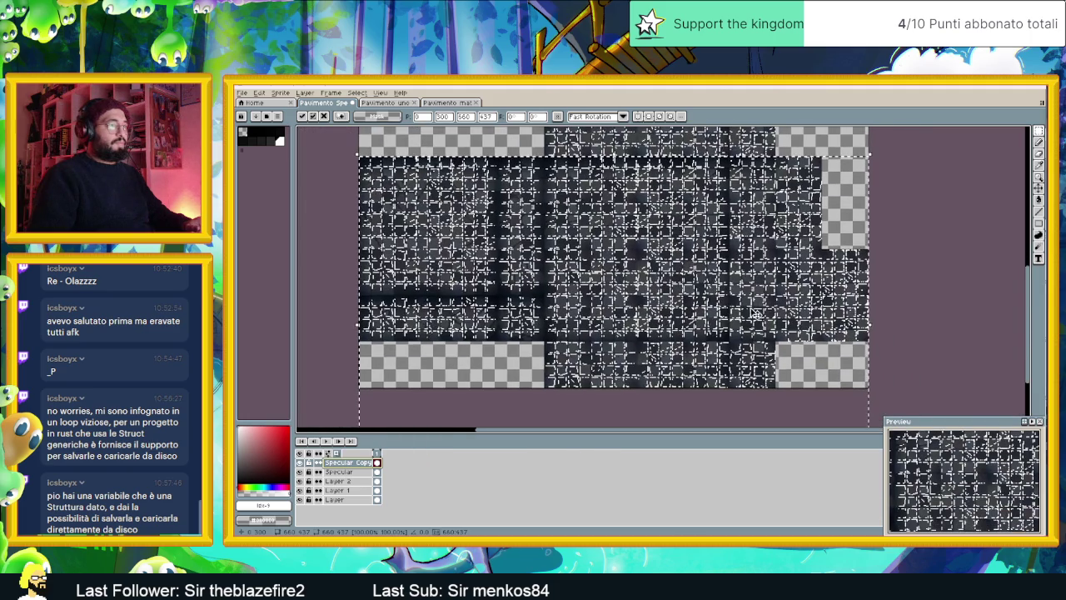
left_click(908, 328)
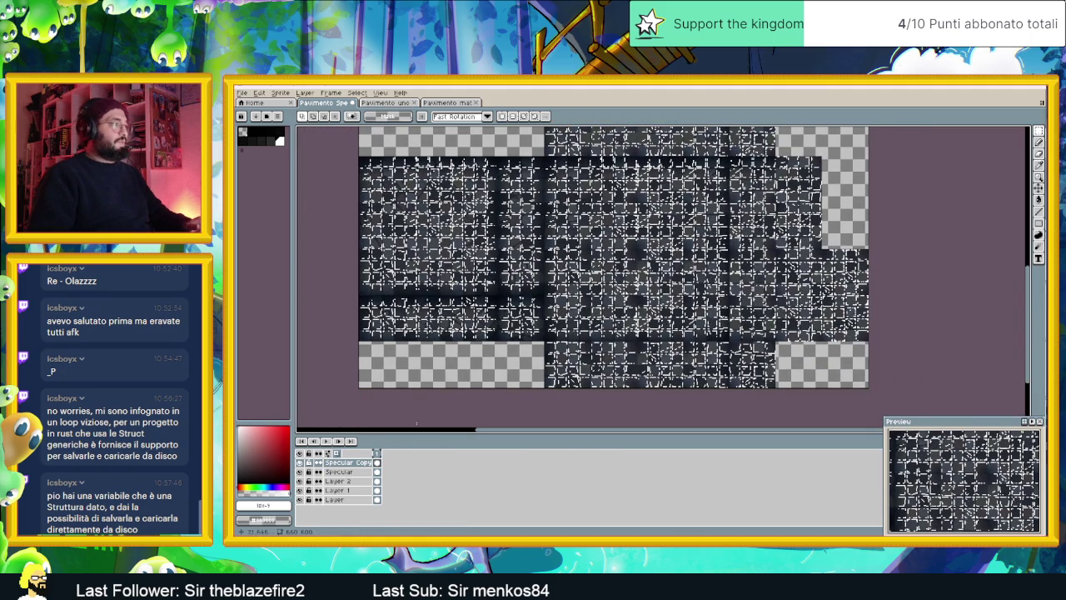
Toggle the Specular Copy layer off and on to compare
left_click(300, 462)
left_click(300, 462)
left_click(300, 462)
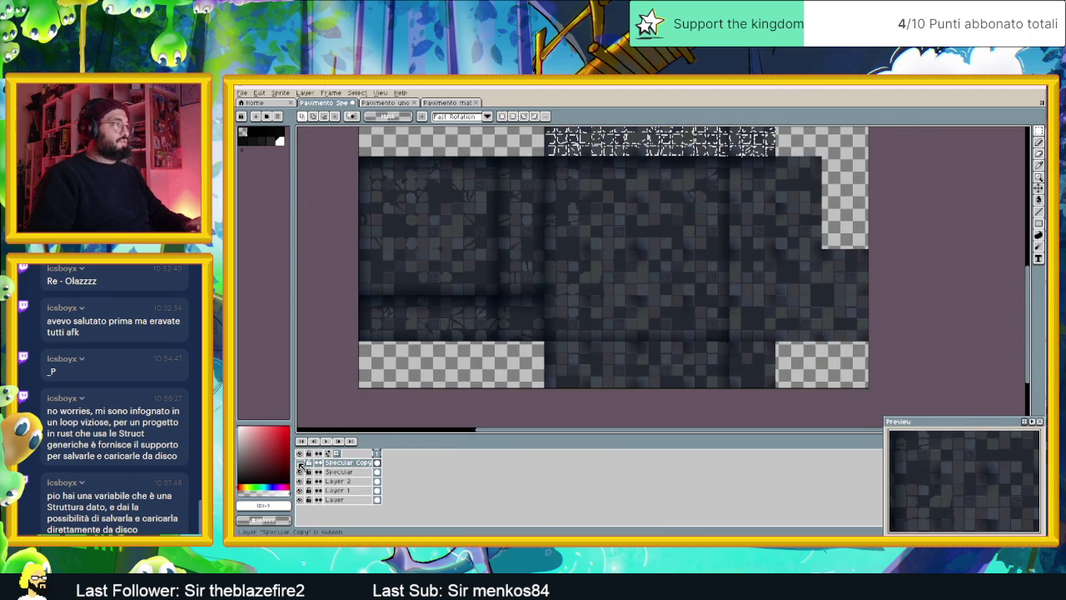
left_click(299, 462)
left_click(300, 462)
left_click(300, 462)
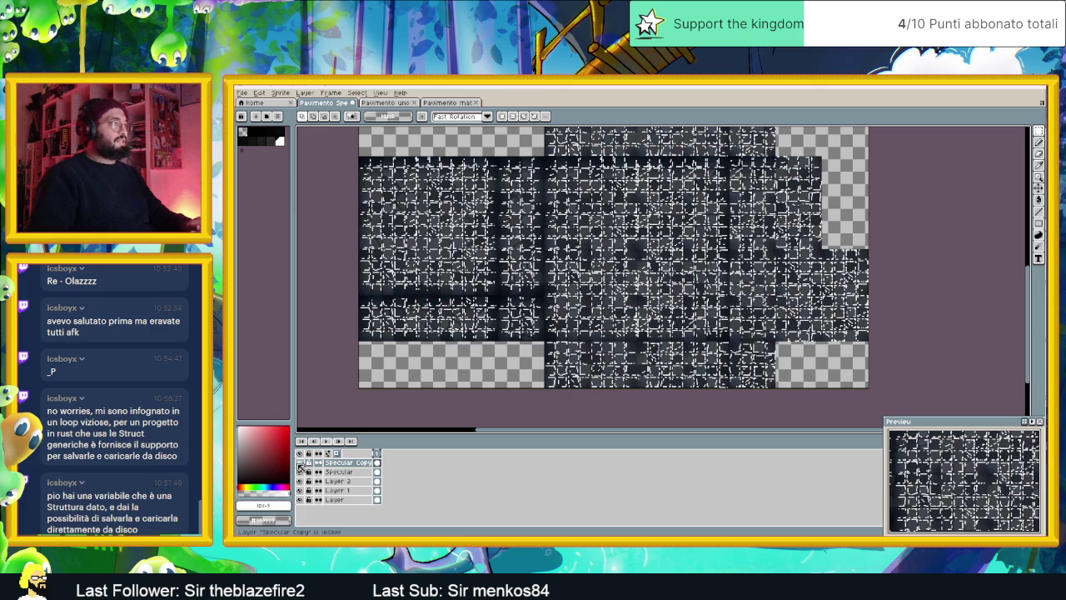
Set the Specular Copy layer's opacity to 57, then paint-bucket an area light grey
double_click(347, 465)
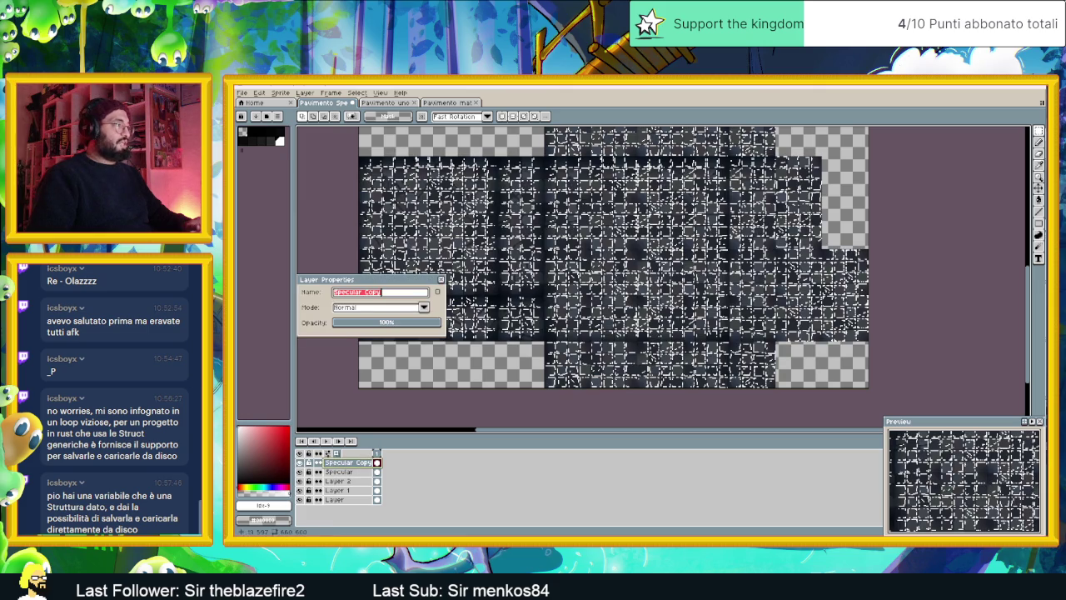
left_click(395, 324)
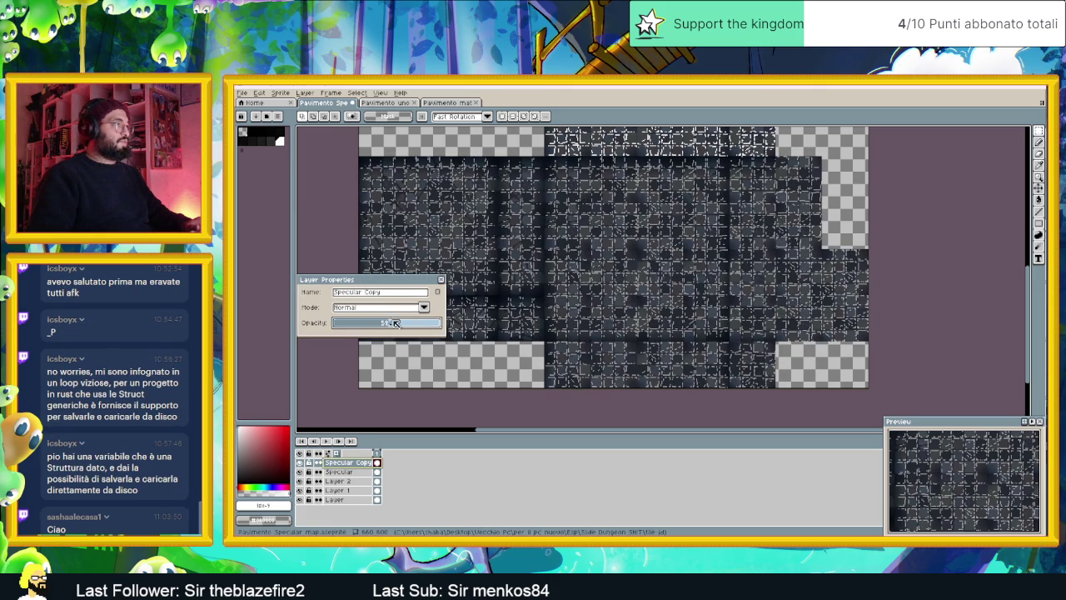
left_click(442, 280)
left_click_drag(433, 236, 534, 338)
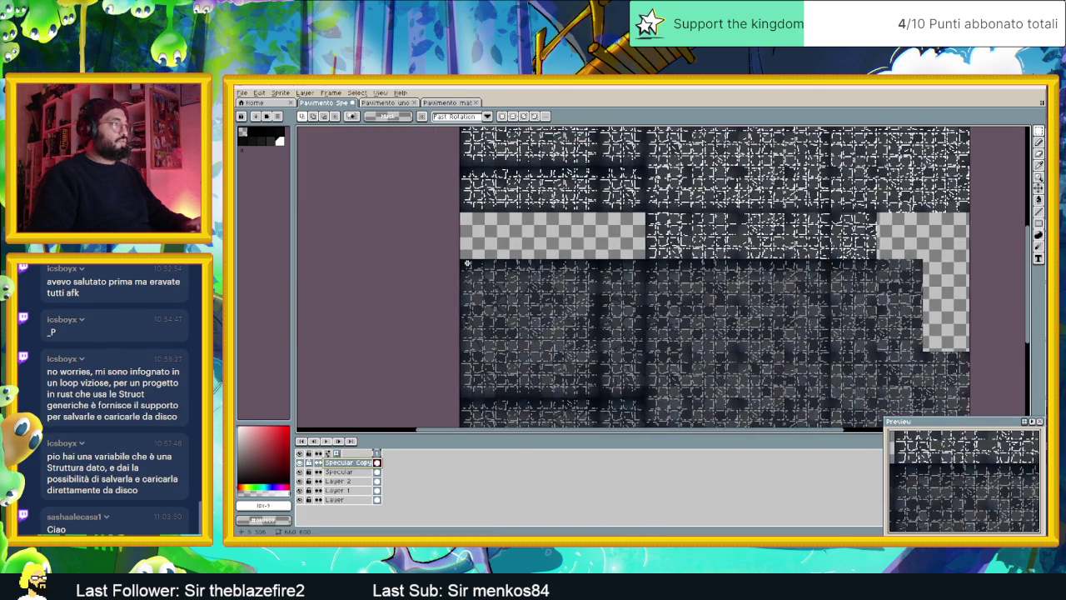
scroll(467, 264, "up", 2)
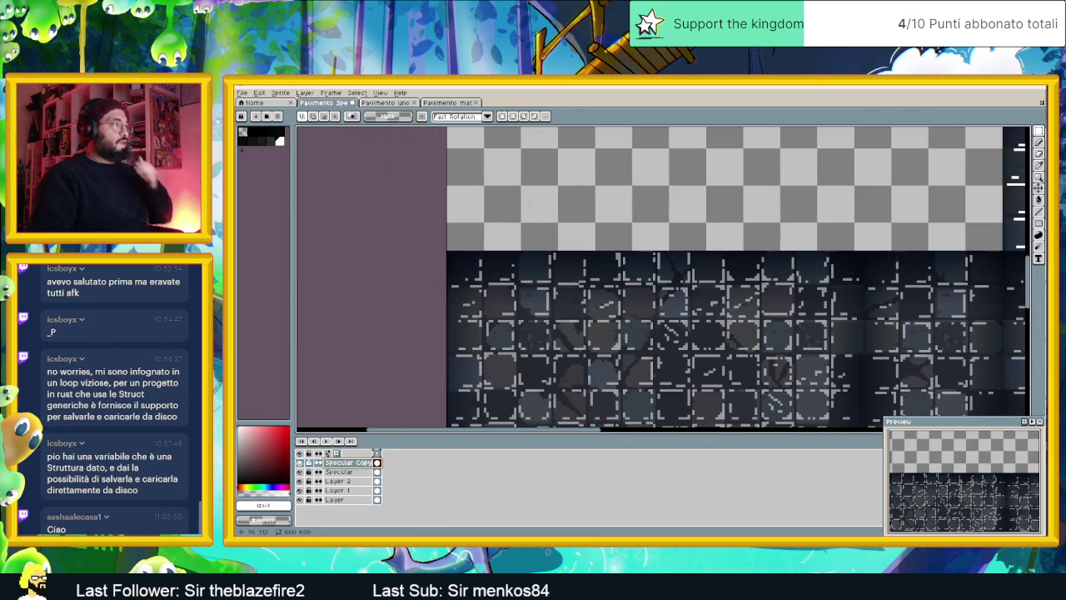
left_click(1036, 198)
left_click(473, 273)
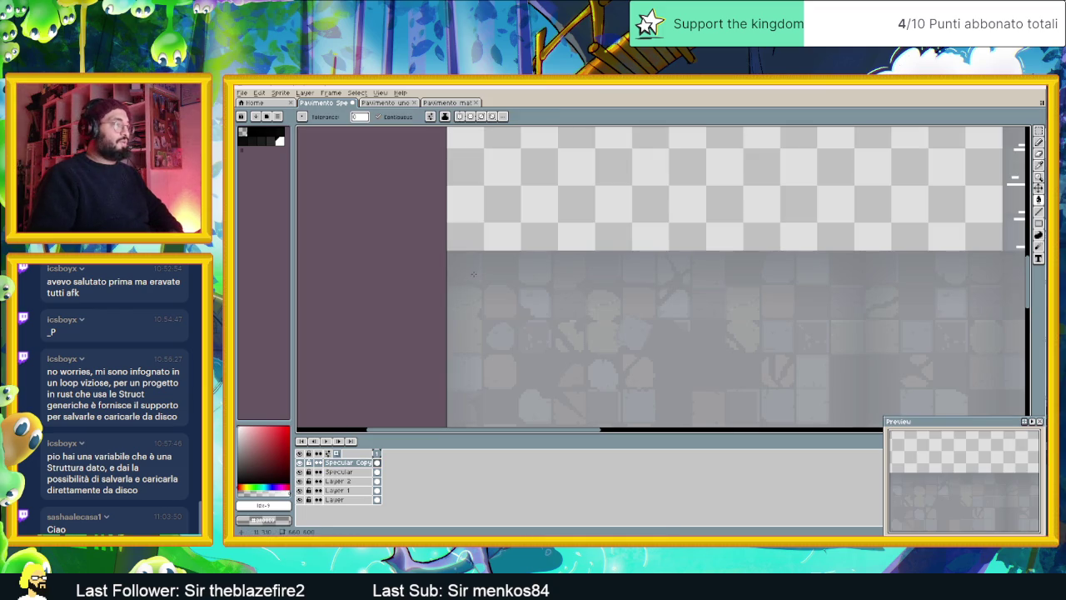
Undo the accidental grey fill and erase a stray grey dash on a tile
key("ctrl+z")
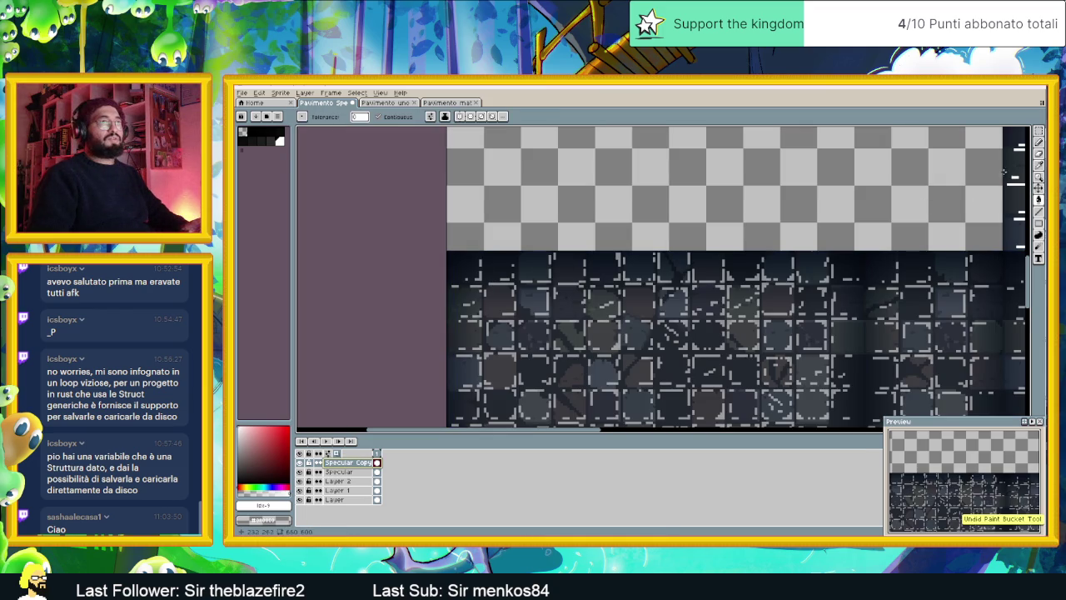
left_click(1039, 163)
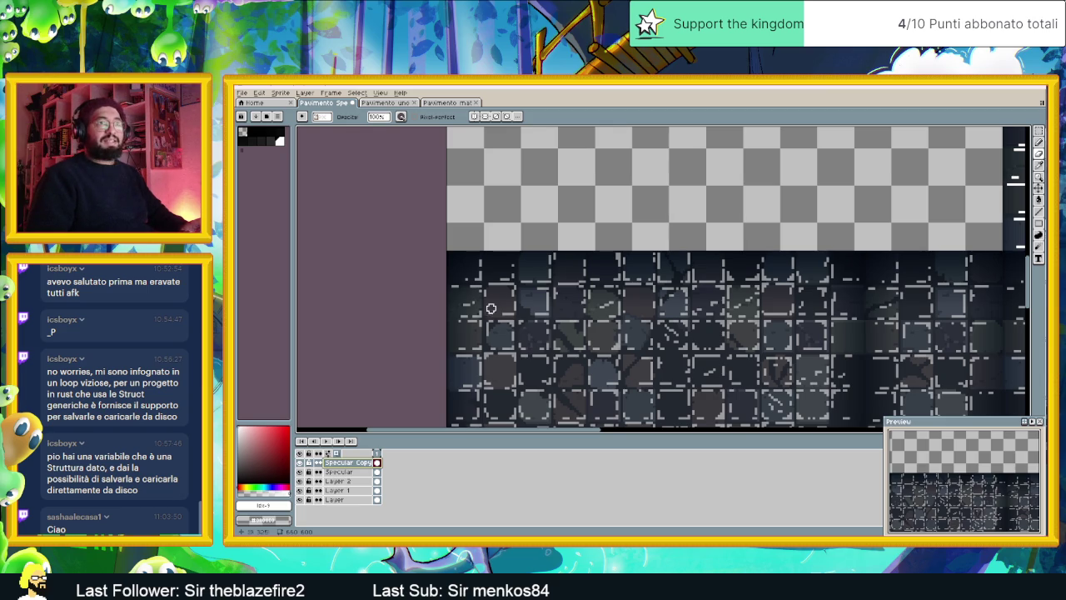
scroll(461, 308, "up", 1)
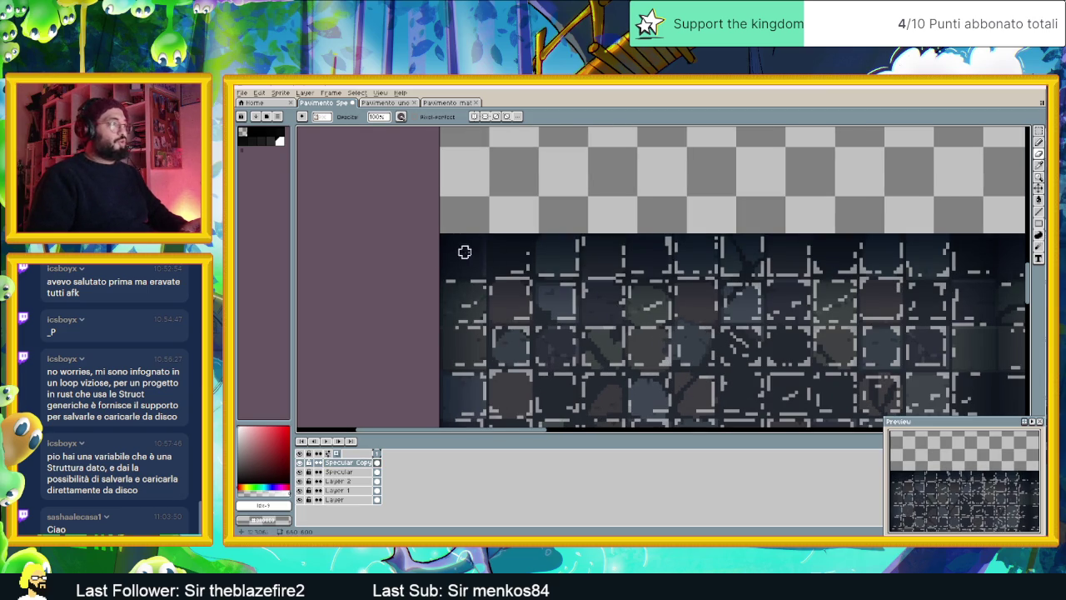
scroll(499, 238, "up", 1)
scroll(483, 234, "up", 2)
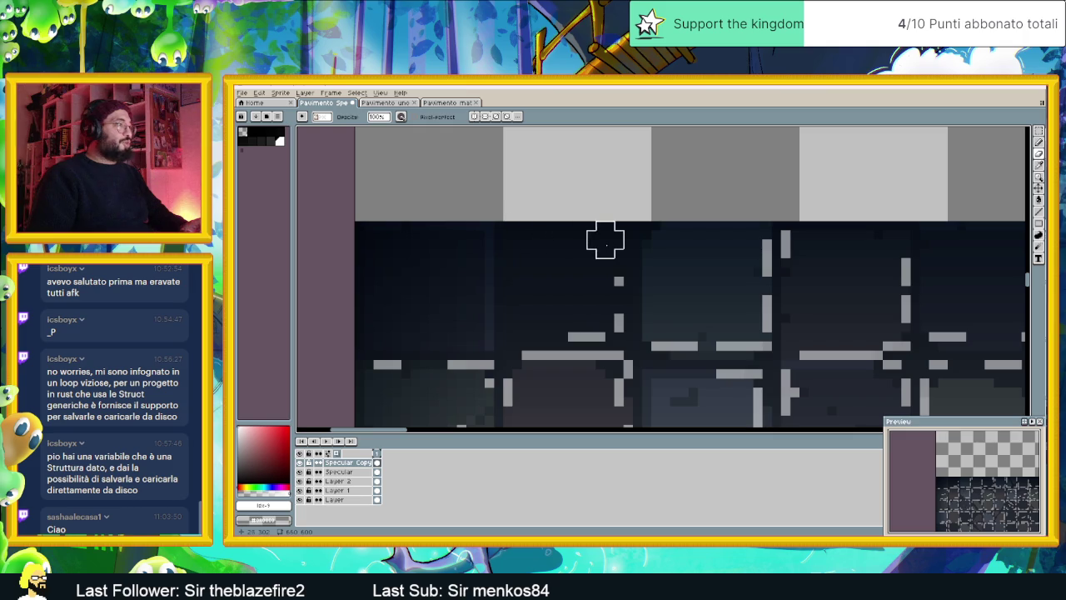
left_click_drag(557, 303, 606, 277)
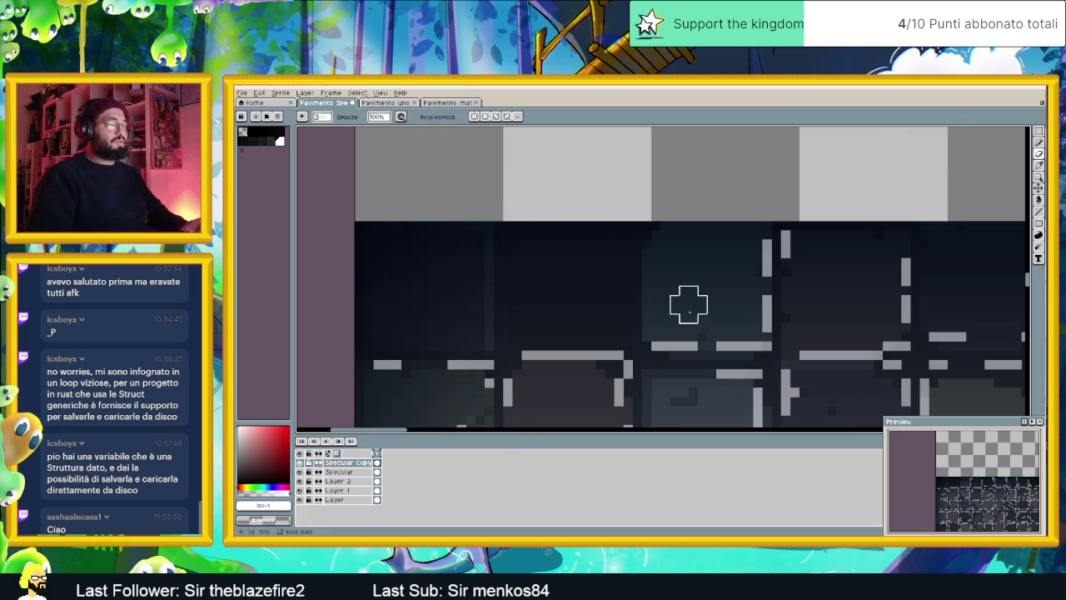
Pan right across the lower tiles to inspect the faded highlights
scroll(739, 313, "down", 1)
left_click_drag(777, 313, 678, 298)
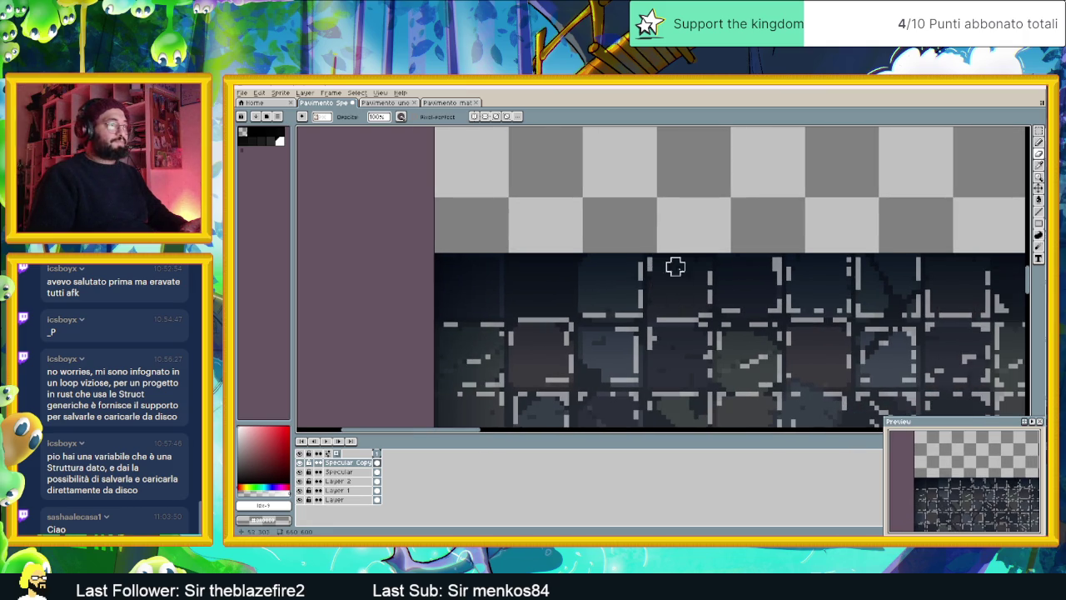
left_click_drag(809, 328, 683, 293)
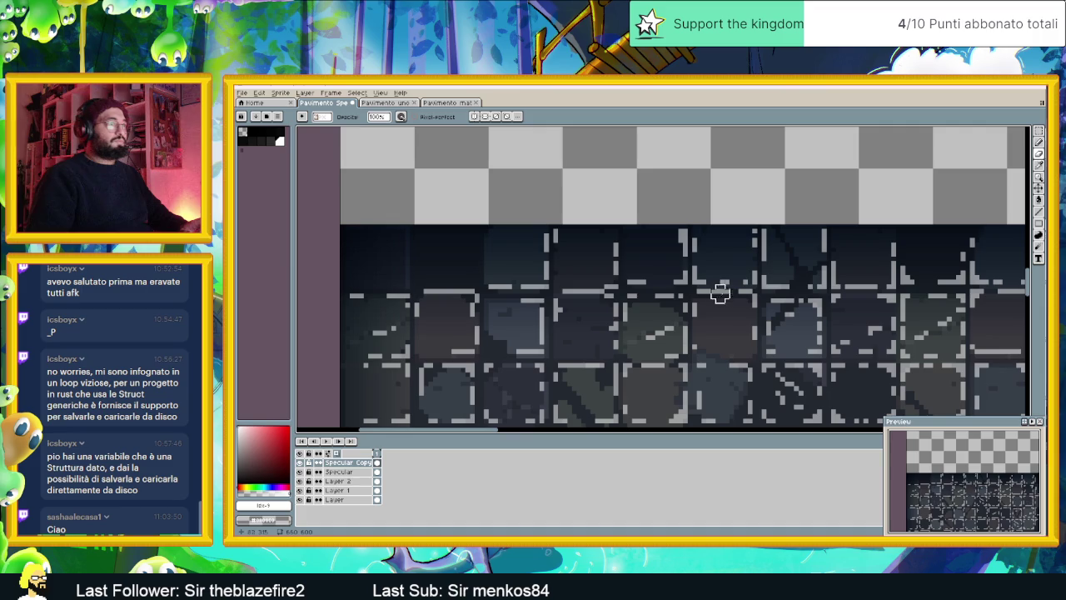
left_click_drag(816, 291, 658, 302)
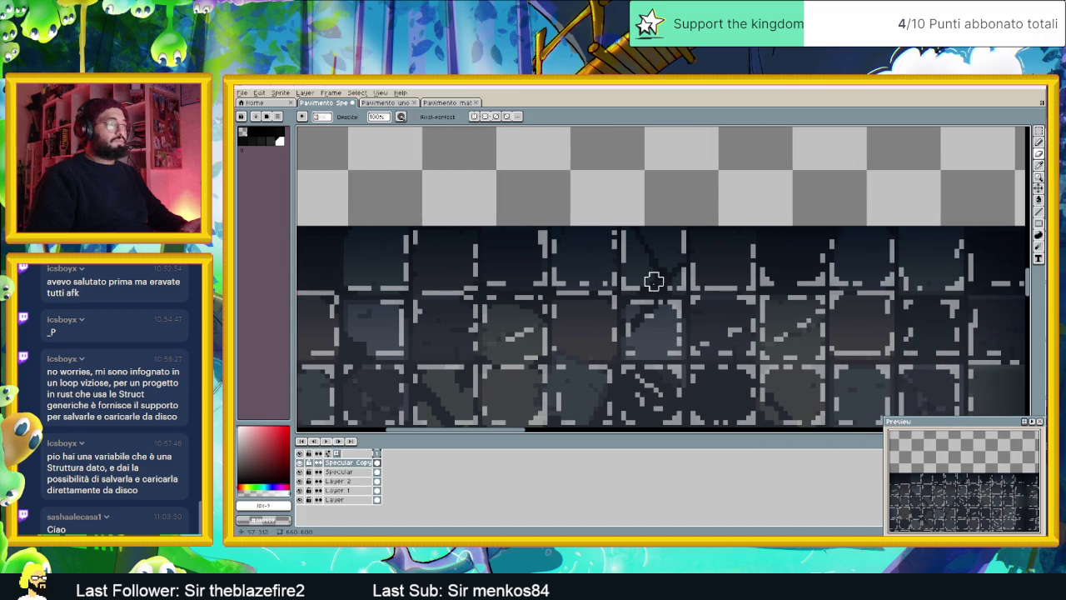
left_click_drag(797, 286, 621, 297)
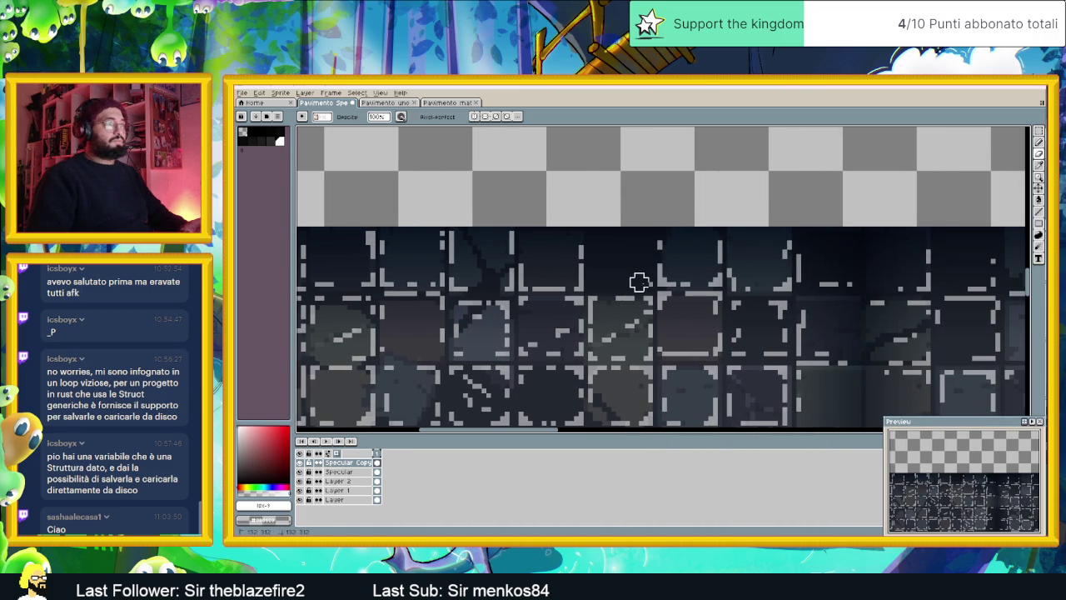
left_click_drag(742, 288, 674, 288)
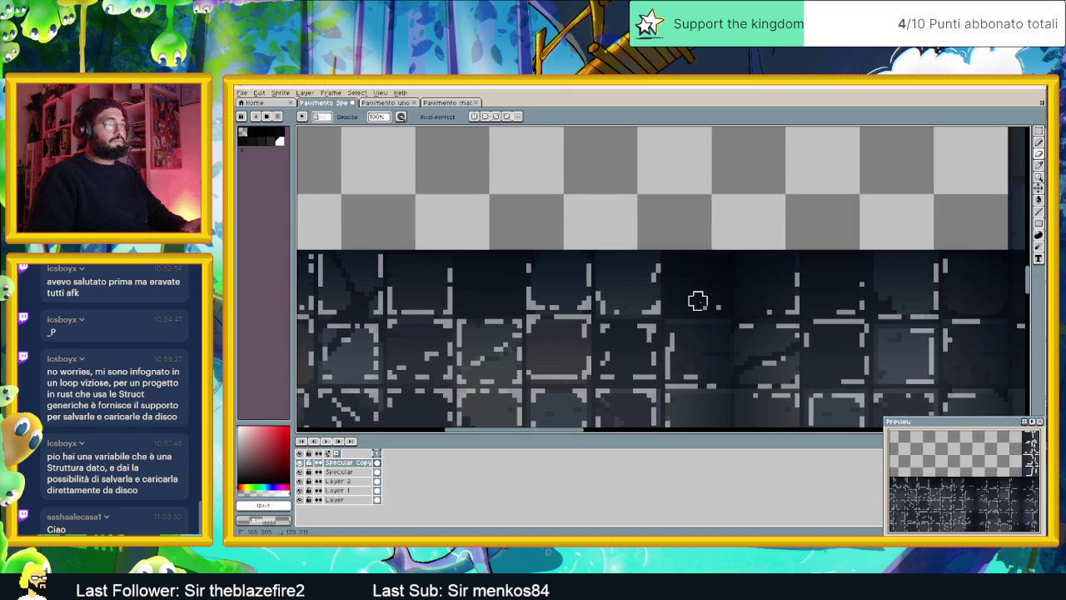
scroll(704, 303, "down", 1)
scroll(666, 300, "down", 1)
scroll(742, 313, "down", 1)
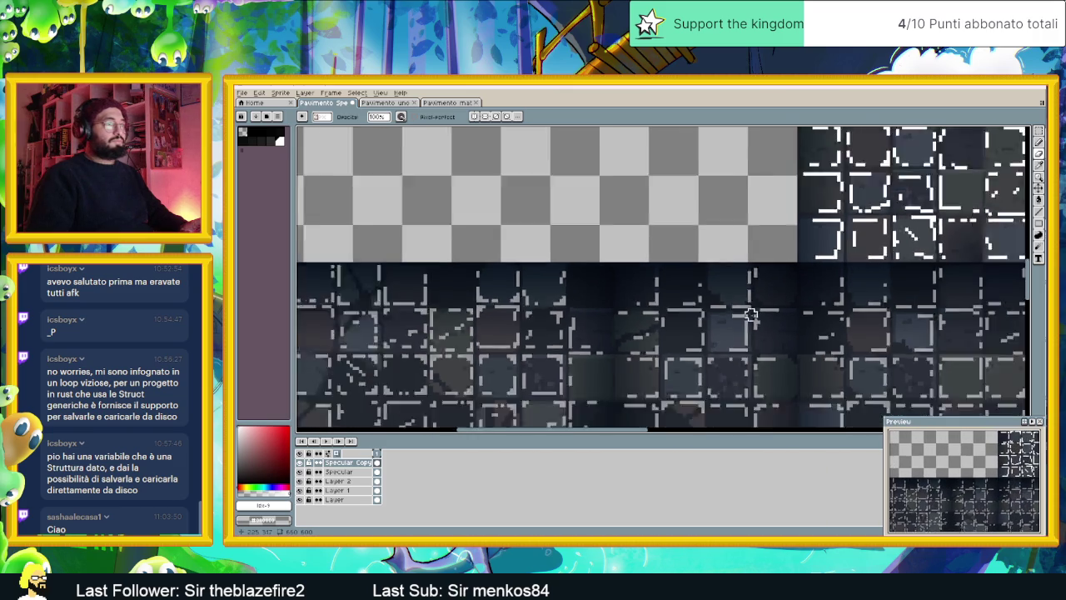
scroll(750, 314, "down", 1)
scroll(583, 292, "up", 1)
scroll(499, 275, "up", 1)
scroll(489, 273, "up", 2)
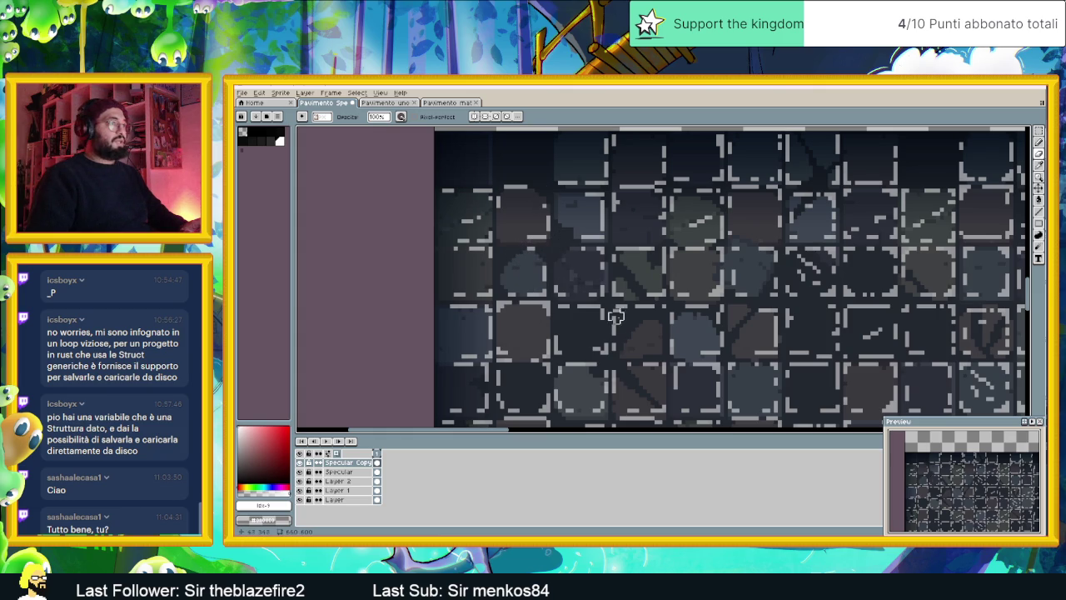
Reframe the view on the upper and middle rows of the lower tiles
left_click_drag(658, 250, 588, 284)
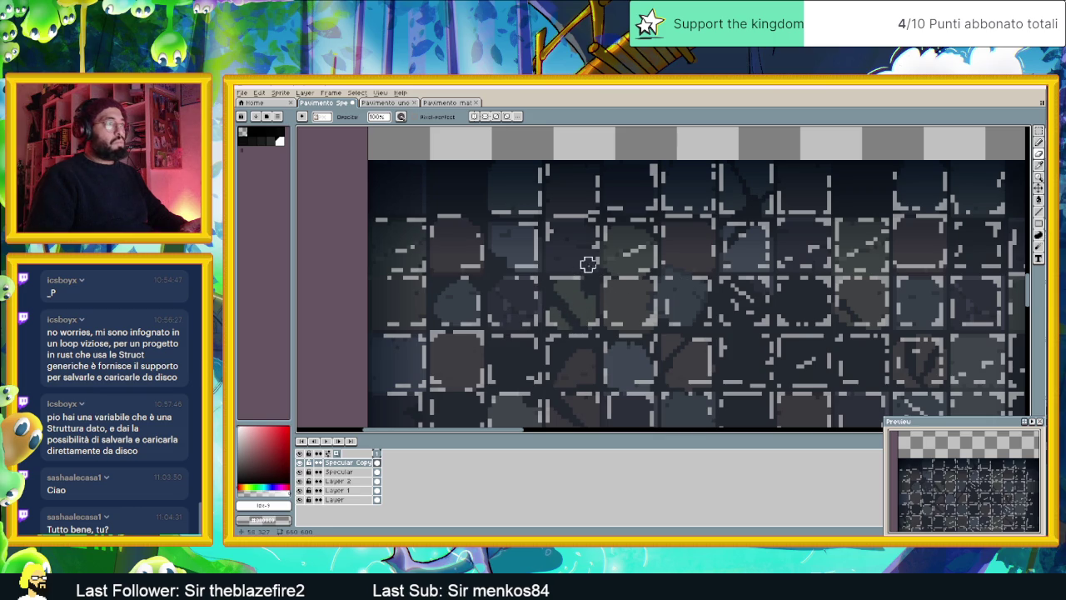
scroll(625, 275, "up", 3)
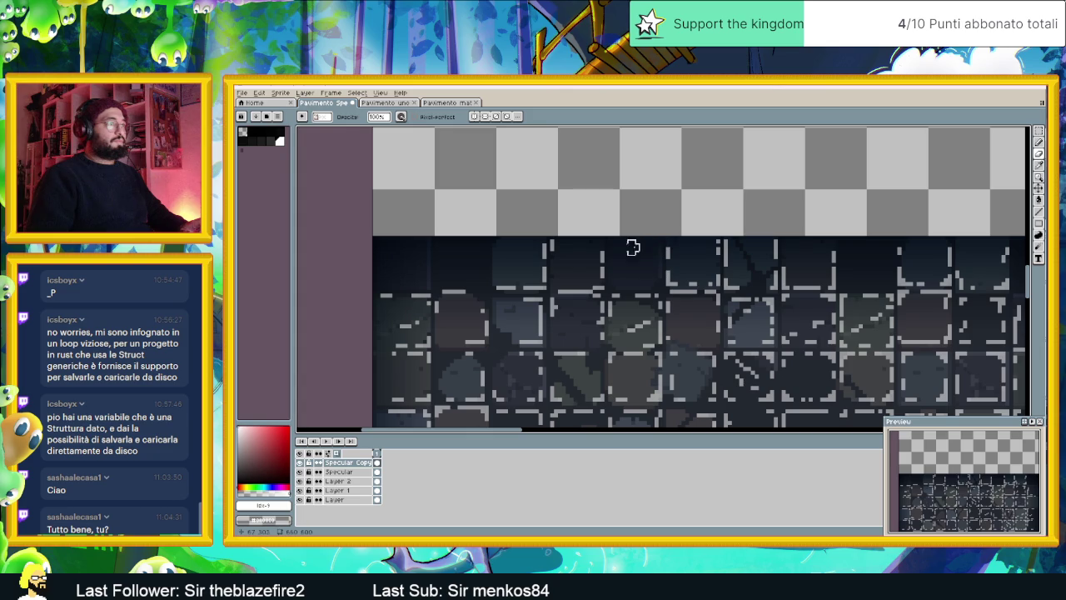
scroll(608, 379, "down", 1)
left_click_drag(622, 399, 586, 311)
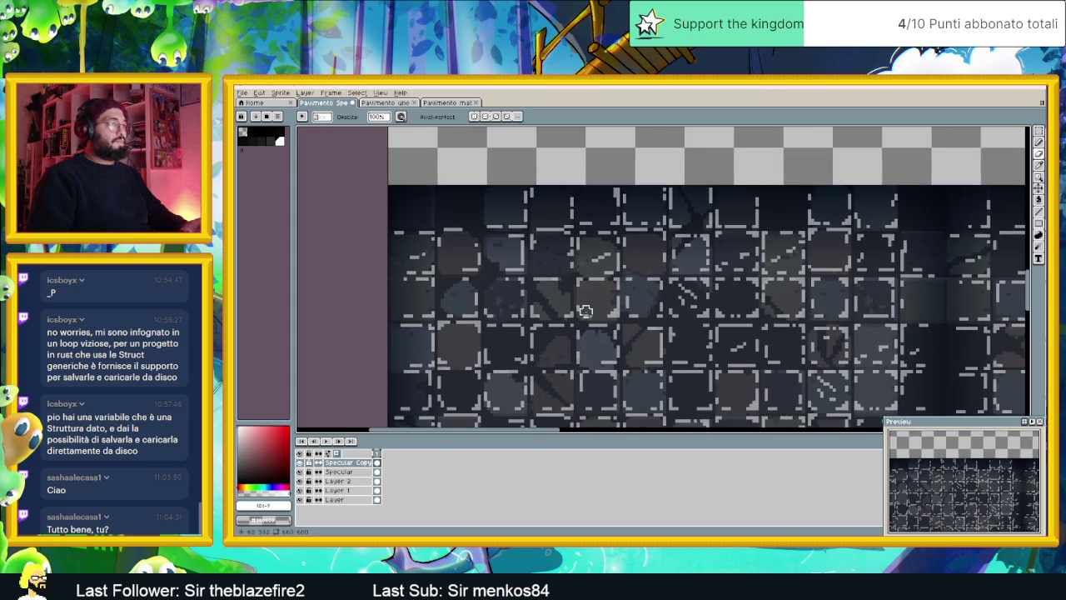
scroll(633, 316, "up", 1)
scroll(679, 315, "up", 1)
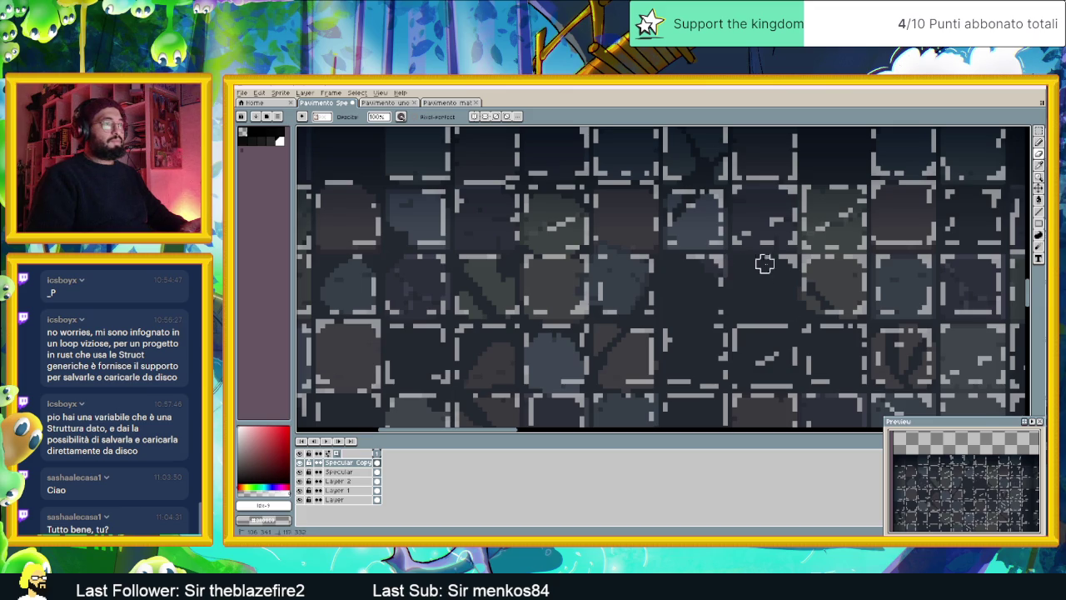
scroll(759, 272, "up", 3)
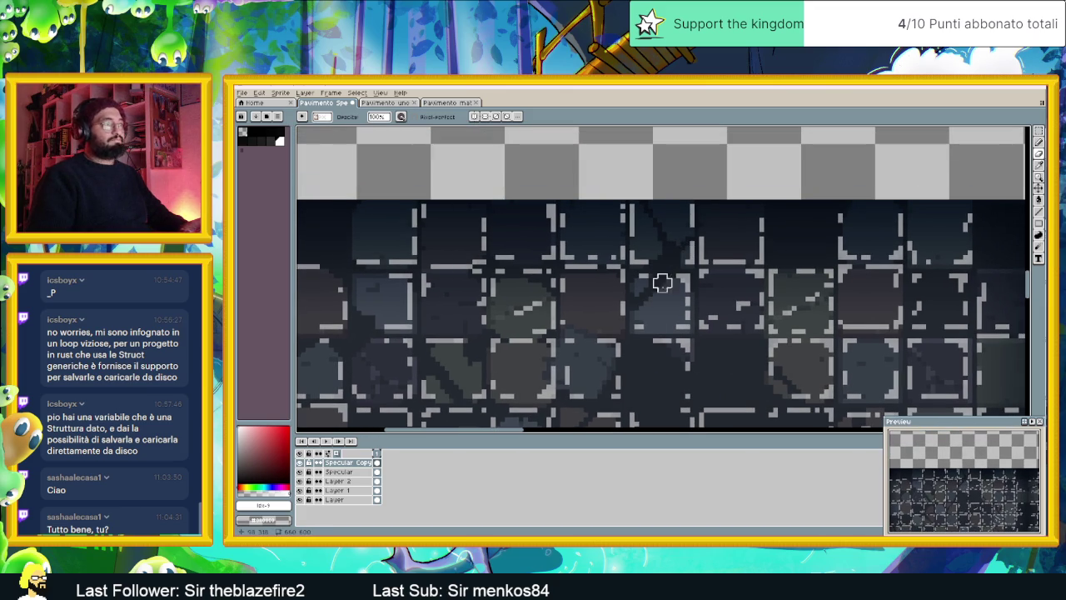
scroll(675, 329, "right", 2)
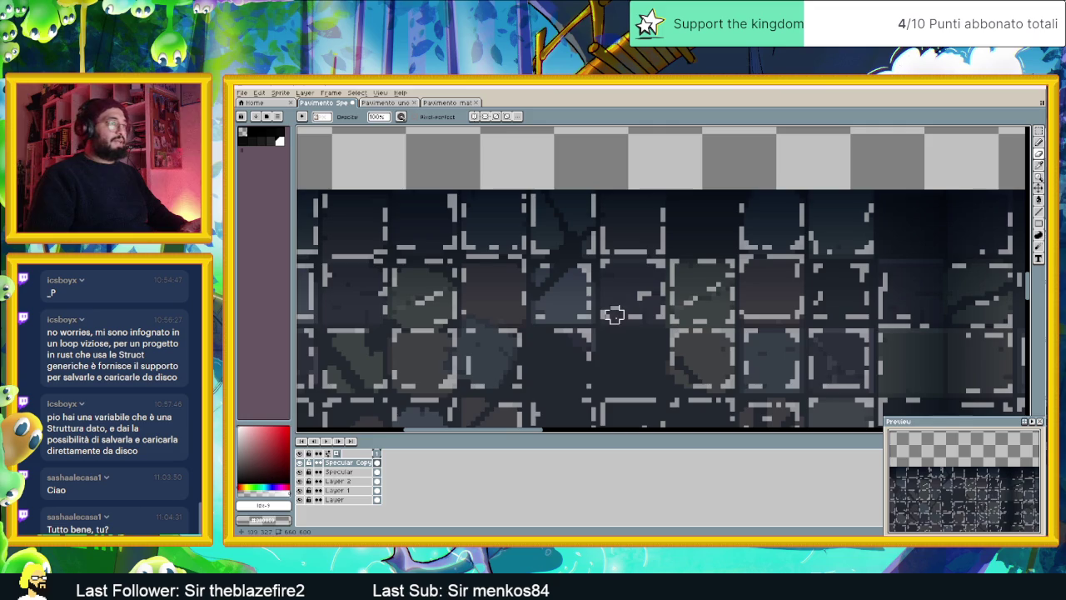
scroll(789, 329, "down", 2)
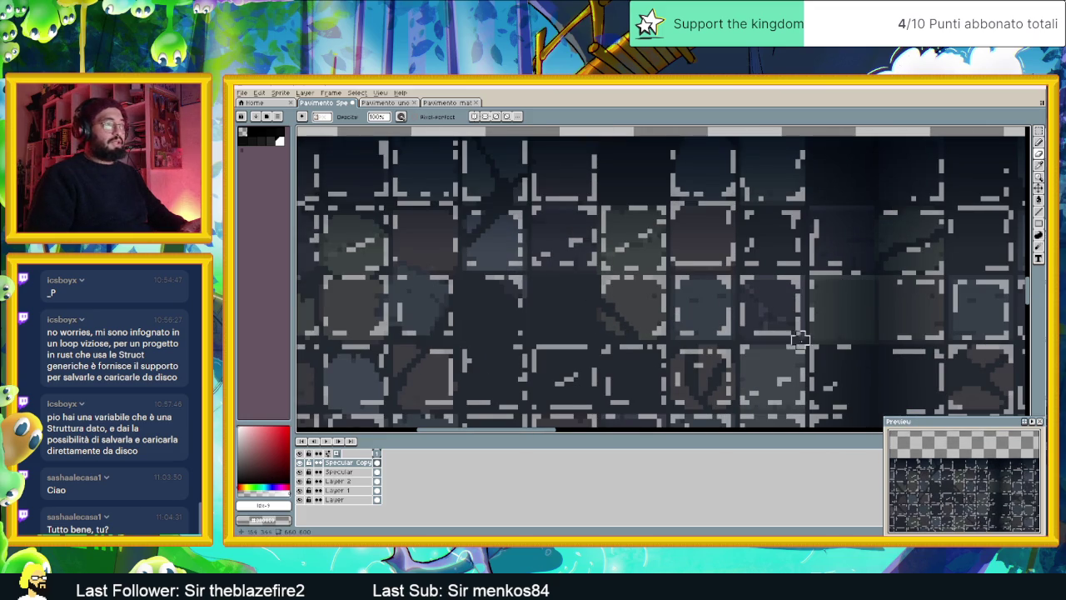
left_click_drag(800, 339, 635, 315)
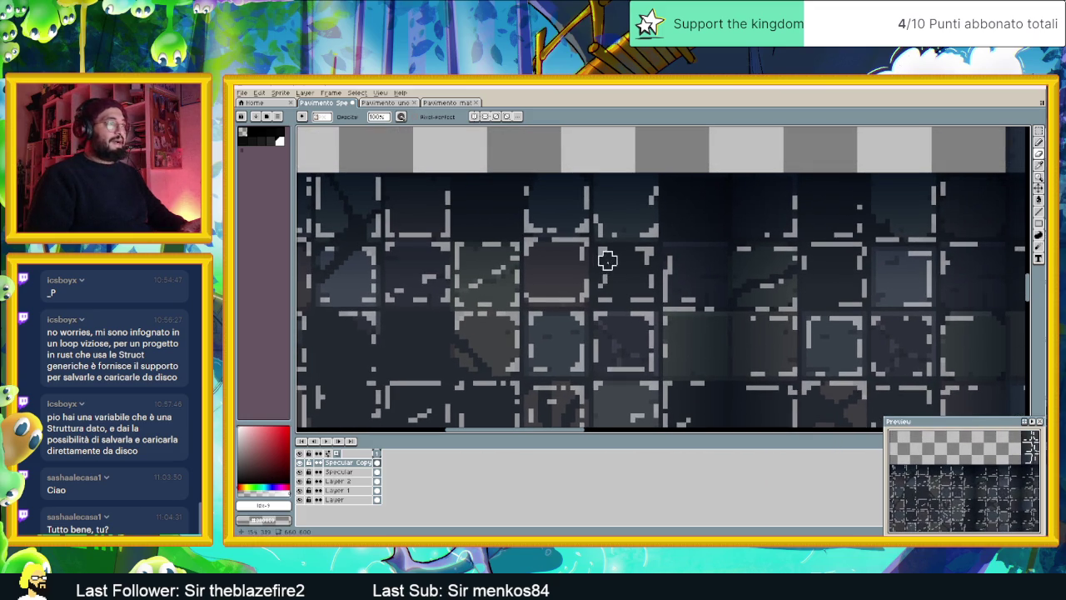
Erase grey highlight marks and border dashes inside the lower tiles
mouse_move(644, 284)
left_mouse_down()
mouse_move(638, 297)
mouse_move(612, 297)
mouse_move(602, 280)
left_mouse_up()
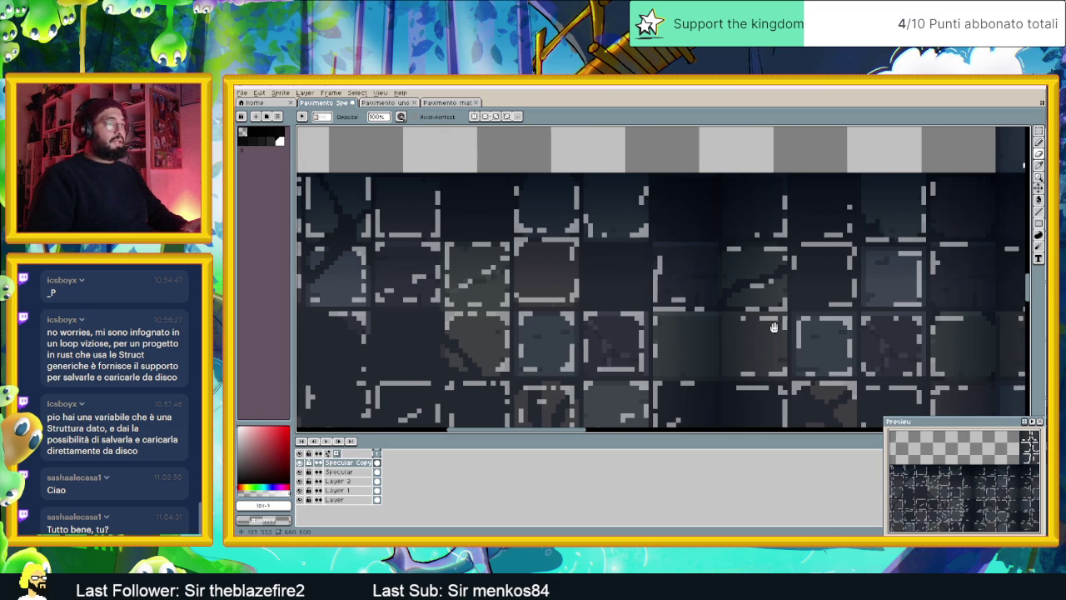
scroll(683, 304, "right", 3)
scroll(797, 314, "right", 2)
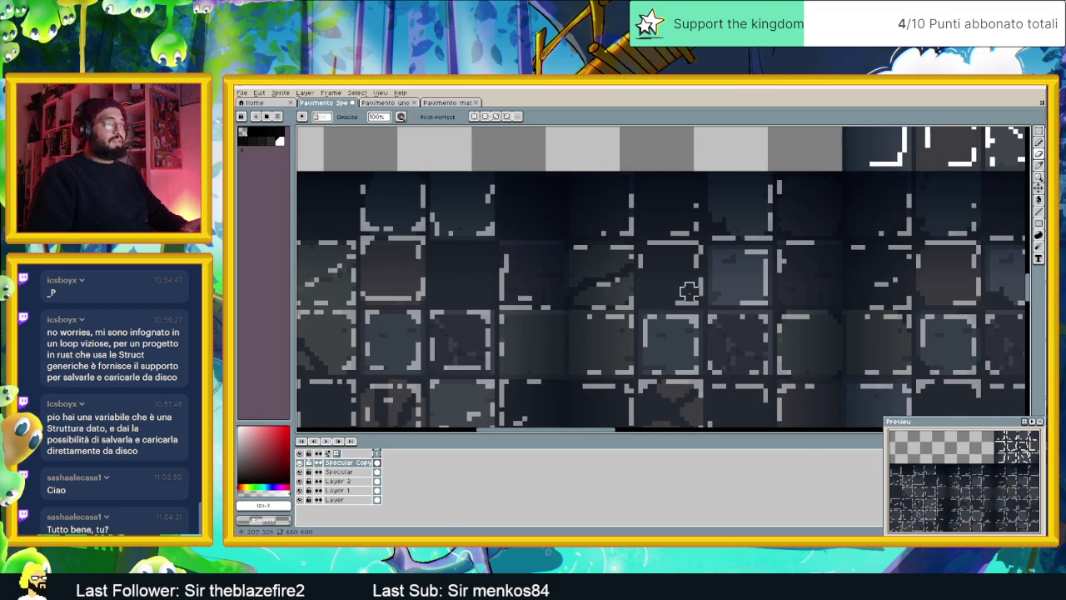
mouse_move(675, 296)
left_mouse_down()
mouse_move(692, 247)
mouse_move(661, 243)
mouse_move(694, 203)
mouse_move(675, 243)
mouse_move(648, 259)
left_mouse_up()
mouse_move(873, 285)
left_mouse_down()
mouse_move(642, 304)
mouse_move(628, 267)
mouse_move(671, 266)
left_mouse_up()
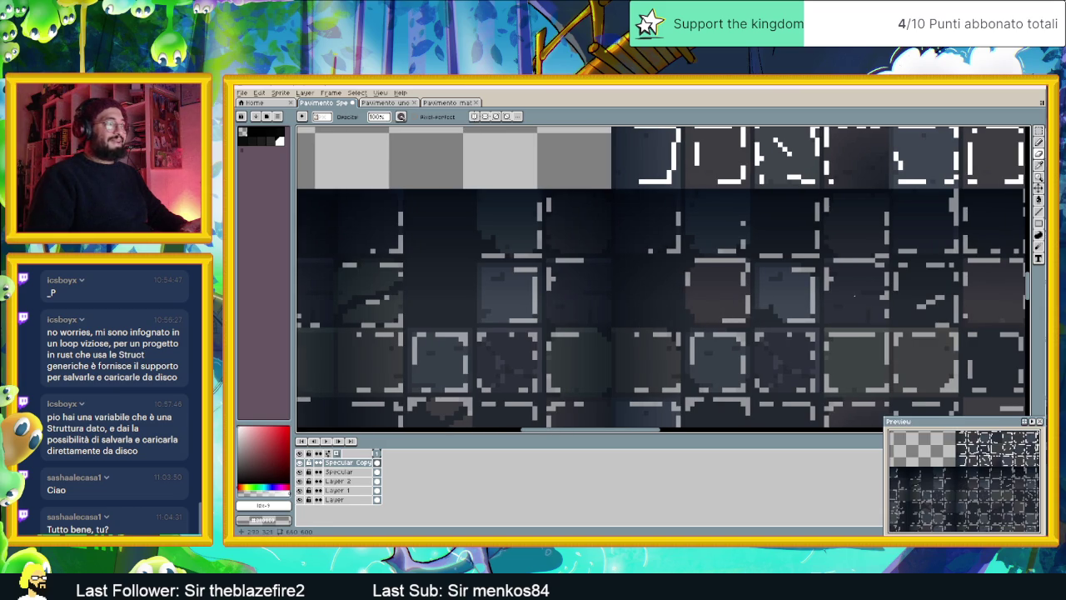
Undo a mistaken eraser stroke on the Specular Copy layer and bring the lower tile rows into view
left_click_drag(879, 283, 714, 314)
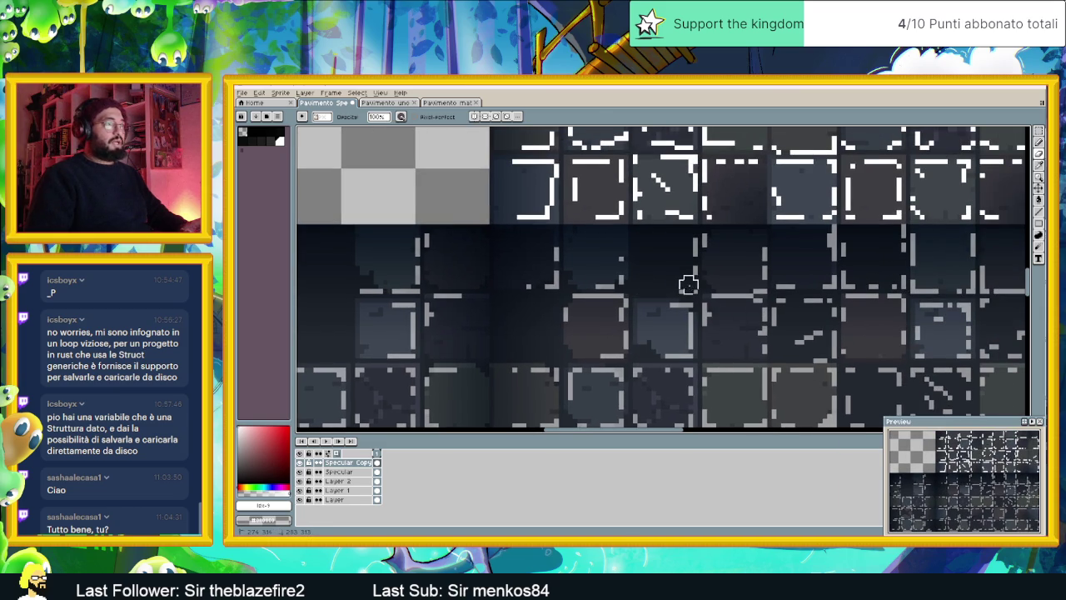
scroll(791, 290, "right", 2)
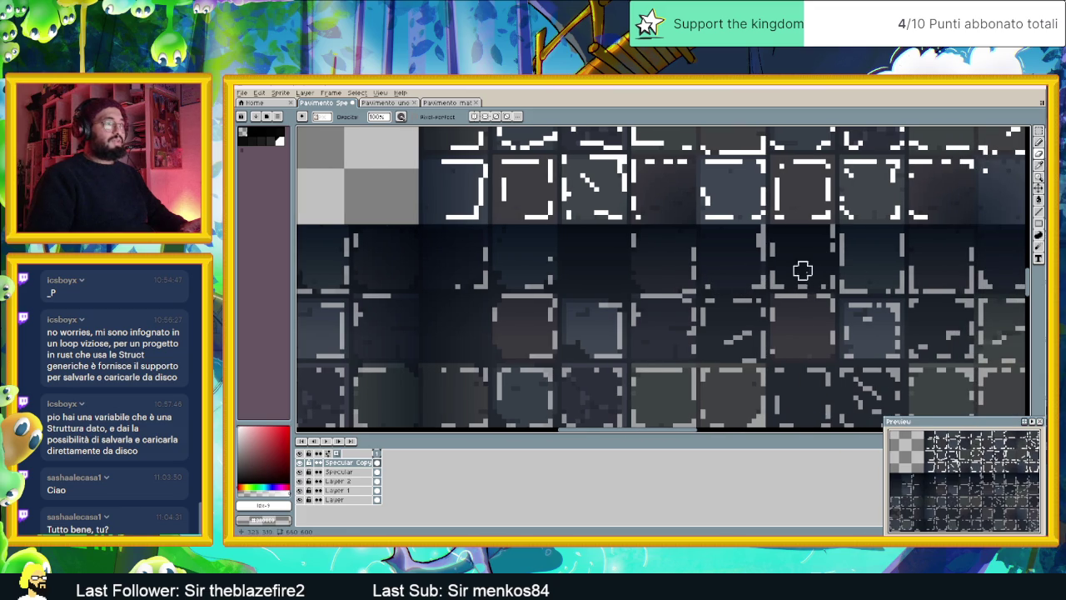
key("ctrl+z")
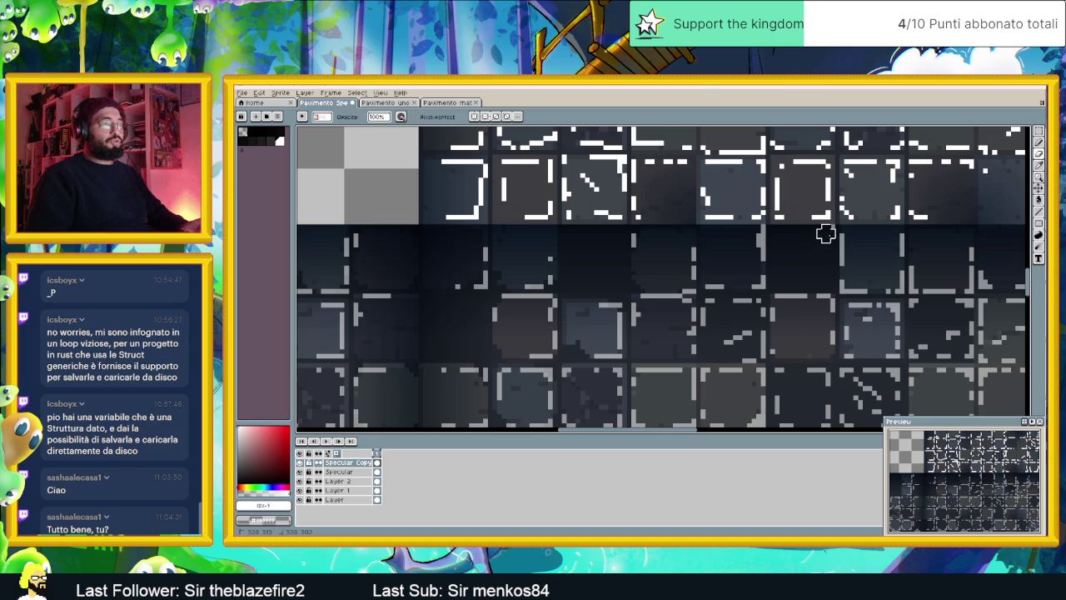
left_click_drag(823, 231, 708, 302)
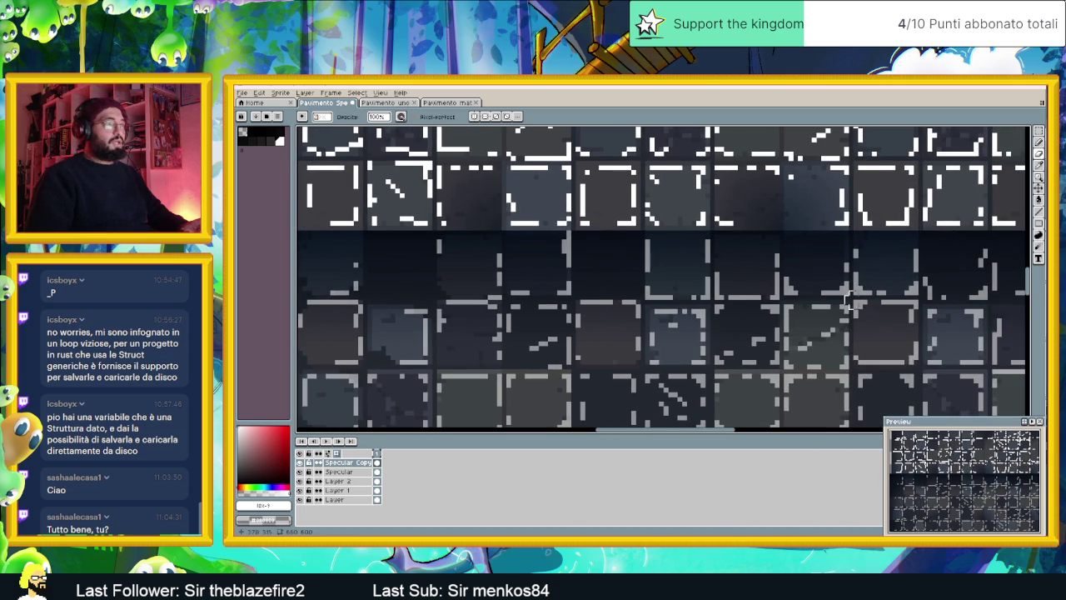
left_click_drag(891, 318, 811, 292)
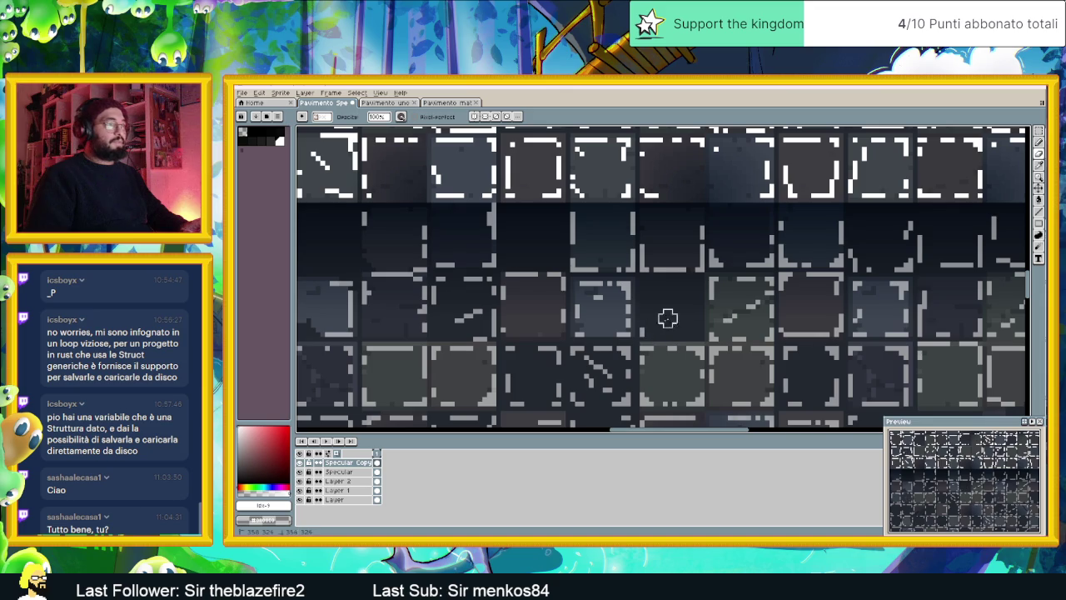
left_click_drag(668, 317, 697, 336)
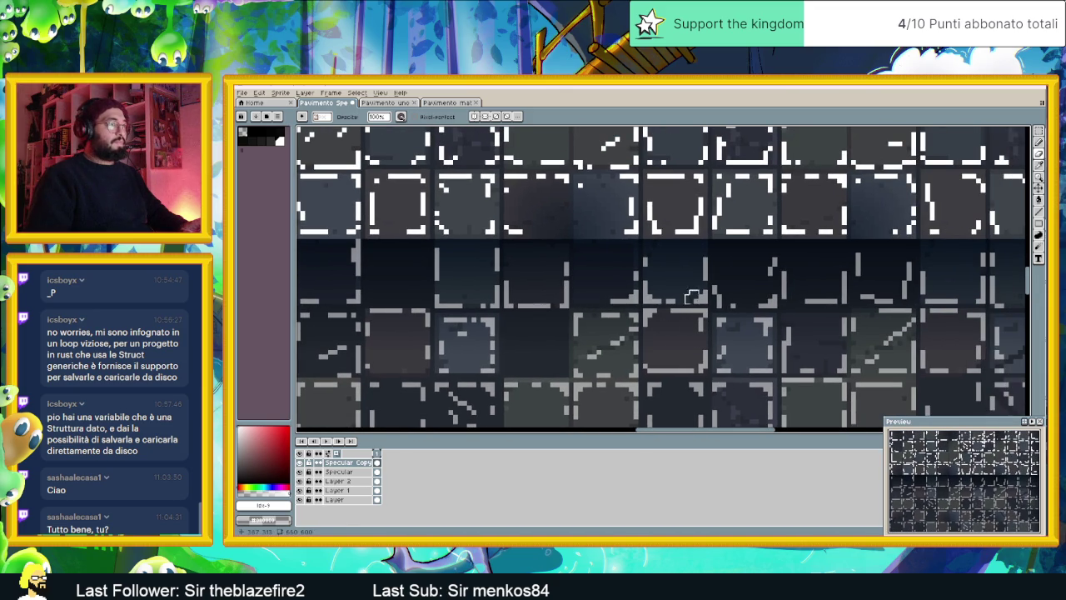
Erase the stray grey highlight dashes from the top row of two lower tiles
key("v")
key("b")
scroll(633, 293, "right", 3)
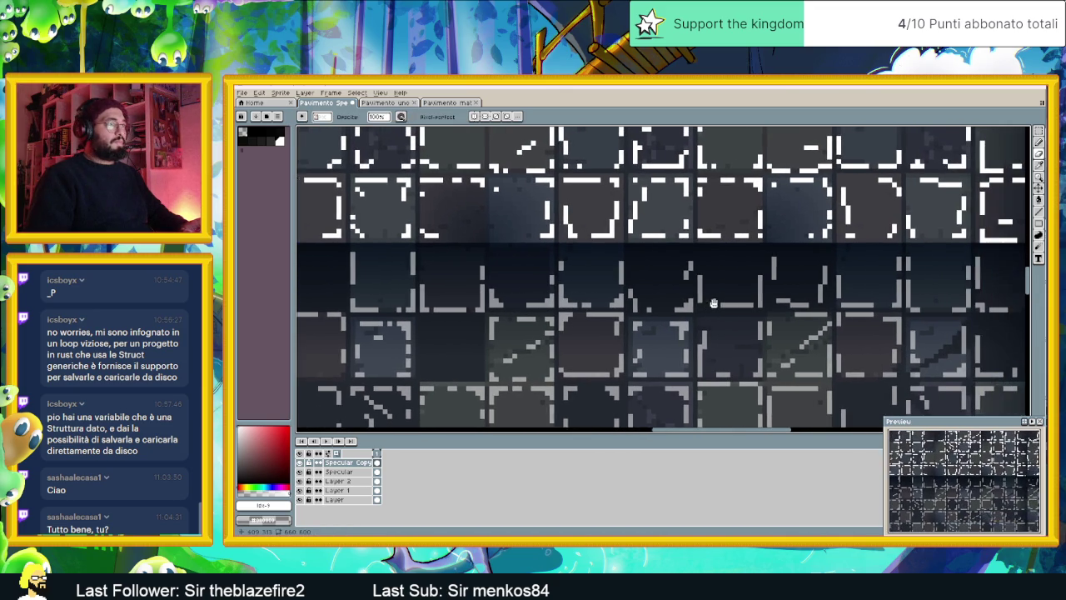
mouse_move(637, 288)
left_mouse_down()
mouse_move(626, 302)
mouse_move(673, 309)
mouse_move(675, 253)
mouse_move(744, 288)
mouse_move(750, 302)
mouse_move(803, 289)
left_mouse_up()
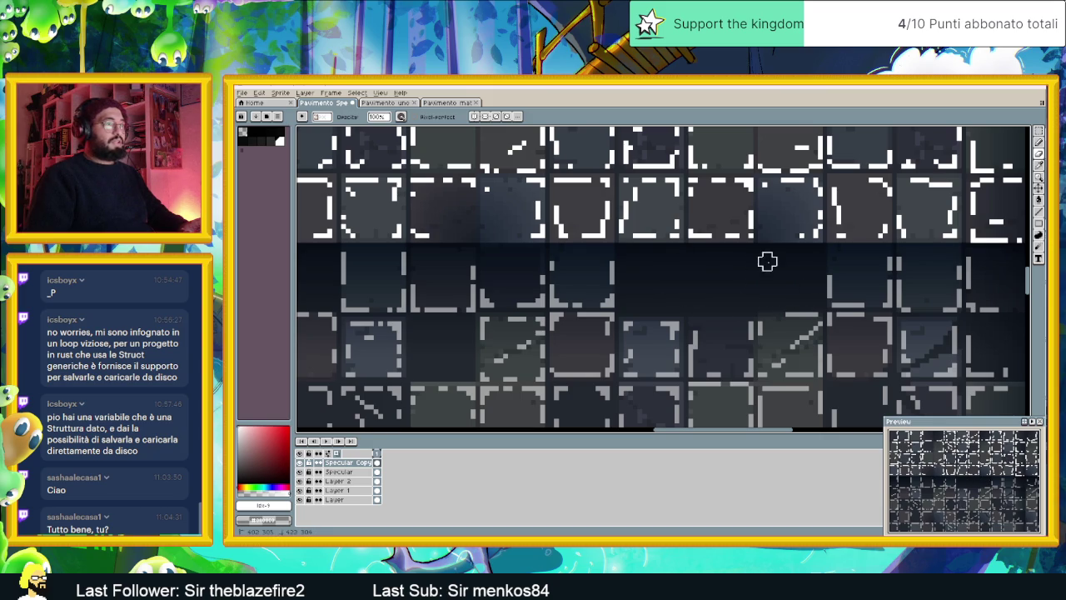
scroll(778, 305, "right", 3)
scroll(778, 306, "right", 2)
scroll(774, 316, "right", 2)
scroll(774, 317, "right", 2)
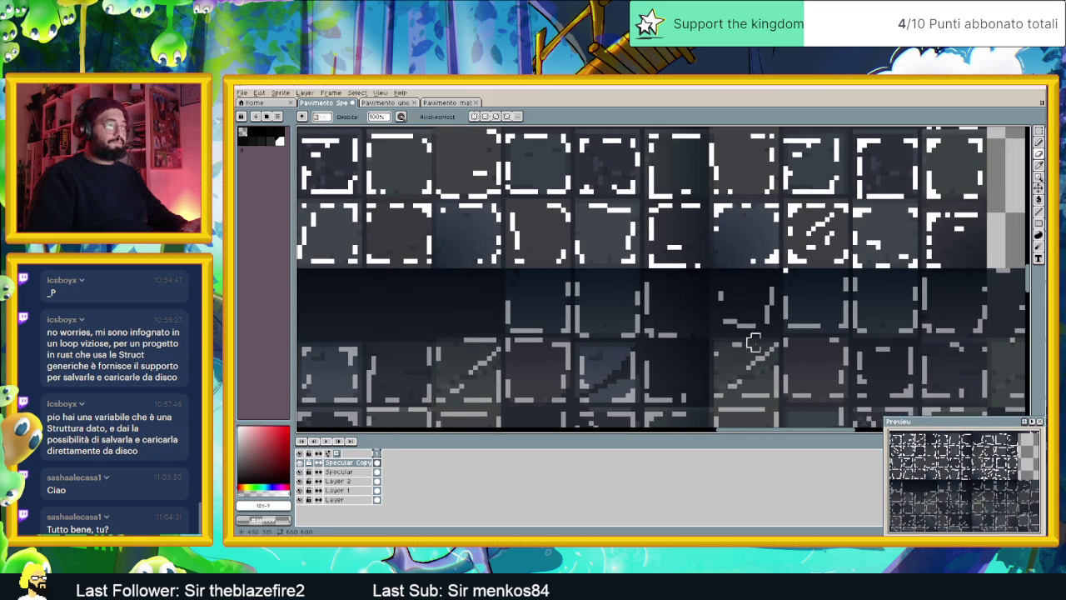
mouse_move(773, 323)
left_mouse_down()
mouse_move(728, 316)
mouse_move(726, 291)
mouse_move(750, 286)
mouse_move(764, 291)
mouse_move(761, 316)
mouse_move(708, 328)
mouse_move(676, 303)
mouse_move(678, 283)
mouse_move(730, 298)
left_mouse_up()
scroll(741, 314, "right", 3)
scroll(721, 317, "right", 3)
scroll(733, 310, "down", 1)
scroll(661, 316, "down", 1)
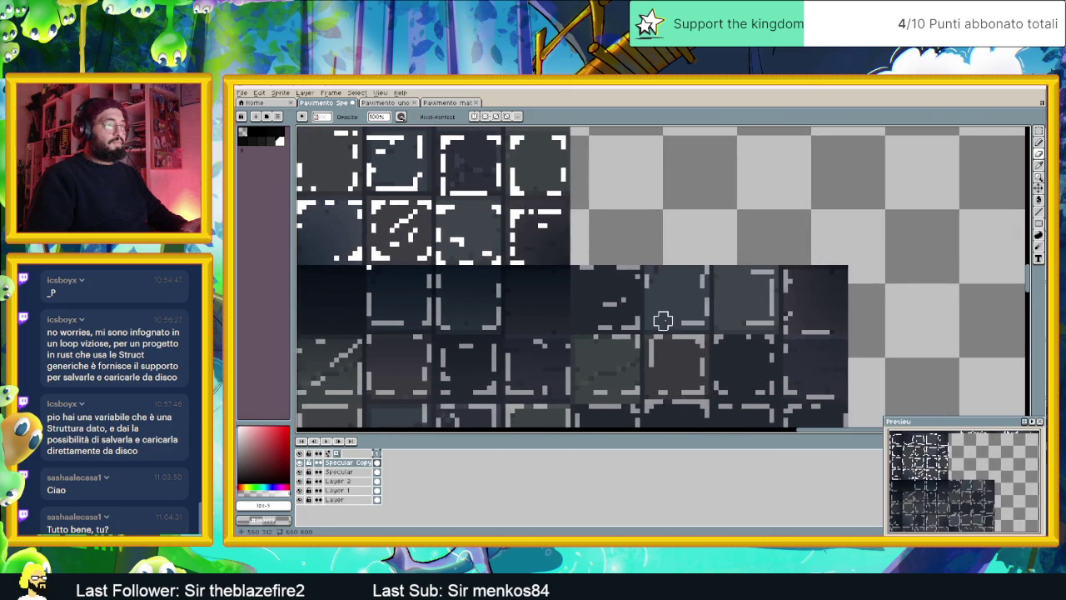
scroll(662, 344, "down", 1)
scroll(662, 344, "down", 1)
scroll(623, 362, "down", 1)
scroll(592, 366, "down", 1)
scroll(731, 287, "down", 1)
left_click_drag(511, 305, 601, 293)
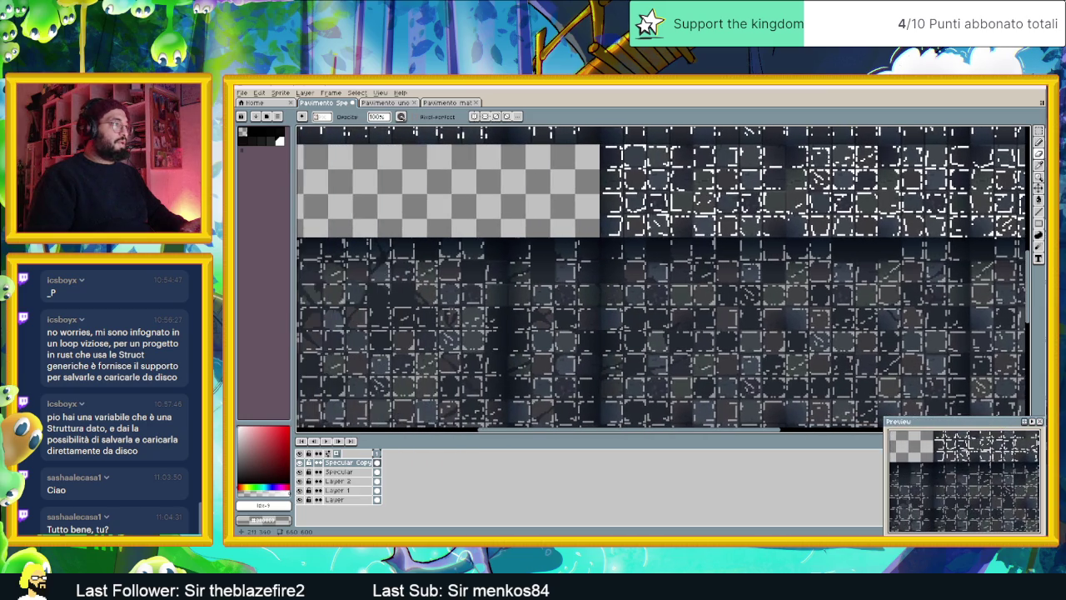
scroll(499, 268, "up", 1)
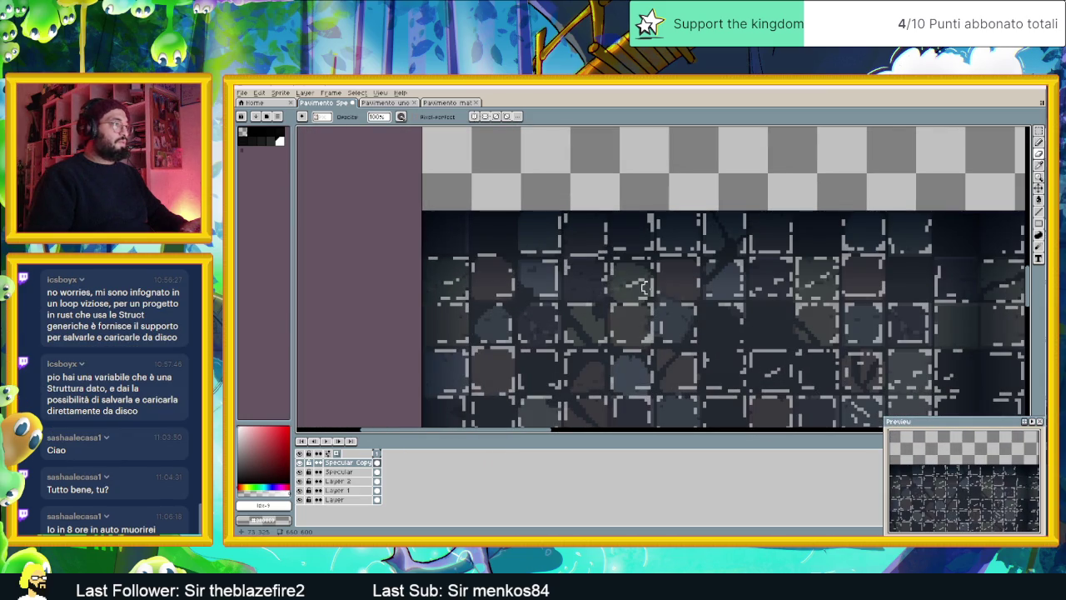
scroll(594, 284, "up", 1)
left_click_drag(678, 290, 587, 301)
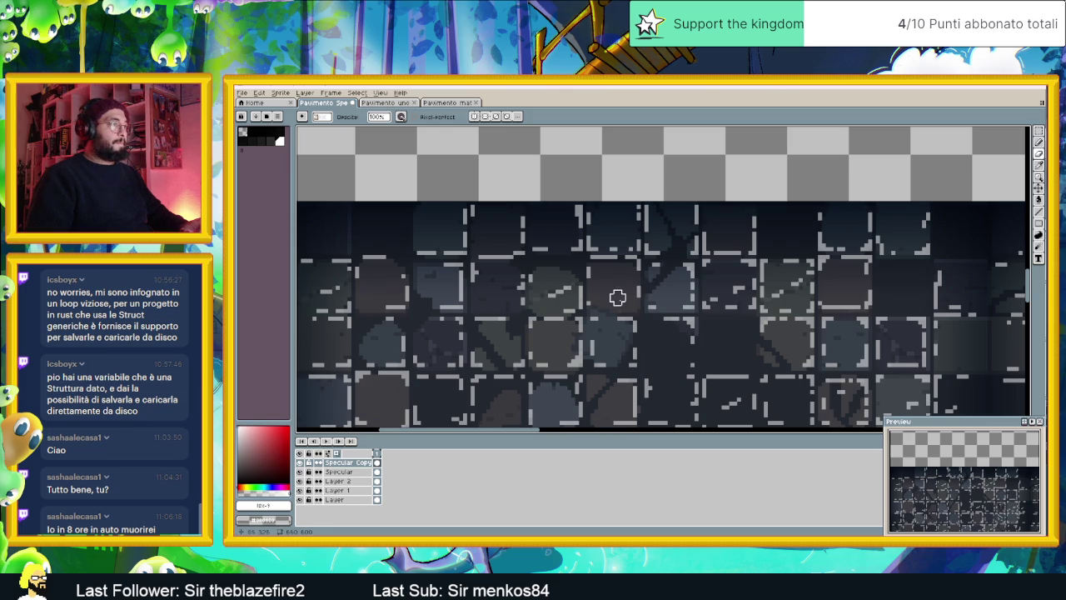
scroll(640, 262, "right", 5)
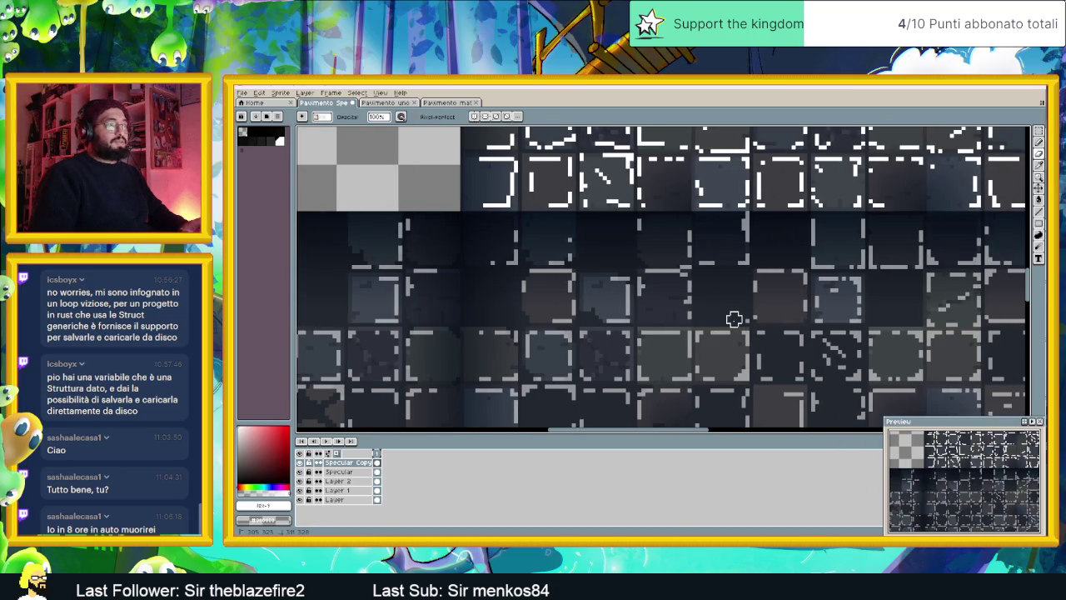
scroll(812, 306, "right", 2)
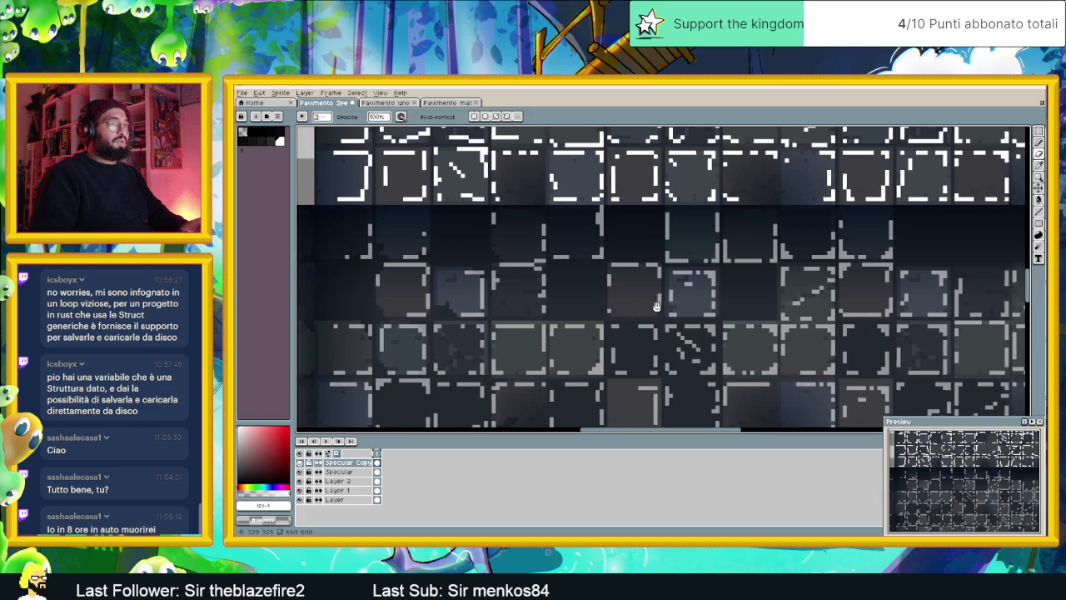
scroll(800, 300, "right", 2)
scroll(781, 298, "right", 1)
scroll(781, 297, "right", 1)
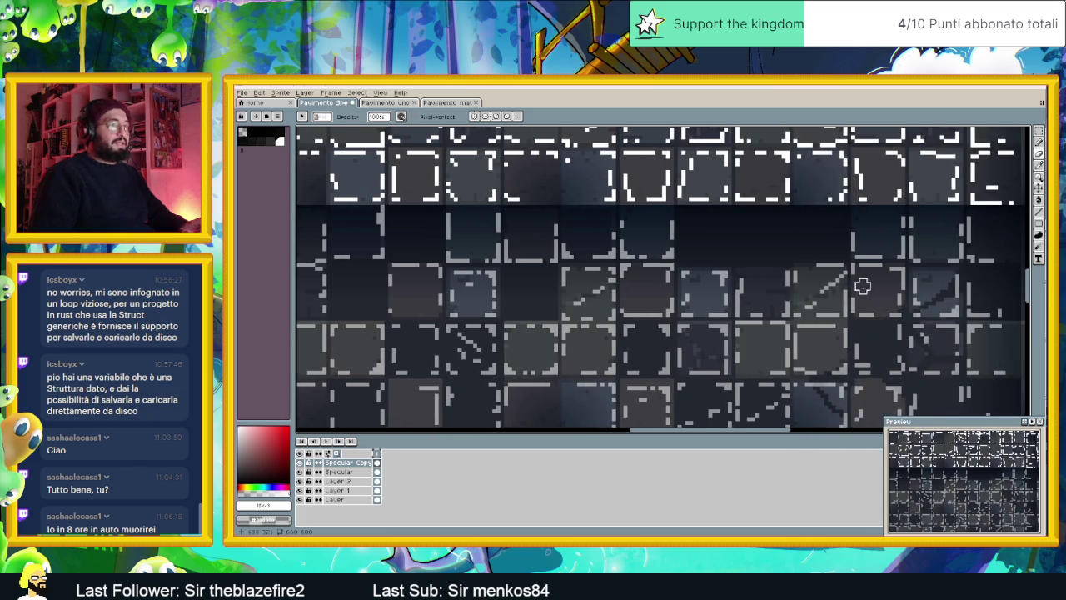
scroll(863, 286, "right", 1)
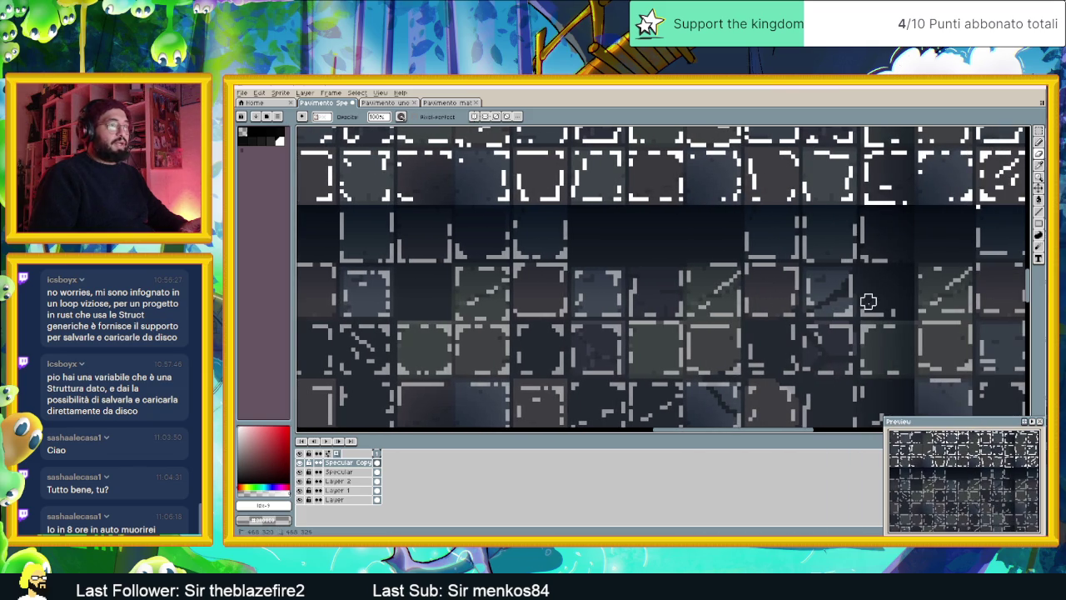
scroll(874, 307, "right", 1)
scroll(833, 300, "right", 1)
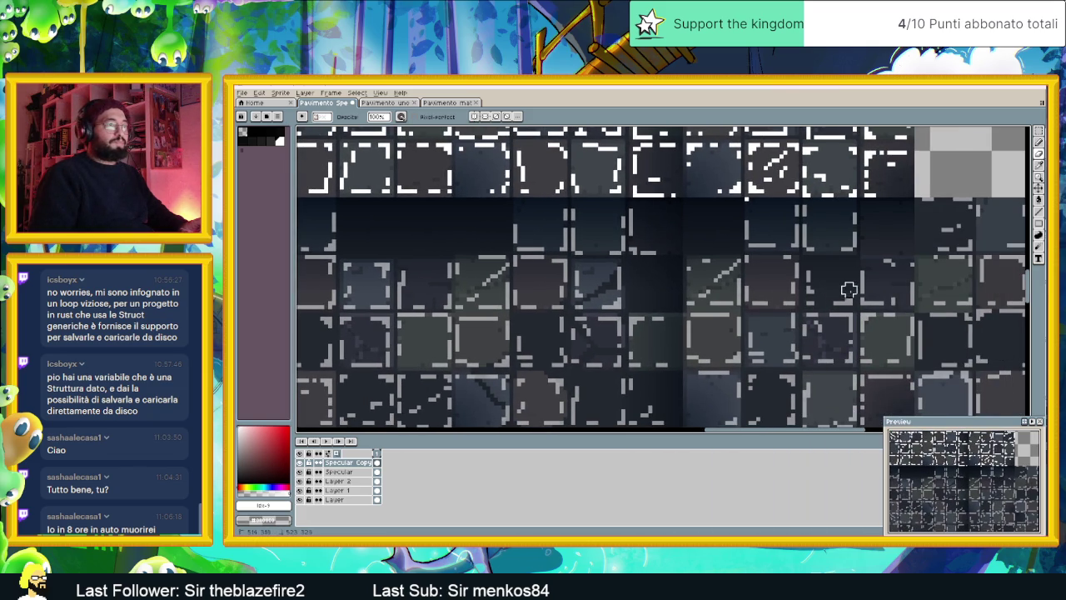
scroll(883, 293, "right", 2)
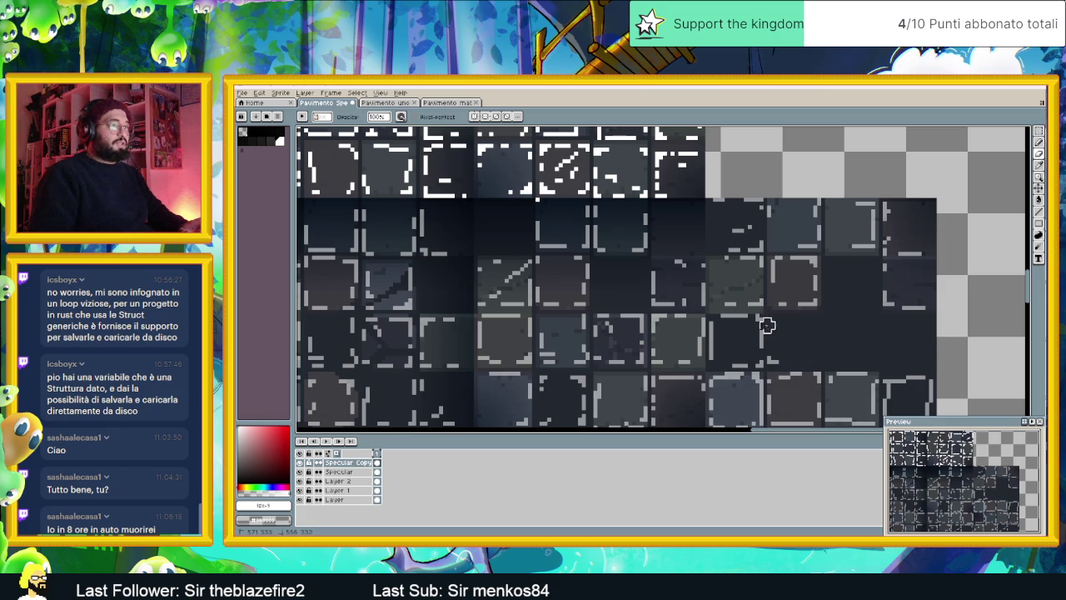
Erase the short highlight lines from one lower floor tile
mouse_move(713, 329)
left_mouse_down()
mouse_move(726, 361)
mouse_move(772, 355)
mouse_move(748, 343)
mouse_move(854, 289)
left_mouse_up()
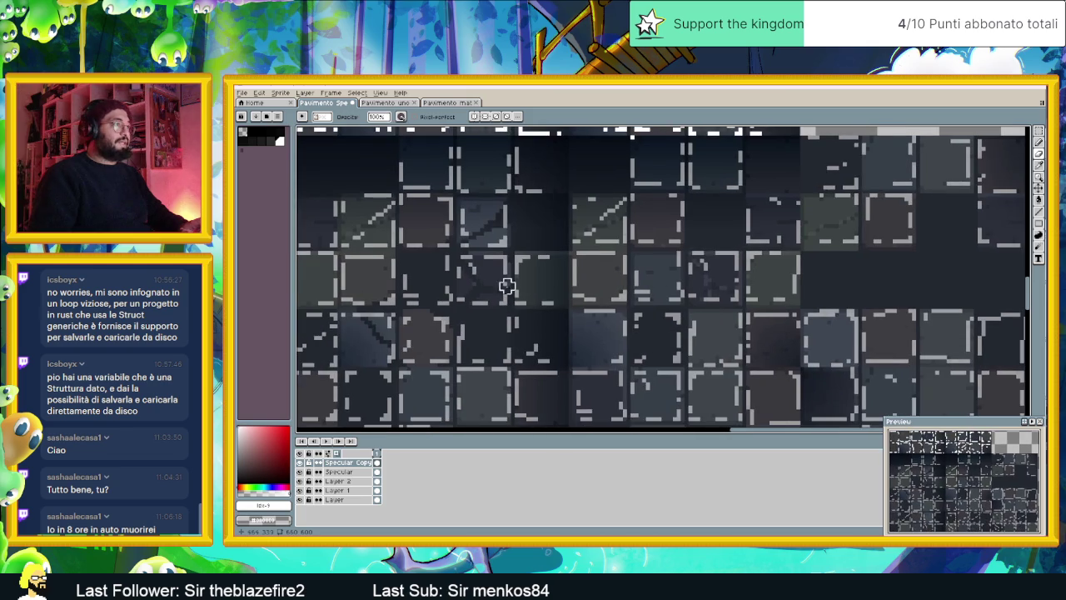
left_click_drag(508, 286, 638, 300)
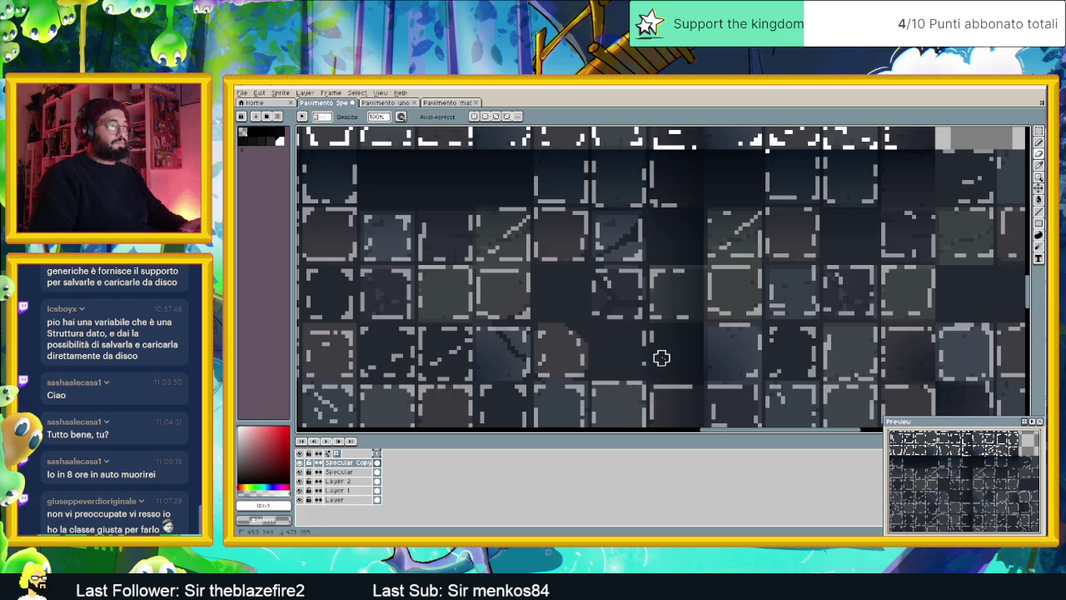
left_click_drag(569, 315, 739, 333)
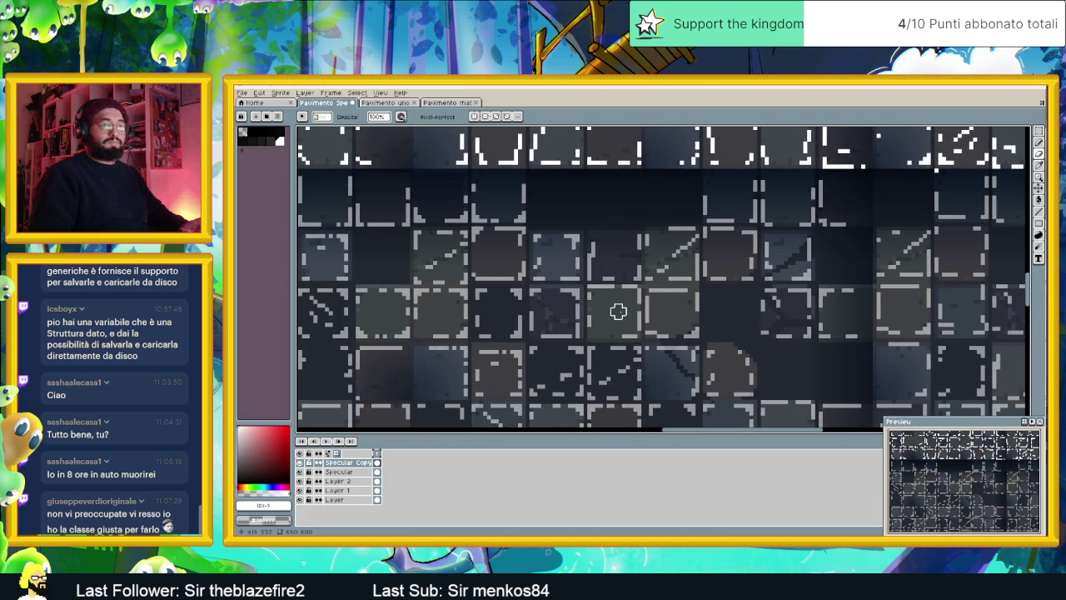
left_click_drag(654, 309, 690, 312)
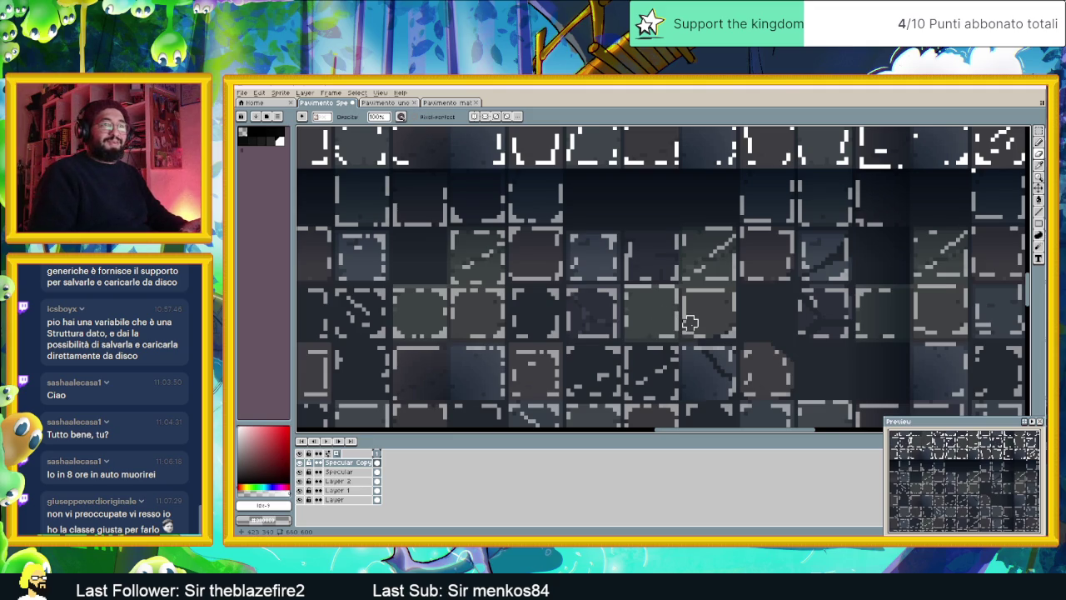
Erase the diagonal highlight lines and the leftover small curve in a left-hand lower tile
scroll(658, 317, "left", 1)
scroll(645, 316, "left", 2)
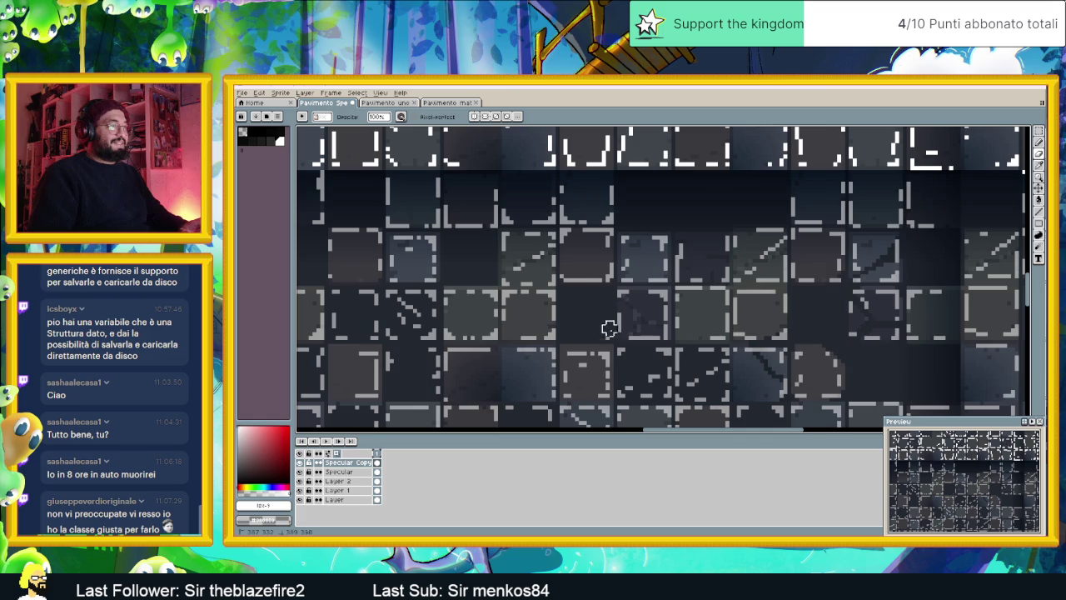
scroll(594, 328, "left", 2)
scroll(604, 330, "left", 2)
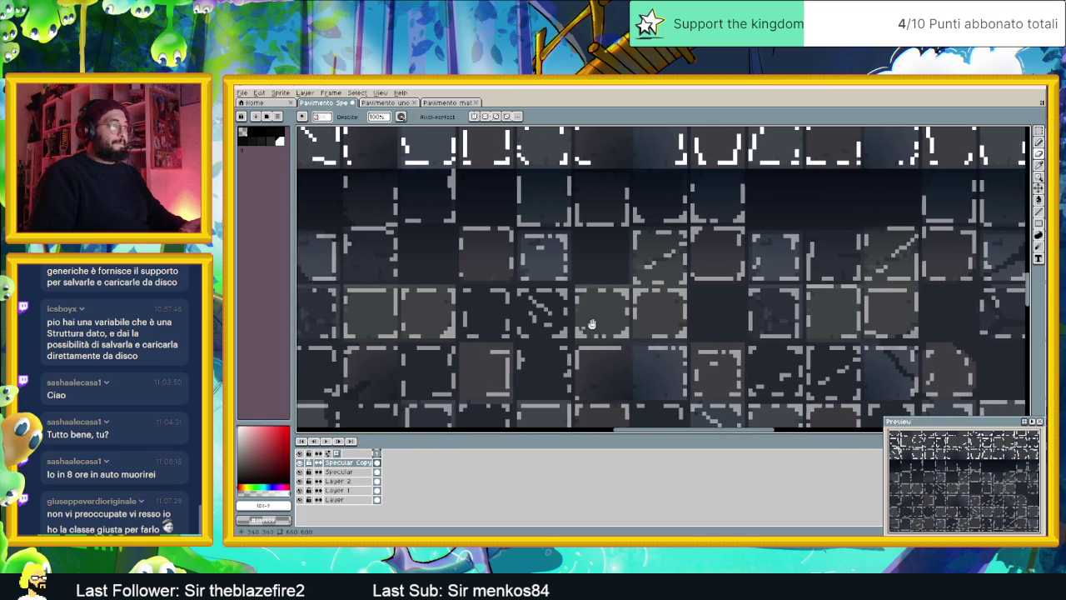
left_click_drag(609, 332, 543, 294)
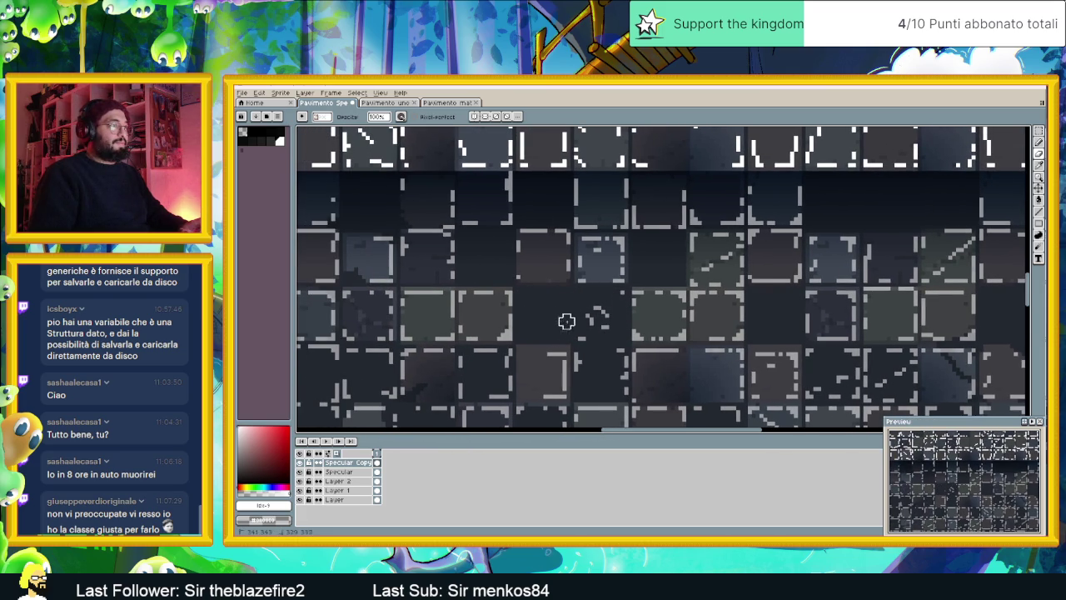
left_click_drag(595, 324, 592, 324)
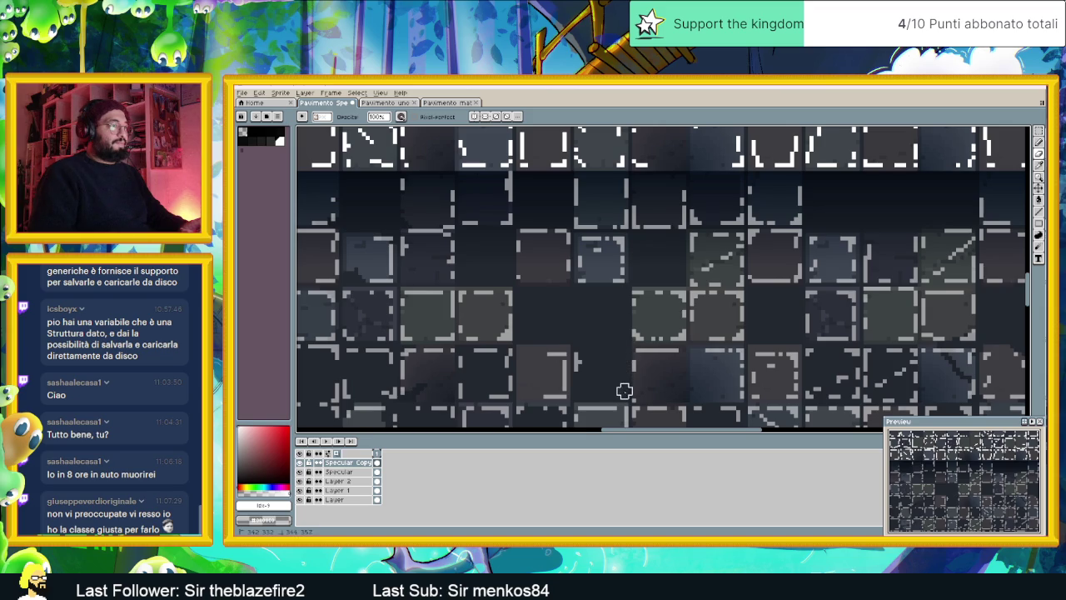
Erase the remaining stray grey curved highlight mark from another lower stone tile
left_click_drag(578, 352, 690, 345)
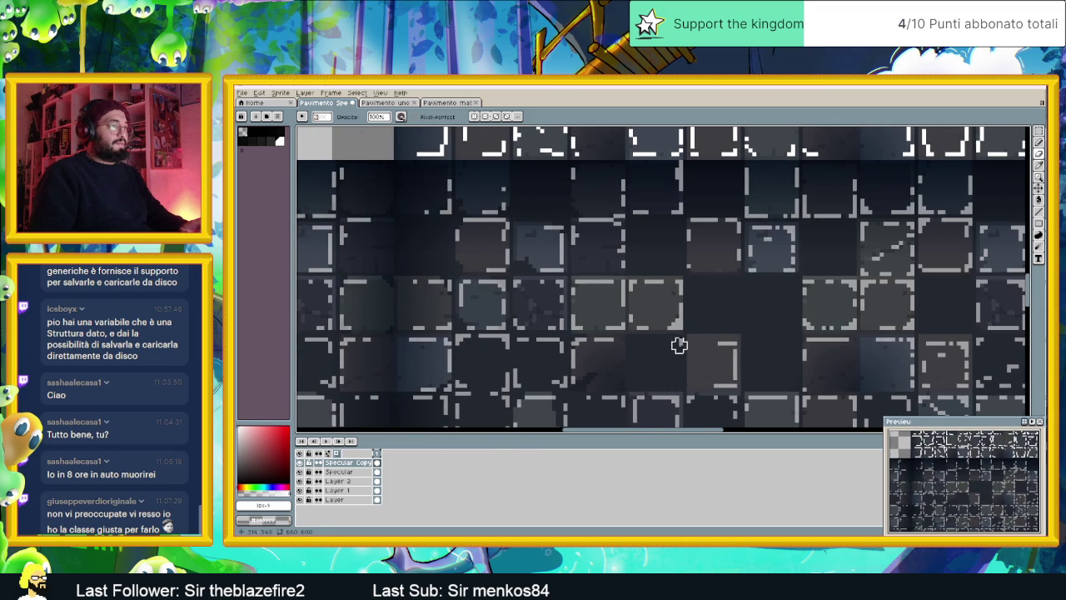
left_click_drag(552, 334, 691, 359)
left_click_drag(620, 359, 690, 326)
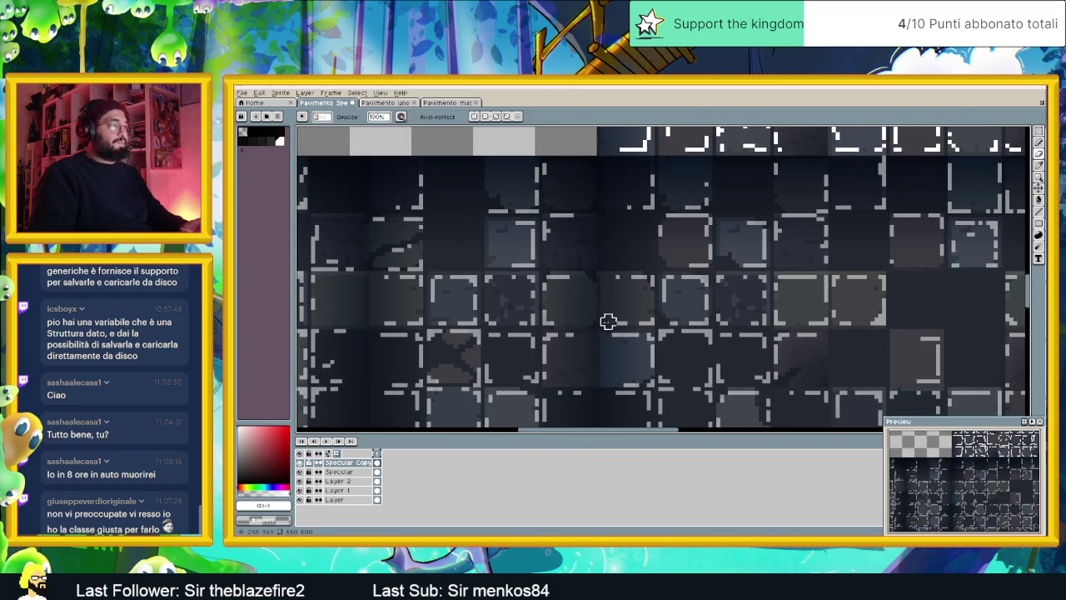
left_click_drag(558, 325, 667, 313)
left_click_drag(522, 316, 647, 335)
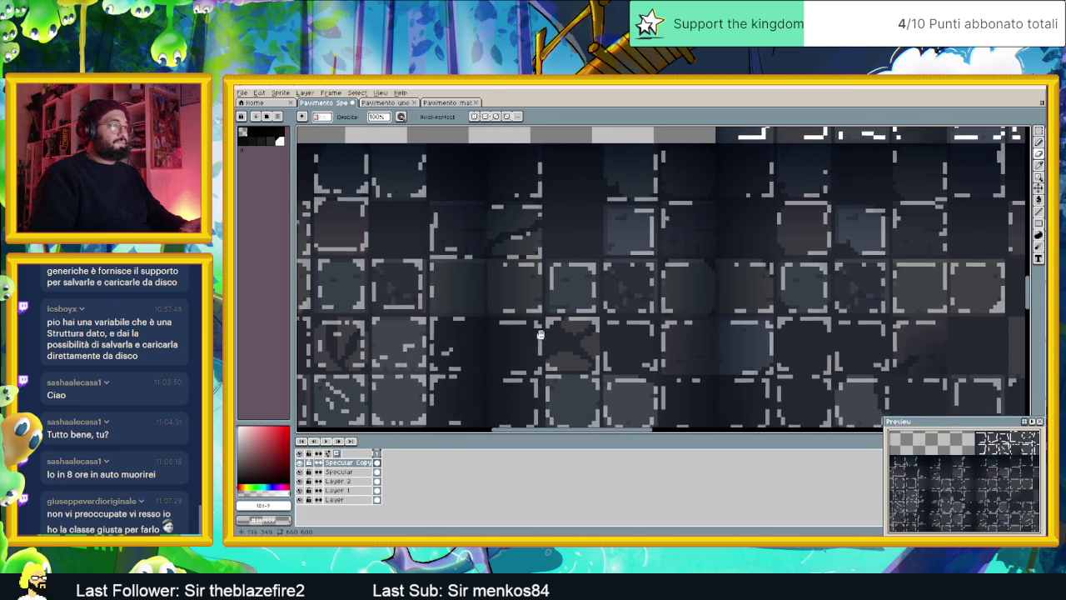
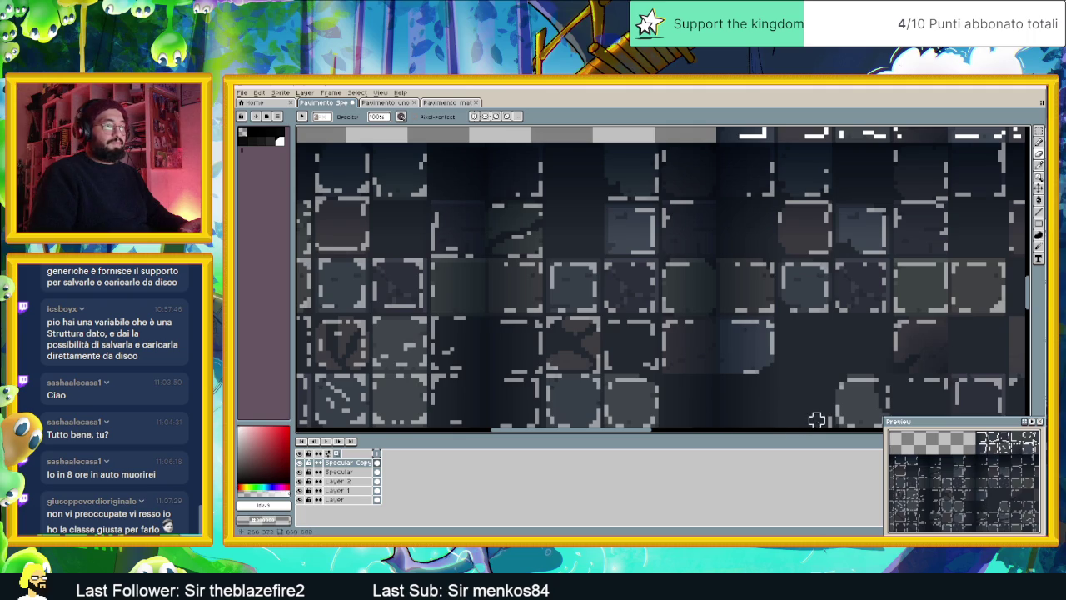
Erase the light highlight pixels along a lower central tile edge
left_click_drag(675, 353, 752, 352)
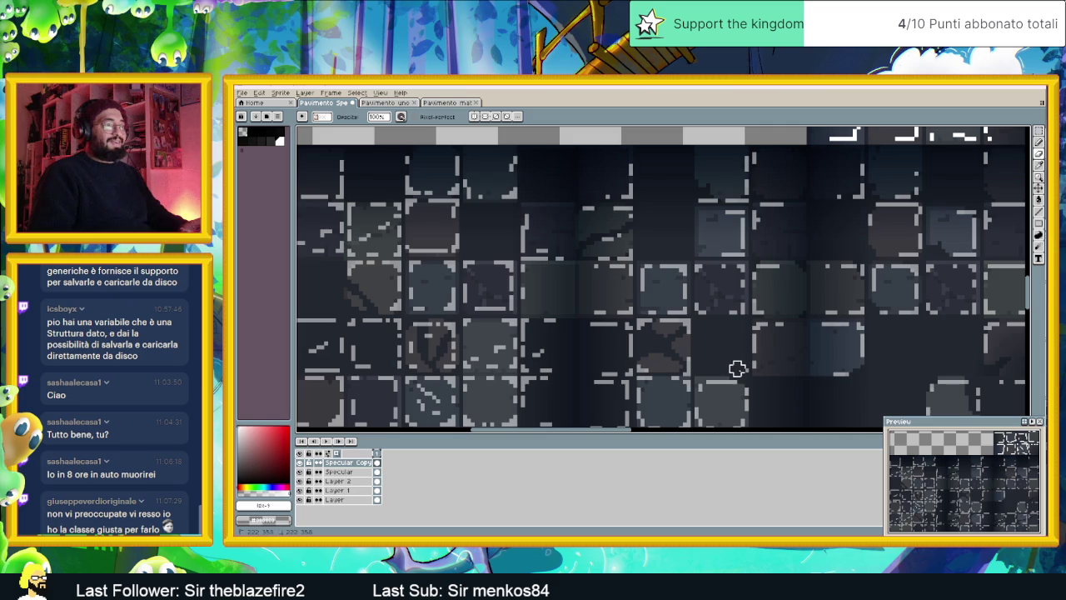
left_click_drag(710, 360, 740, 288)
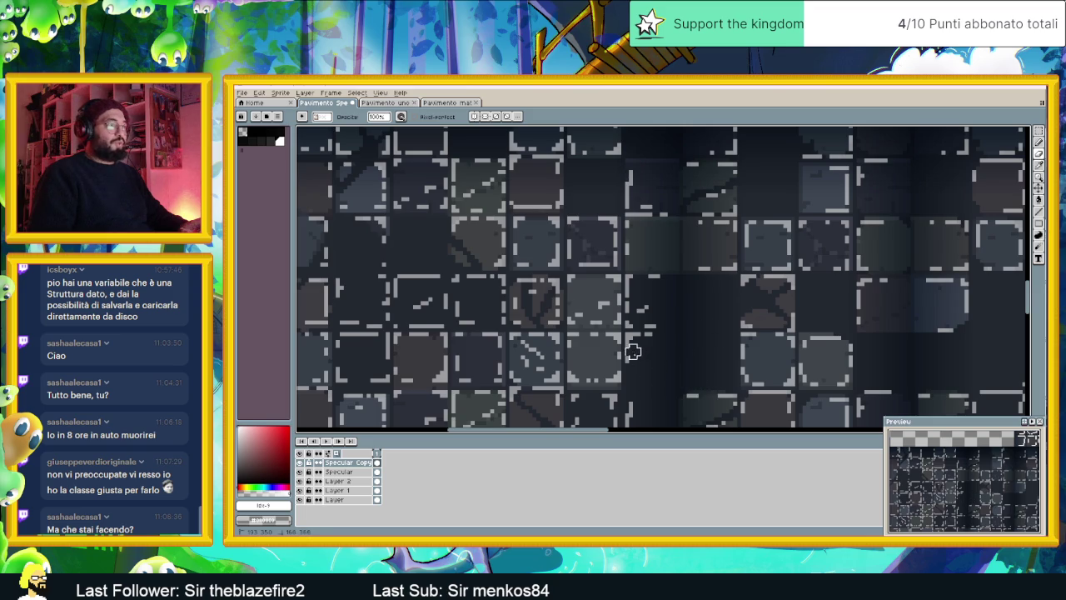
left_click_drag(649, 329, 640, 306)
left_click_drag(641, 343, 767, 302)
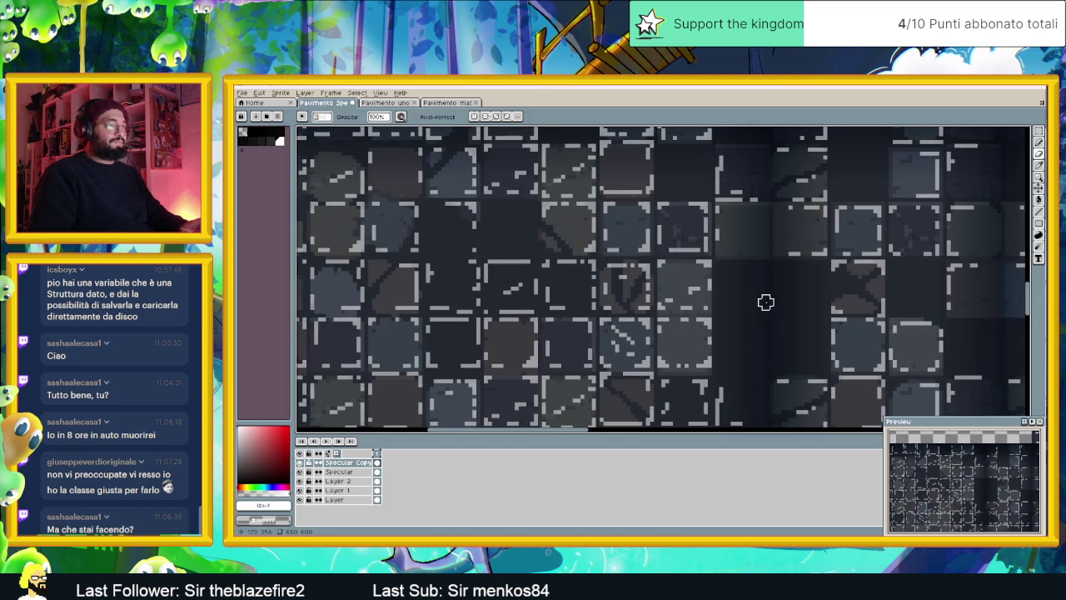
left_click_drag(602, 289, 678, 317)
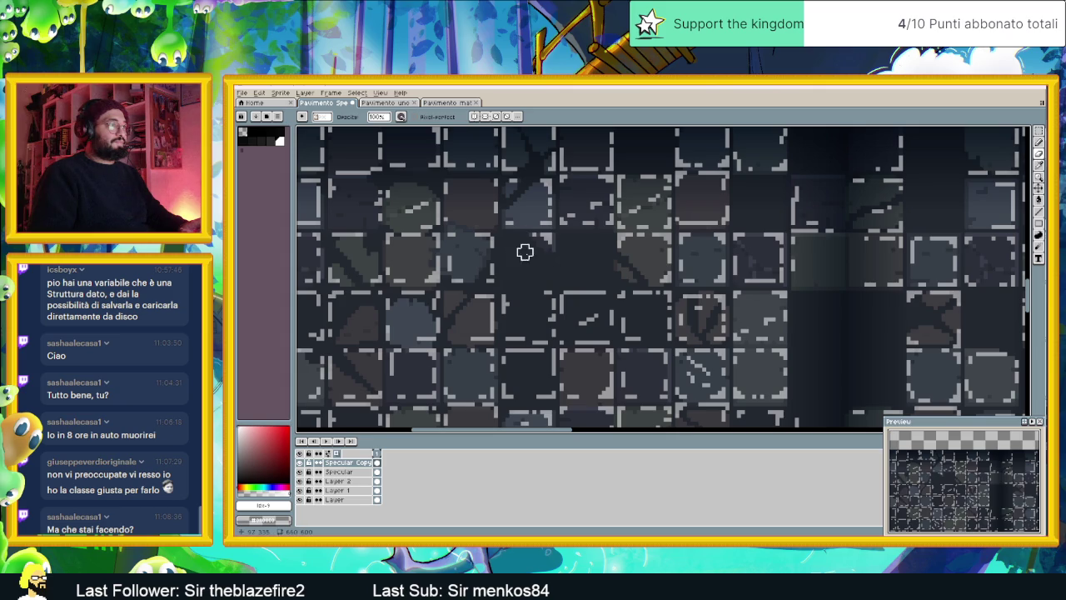
Erase the light edge marks on the neighbouring tiles to the left
left_click_drag(547, 289, 582, 294)
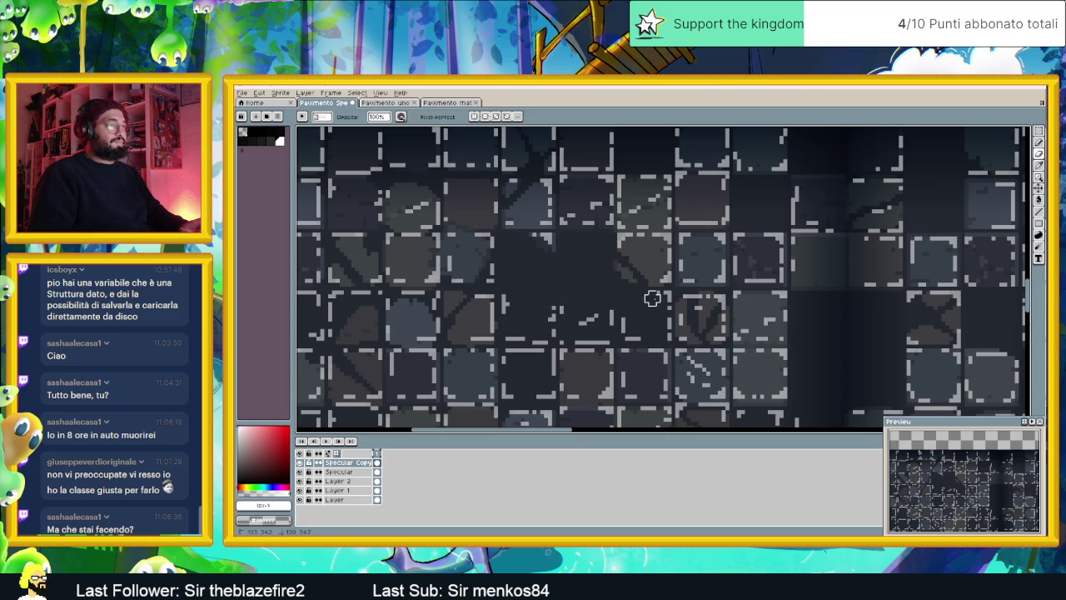
mouse_move(664, 336)
left_mouse_down()
mouse_move(609, 317)
mouse_move(583, 329)
mouse_move(613, 341)
mouse_move(538, 311)
mouse_move(561, 341)
mouse_move(529, 336)
left_mouse_up()
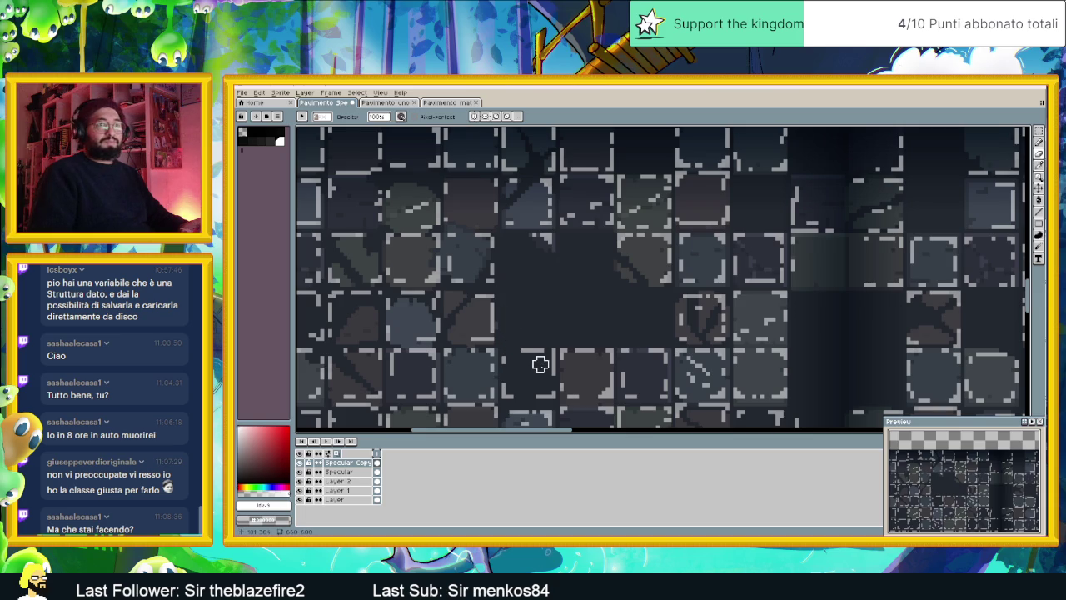
scroll(574, 348, "left", 2)
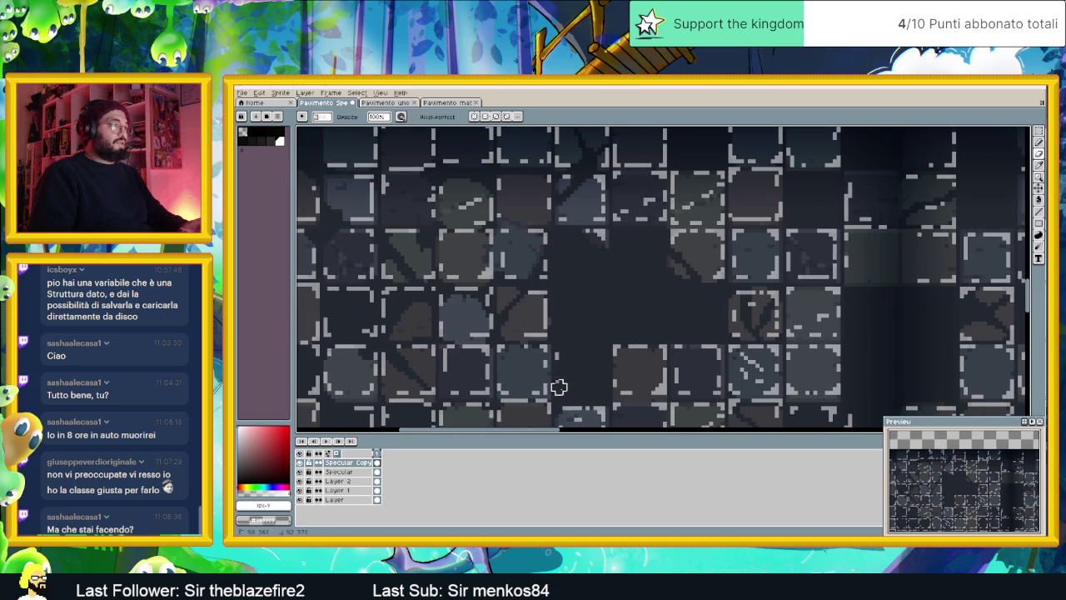
left_click_drag(583, 321, 653, 334)
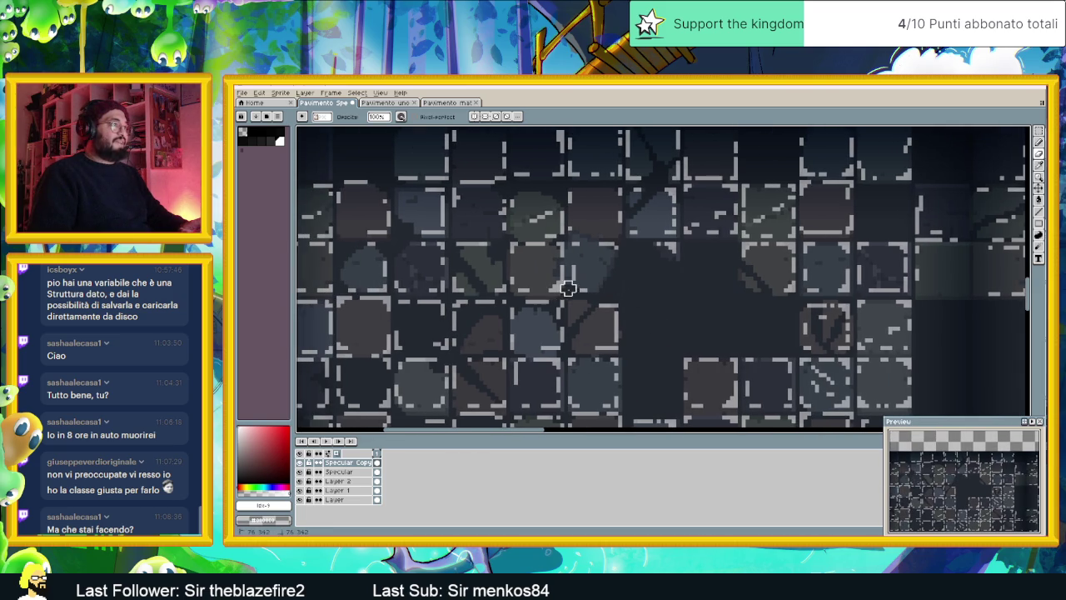
left_click_drag(500, 292, 572, 301)
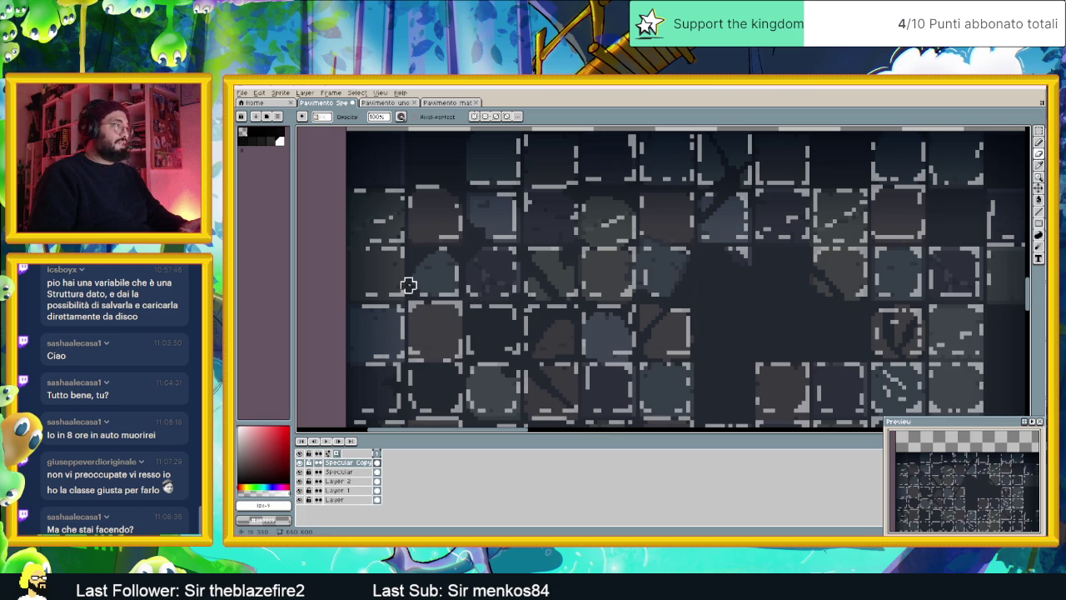
left_click_drag(451, 308, 455, 295)
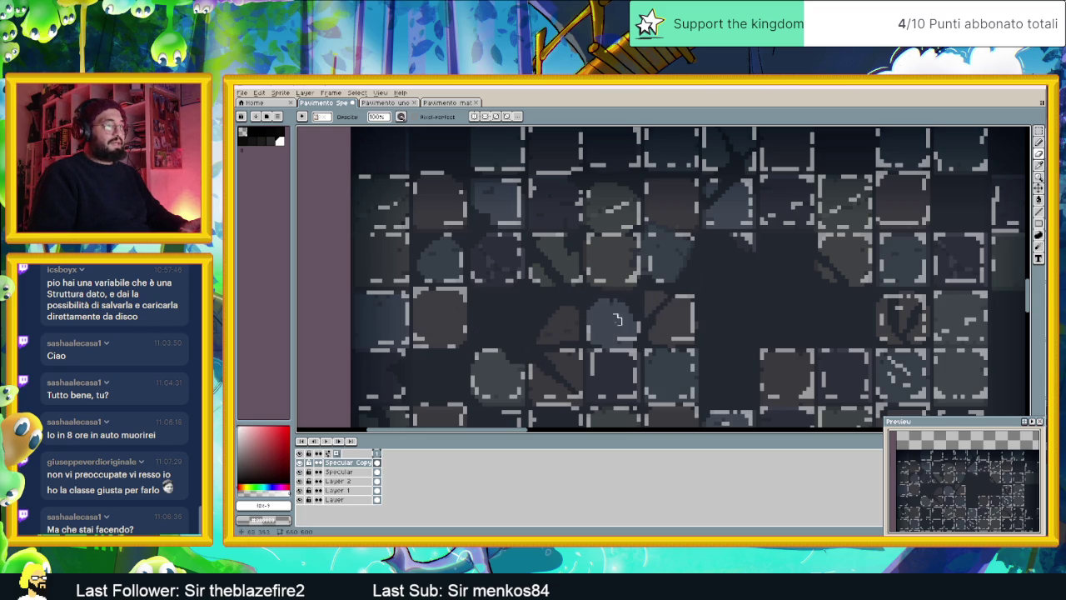
Move down and right across the sheet and erase the right-hand tiles' outline highlights
left_click_drag(348, 375, 341, 354)
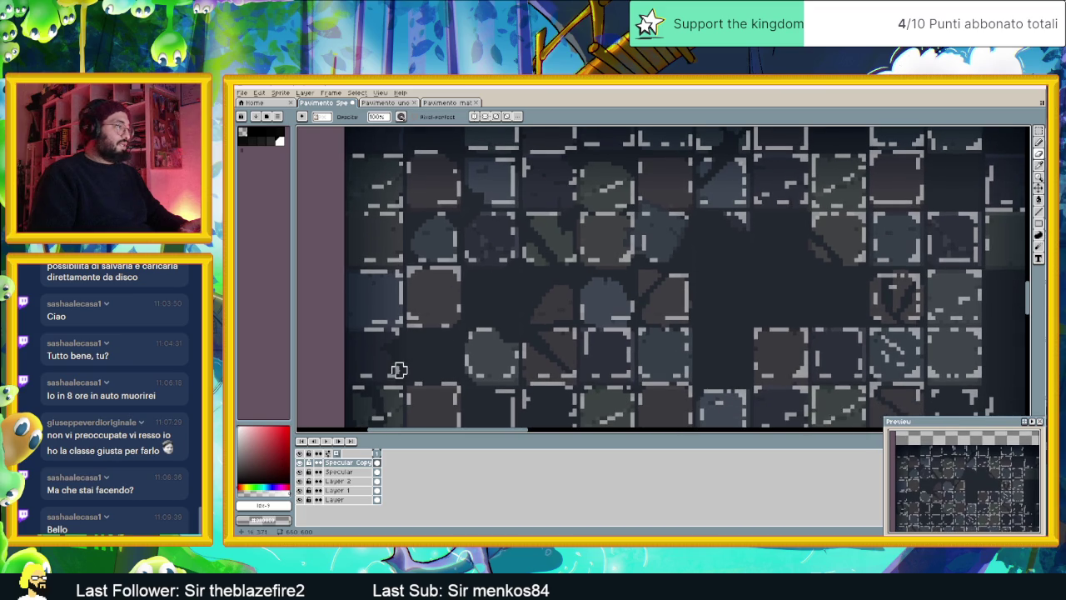
left_click_drag(437, 351, 379, 327)
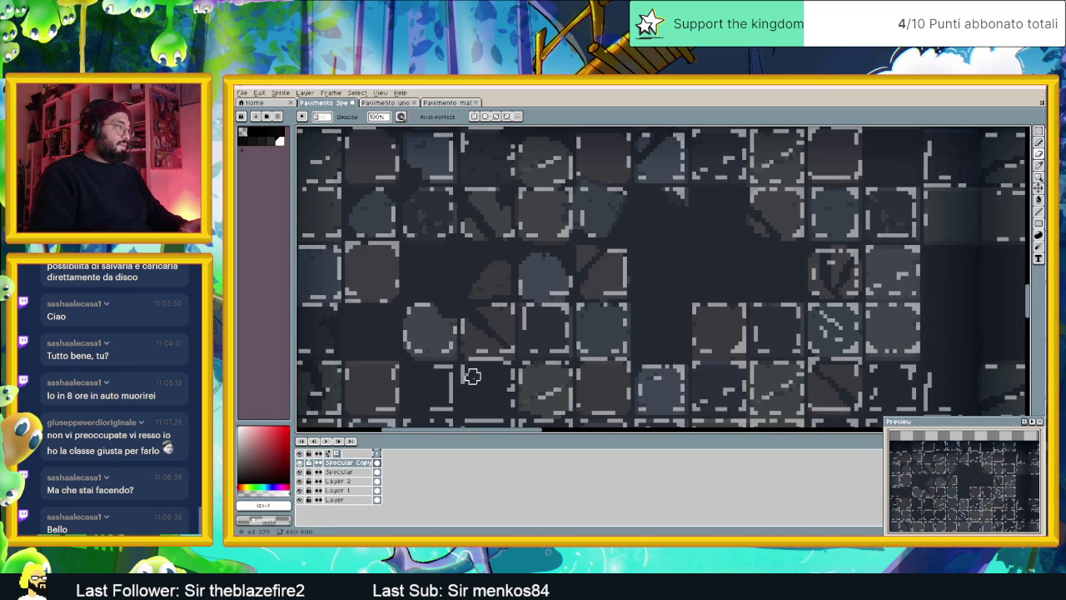
left_click_drag(472, 374, 505, 359)
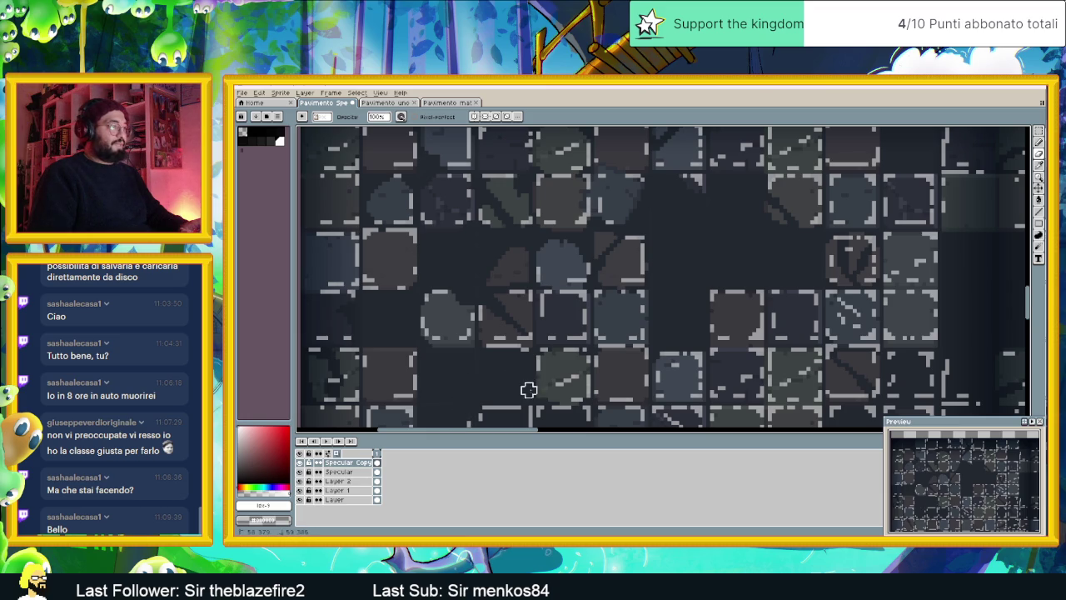
mouse_move(528, 392)
left_mouse_down()
mouse_move(530, 332)
mouse_move(575, 346)
mouse_move(586, 392)
mouse_move(523, 390)
mouse_move(488, 352)
mouse_move(485, 386)
mouse_move(469, 371)
mouse_move(446, 393)
left_mouse_up()
left_click_drag(621, 351, 513, 334)
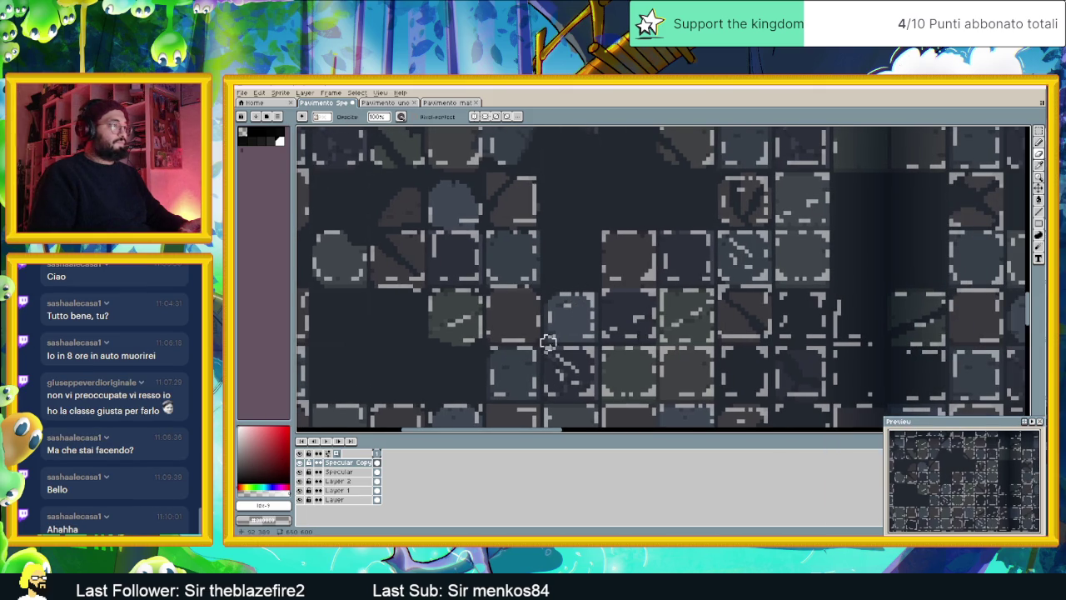
scroll(566, 356, "right", 2)
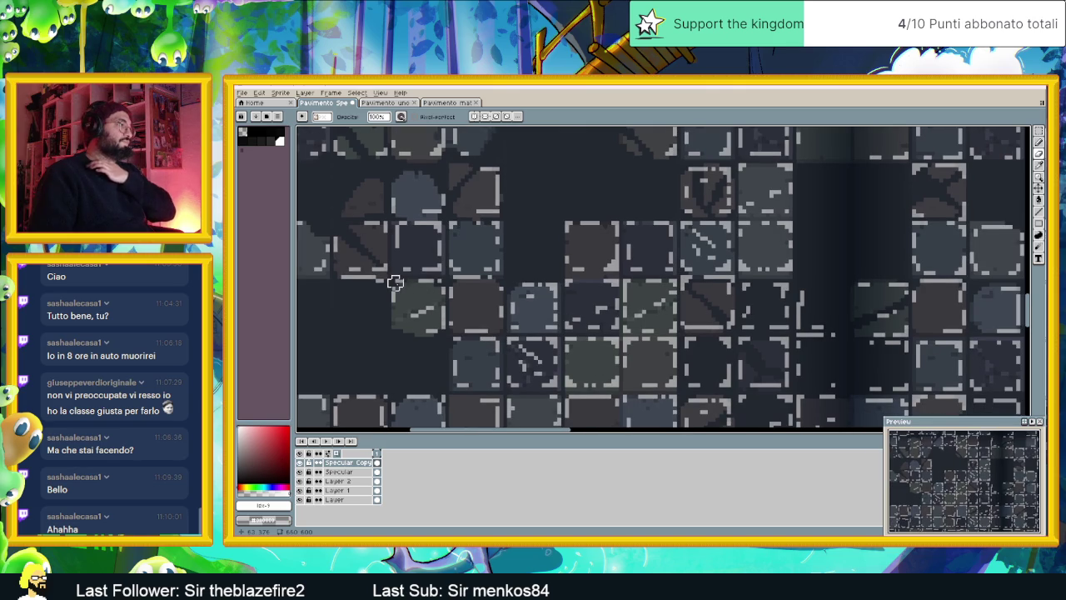
scroll(526, 329, "right", 1)
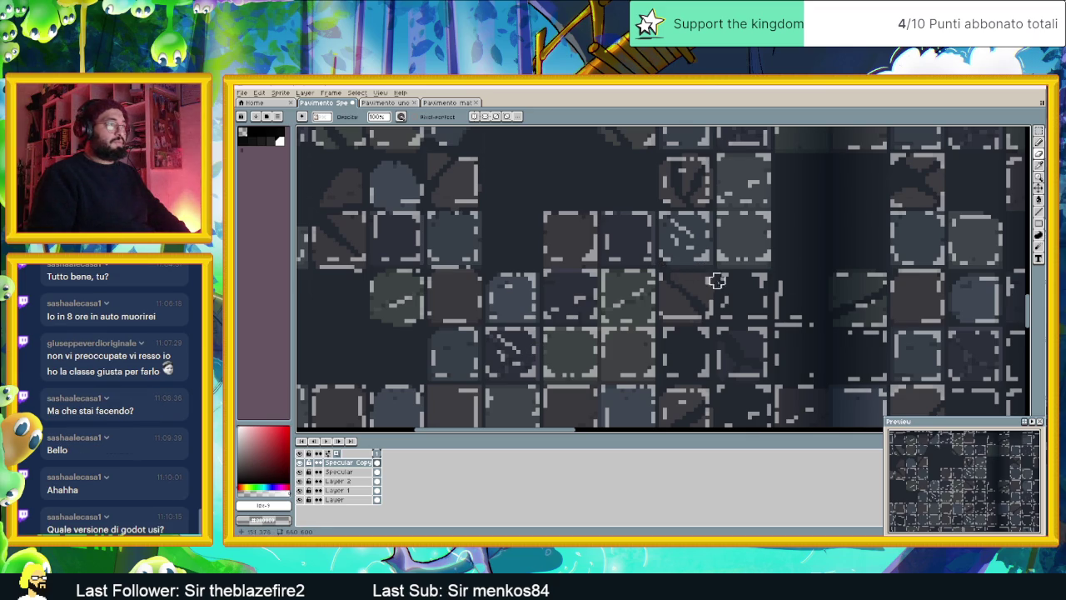
scroll(750, 283, "right", 2)
mouse_move(688, 281)
left_mouse_down()
mouse_move(682, 308)
mouse_move(733, 305)
mouse_move(713, 276)
mouse_move(773, 324)
left_mouse_up()
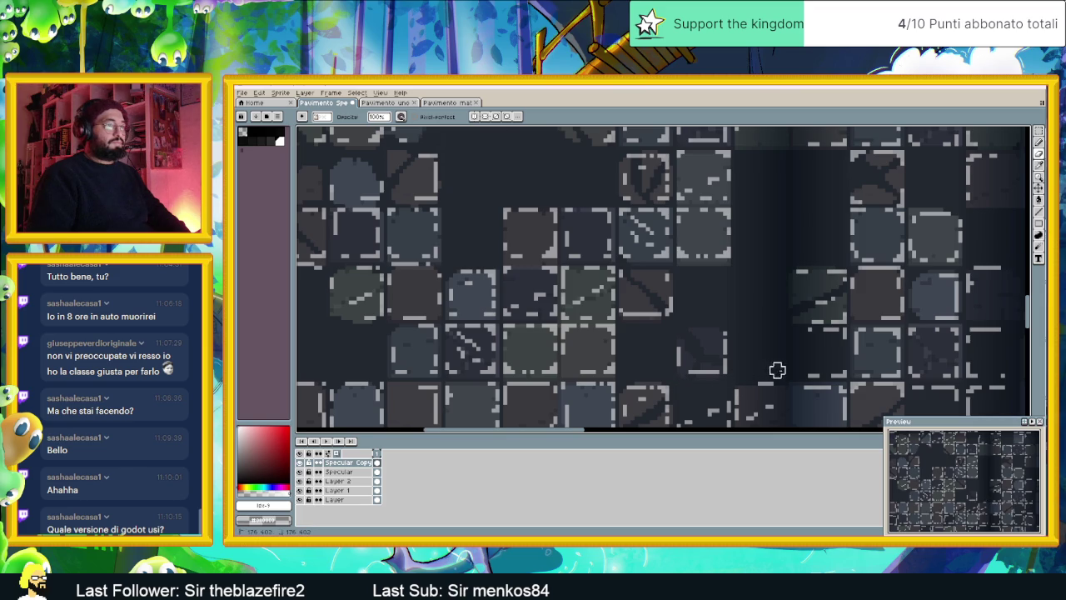
mouse_move(827, 362)
left_mouse_down()
mouse_move(707, 306)
mouse_move(636, 317)
left_mouse_up()
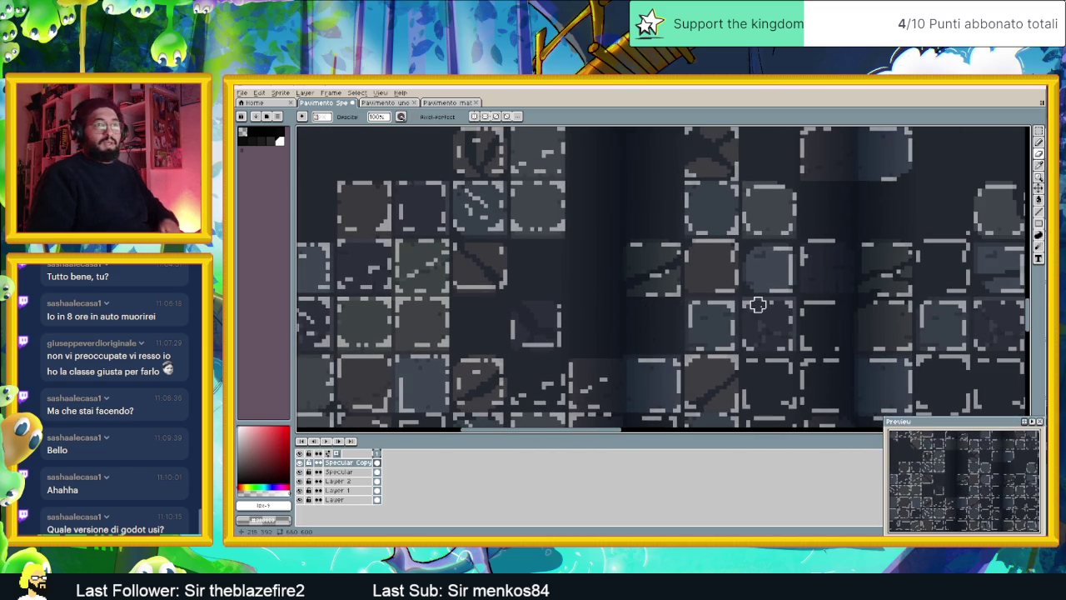
Erase light edge highlights on a couple more right-side tiles on the Specular Copy layer
left_click_drag(757, 305, 687, 330)
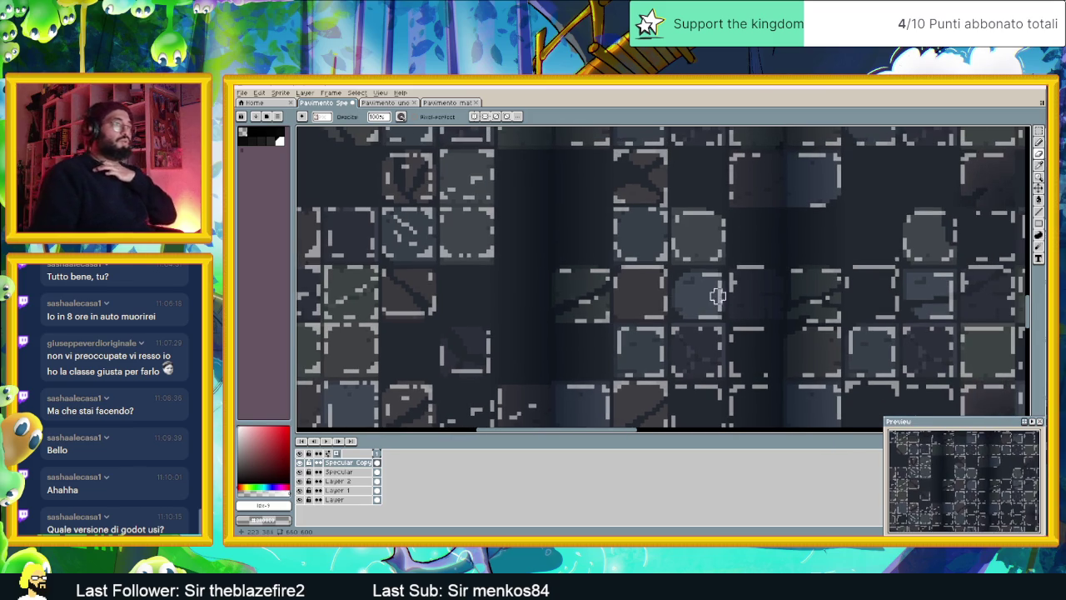
left_click_drag(648, 184, 642, 260)
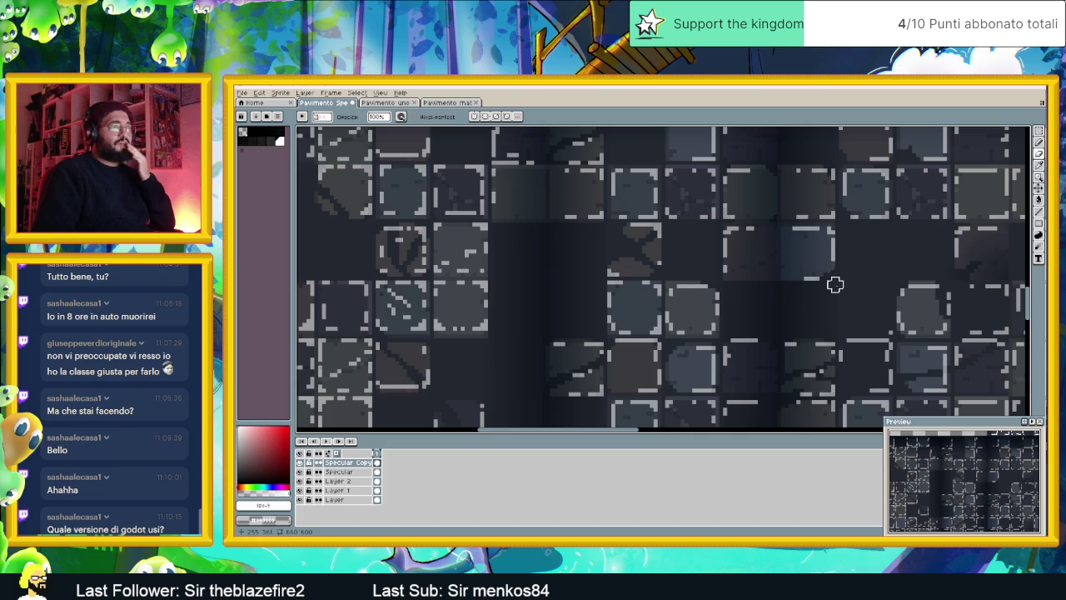
left_click_drag(763, 330, 686, 304)
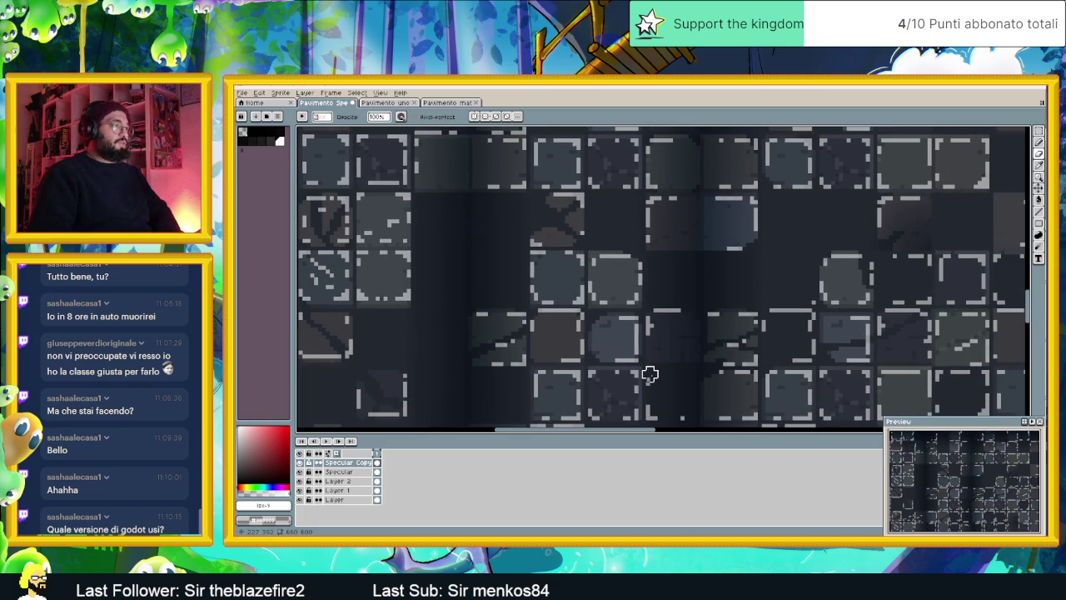
left_click_drag(683, 416, 572, 383)
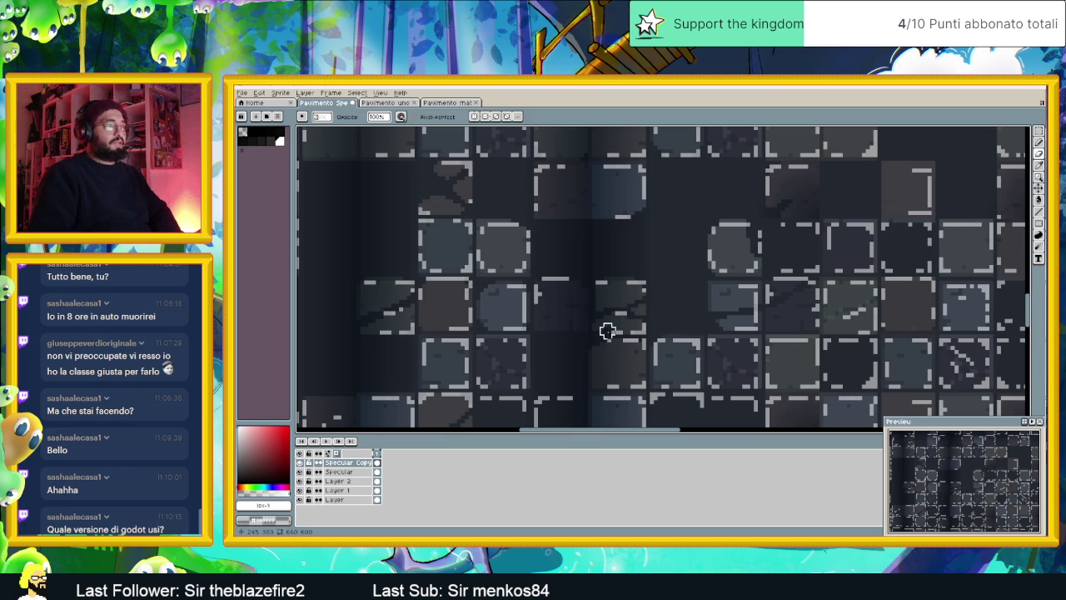
scroll(633, 325, "right", 2)
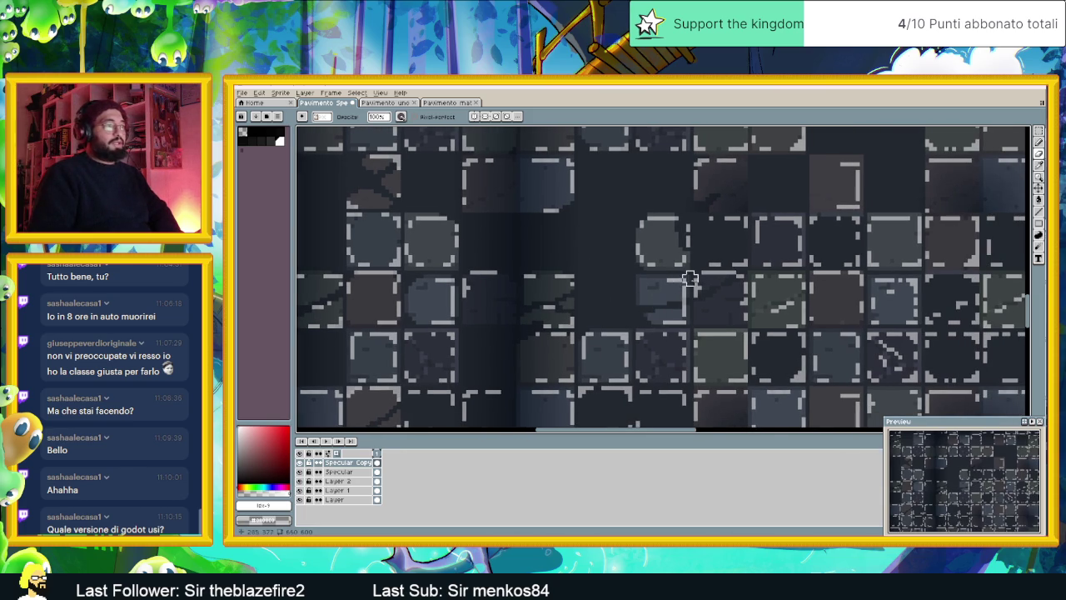
scroll(716, 279, "right", 2)
left_click_drag(730, 278, 680, 312)
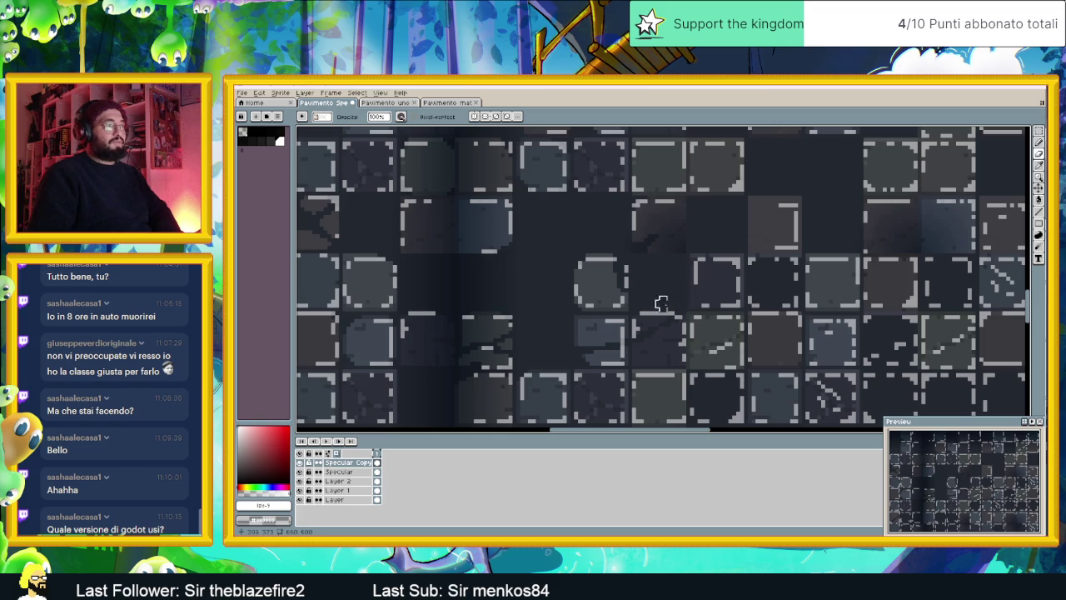
left_click_drag(728, 298, 628, 288)
left_click_drag(774, 248, 675, 246)
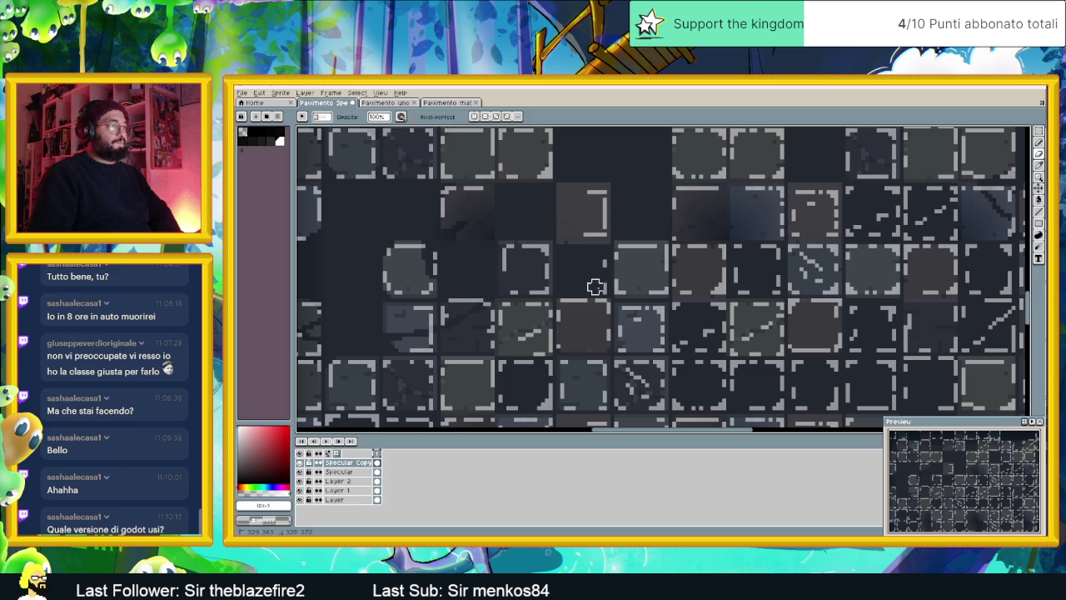
left_click_drag(750, 264, 668, 263)
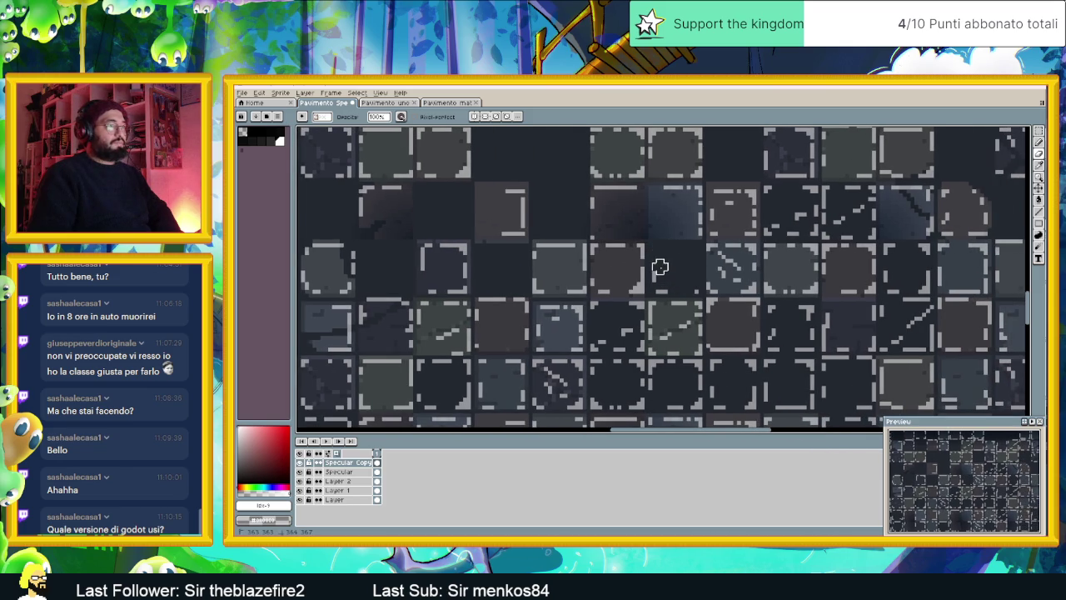
left_click_drag(686, 289, 578, 322)
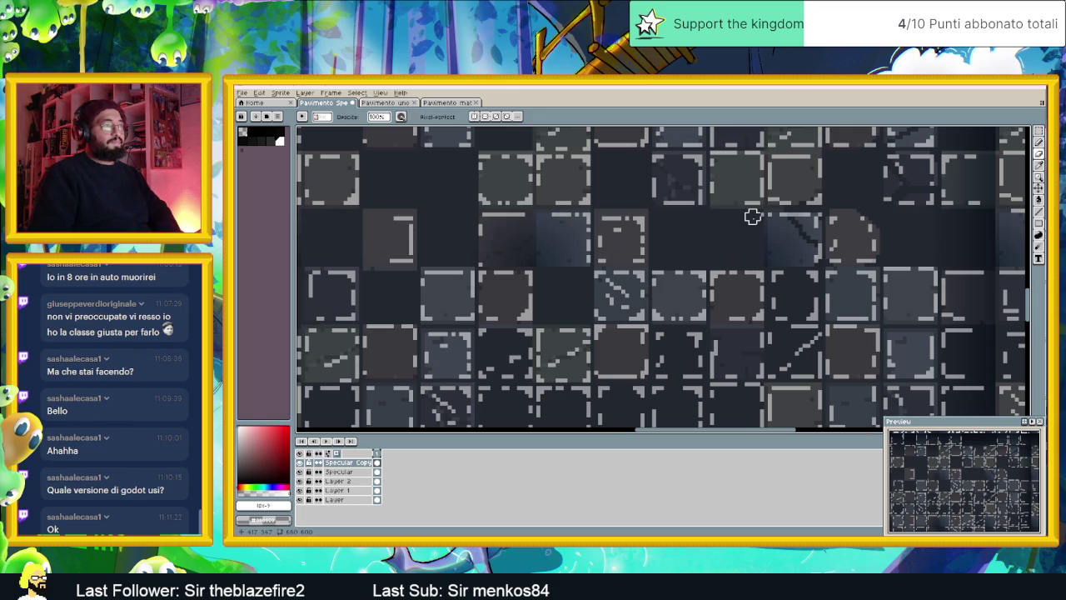
Scroll to the sheet's right edge and erase the tile outline there
scroll(756, 229, "right", 1)
scroll(757, 238, "right", 1)
scroll(759, 242, "right", 1)
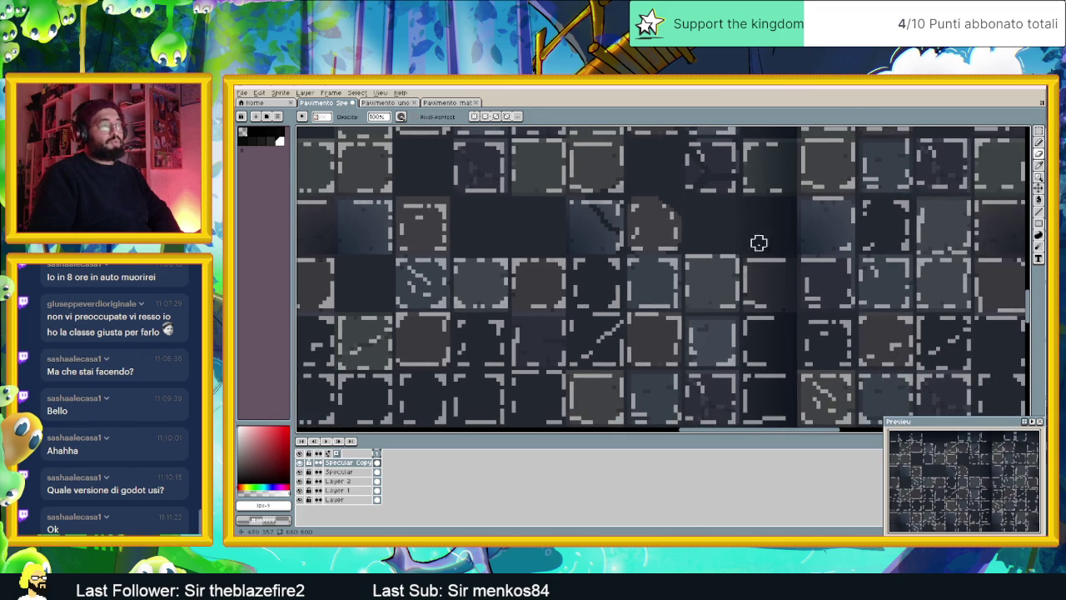
scroll(711, 221, "right", 2)
scroll(683, 237, "up", 1)
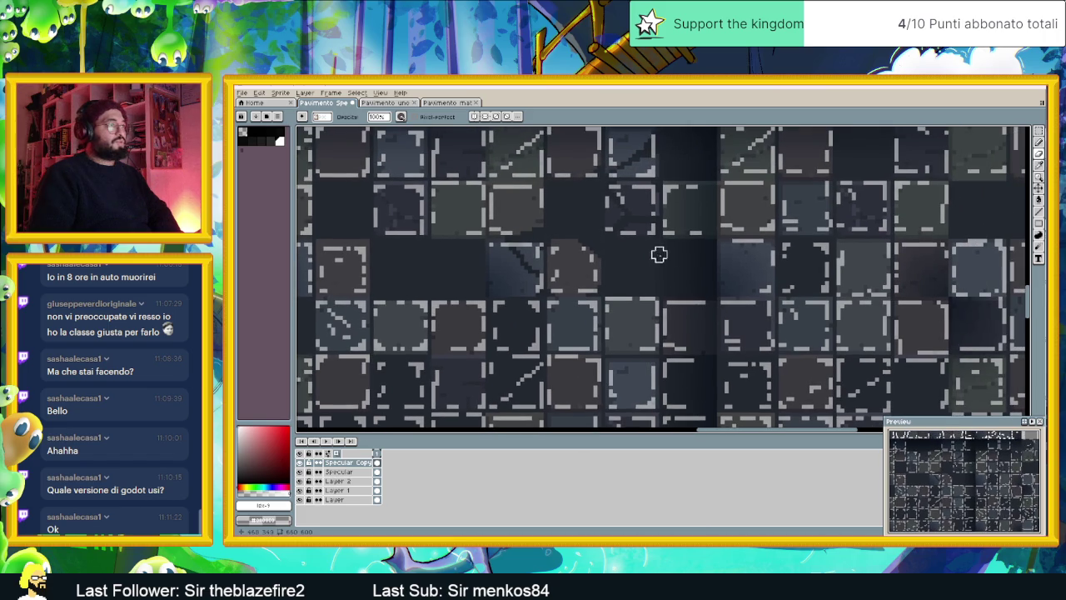
scroll(741, 276, "right", 1)
scroll(708, 272, "right", 1)
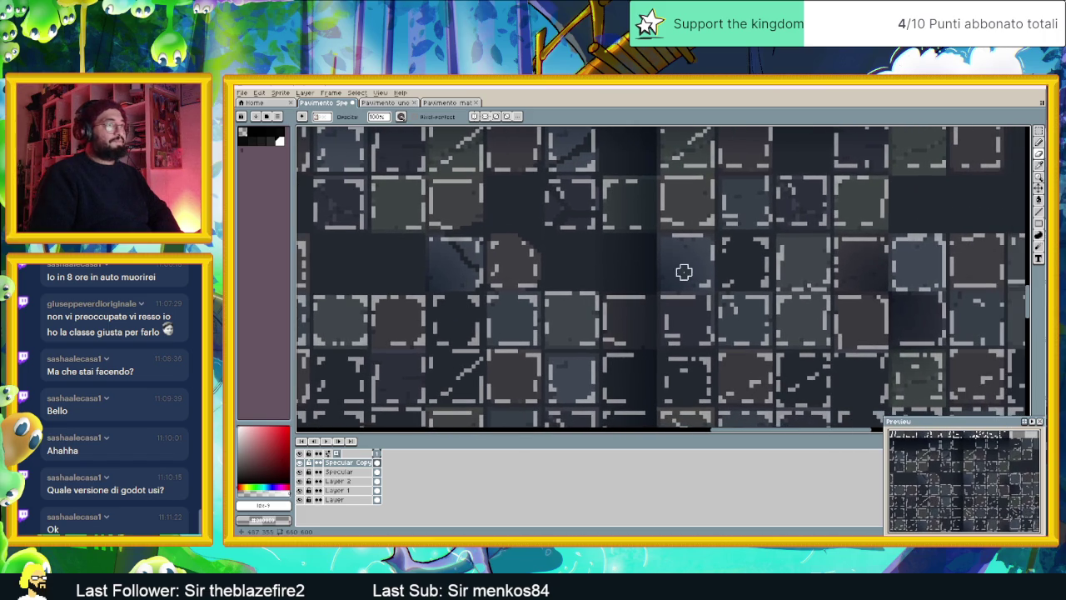
scroll(766, 266, "right", 1)
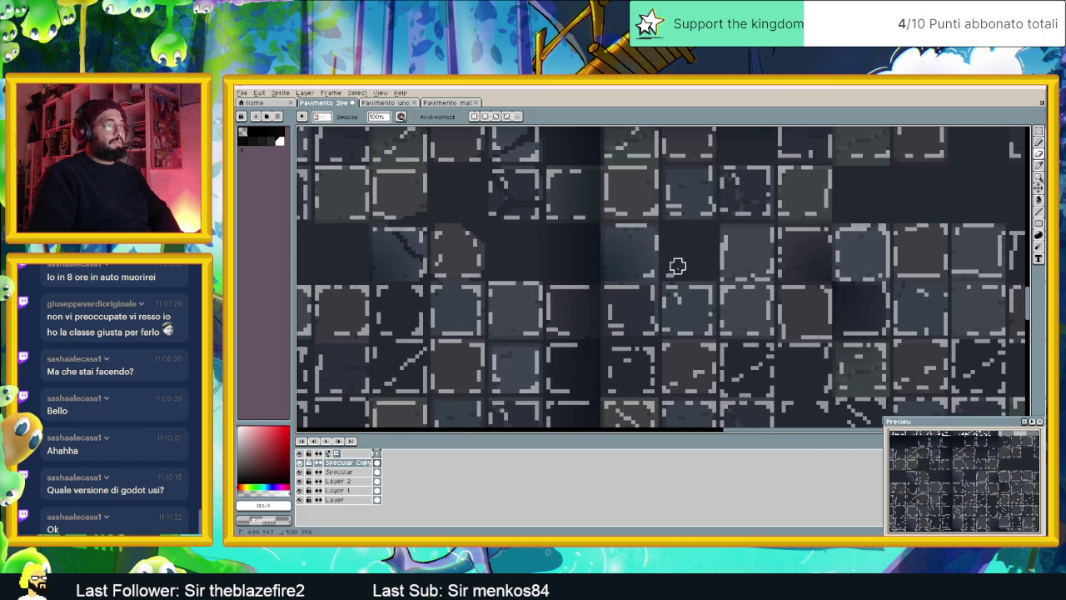
scroll(750, 265, "right", 1)
scroll(799, 258, "right", 1)
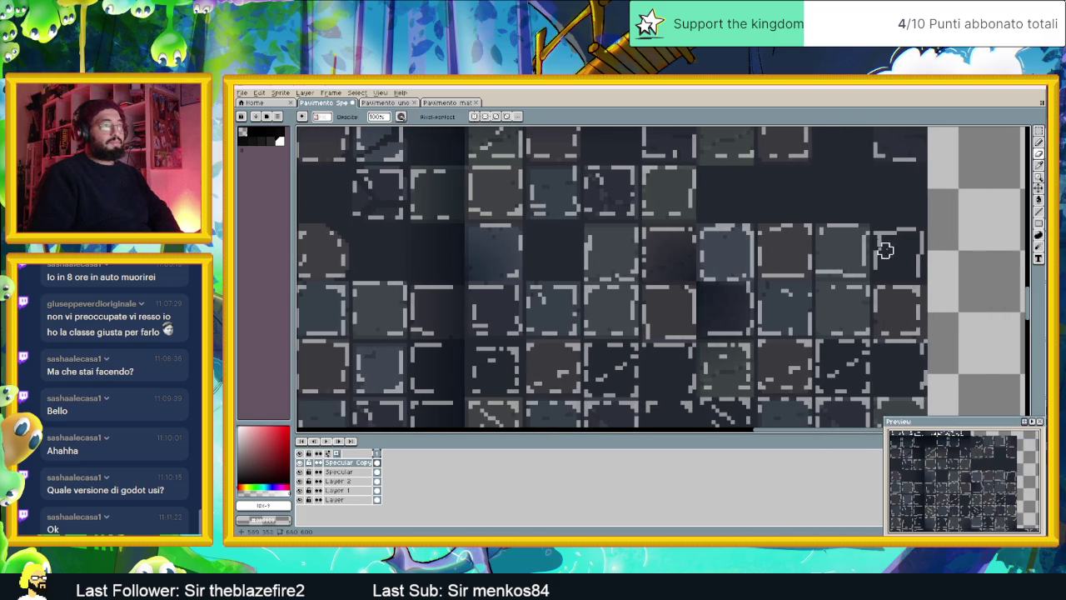
mouse_move(881, 231)
left_mouse_down()
mouse_move(907, 231)
mouse_move(912, 266)
left_mouse_up()
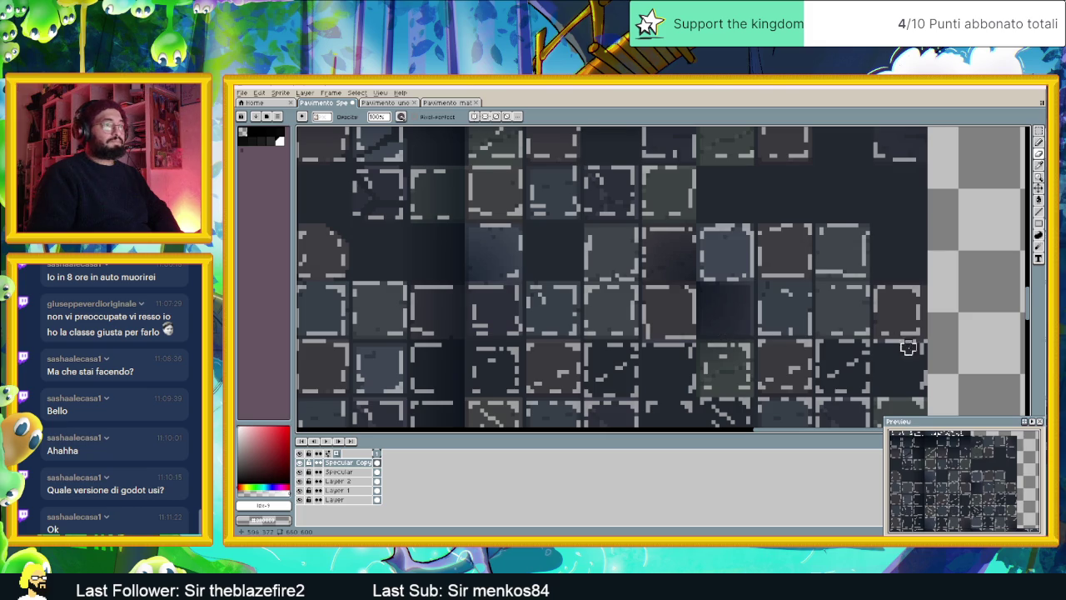
Erase the right-edge tile outline and the diagonal highlight stroke in a lower tile
left_click_drag(928, 358, 918, 321)
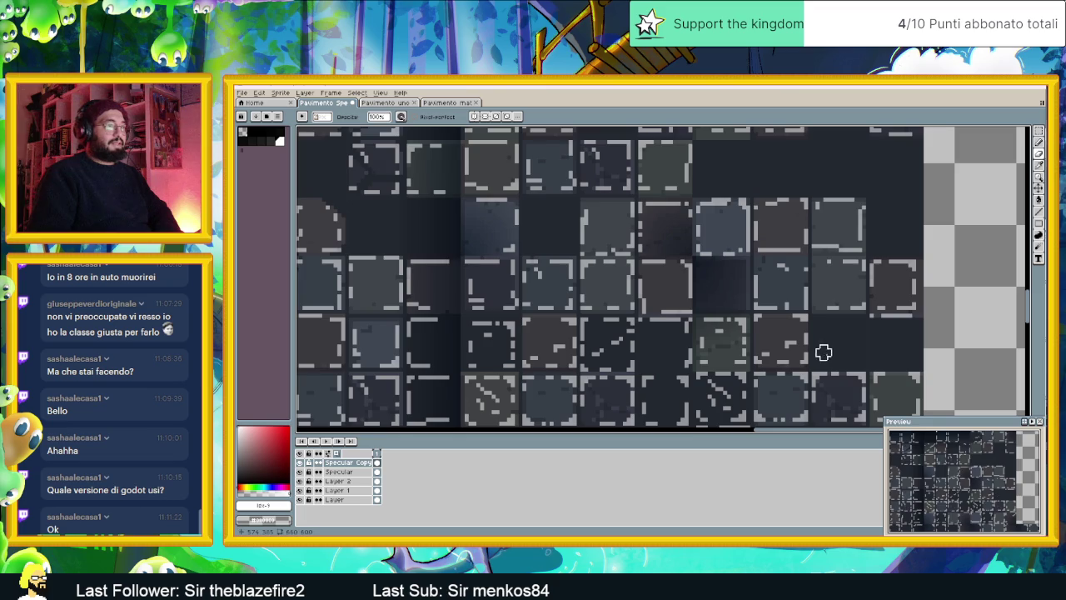
left_click_drag(823, 353, 896, 324)
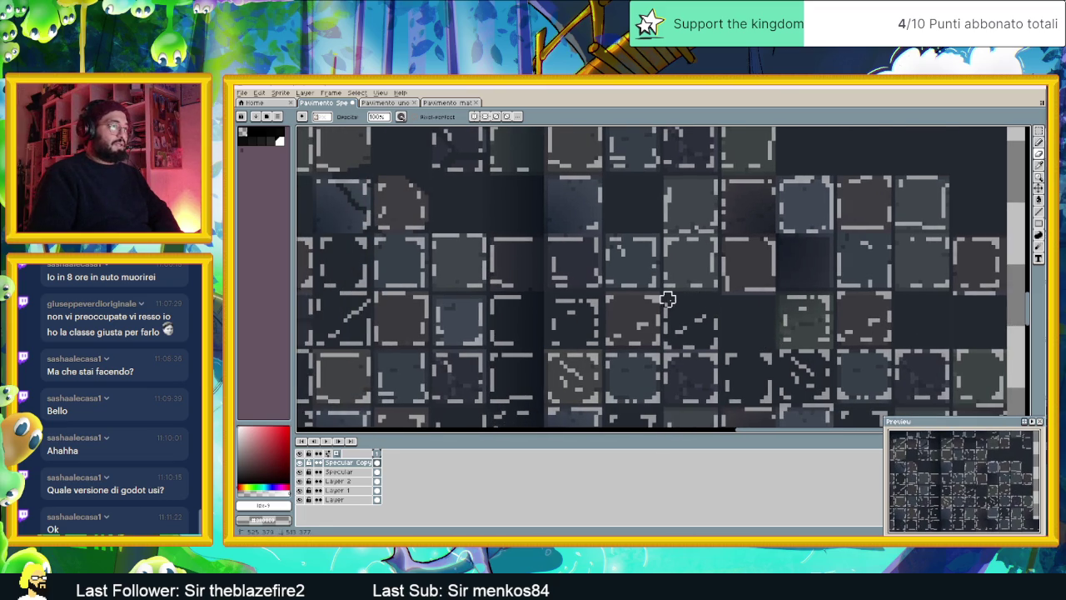
mouse_move(706, 317)
left_mouse_down()
mouse_move(690, 328)
mouse_move(742, 302)
left_mouse_up()
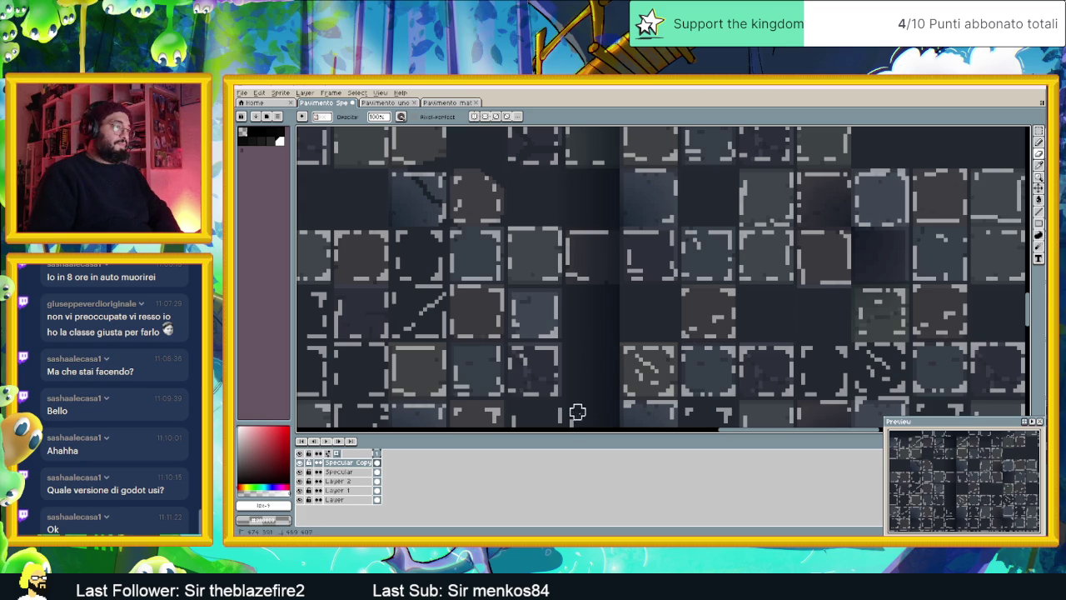
Review more tiles, undo the short diagonal dotted line, and switch to Godot
left_click_drag(577, 411, 675, 374)
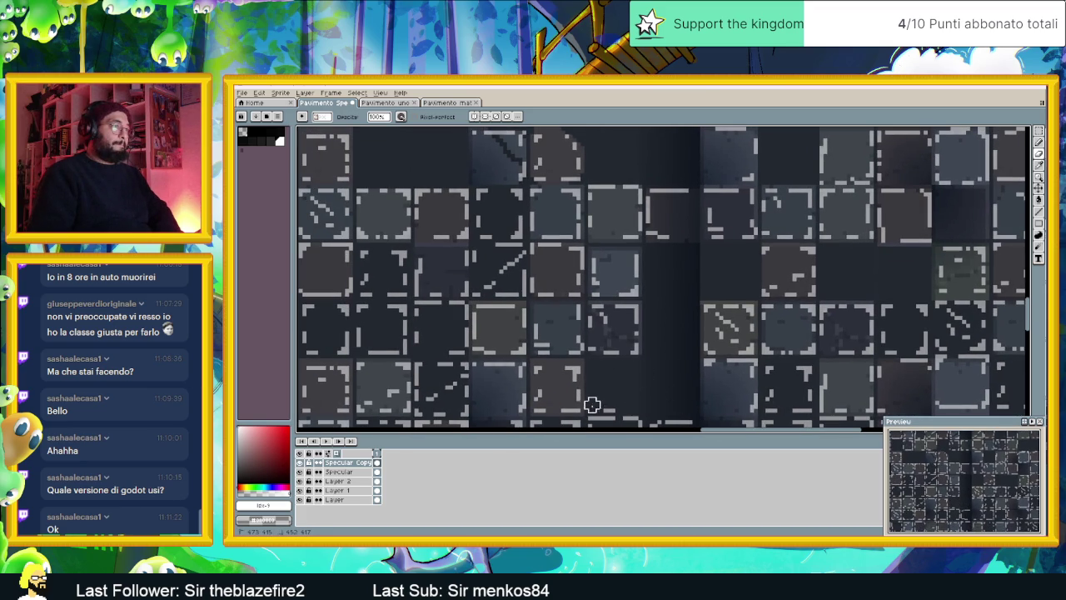
left_click_drag(699, 365, 754, 394)
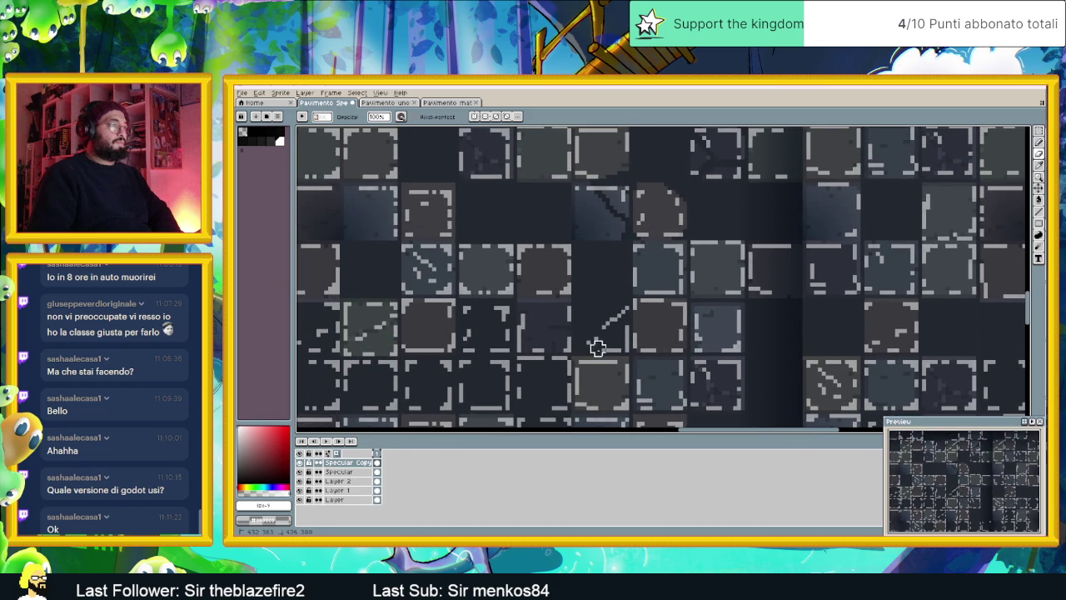
key("ctrl+z")
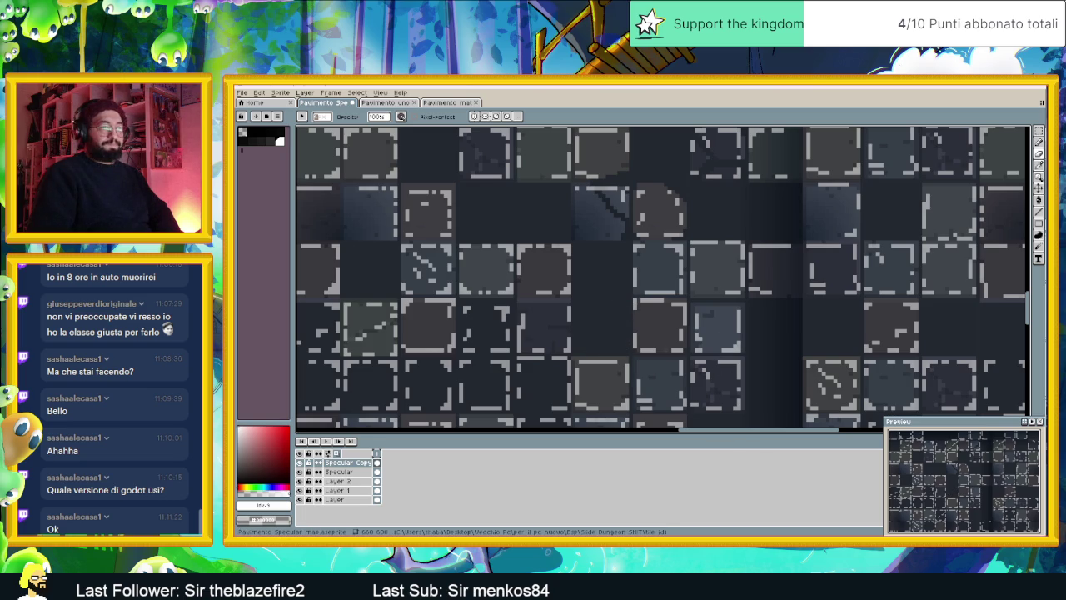
key("alt+Tab")
Zoom and pan around the torches and floor tiles in Godot, then return to Aseprite
scroll(561, 278, "up", 1)
scroll(623, 279, "up", 2)
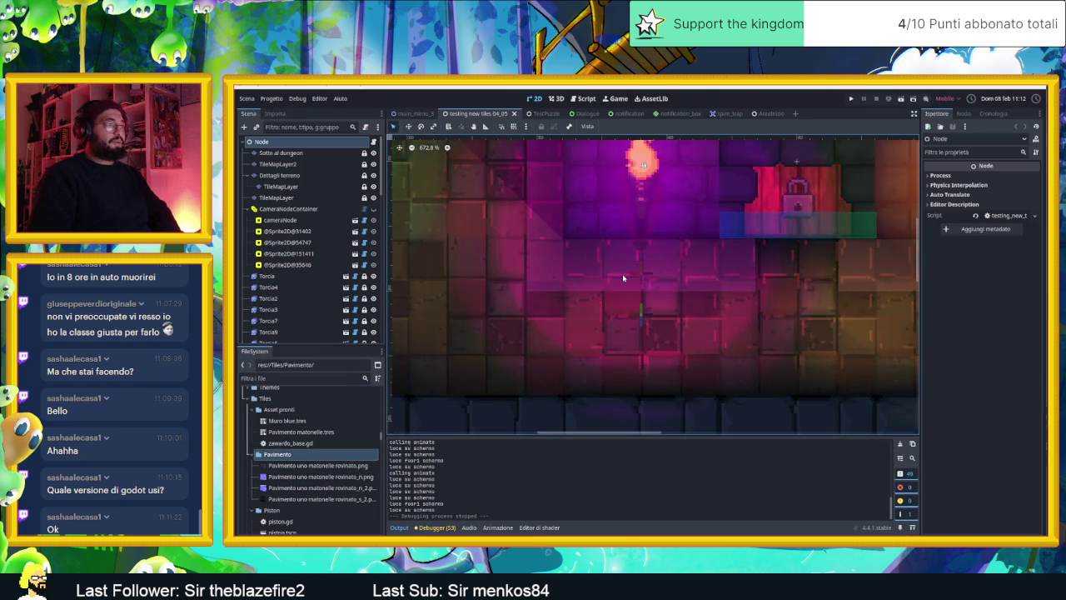
scroll(658, 286, "up", 2)
scroll(658, 286, "left", 3)
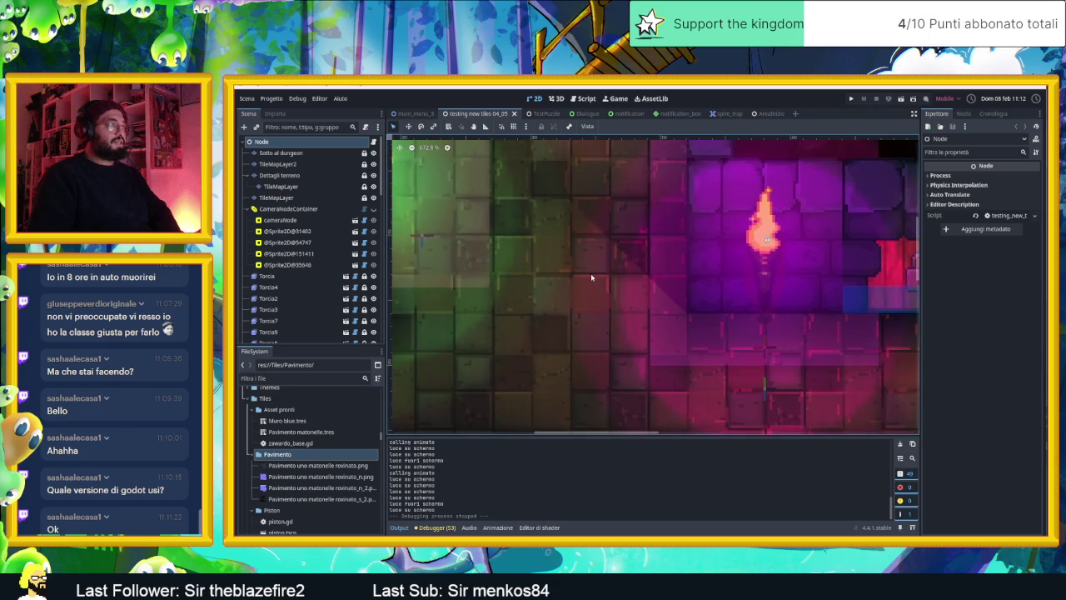
scroll(672, 334, "up", 2)
scroll(672, 334, "left", 2)
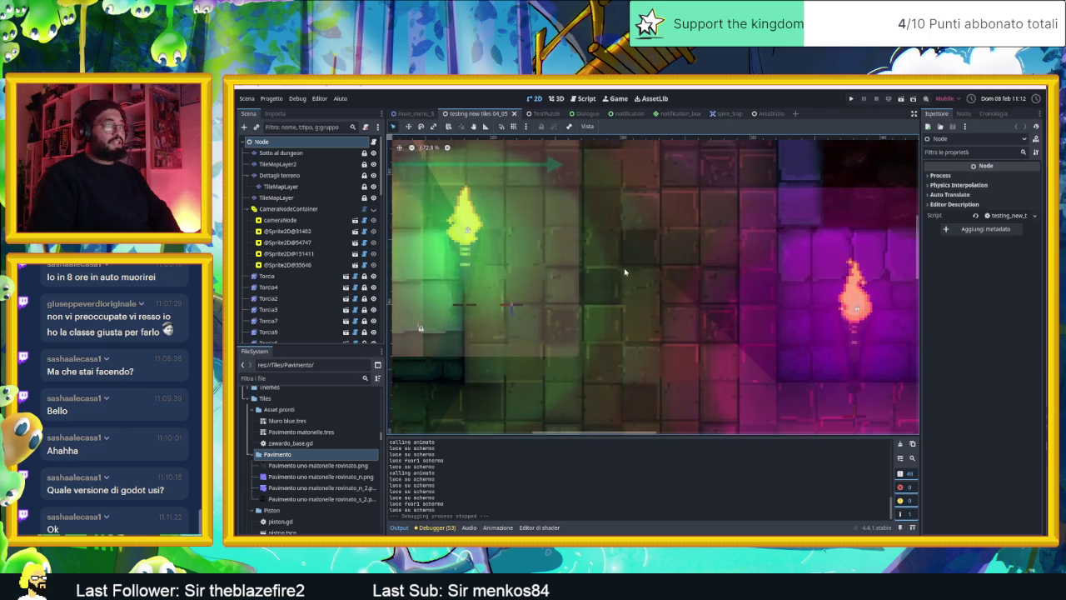
scroll(678, 266, "right", 1)
scroll(642, 286, "down", 2)
scroll(642, 285, "right", 1)
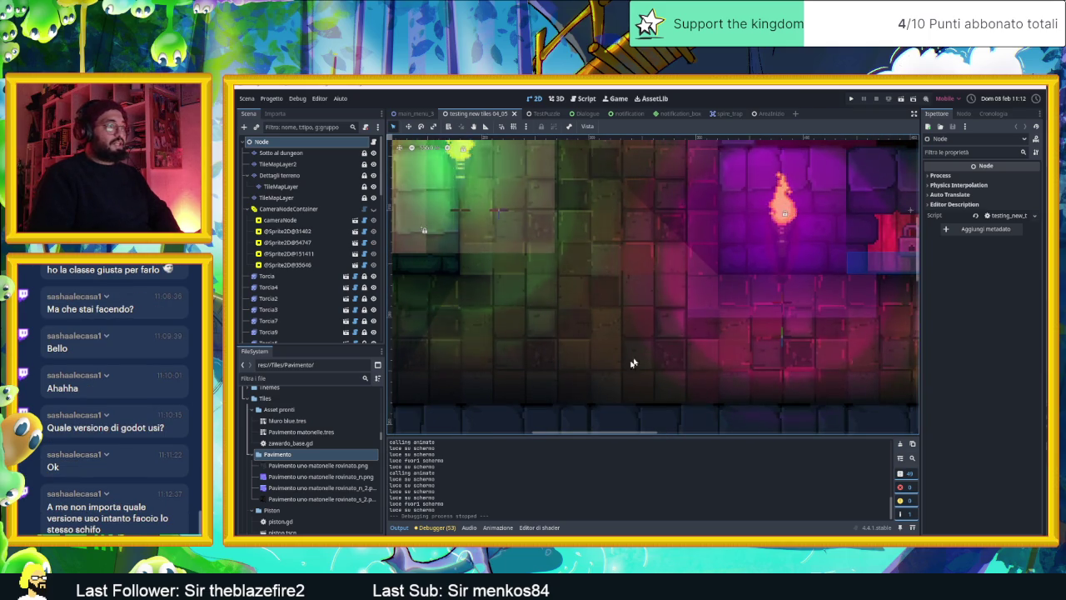
scroll(768, 344, "down", 1)
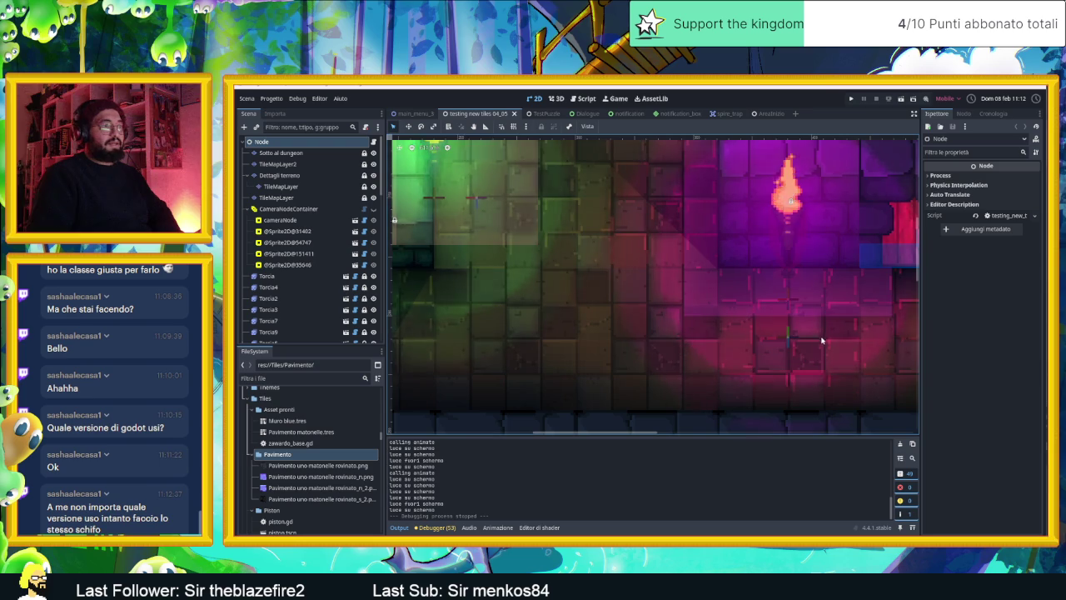
scroll(400, 310, "right", 2)
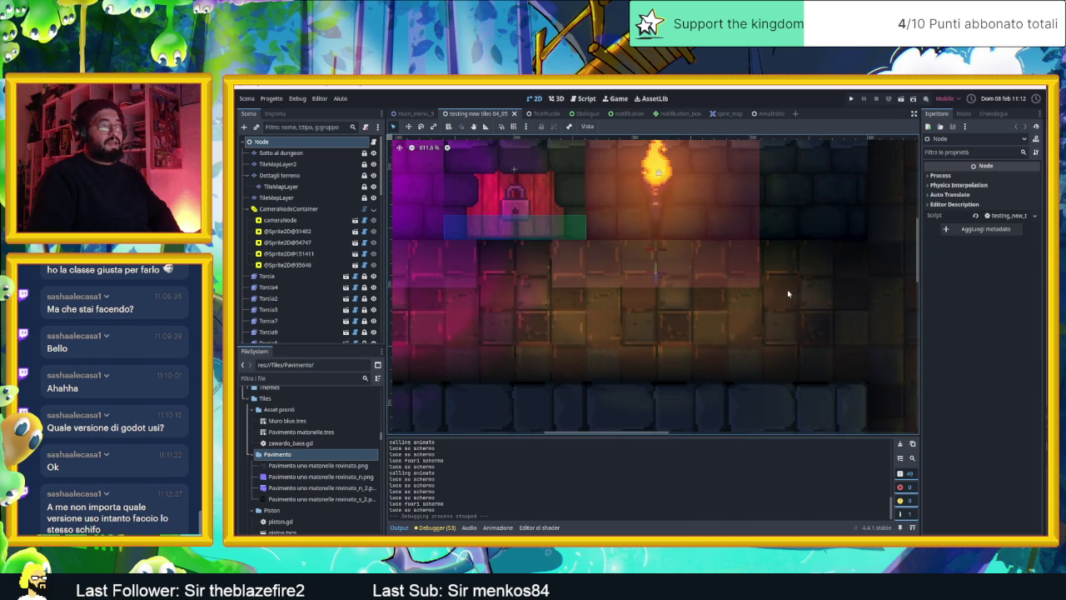
scroll(769, 332, "up", 2)
scroll(769, 337, "up", 1)
scroll(767, 356, "up", 1)
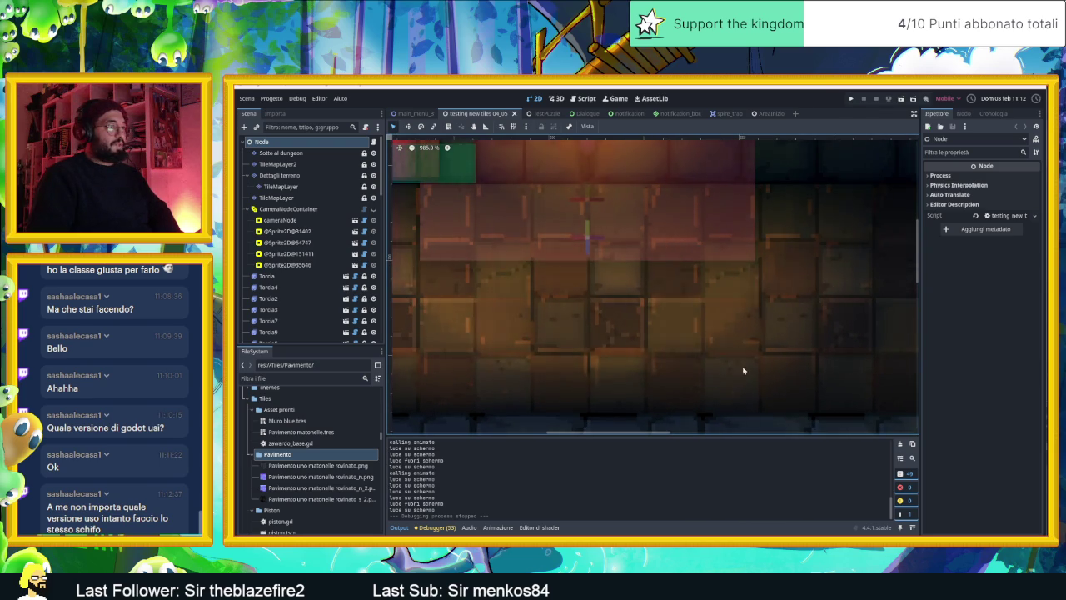
scroll(744, 371, "right", 1)
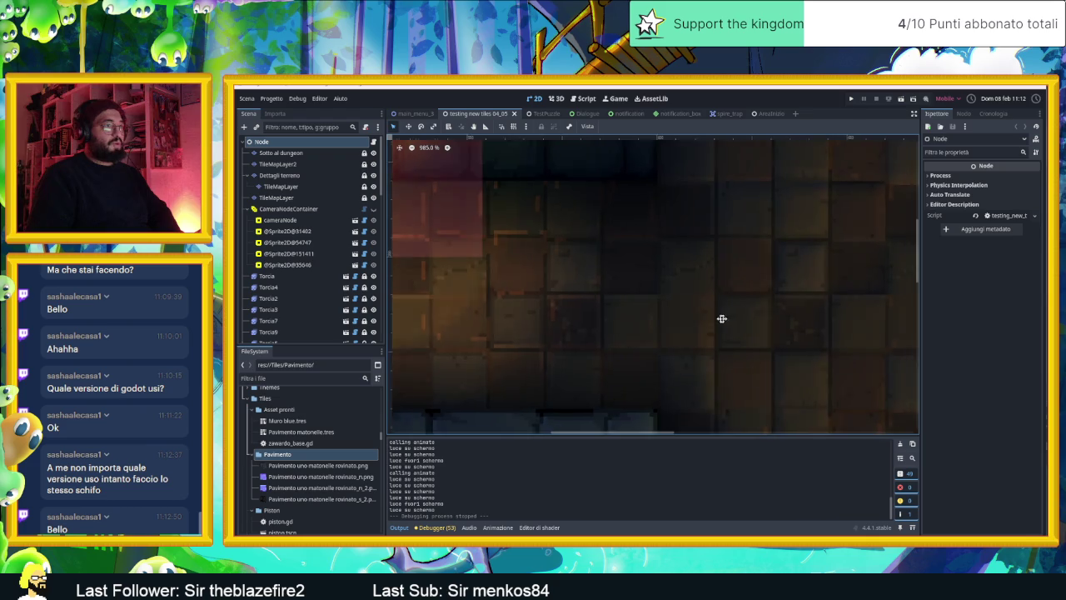
scroll(708, 329, "down", 2)
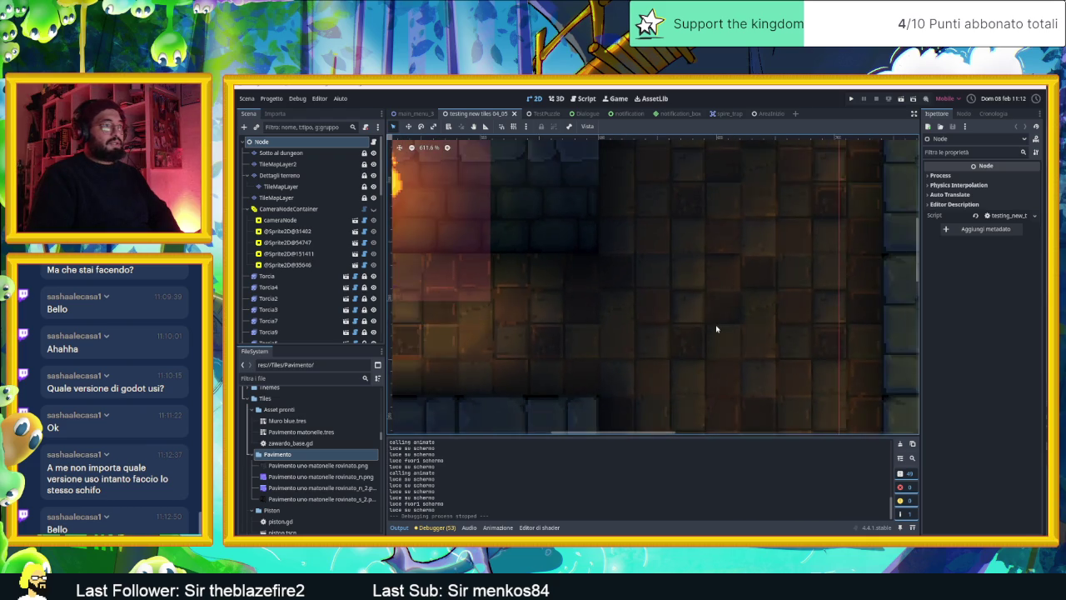
scroll(716, 329, "down", 1)
scroll(749, 316, "down", 1)
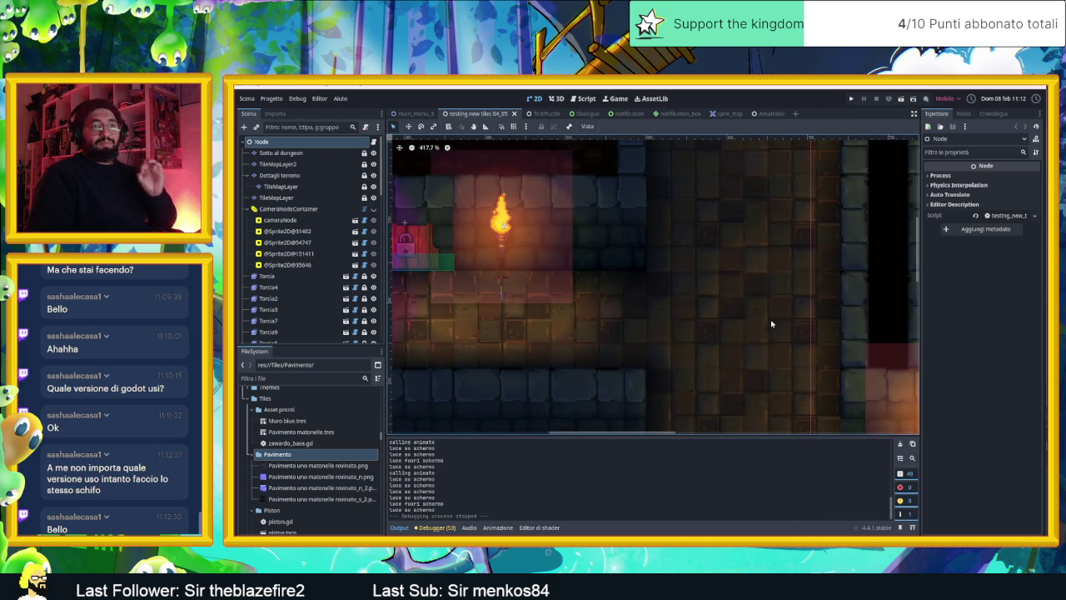
scroll(797, 283, "up", 1)
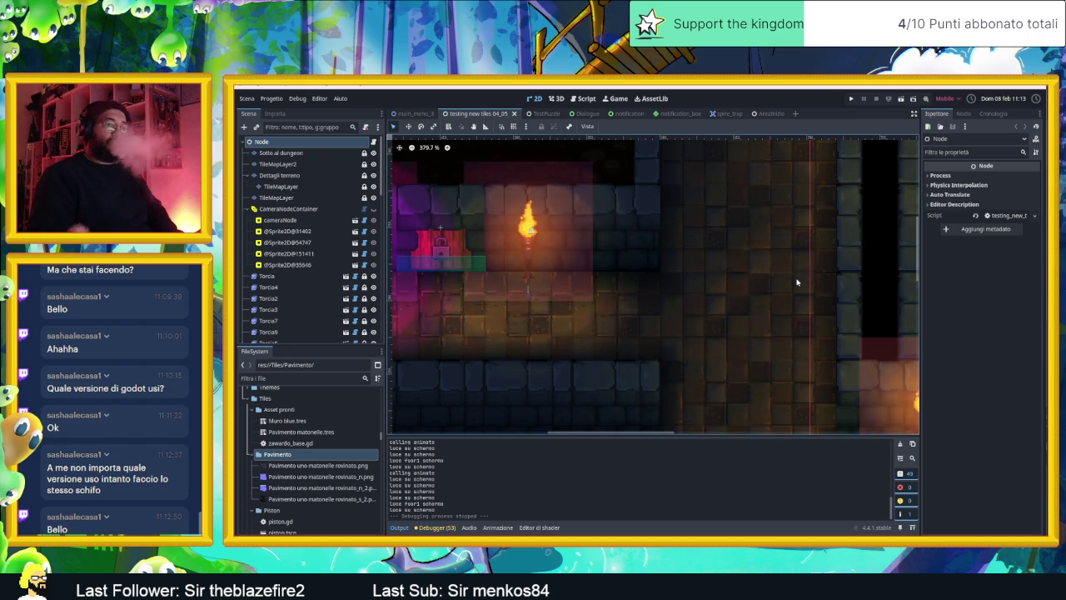
key("alt+Tab")
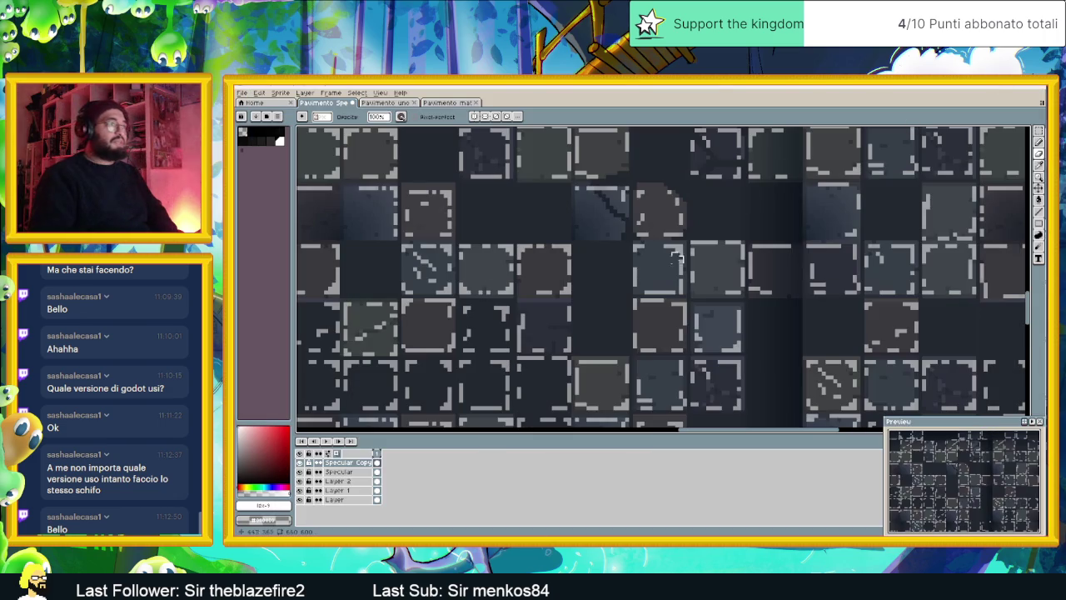
Paint dark over stray light tile-edge pixels, including a vertical run of highlights
scroll(671, 321, "down", 1)
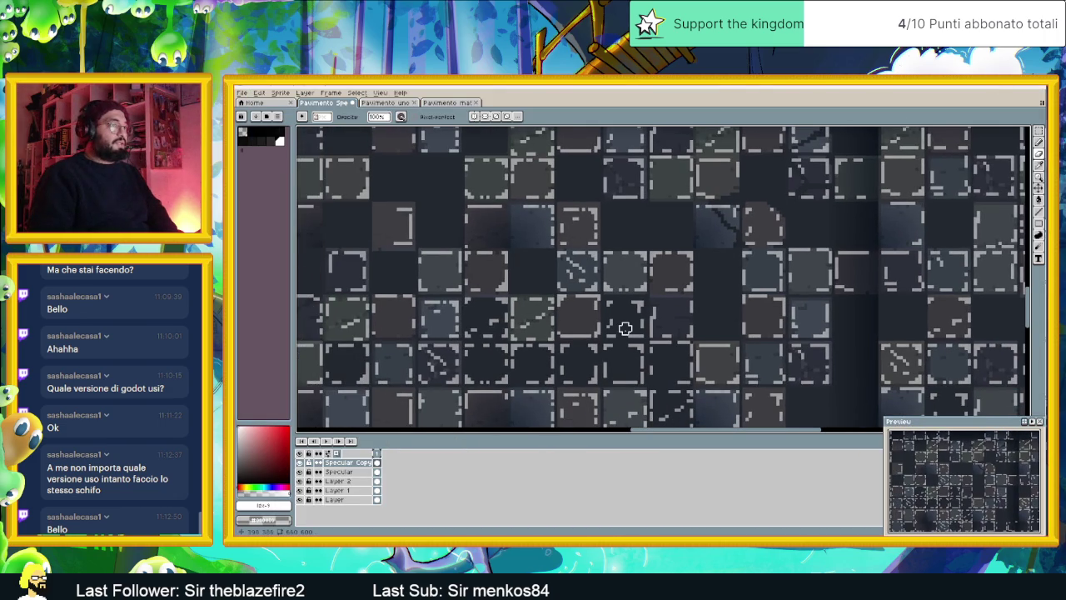
scroll(626, 327, "up", 1)
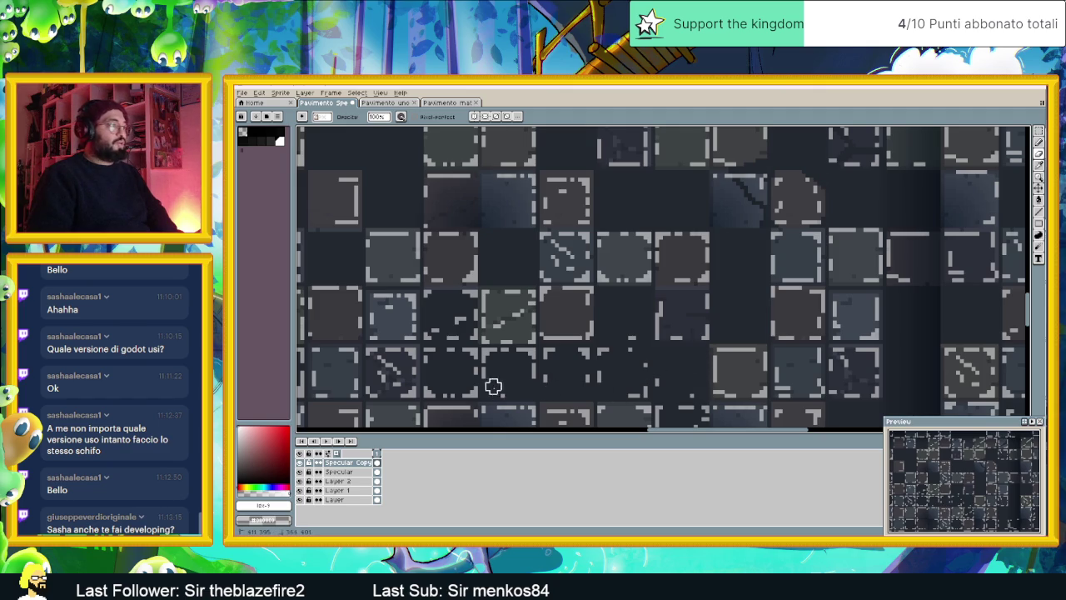
left_click_drag(435, 301, 473, 328)
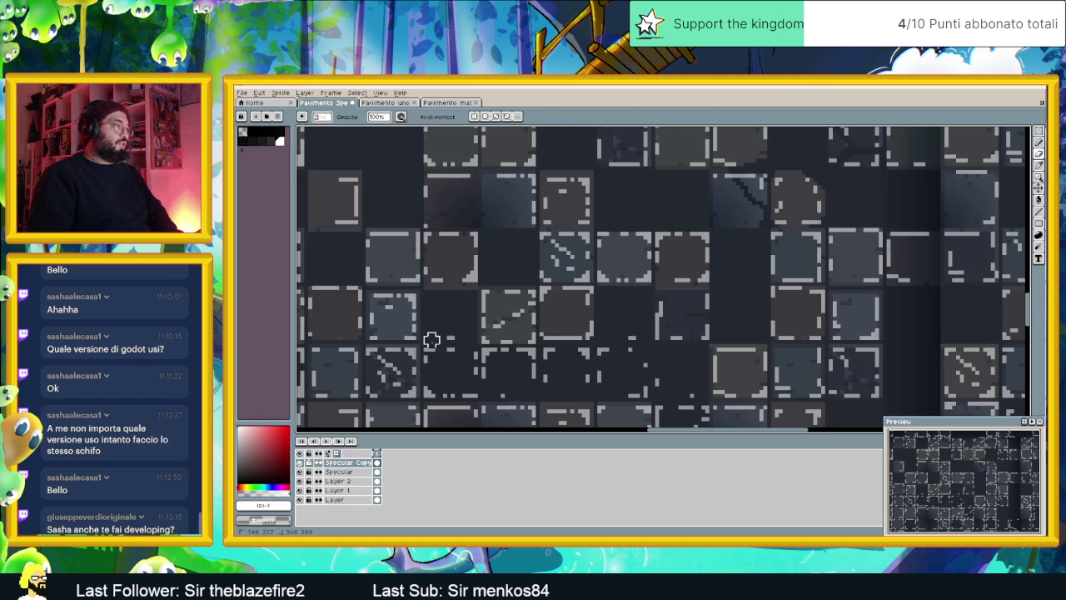
mouse_move(478, 375)
left_mouse_down()
mouse_move(636, 347)
mouse_move(605, 370)
mouse_move(591, 277)
left_mouse_up()
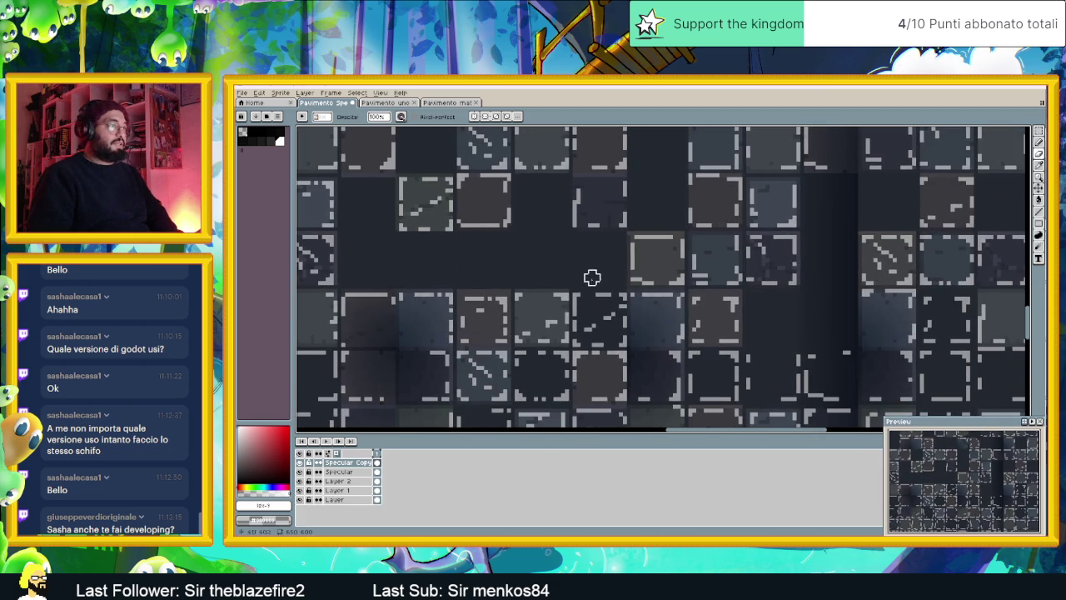
mouse_move(580, 339)
left_mouse_down()
mouse_move(581, 304)
mouse_move(600, 293)
mouse_move(622, 320)
left_mouse_up()
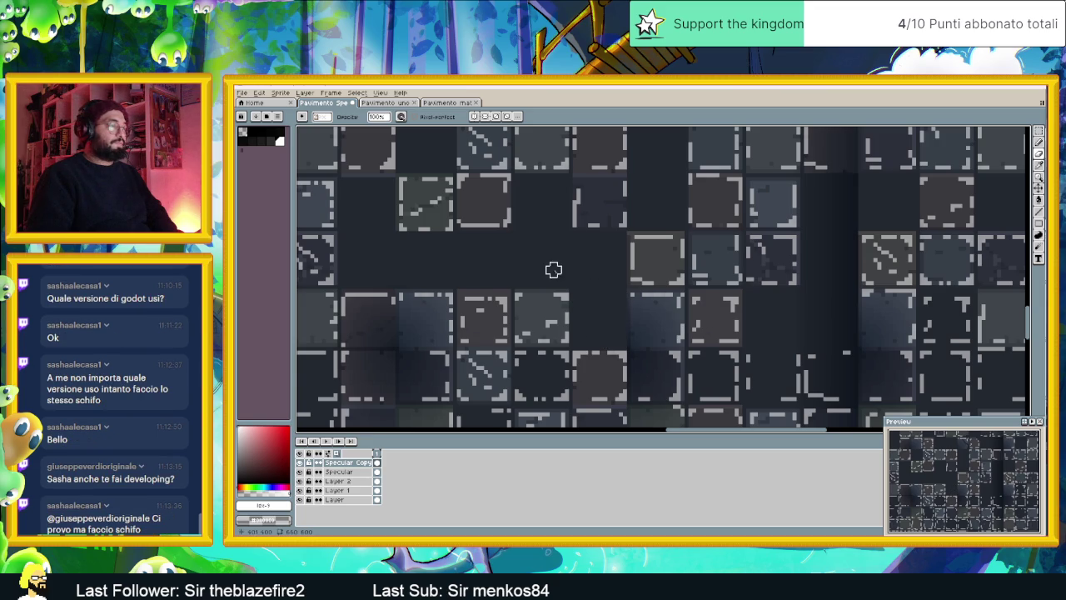
Scroll far left across the sheet and drag across another row of tiles
scroll(586, 284, "down", 1)
scroll(461, 298, "up", 1)
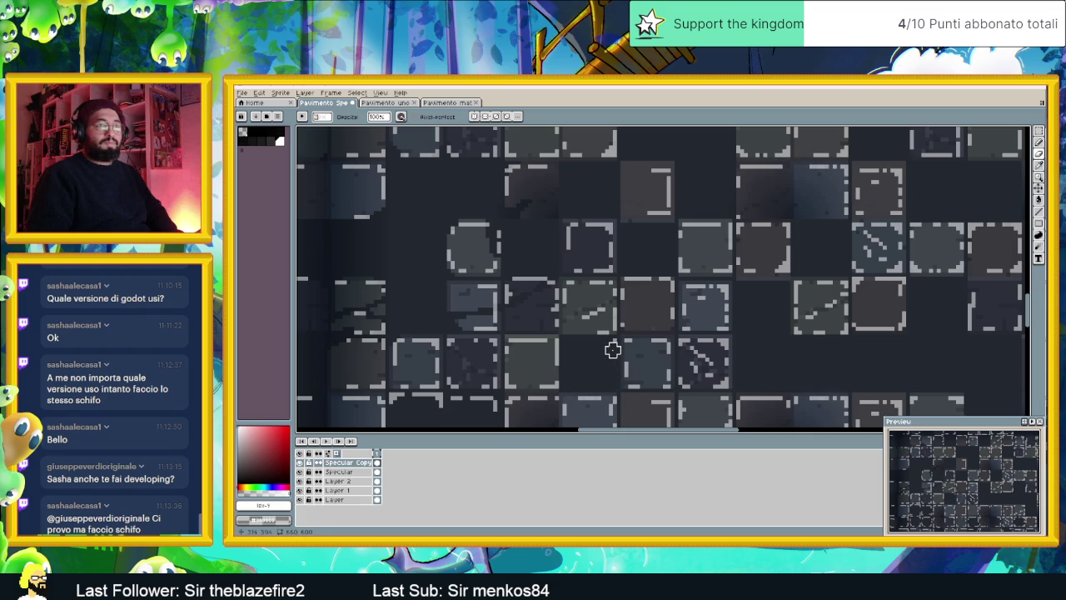
scroll(679, 337, "left", 5)
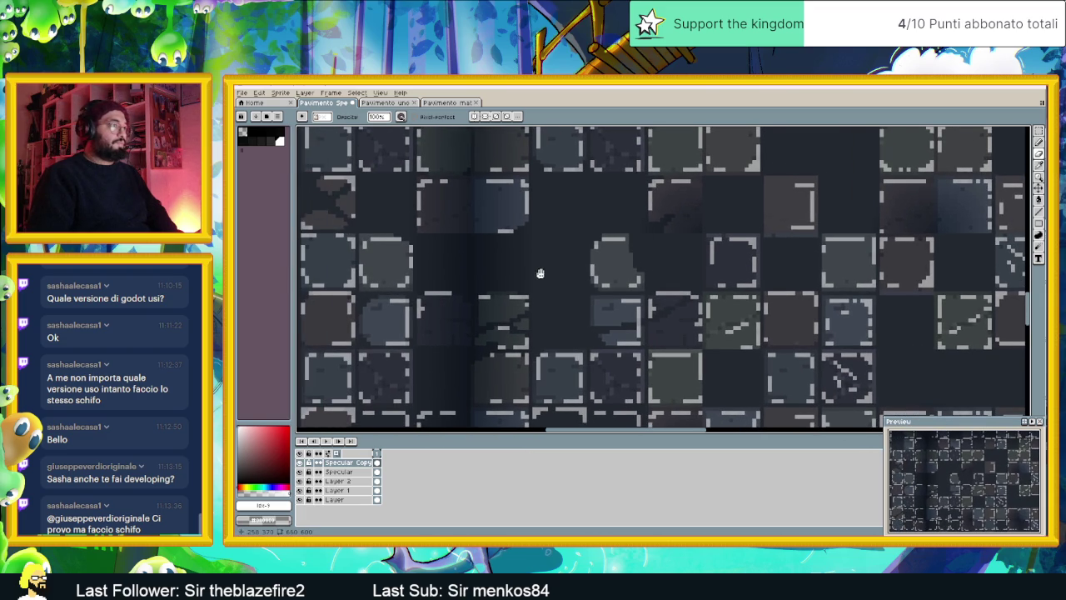
scroll(540, 273, "left", 2)
scroll(562, 266, "left", 2)
scroll(562, 267, "left", 2)
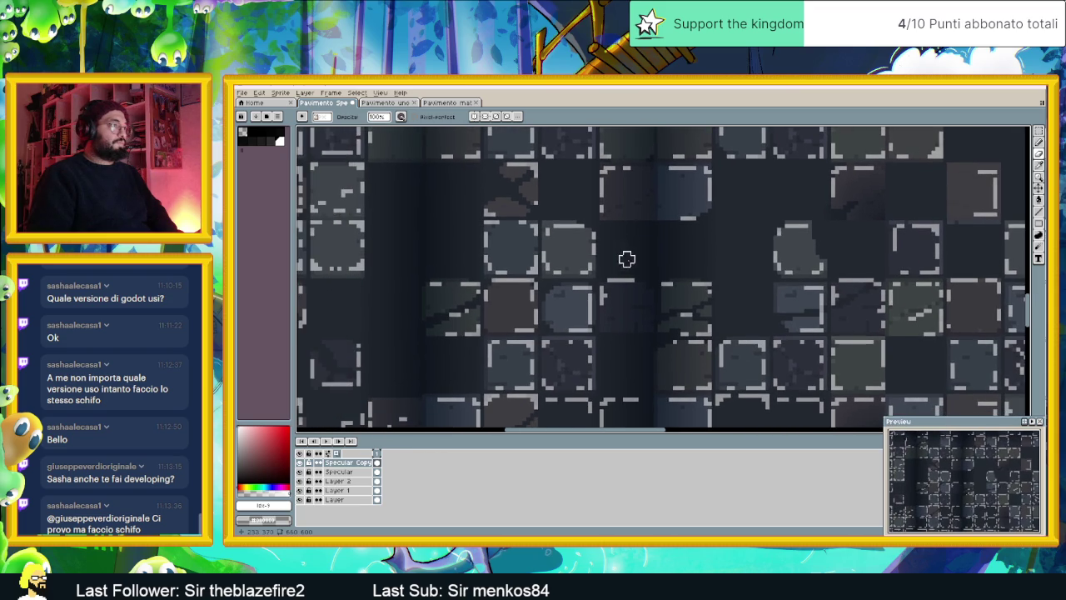
scroll(527, 263, "left", 2)
scroll(527, 263, "left", 1)
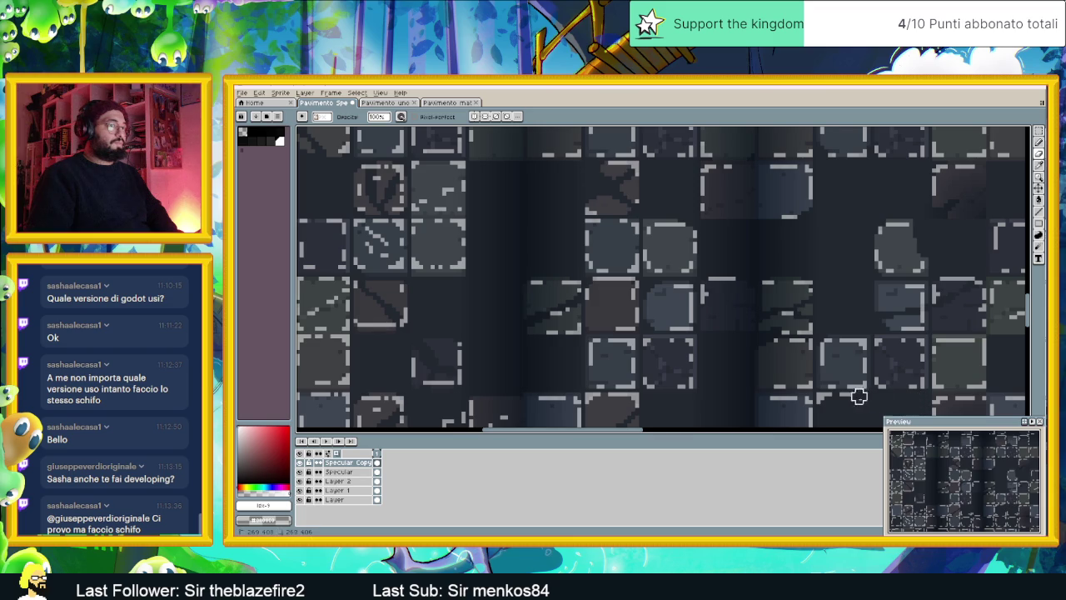
scroll(655, 360, "left", 1)
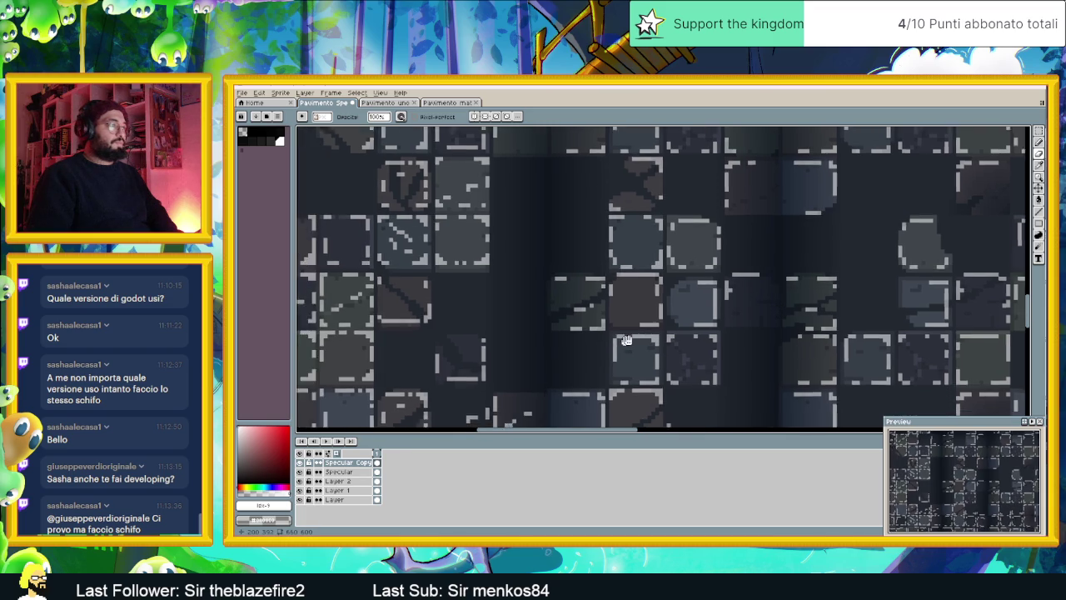
scroll(807, 346, "left", 4)
scroll(490, 308, "left", 2)
scroll(583, 304, "left", 3)
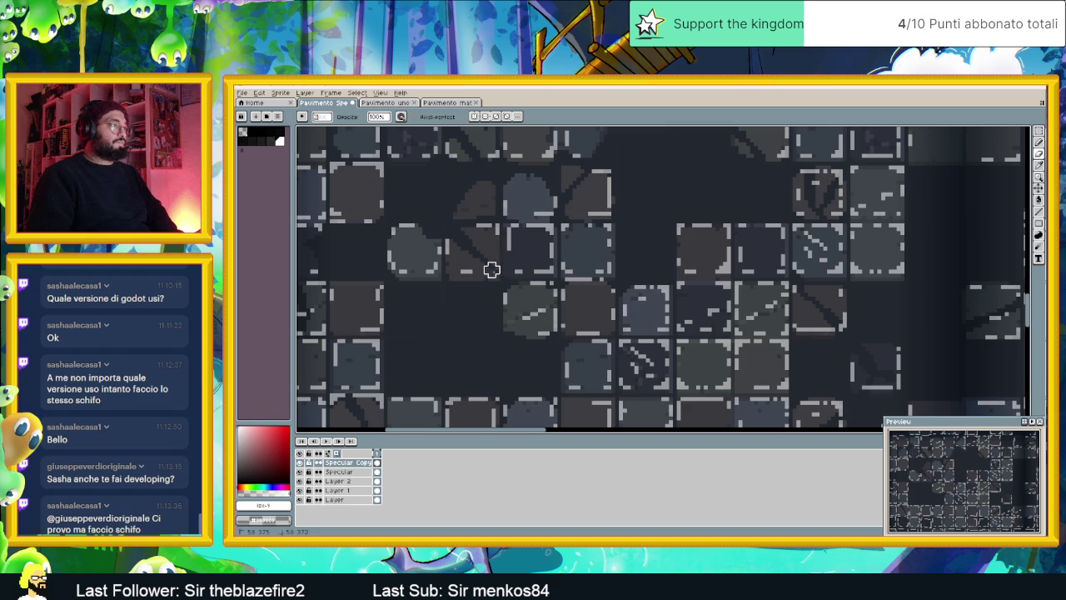
left_click_drag(469, 301, 608, 289)
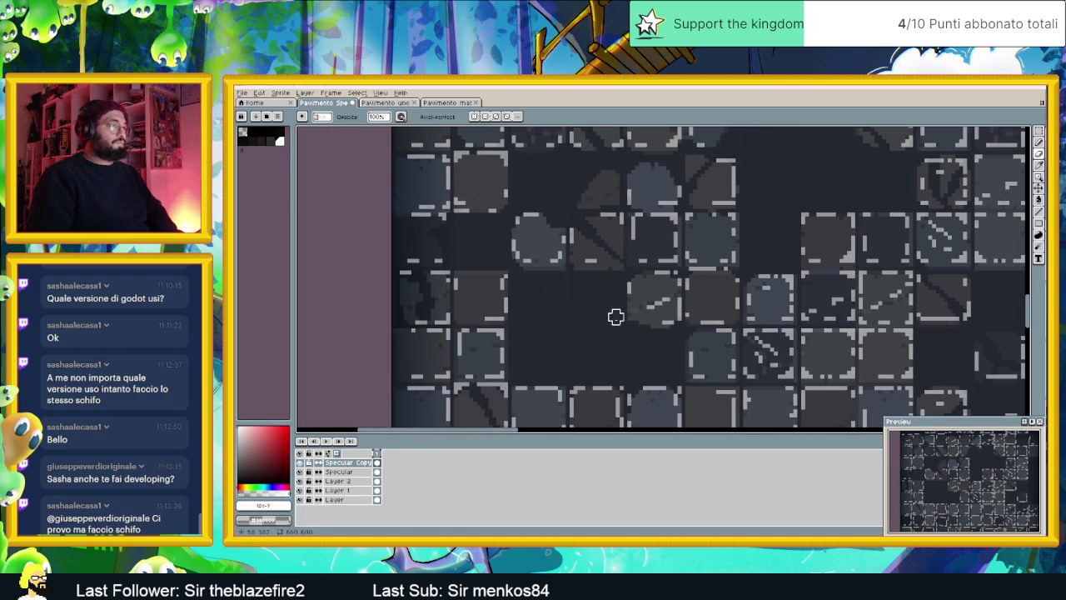
left_click_drag(647, 347, 585, 328)
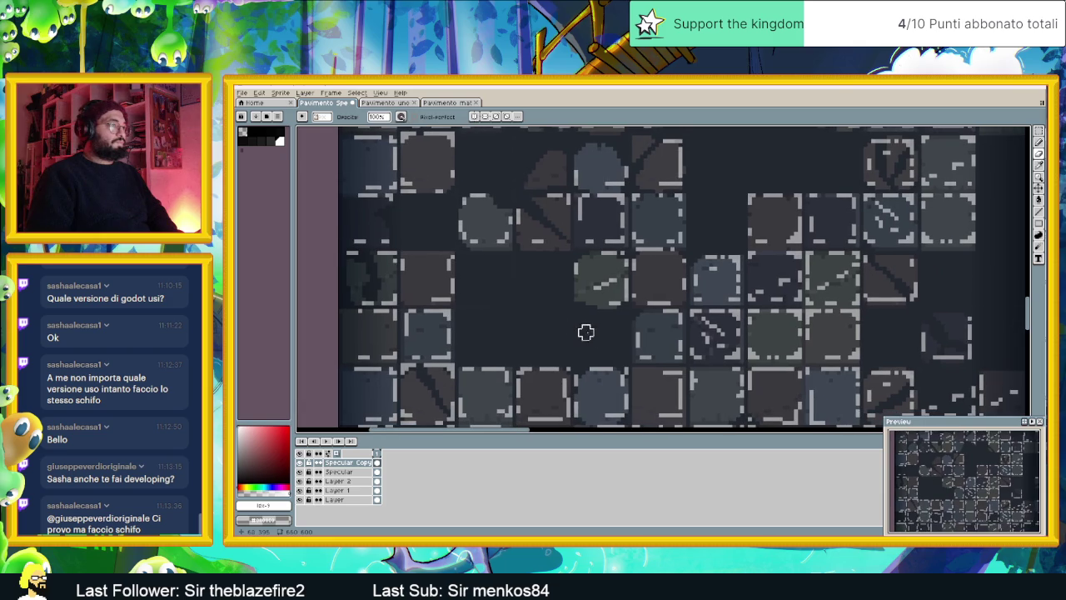
left_click_drag(648, 363, 633, 306)
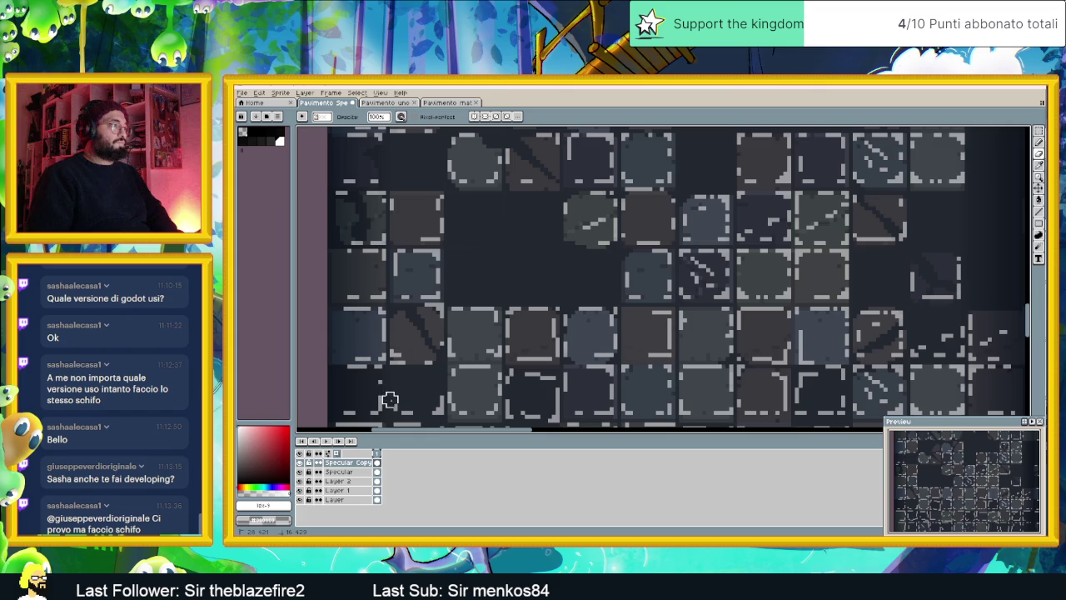
scroll(420, 326, "down", 2)
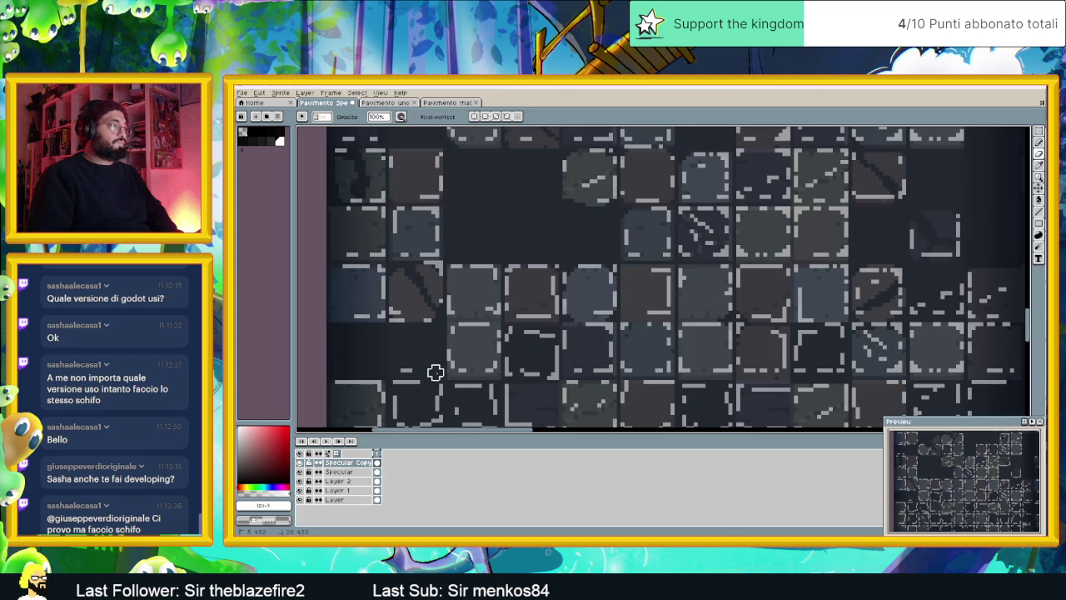
left_click_drag(400, 381, 406, 337)
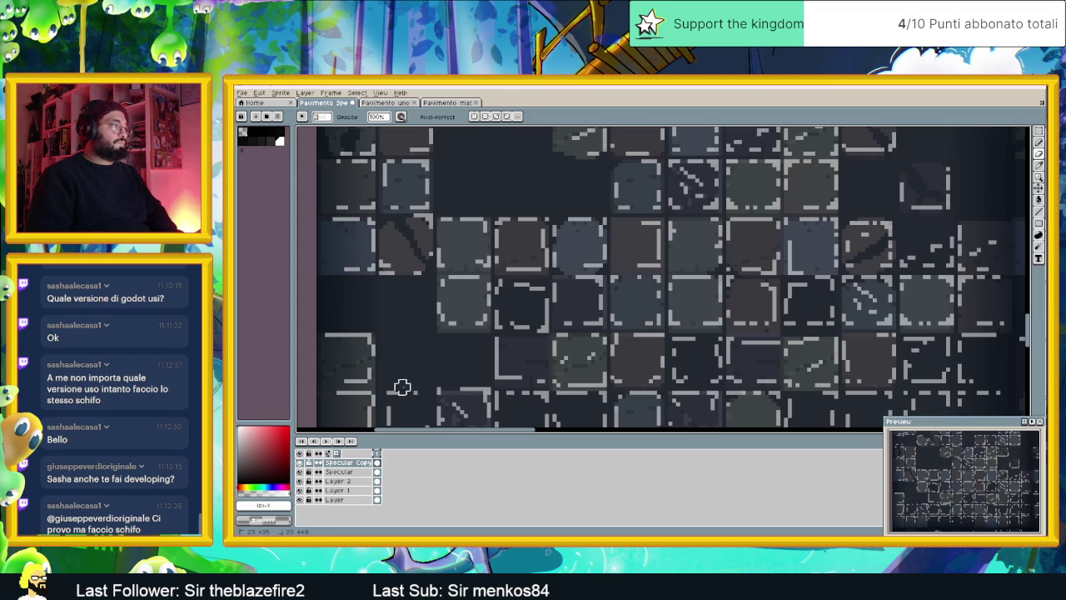
scroll(410, 366, "down", 2)
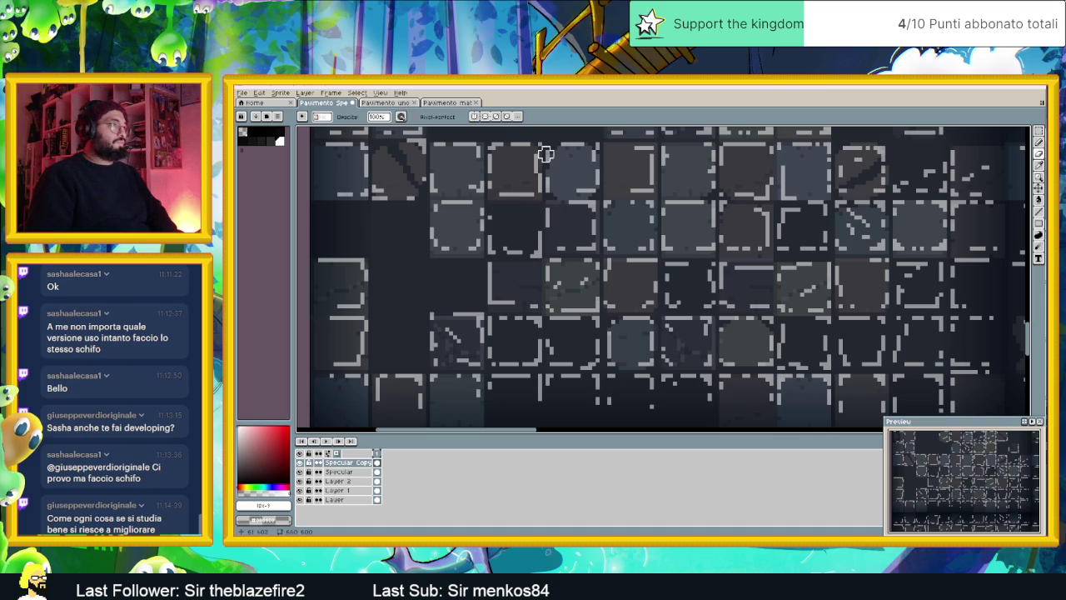
scroll(554, 170, "right", 2)
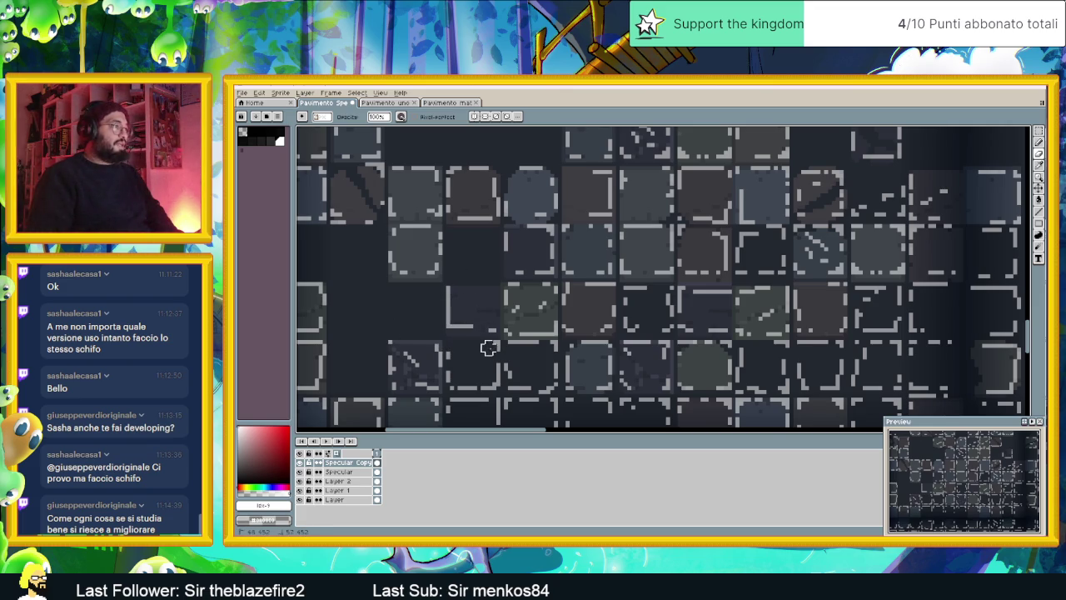
Erase the dashed highlights on a mid-sheet tile and a row of dashed pixels
mouse_move(553, 348)
left_mouse_down()
mouse_move(552, 376)
mouse_move(461, 385)
left_mouse_up()
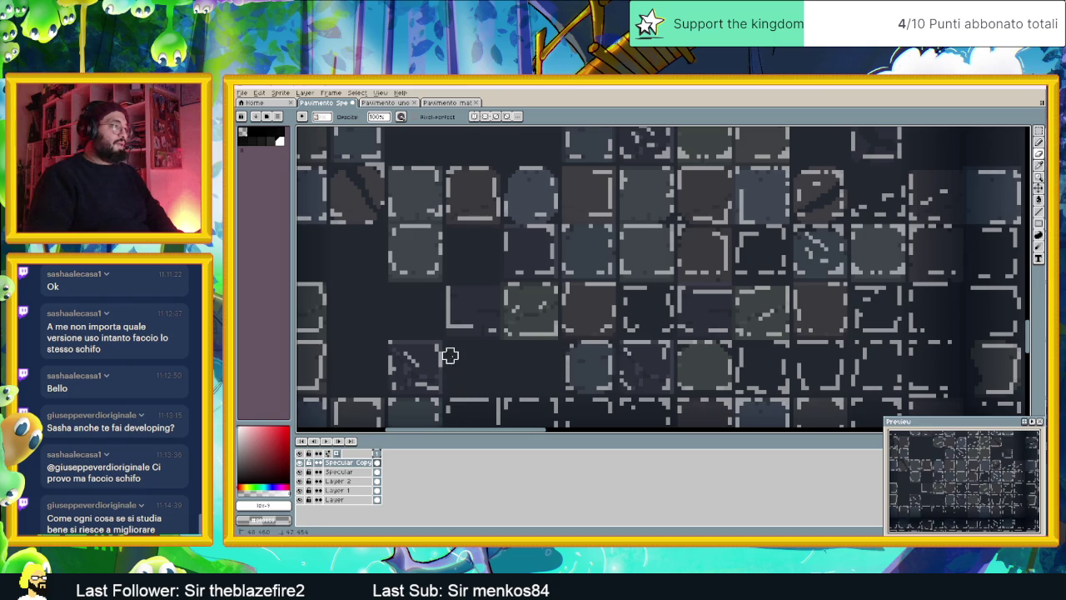
scroll(449, 356, "down", 2)
scroll(447, 333, "down", 2)
mouse_move(429, 328)
left_mouse_down()
mouse_move(638, 320)
mouse_move(603, 339)
mouse_move(459, 345)
mouse_move(583, 354)
left_mouse_up()
scroll(680, 326, "right", 1)
left_click_drag(680, 326, 599, 329)
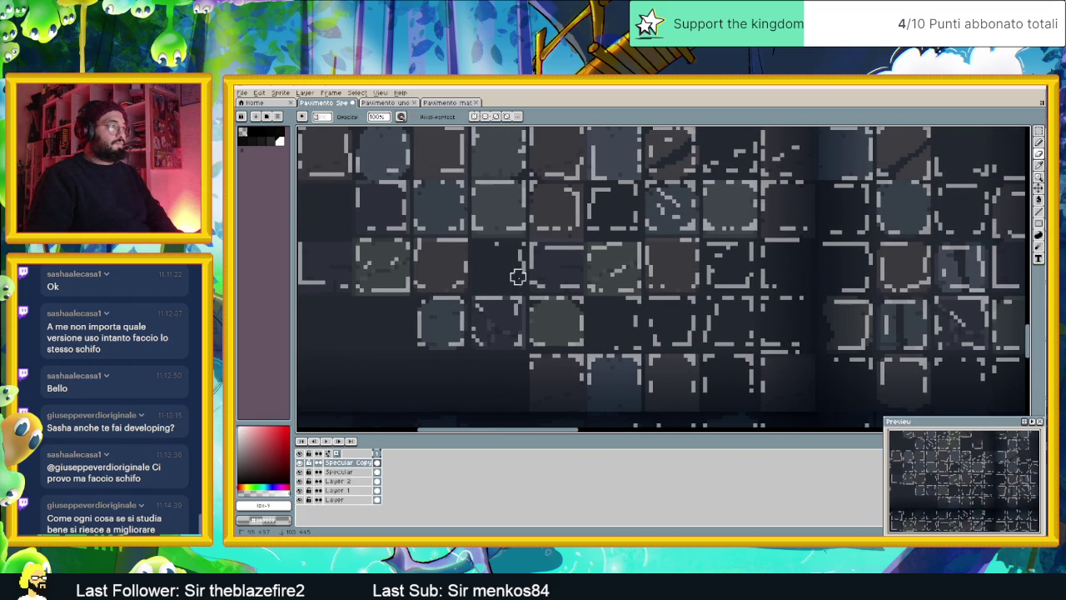
Move to tiles further right and up, then erase a tile's bracket-shaped edge highlights
left_click_drag(621, 266, 550, 285)
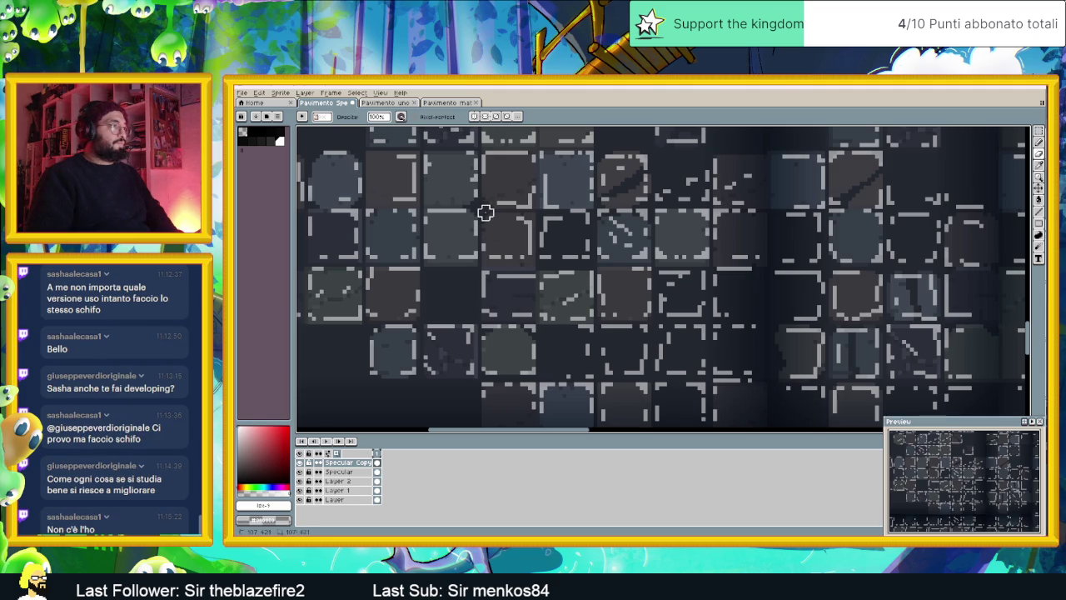
scroll(553, 240, "down", 1)
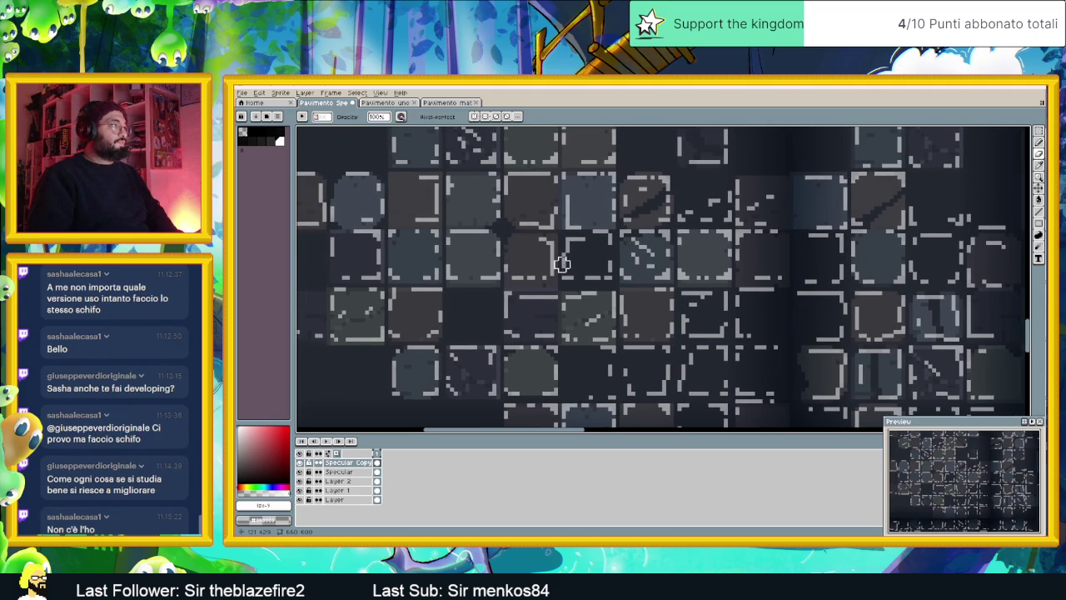
scroll(583, 261, "down", 1)
scroll(638, 283, "up", 1)
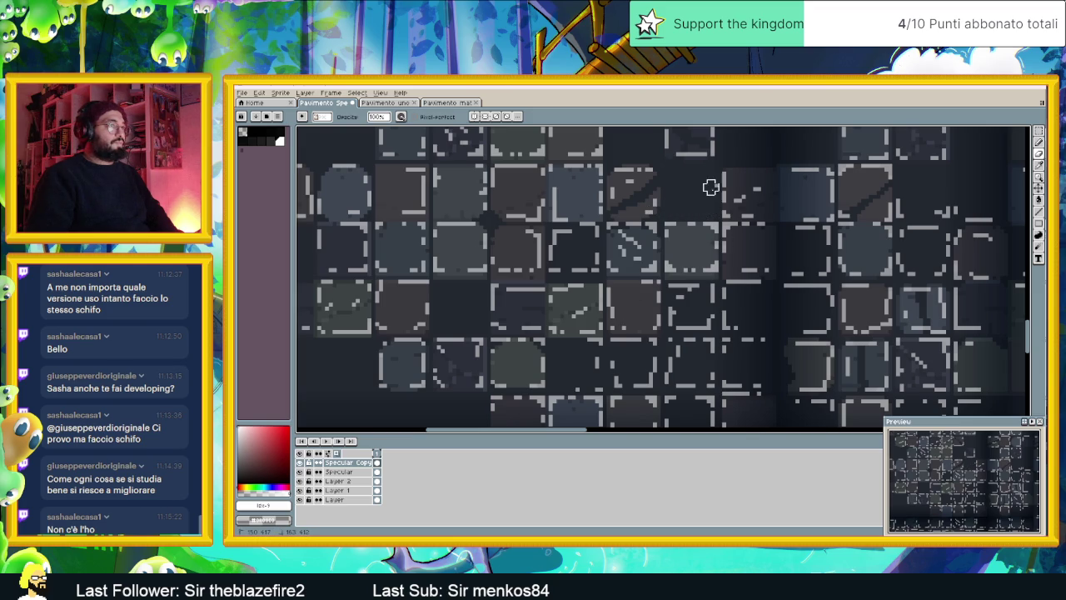
left_click_drag(703, 198, 640, 223)
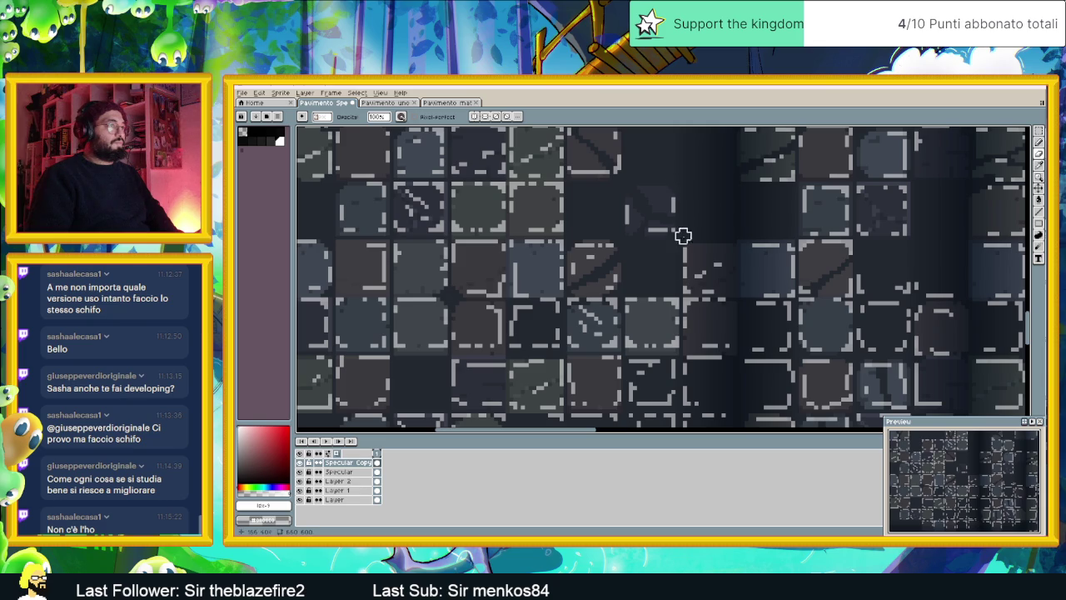
scroll(678, 237, "down", 2)
scroll(658, 250, "right", 2)
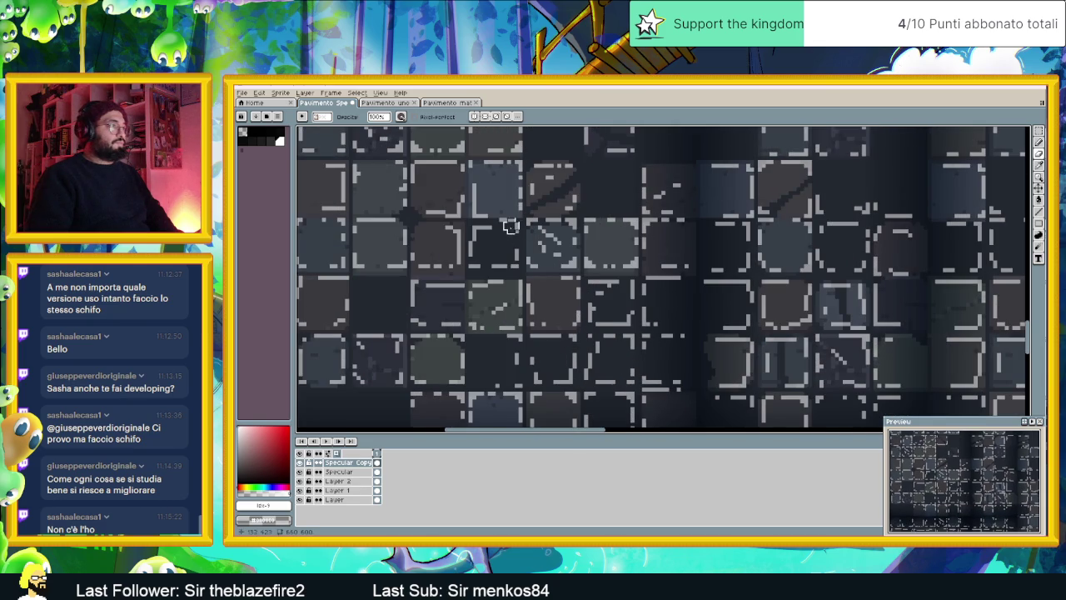
mouse_move(488, 264)
left_mouse_down()
mouse_move(470, 249)
mouse_move(479, 230)
mouse_move(495, 229)
left_mouse_up()
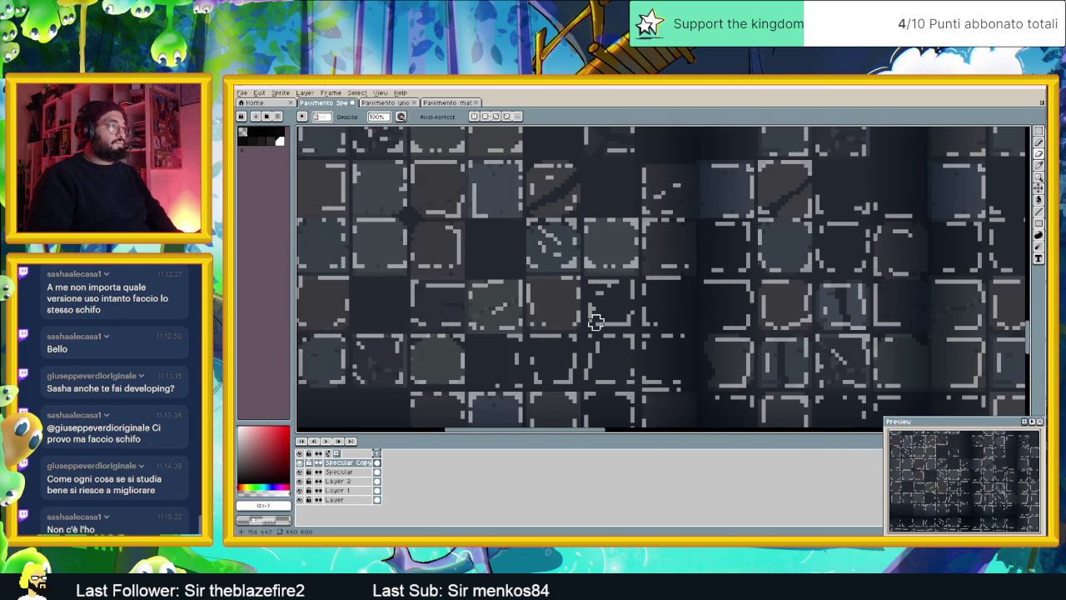
Erase light tile-border highlights and dashes on several nearby tiles
left_click_drag(592, 290, 677, 280)
left_click_drag(630, 319, 597, 305)
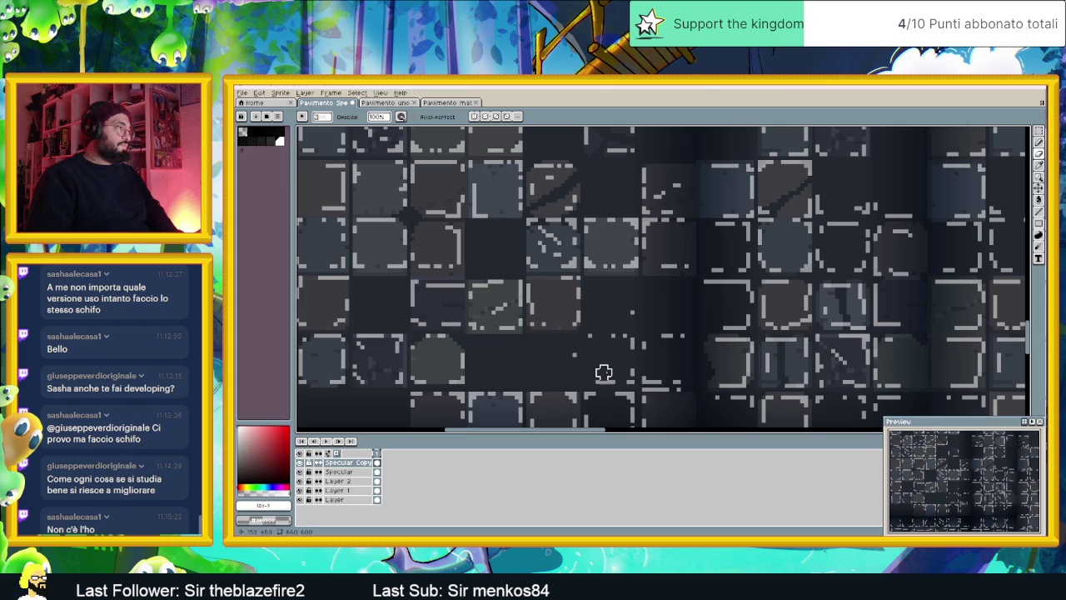
mouse_move(596, 373)
left_mouse_down()
mouse_move(635, 314)
mouse_move(630, 342)
mouse_move(595, 275)
left_mouse_up()
mouse_move(572, 343)
left_mouse_down()
mouse_move(638, 289)
mouse_move(616, 290)
mouse_move(558, 364)
left_mouse_up()
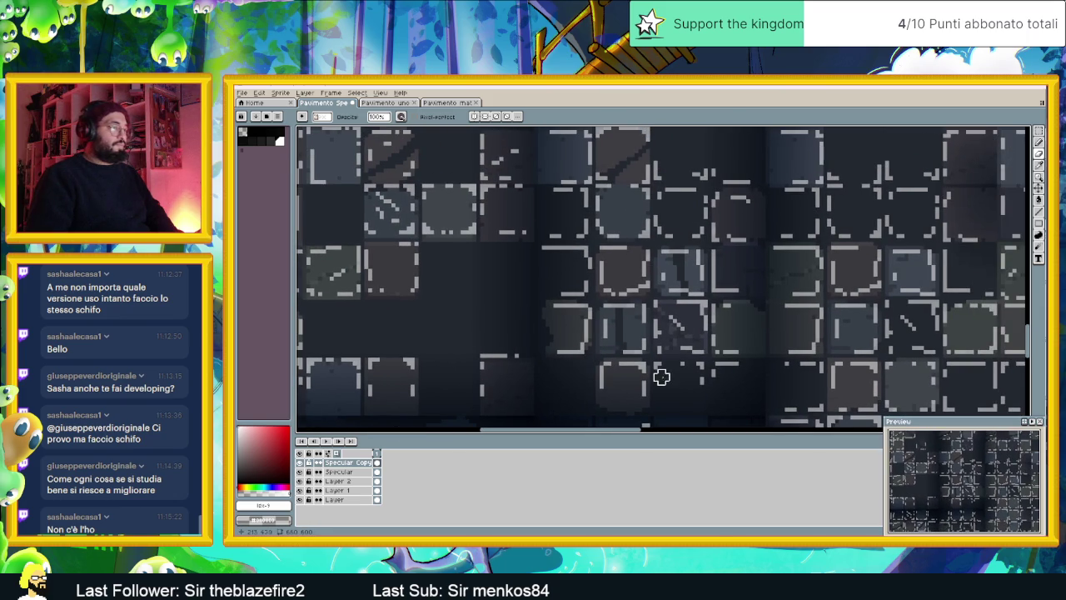
Erase another tile's top, right and bottom outline highlights
left_click_drag(662, 373, 638, 331)
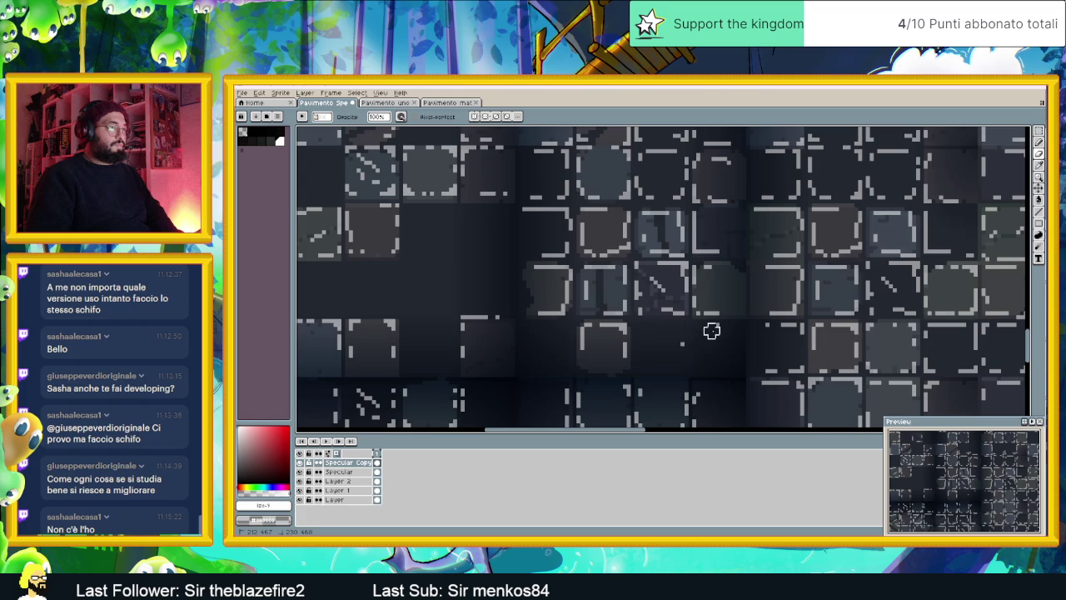
left_click_drag(666, 277, 666, 363)
mouse_move(508, 297)
left_mouse_down()
mouse_move(557, 303)
mouse_move(554, 330)
mouse_move(526, 334)
left_mouse_up()
scroll(526, 334, "up", 2)
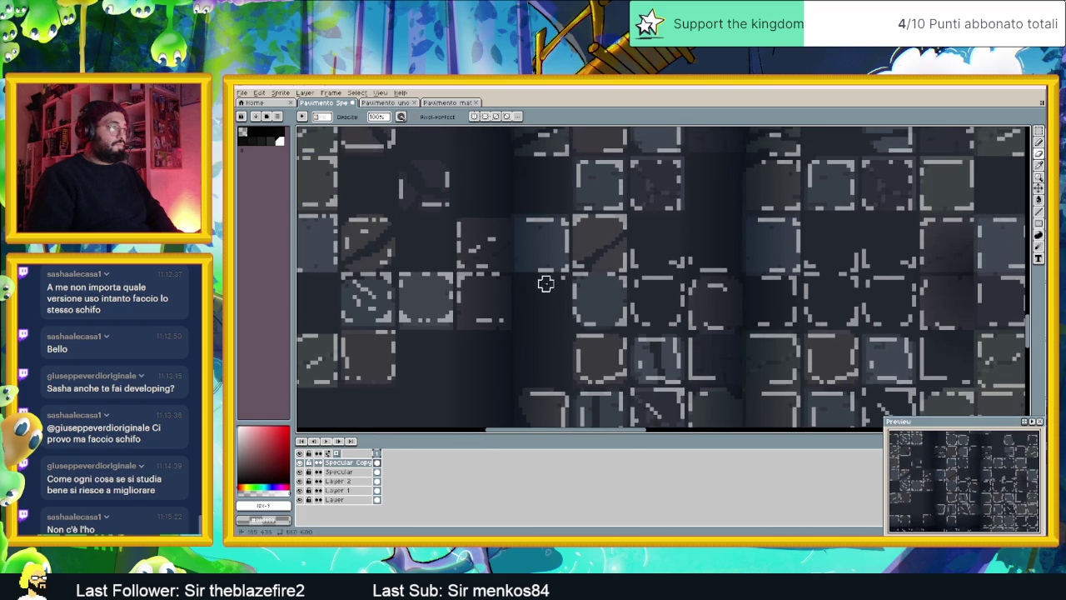
mouse_move(647, 278)
left_mouse_down()
mouse_move(597, 295)
mouse_move(590, 326)
mouse_move(605, 336)
mouse_move(628, 328)
mouse_move(633, 278)
mouse_move(607, 286)
left_mouse_up()
Move up and right across the sheet and erase a small diagonal highlight stroke
scroll(583, 322, "up", 2)
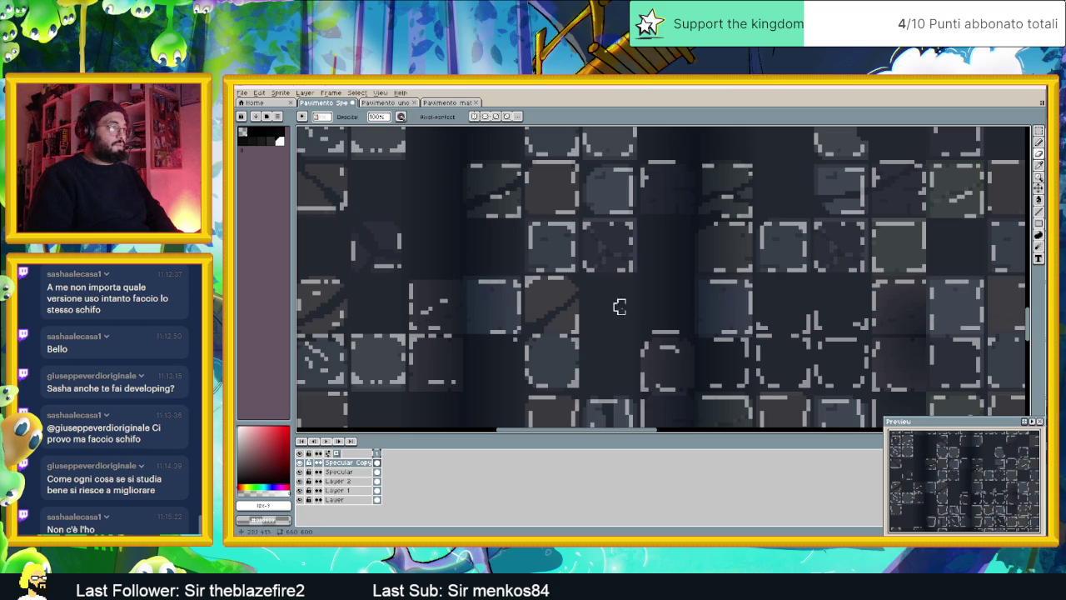
scroll(609, 305, "up", 2)
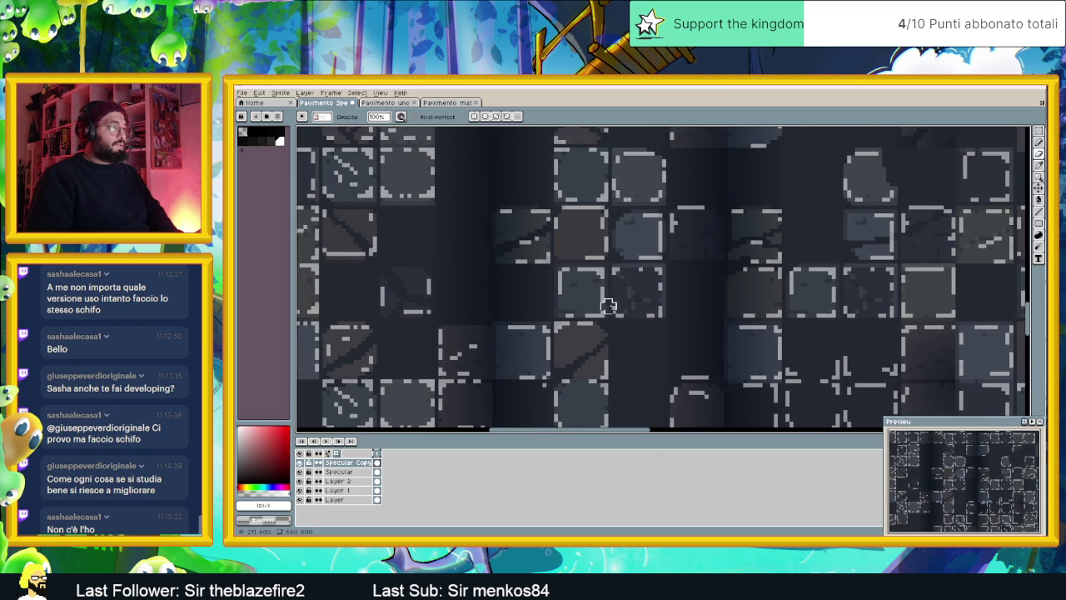
scroll(609, 305, "up", 2)
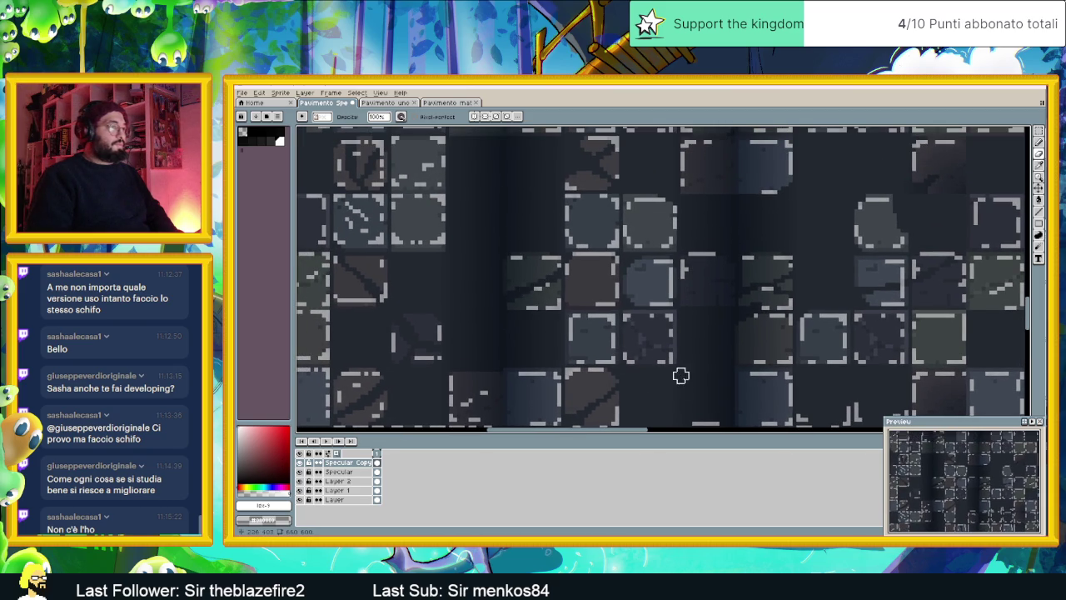
scroll(558, 275, "down", 2)
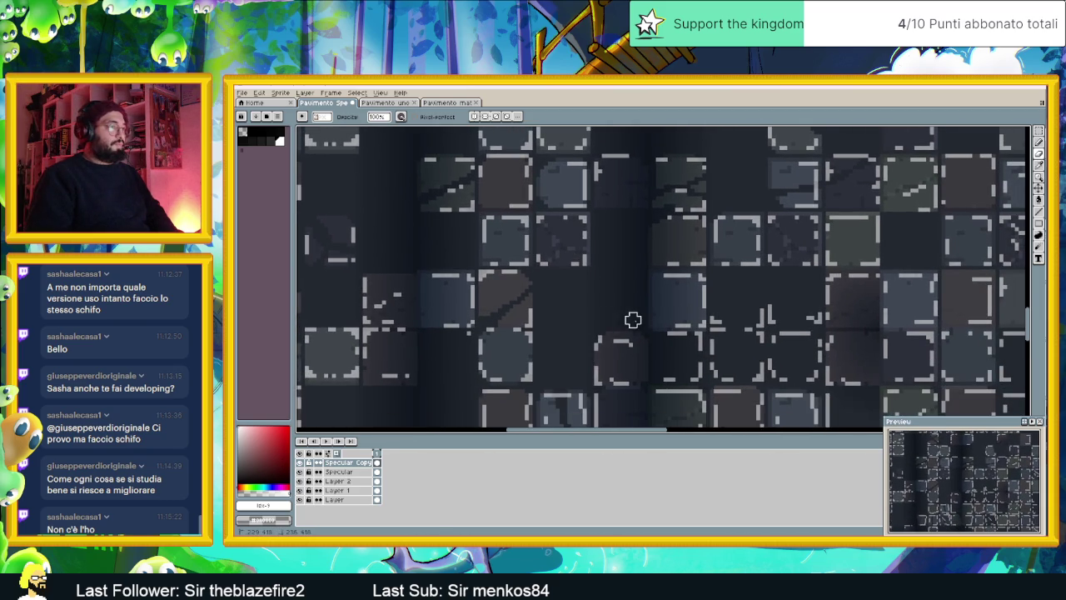
scroll(638, 356, "down", 3)
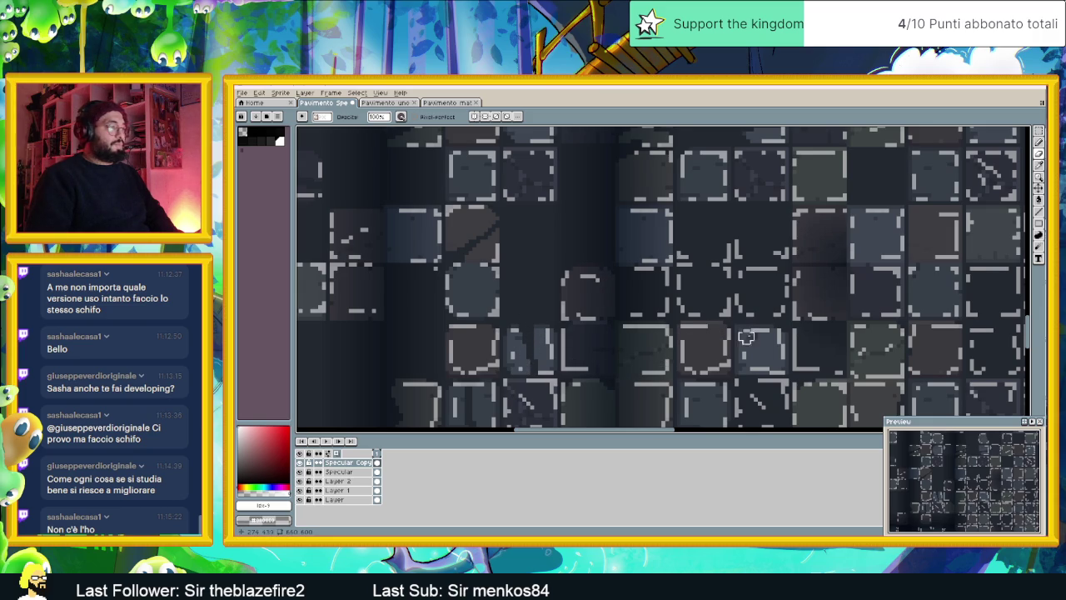
scroll(638, 326, "right", 3)
scroll(616, 300, "right", 2)
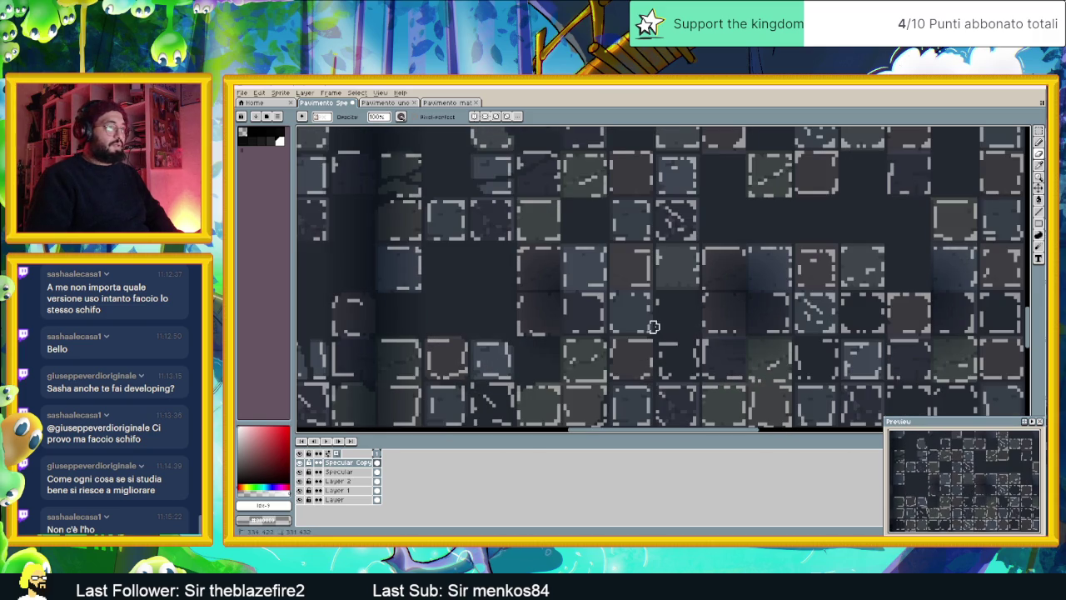
scroll(666, 333, "right", 2)
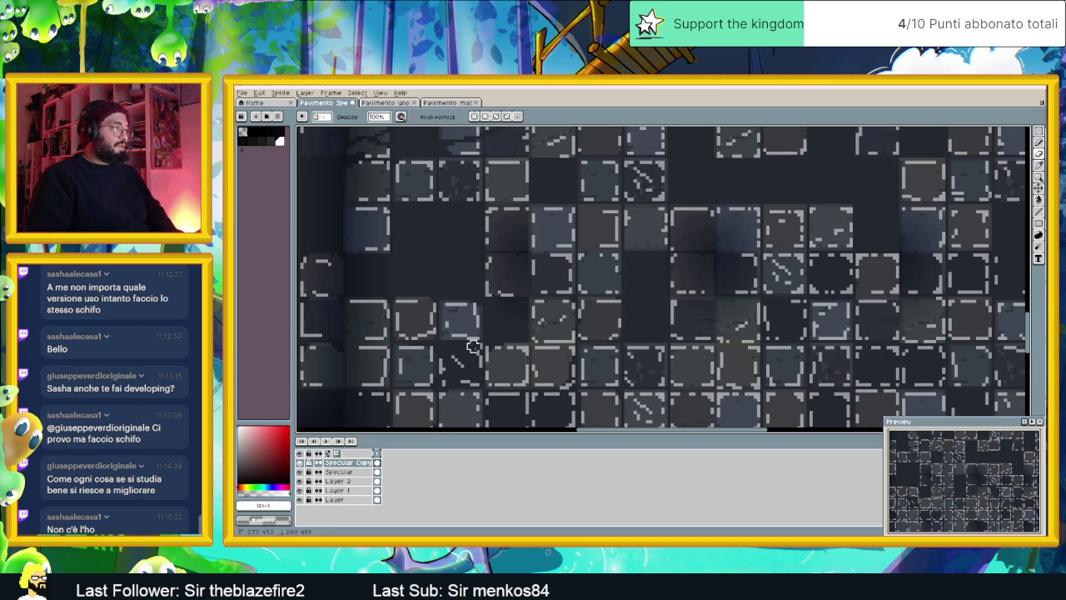
left_click_drag(463, 361, 446, 372)
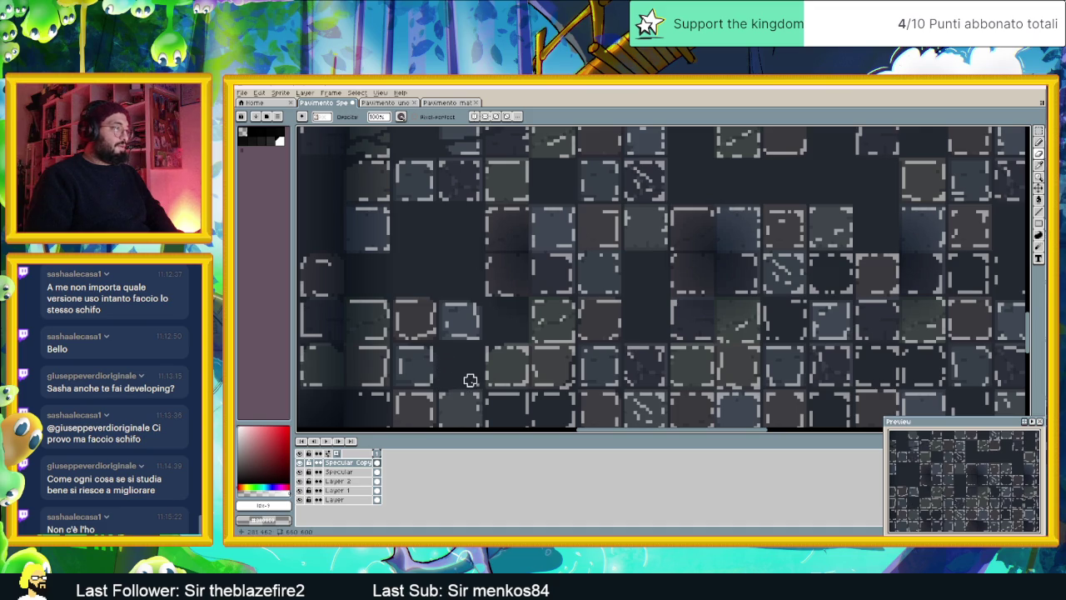
scroll(448, 376, "down", 1)
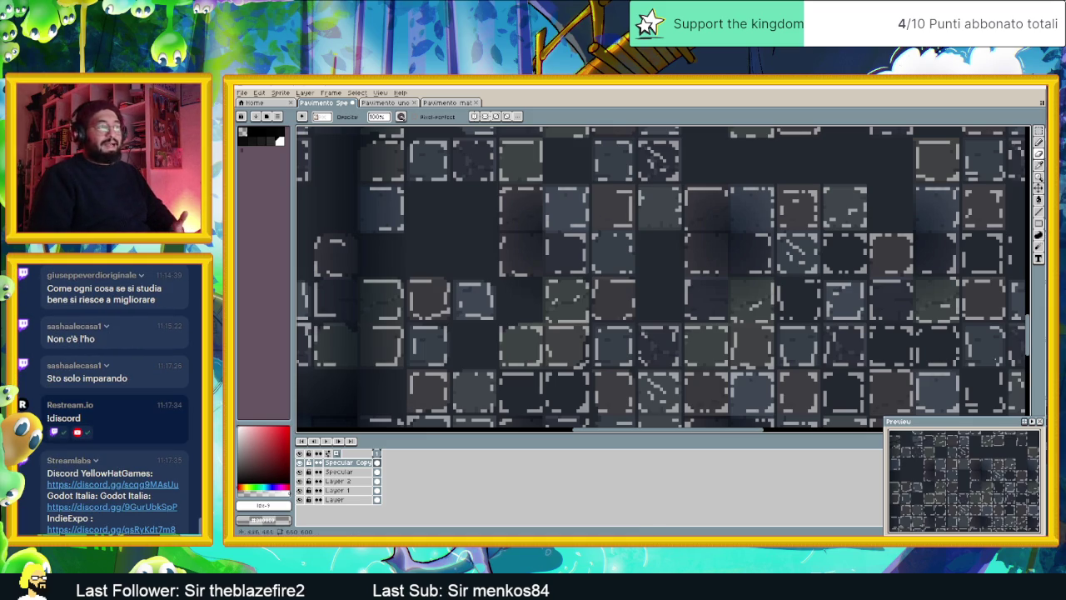
Move to tiles further right and erase stray light pixels on one tile
left_click_drag(838, 291, 692, 320)
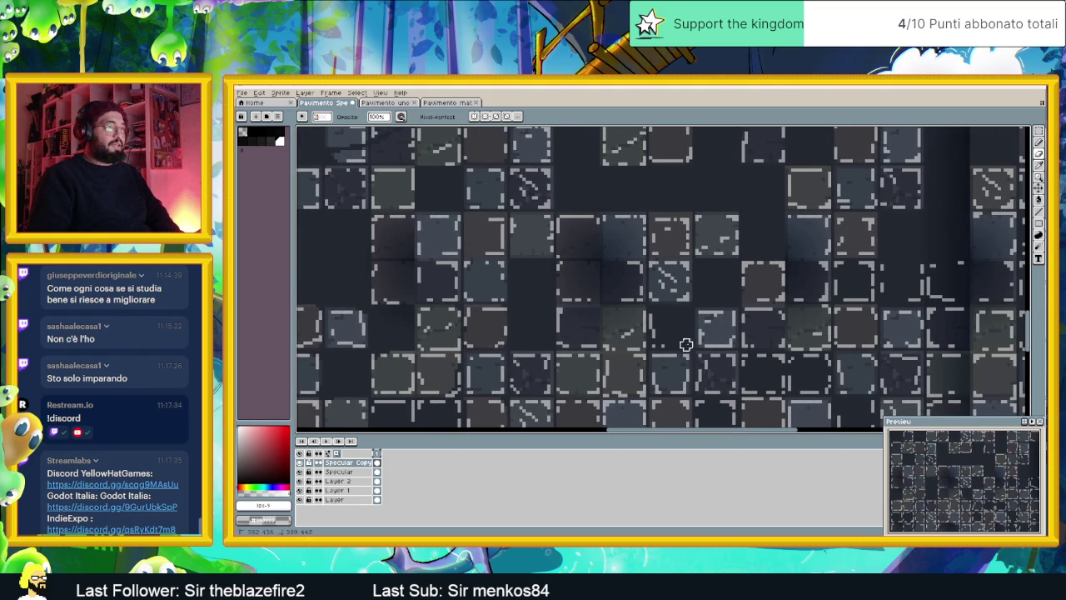
scroll(666, 315, "right", 3)
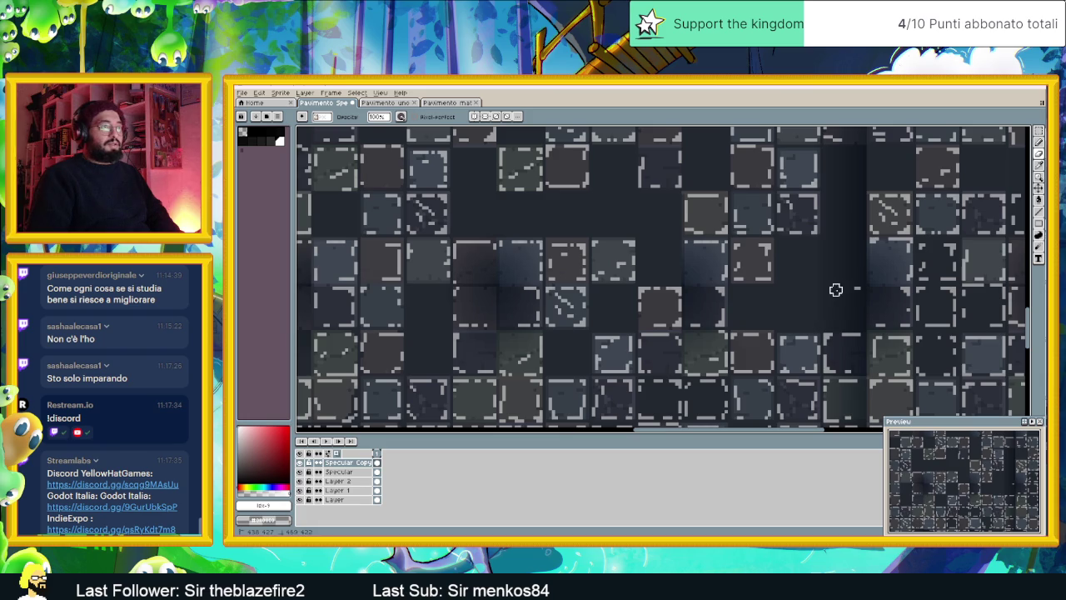
left_click_drag(895, 297, 702, 321)
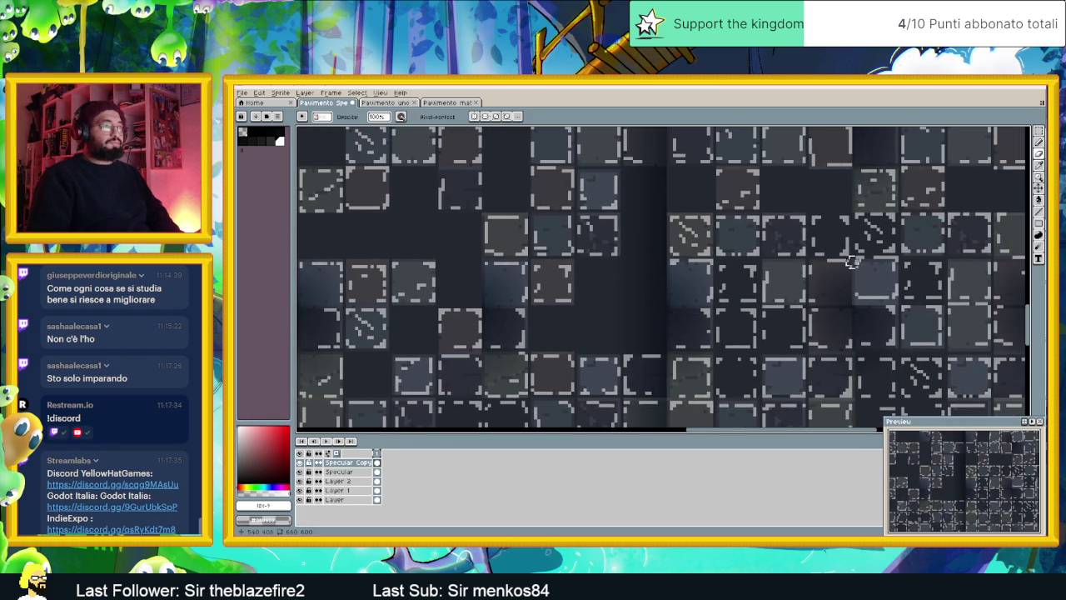
left_click_drag(894, 268, 822, 267)
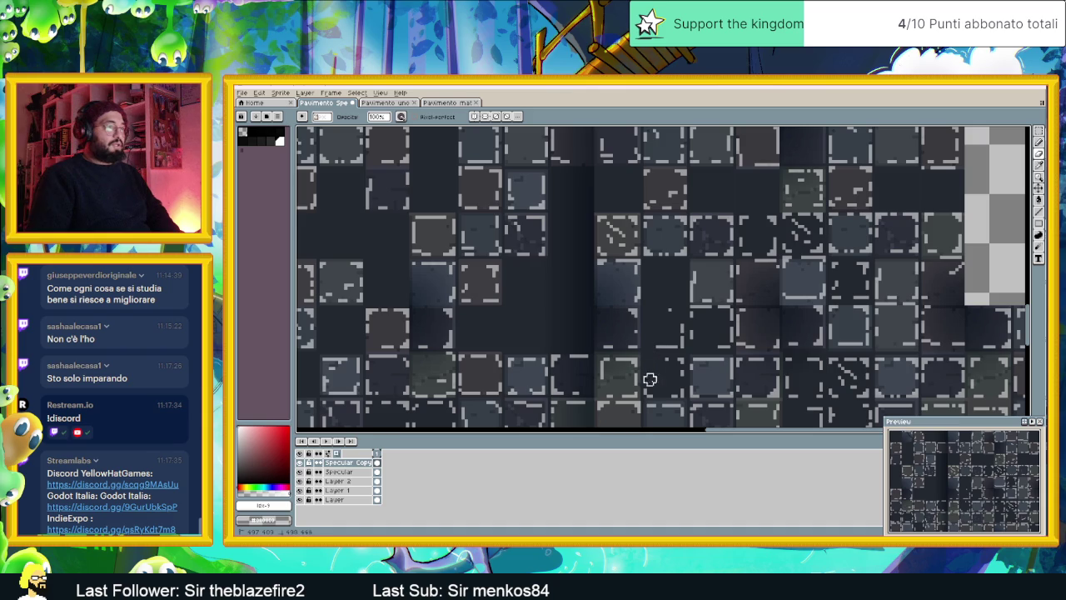
left_click(675, 363)
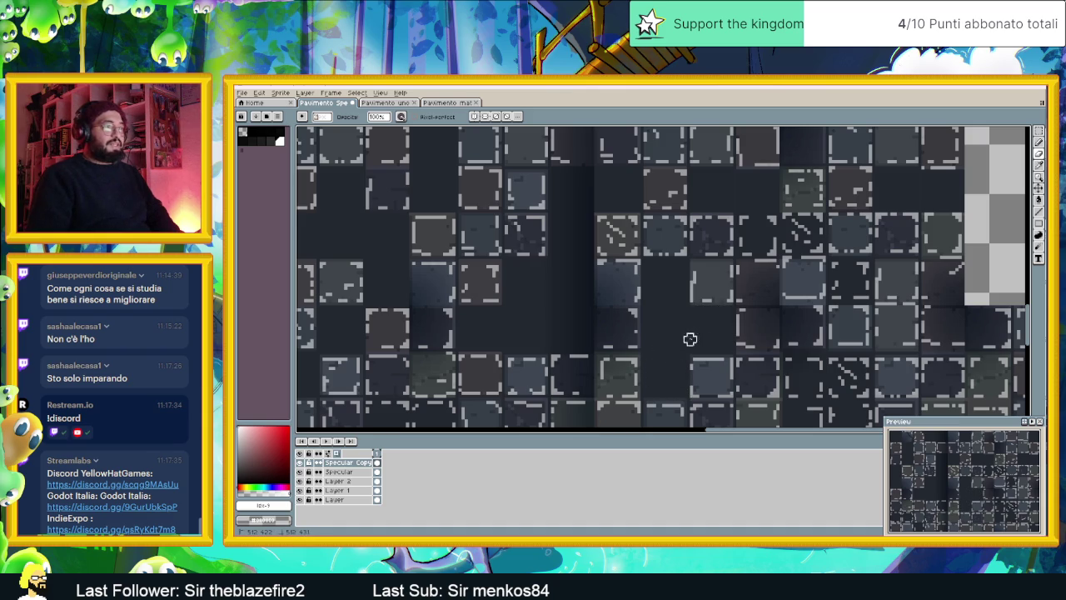
scroll(700, 317, "right", 4)
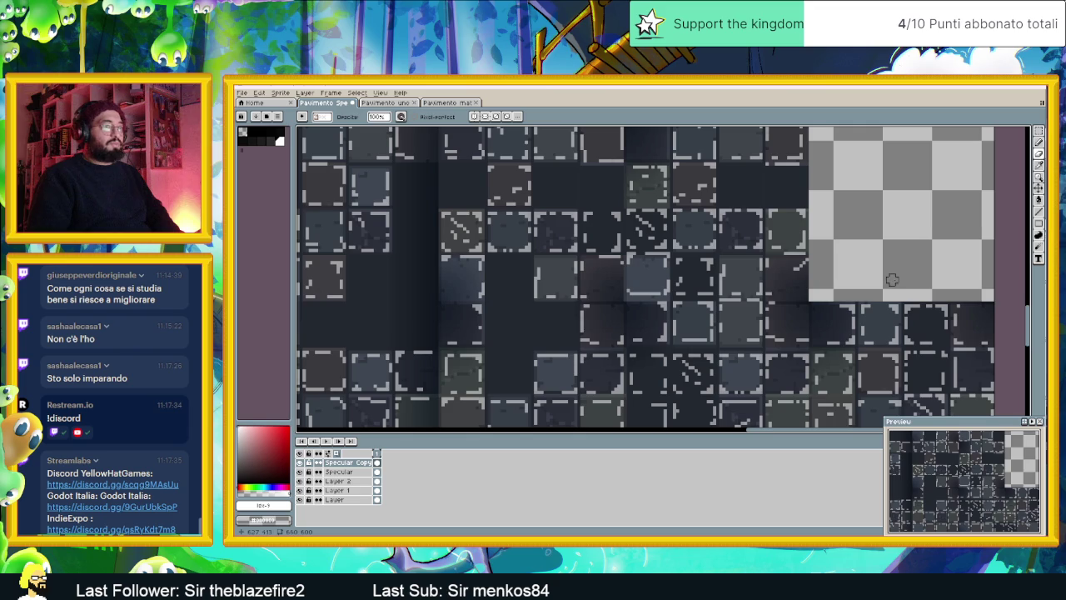
scroll(808, 269, "up", 2)
scroll(800, 266, "down", 2)
scroll(791, 250, "up", 1)
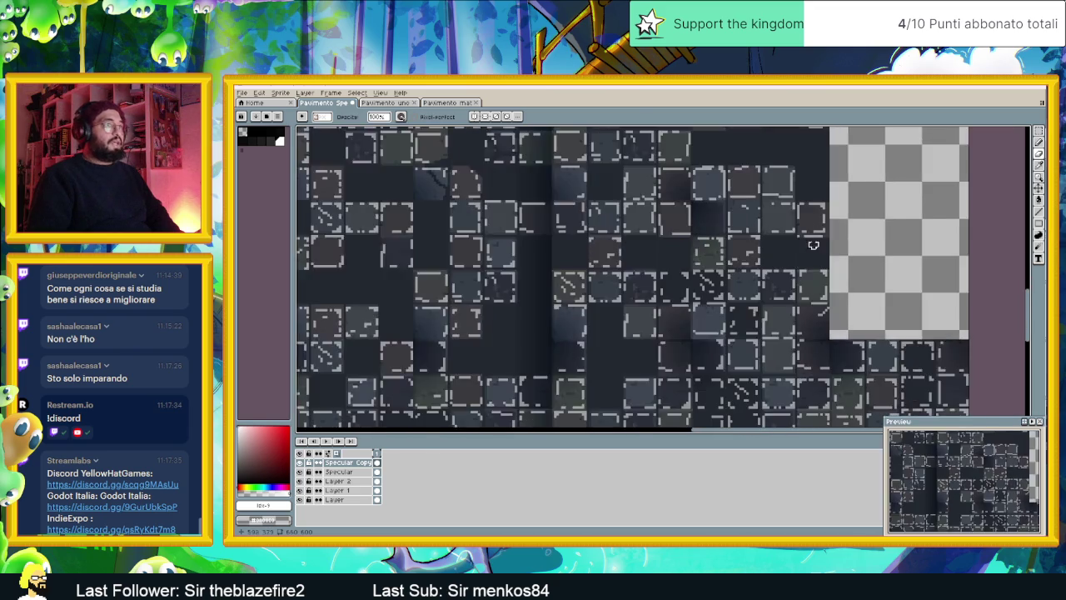
scroll(787, 236, "up", 1)
scroll(790, 240, "down", 1)
scroll(792, 243, "down", 1)
scroll(796, 250, "up", 1)
scroll(797, 252, "up", 1)
left_click_drag(785, 341, 699, 255)
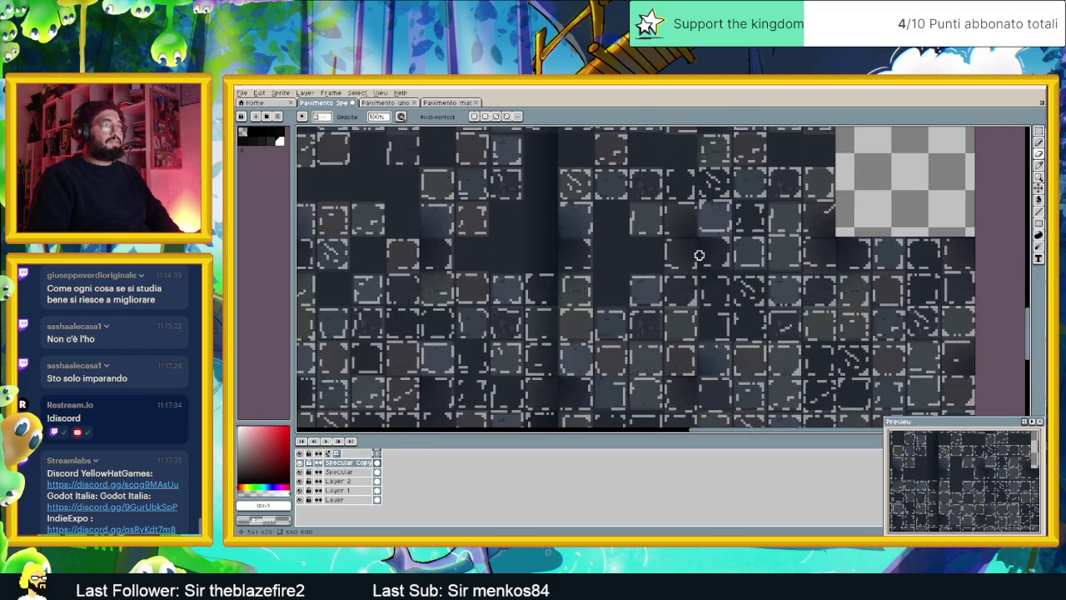
left_click_drag(644, 282, 797, 278)
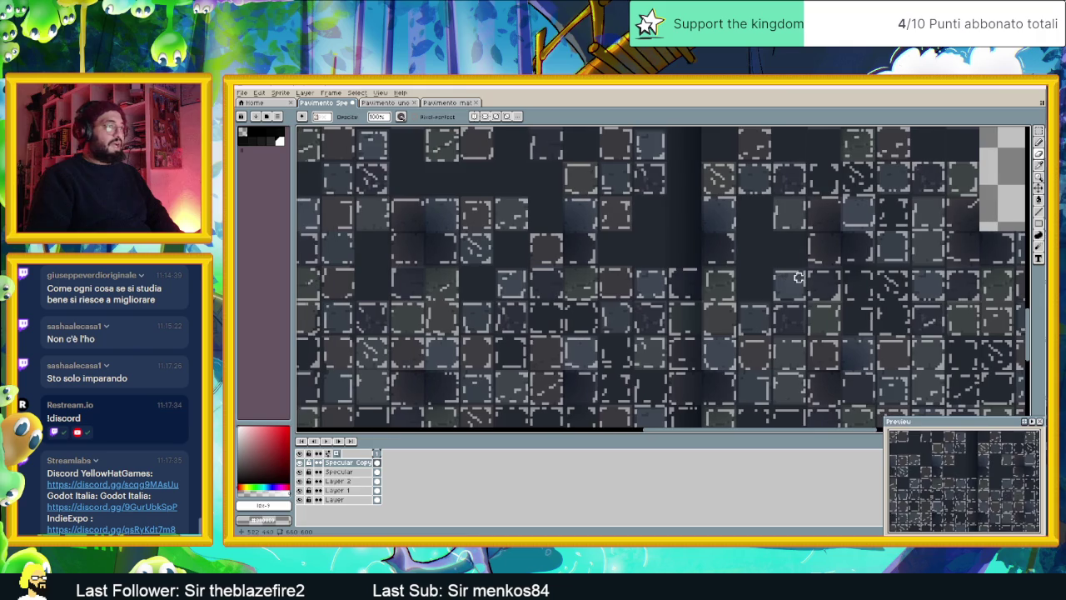
left_click_drag(610, 282, 805, 280)
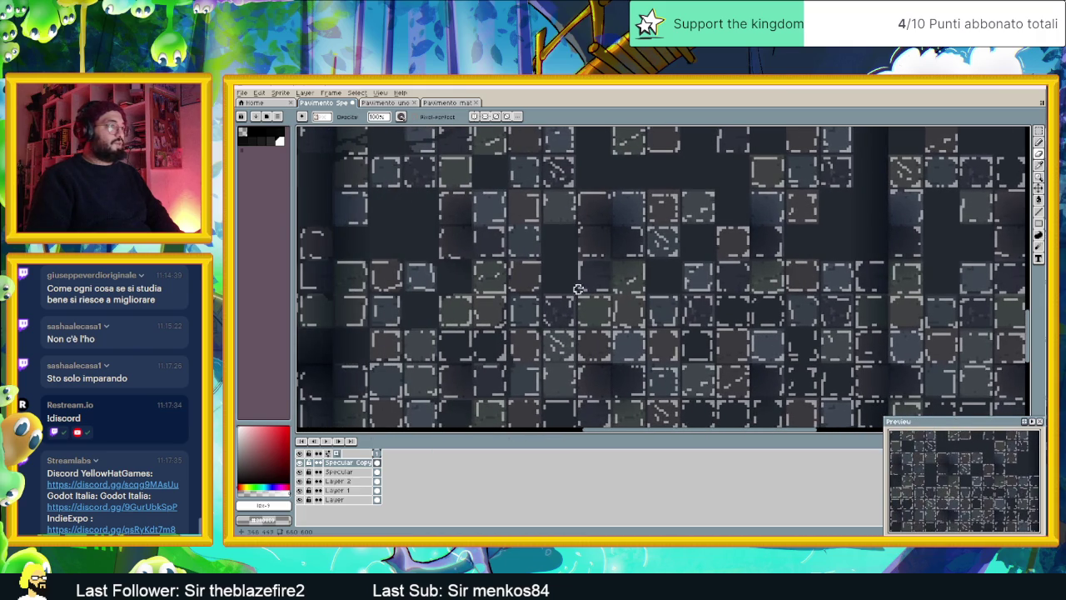
left_click_drag(911, 302, 782, 301)
left_click_drag(895, 284, 767, 284)
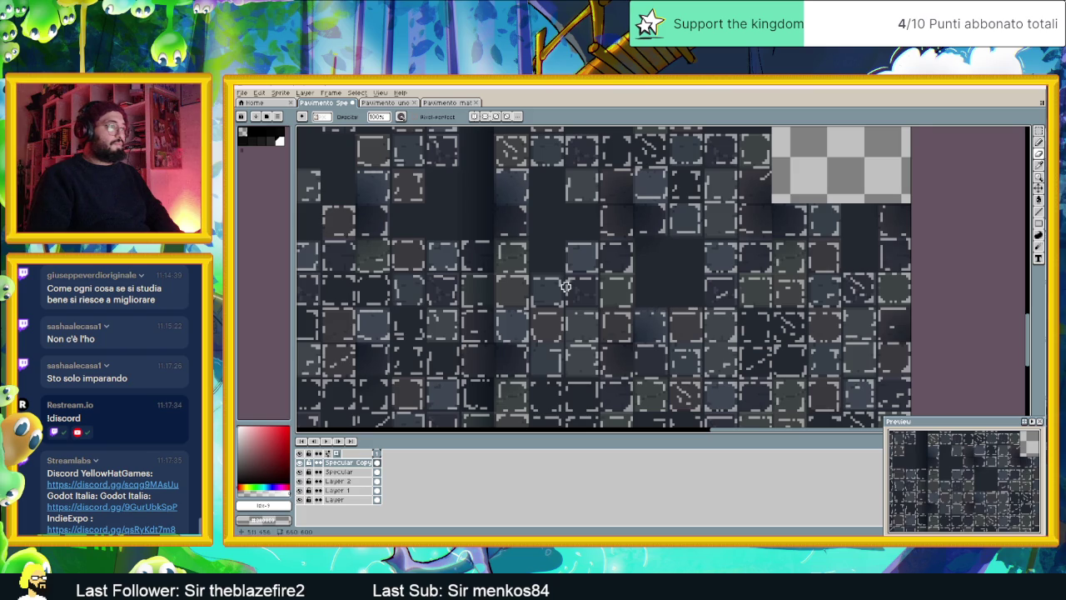
scroll(649, 303, "left", 2)
scroll(654, 298, "left", 2)
scroll(654, 297, "down", 1)
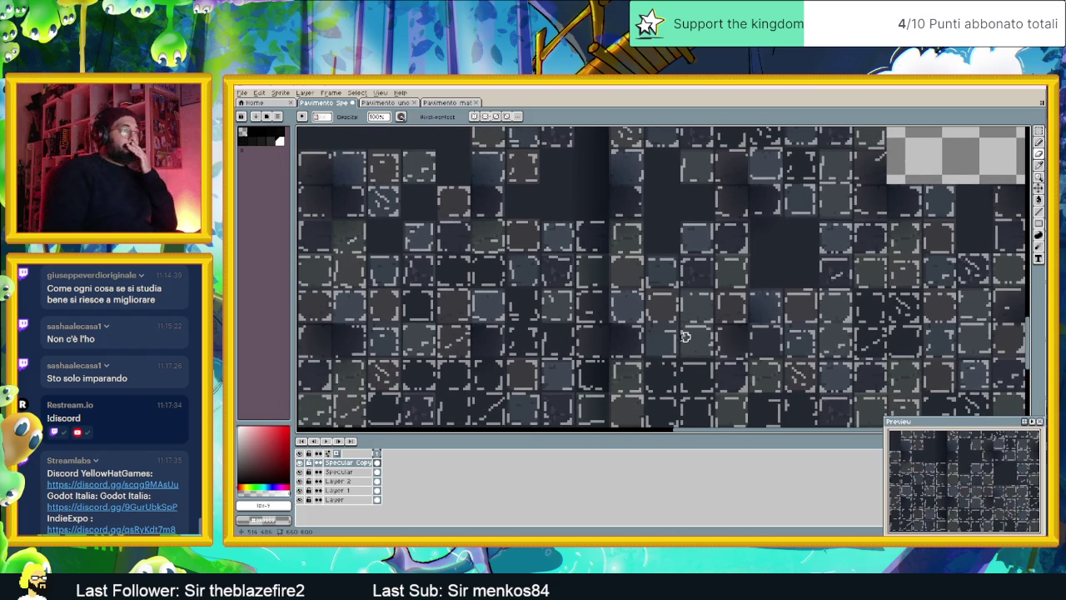
scroll(601, 345, "left", 2)
scroll(601, 346, "down", 1)
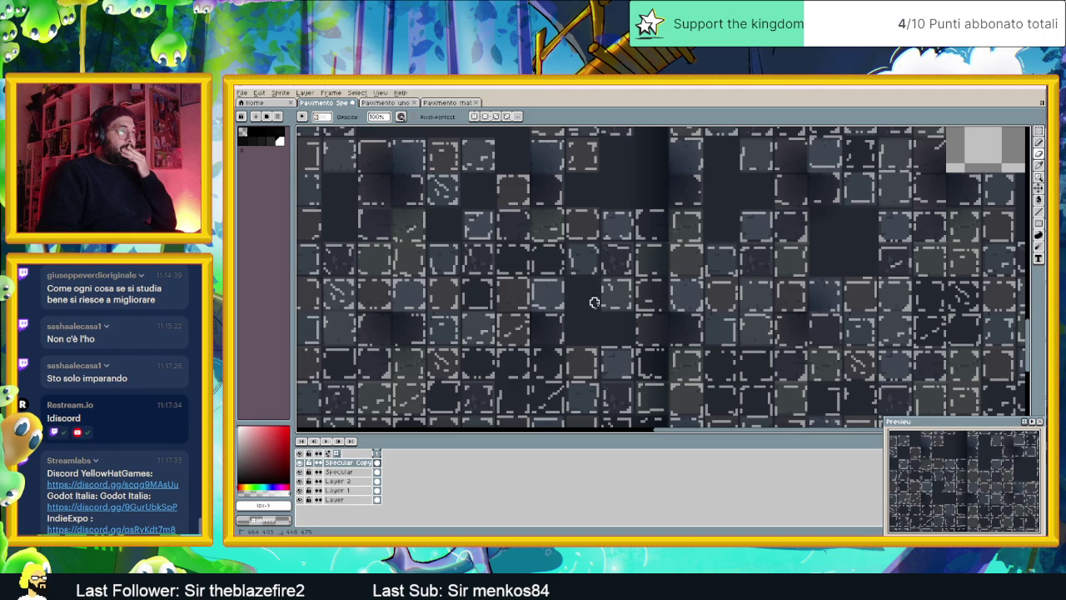
scroll(594, 332, "left", 2)
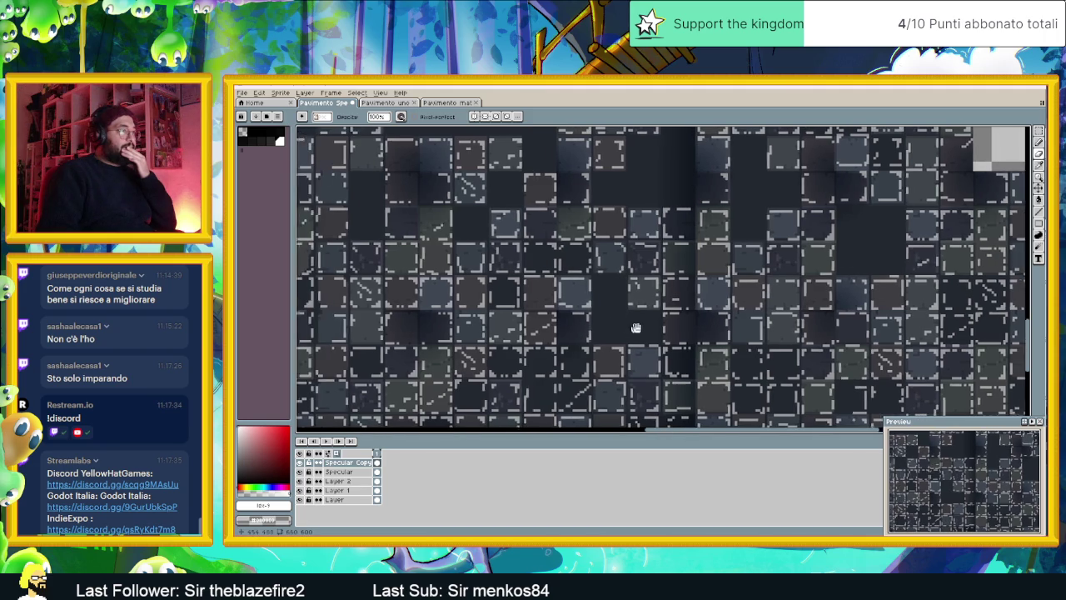
scroll(583, 316, "left", 2)
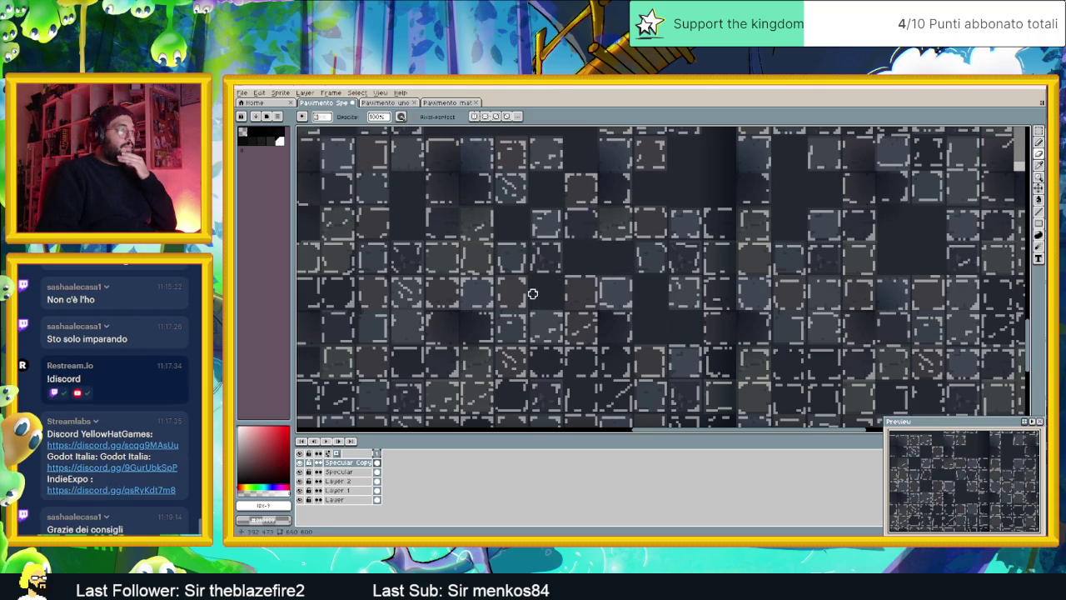
scroll(533, 300, "left", 3)
scroll(583, 302, "left", 3)
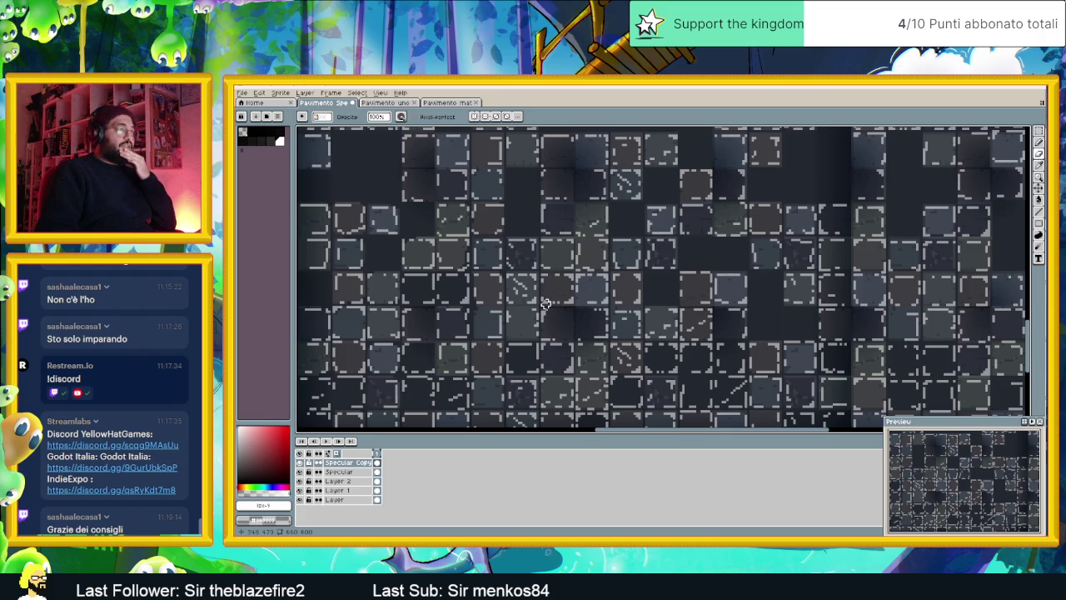
scroll(546, 304, "left", 2)
scroll(542, 300, "left", 1)
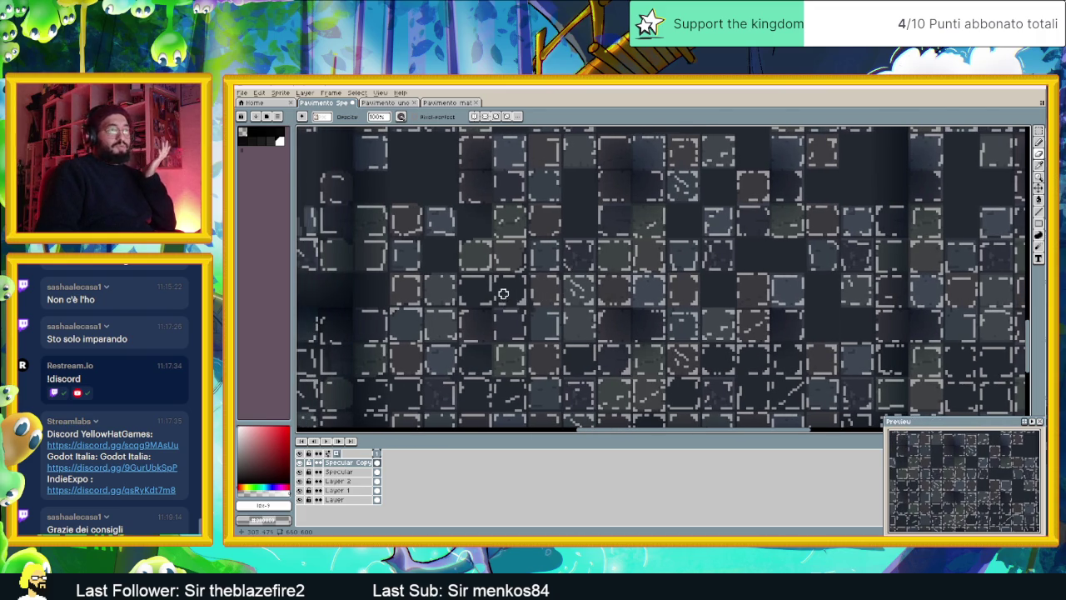
scroll(525, 296, "left", 2)
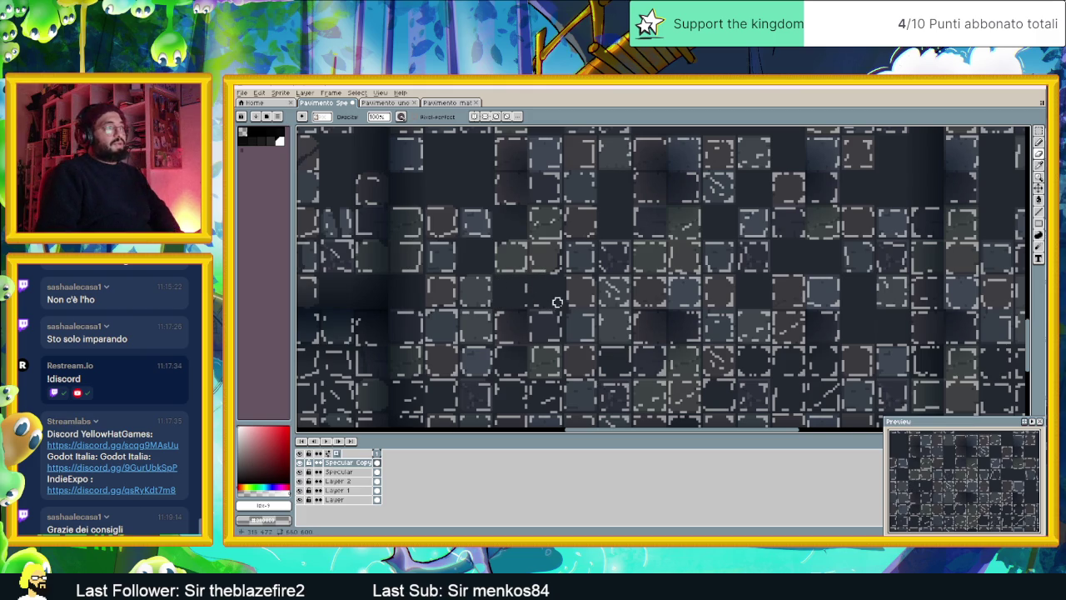
scroll(516, 287, "left", 1)
scroll(509, 291, "left", 1)
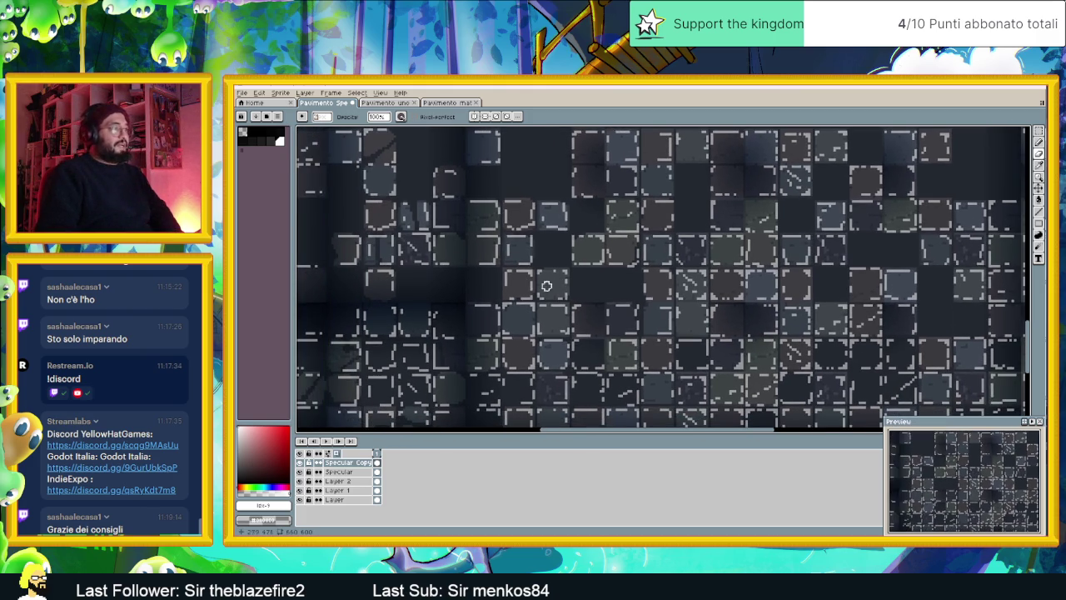
scroll(523, 302, "left", 2)
scroll(449, 311, "left", 1)
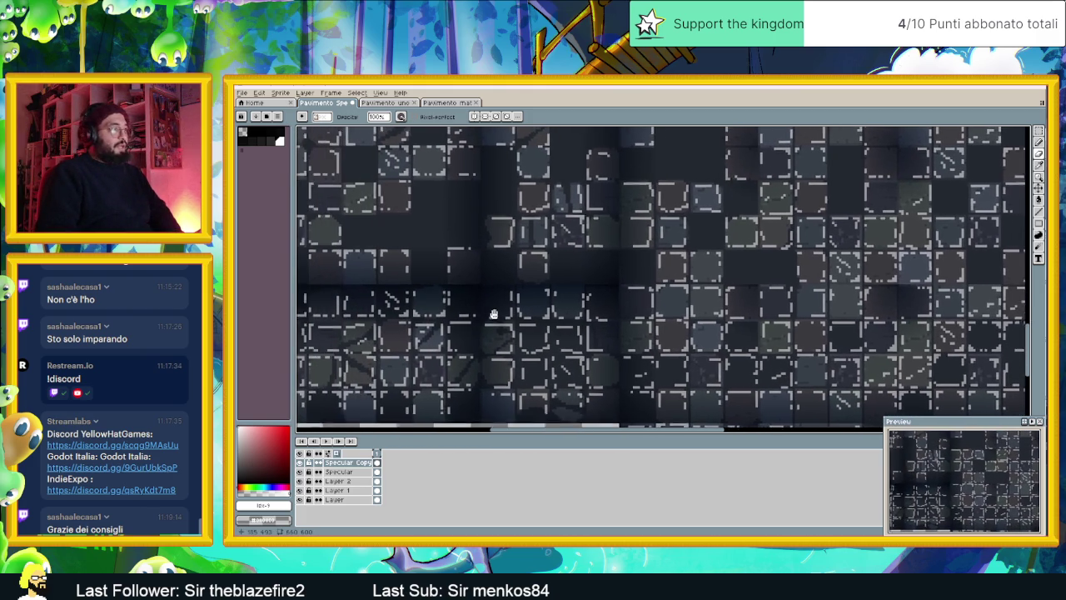
scroll(479, 311, "left", 1)
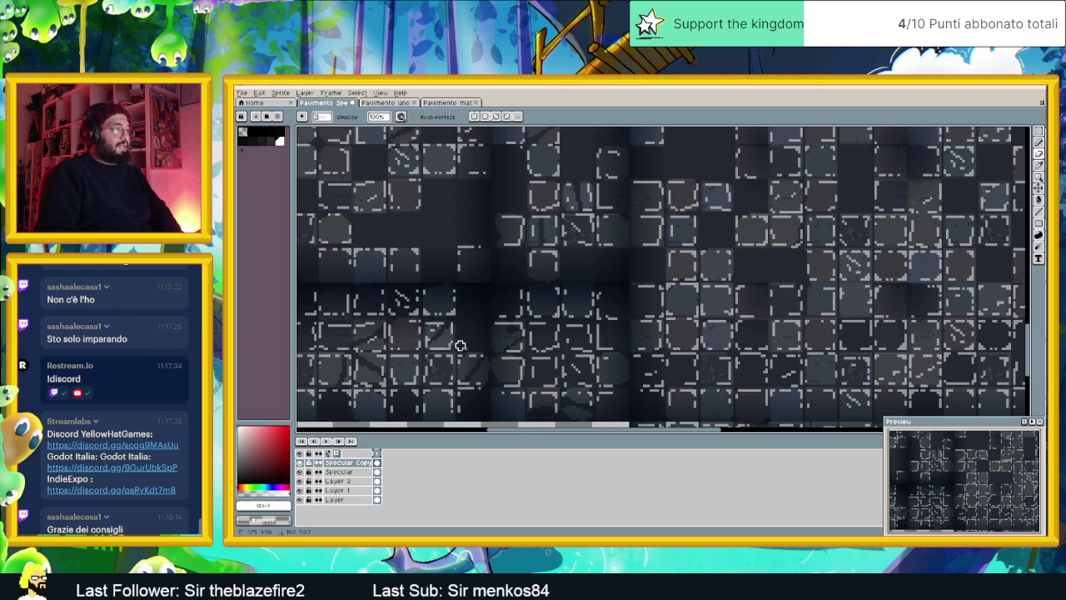
scroll(483, 333, "left", 2)
scroll(483, 324, "down", 1)
scroll(483, 316, "left", 2)
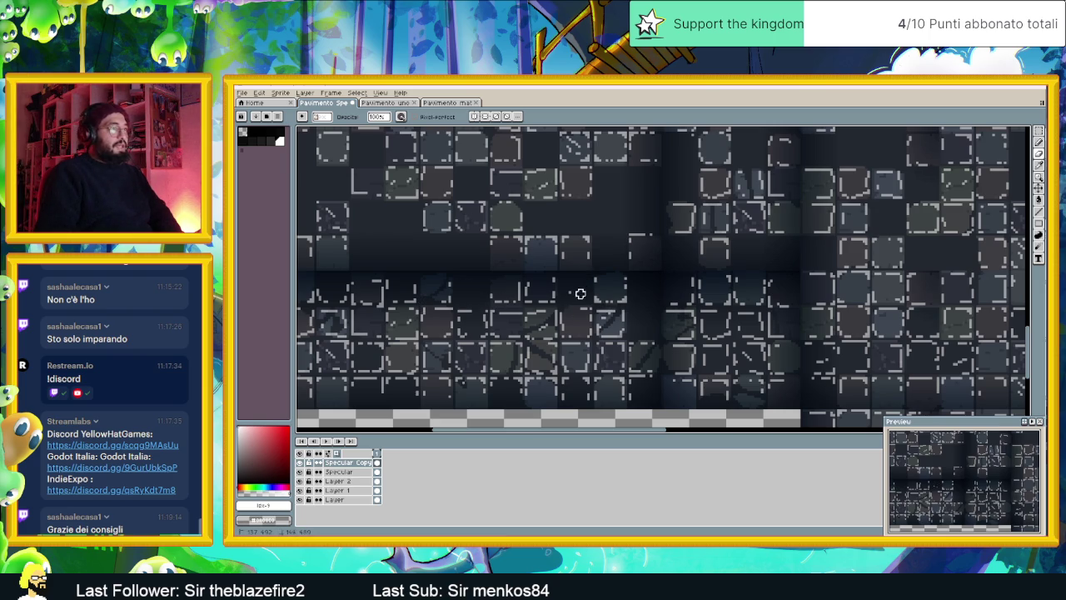
scroll(525, 290, "left", 3)
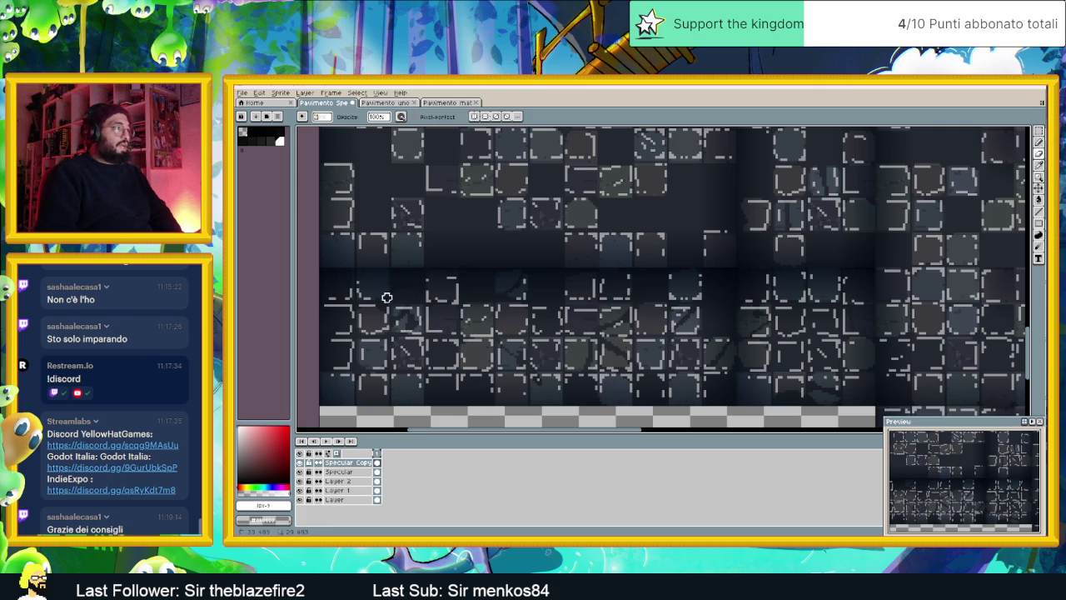
scroll(425, 293, "left", 3)
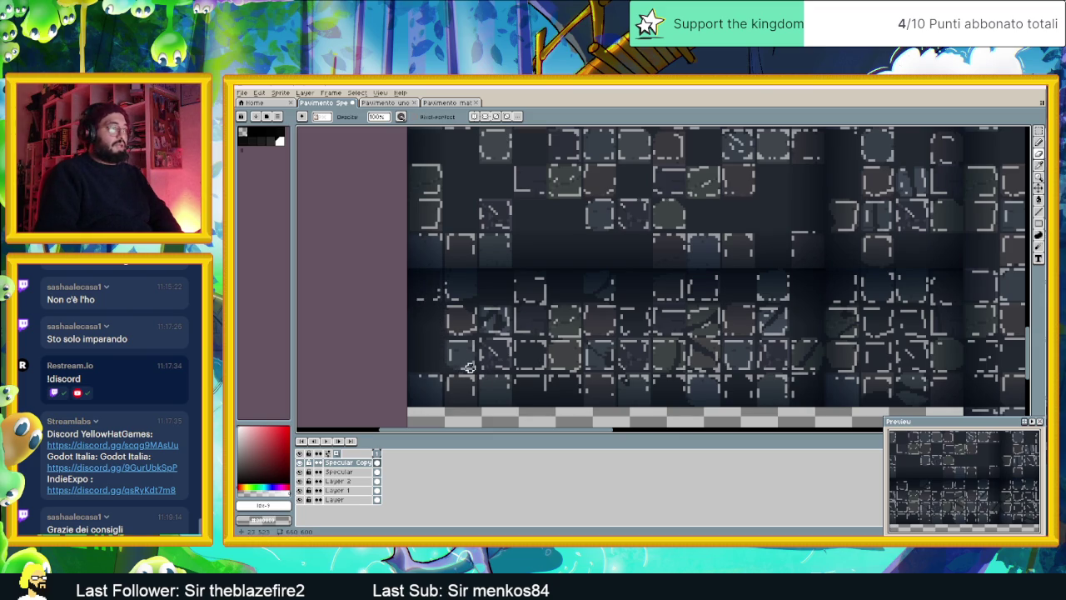
scroll(589, 339, "right", 2)
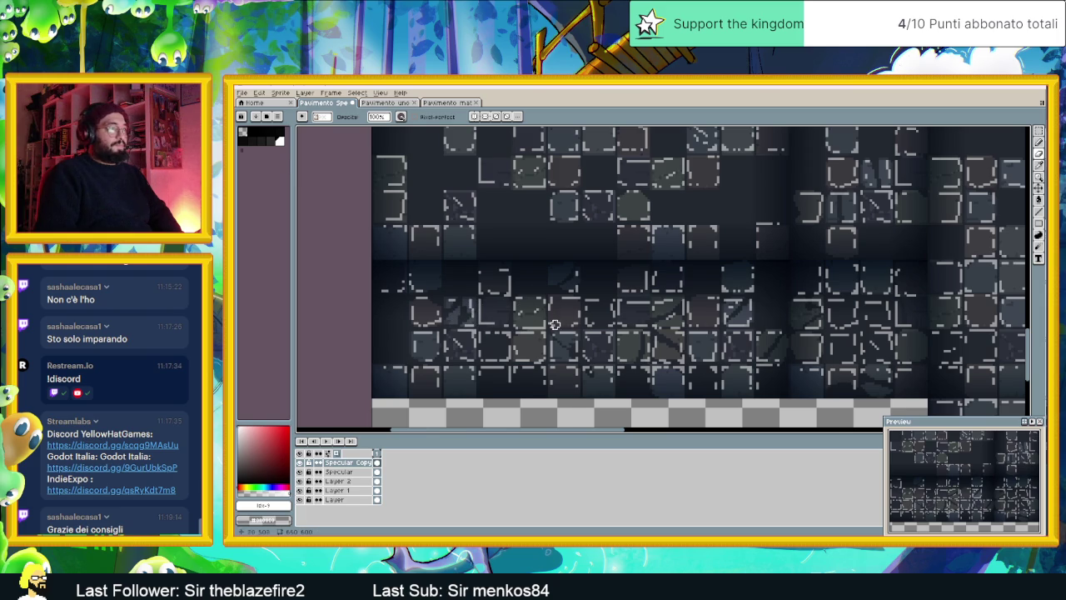
left_click_drag(554, 324, 518, 317)
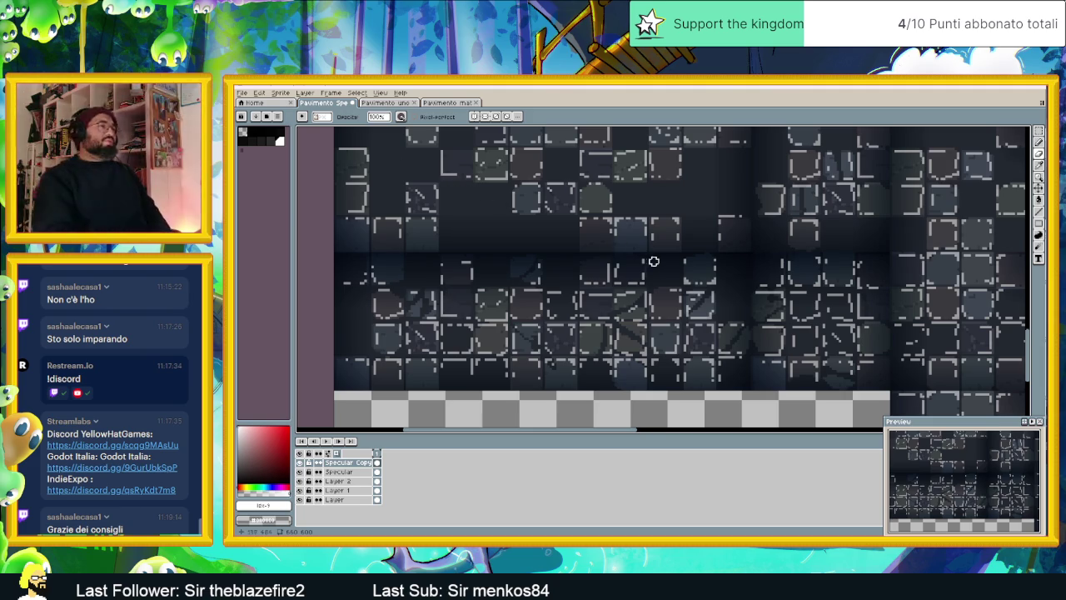
Erase the stray diagonal highlight strokes and edge dashes from a central floor tile
scroll(607, 302, "up", 1)
scroll(608, 302, "up", 1)
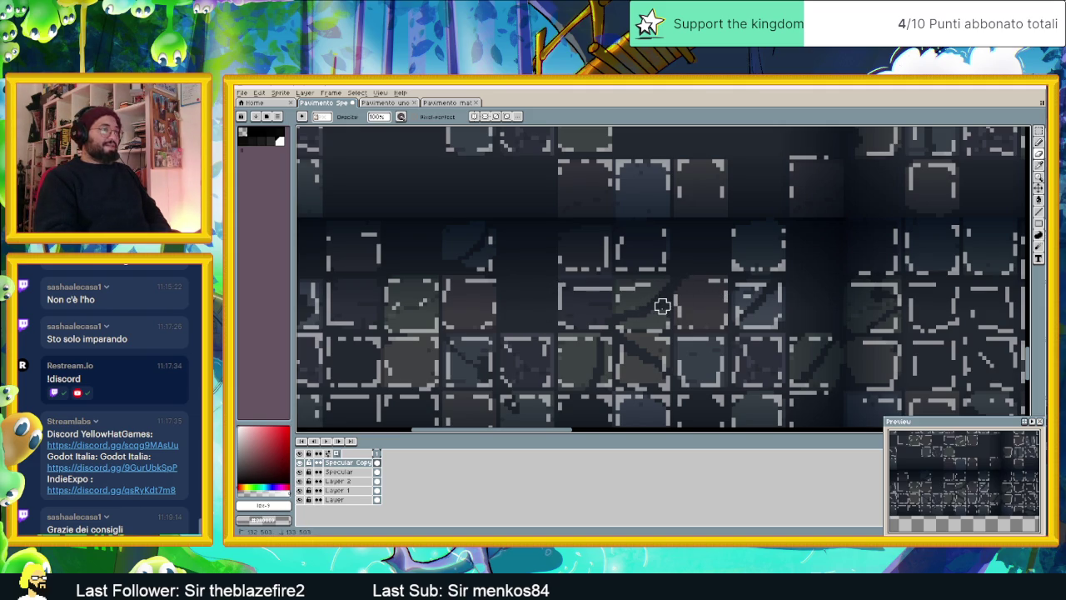
scroll(578, 309, "down", 1)
scroll(523, 308, "down", 1)
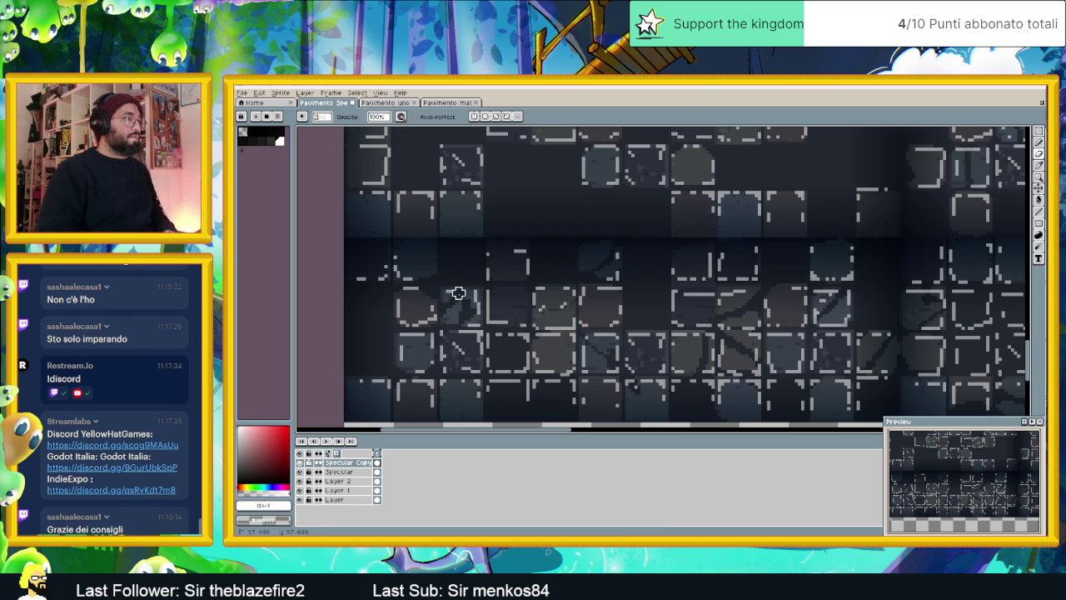
left_click_drag(483, 354, 461, 325)
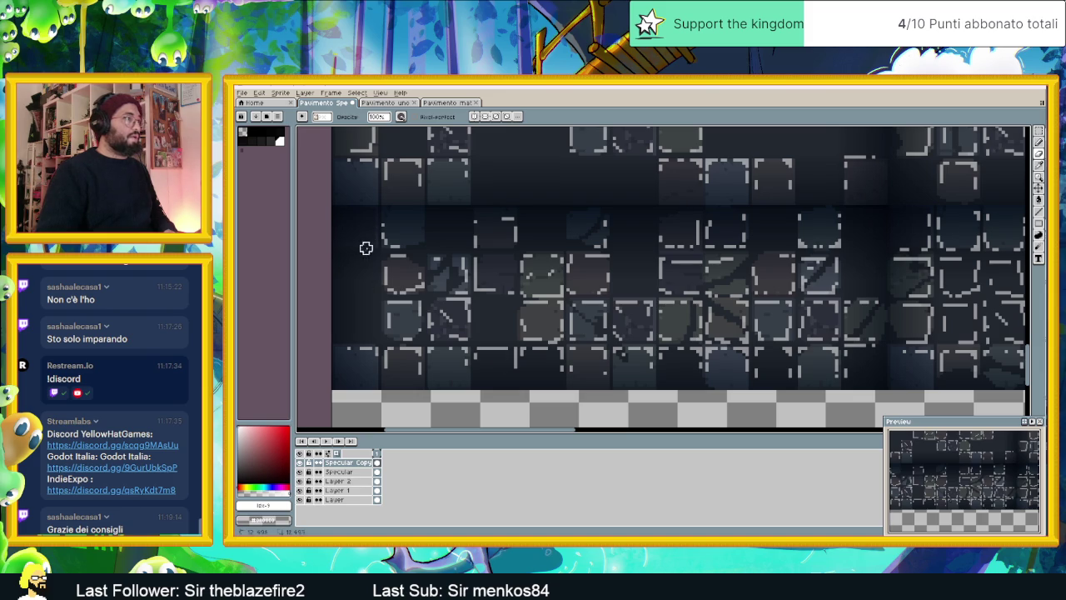
scroll(499, 296, "down", 1)
scroll(467, 291, "down", 1)
scroll(442, 299, "up", 2)
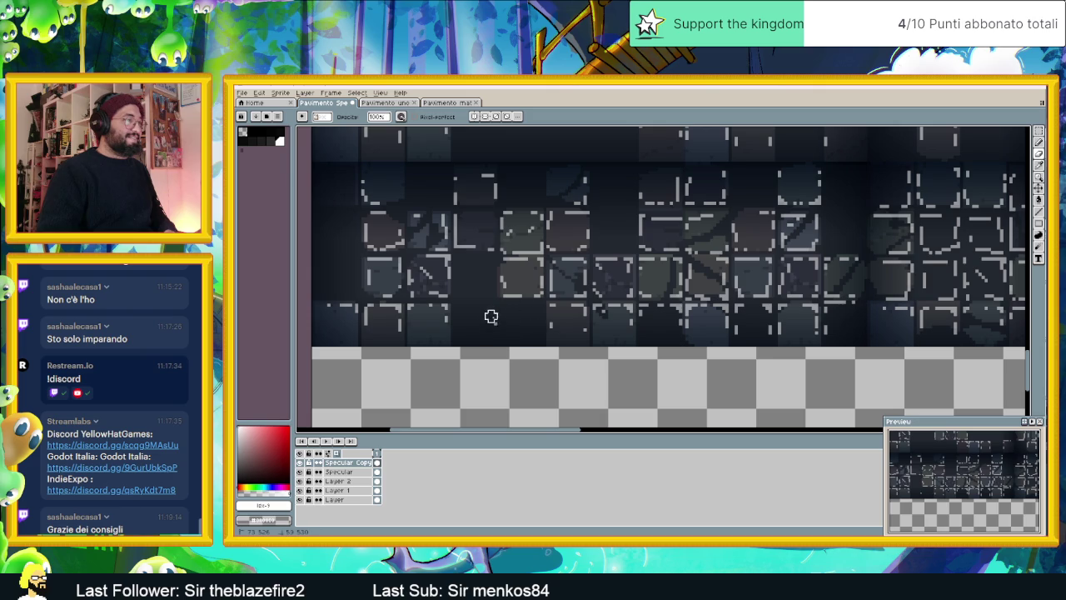
scroll(496, 341, "down", 1)
scroll(497, 351, "up", 1)
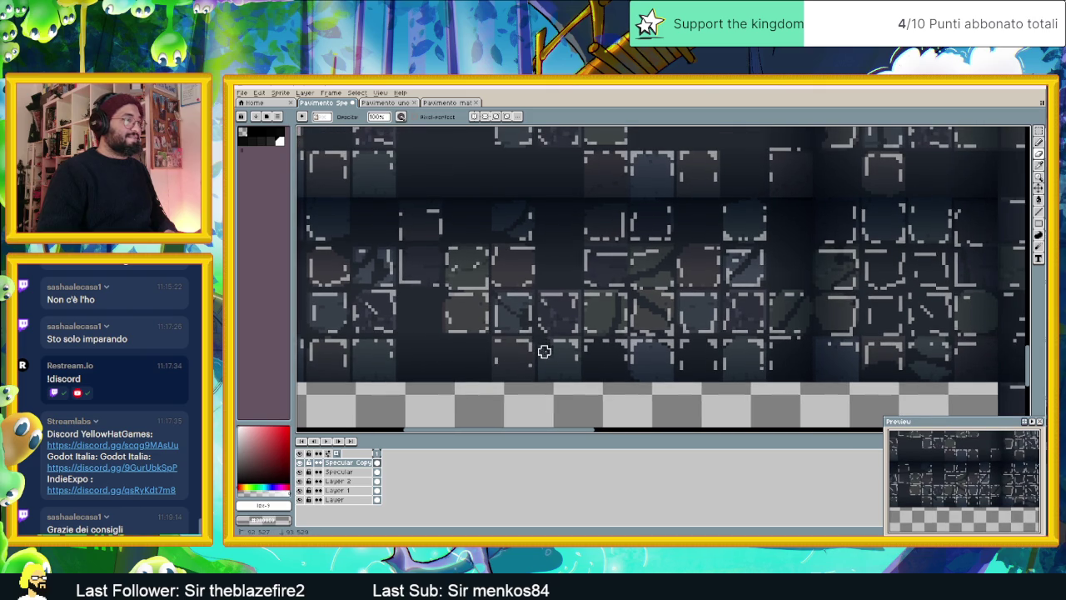
scroll(499, 333, "down", 1)
scroll(466, 317, "up", 1)
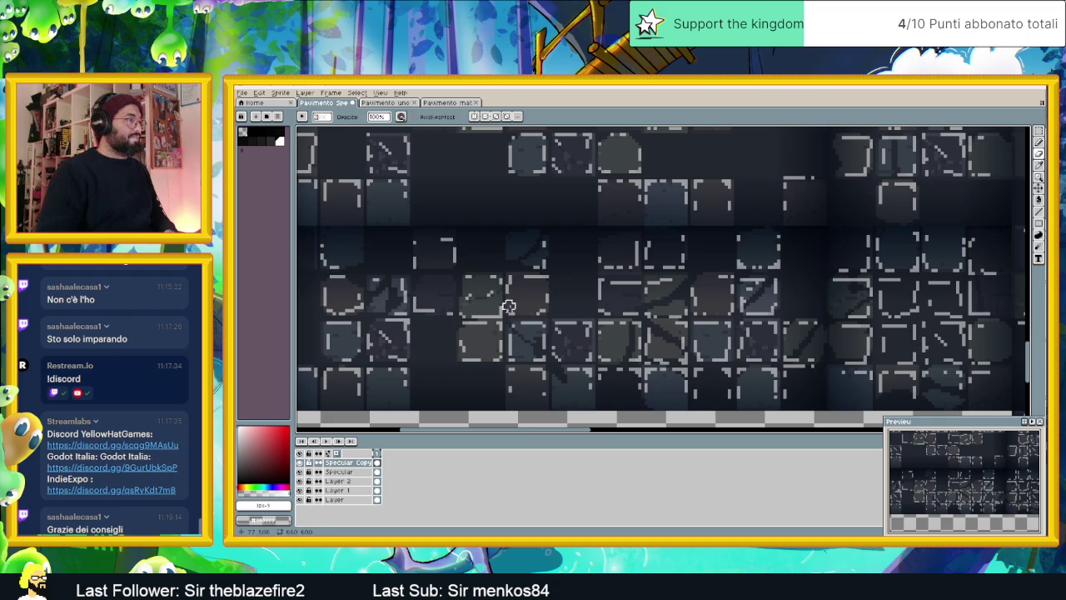
scroll(508, 306, "down", 2)
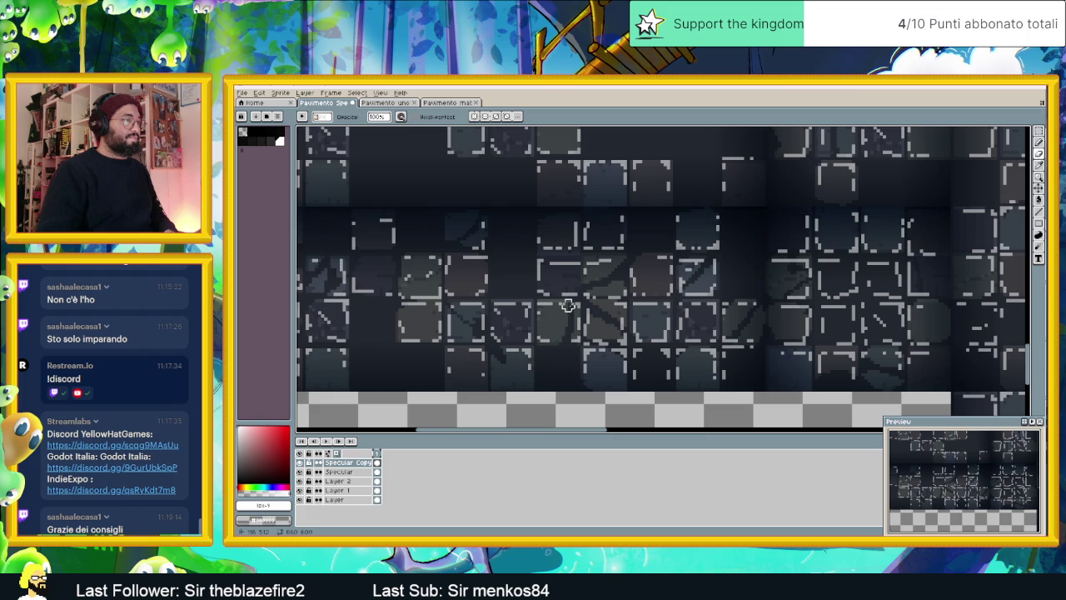
scroll(586, 317, "right", 2)
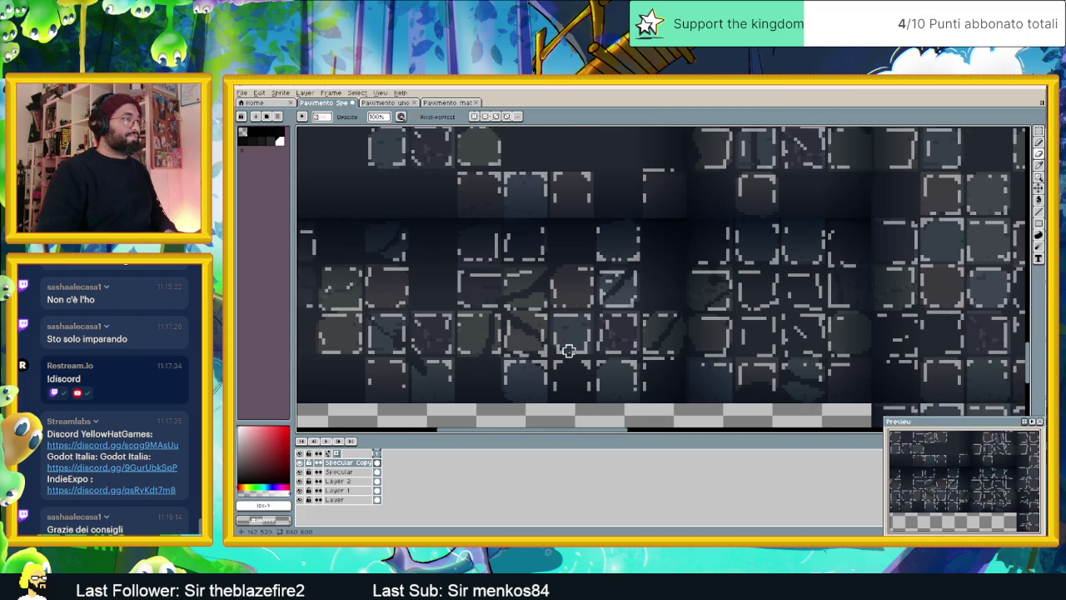
scroll(528, 320, "right", 2)
scroll(543, 247, "up", 1)
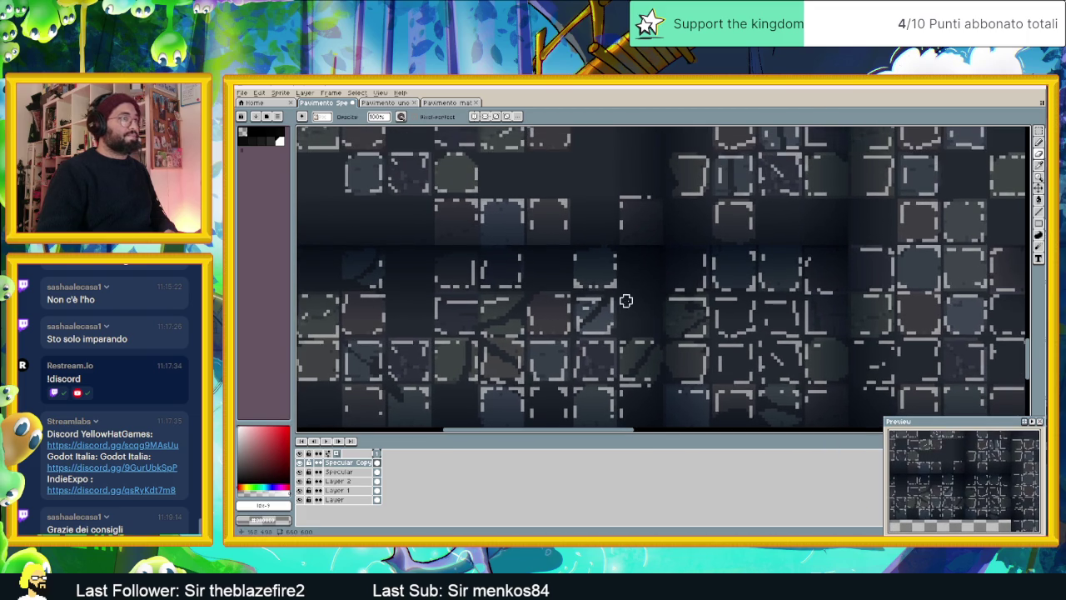
scroll(583, 317, "down", 1)
scroll(583, 316, "right", 1)
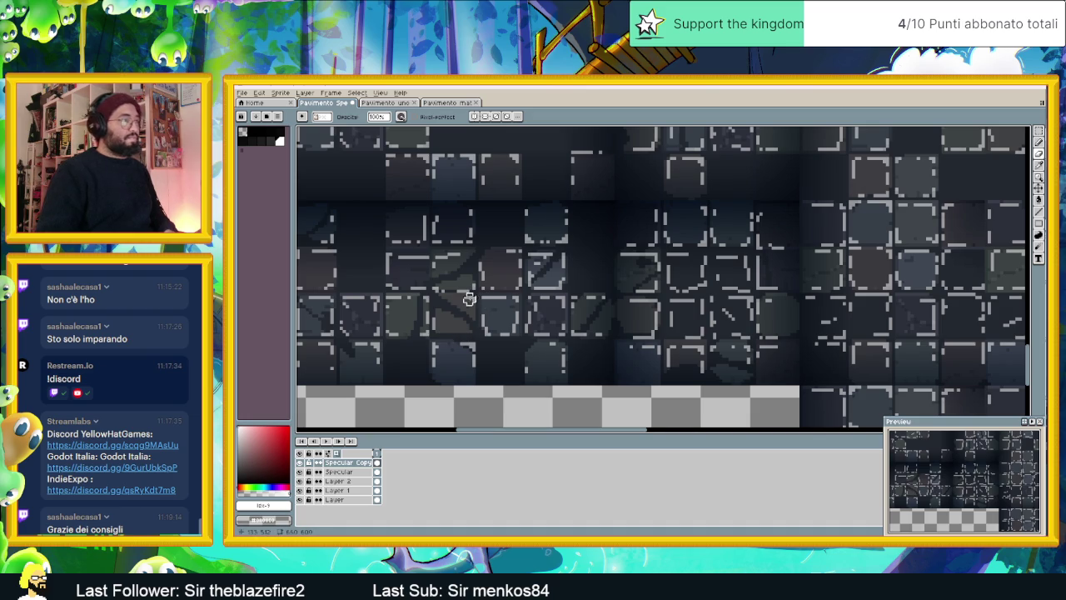
scroll(469, 298, "down", 1)
scroll(486, 325, "down", 2)
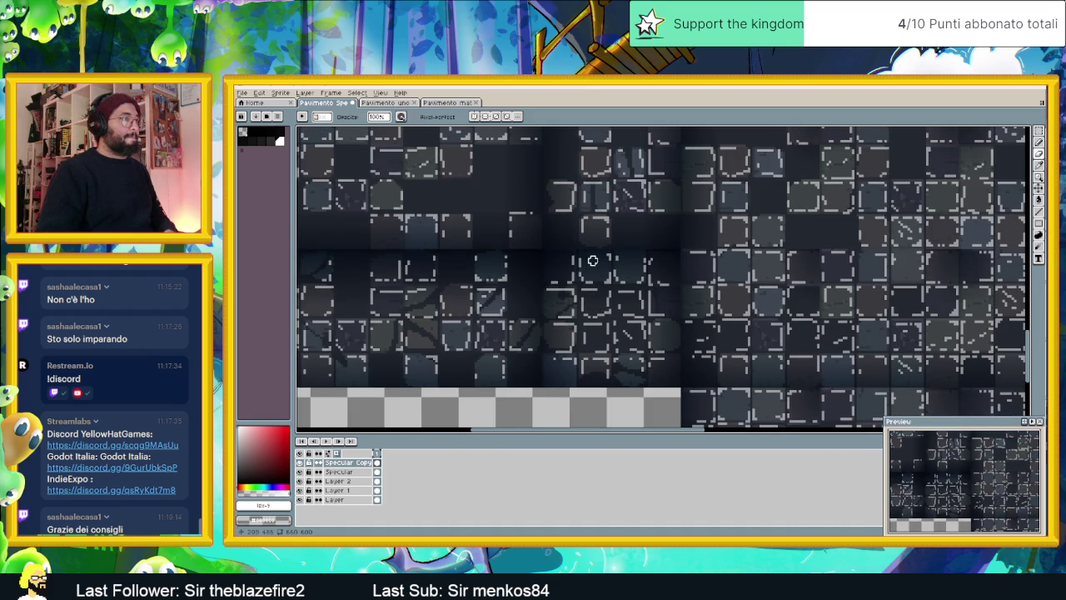
left_click_drag(592, 261, 522, 311)
scroll(500, 322, "up", 1)
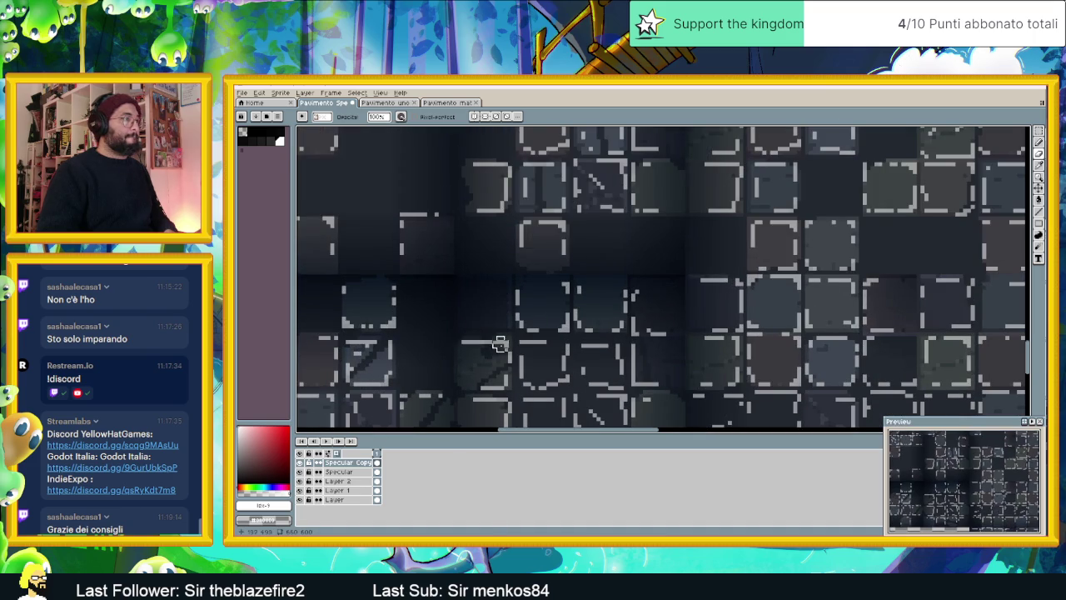
scroll(593, 275, "down", 3)
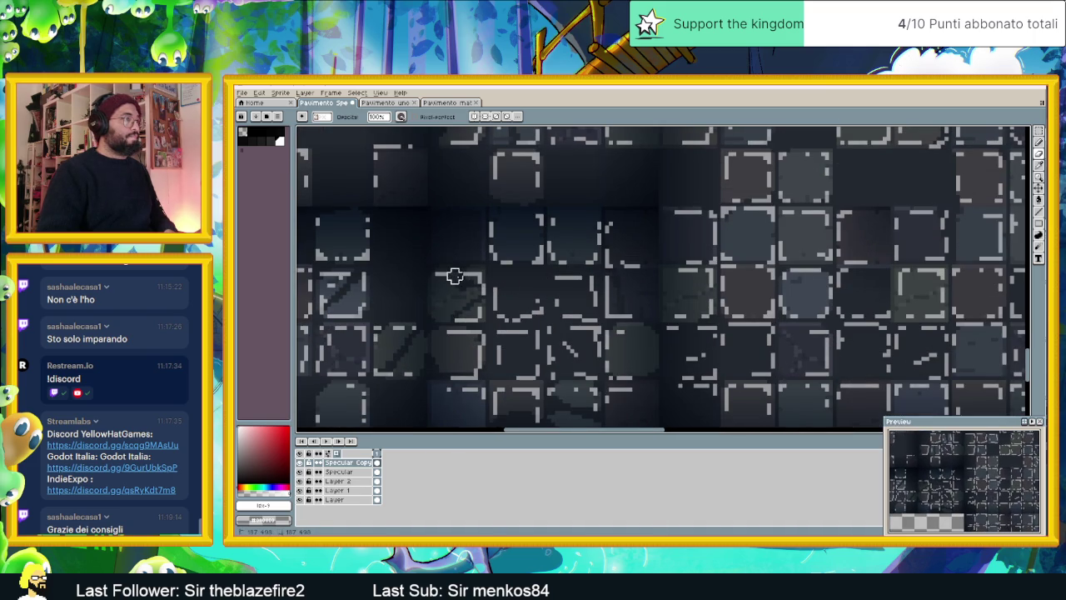
mouse_move(482, 291)
left_mouse_down()
mouse_move(539, 302)
mouse_move(570, 283)
left_mouse_up()
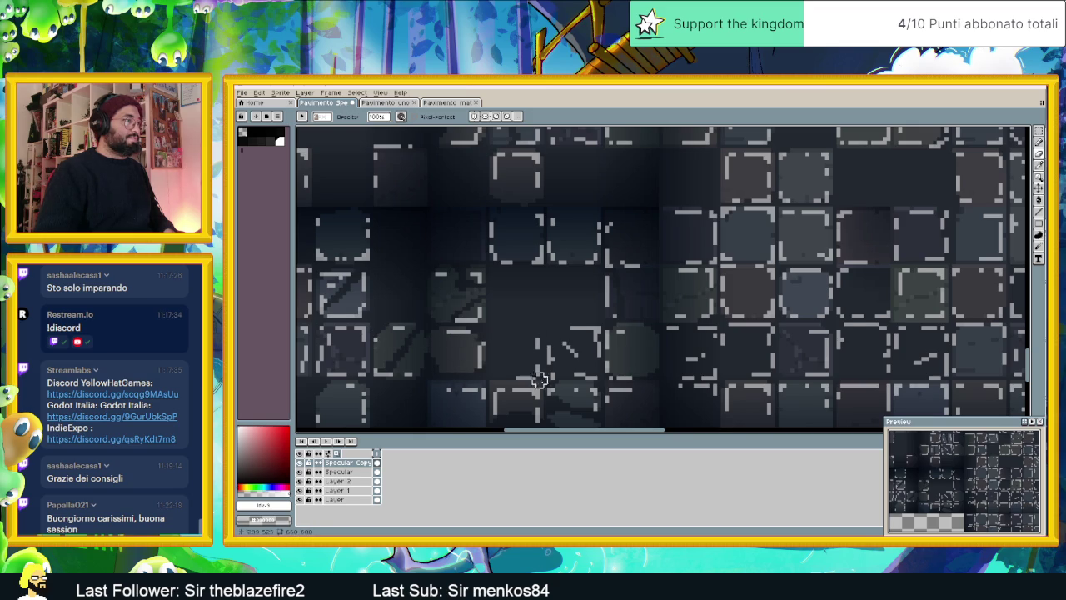
mouse_move(541, 375)
left_mouse_down()
mouse_move(526, 302)
mouse_move(538, 311)
mouse_move(538, 286)
mouse_move(524, 276)
mouse_move(514, 305)
mouse_move(576, 304)
mouse_move(581, 258)
mouse_move(562, 289)
left_mouse_up()
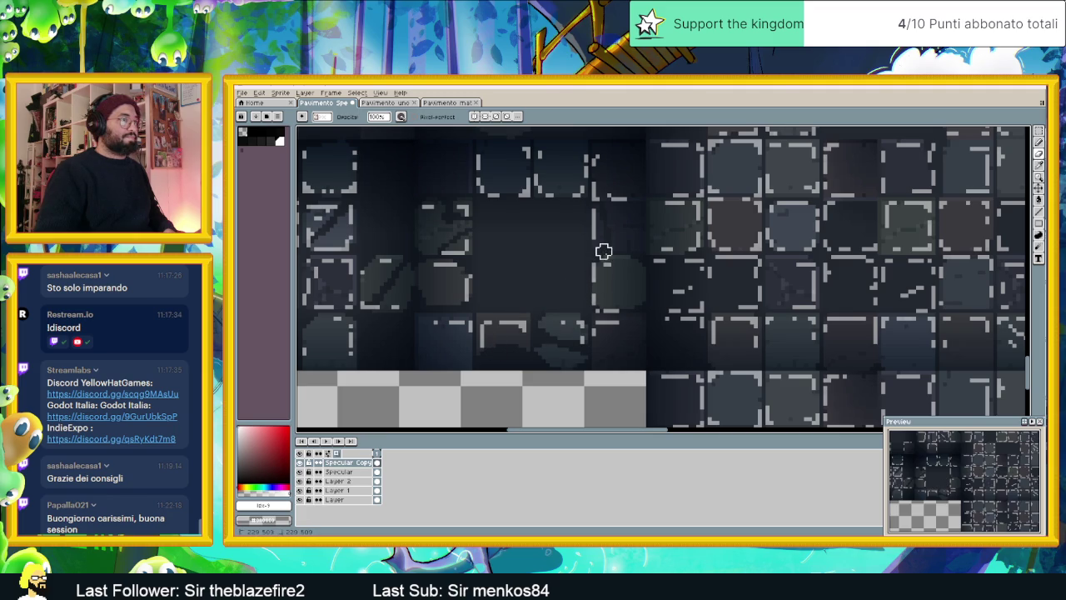
scroll(666, 277, "down", 1)
Erase a short top-edge highlight line and a small diagonal stroke from a central tile
scroll(657, 238, "up", 1)
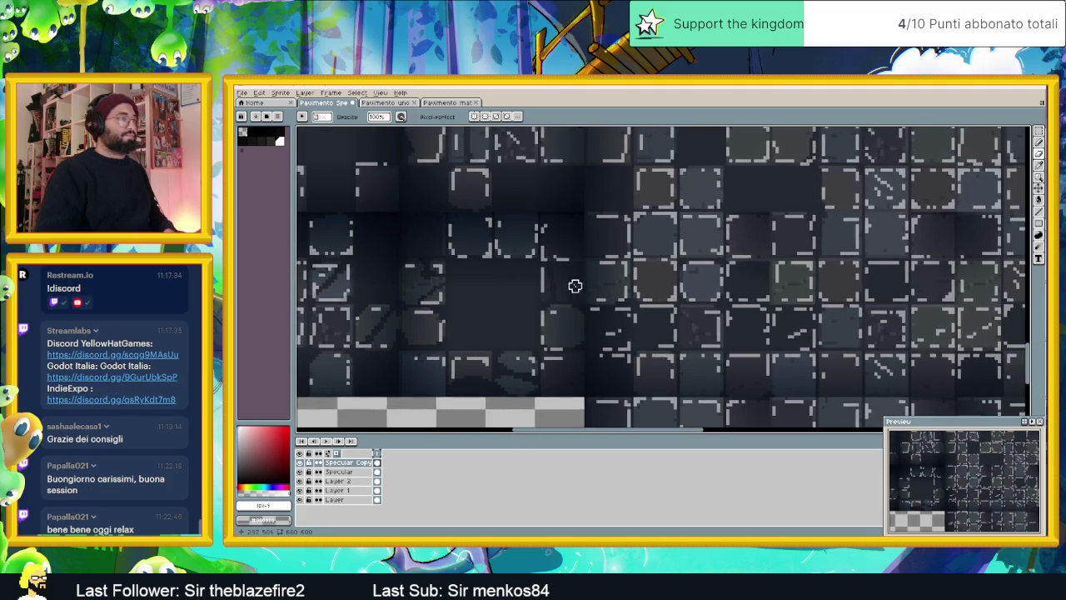
scroll(573, 285, "up", 1)
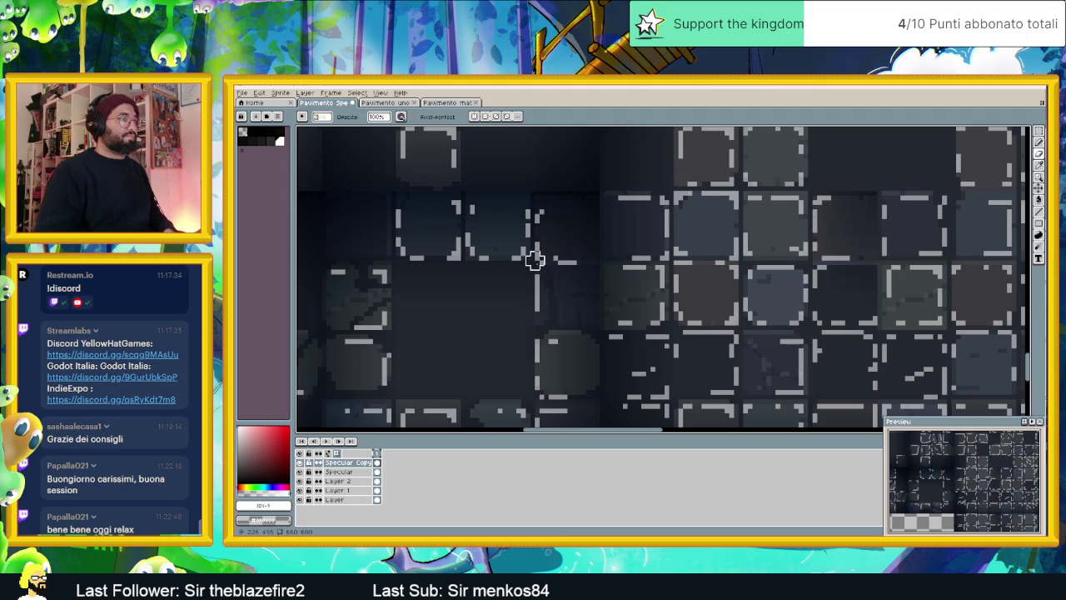
left_click_drag(694, 317, 637, 300)
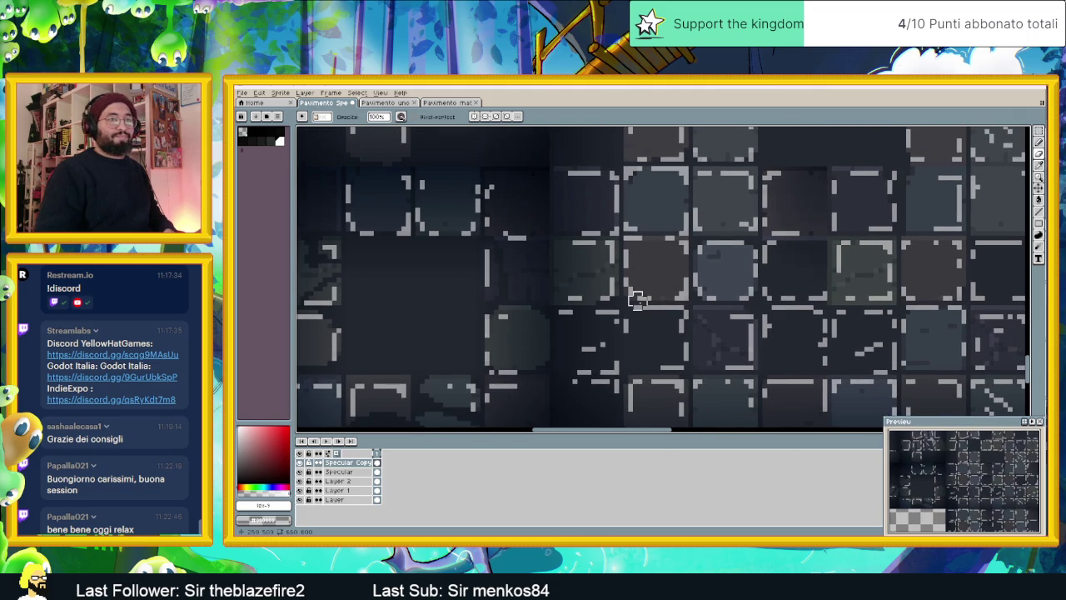
scroll(574, 342, "down", 1)
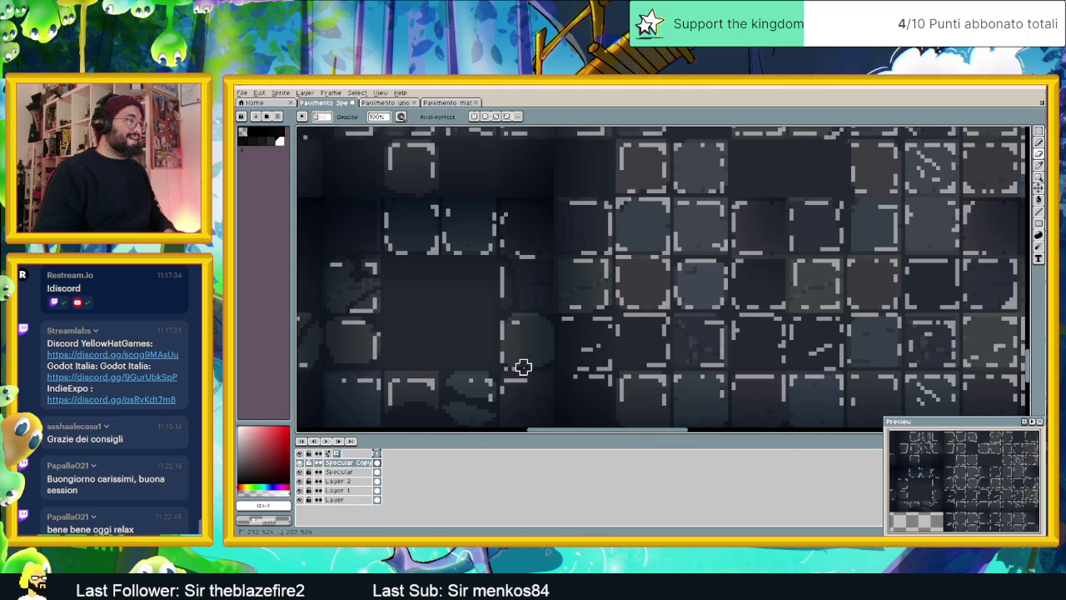
left_click_drag(647, 381, 611, 304)
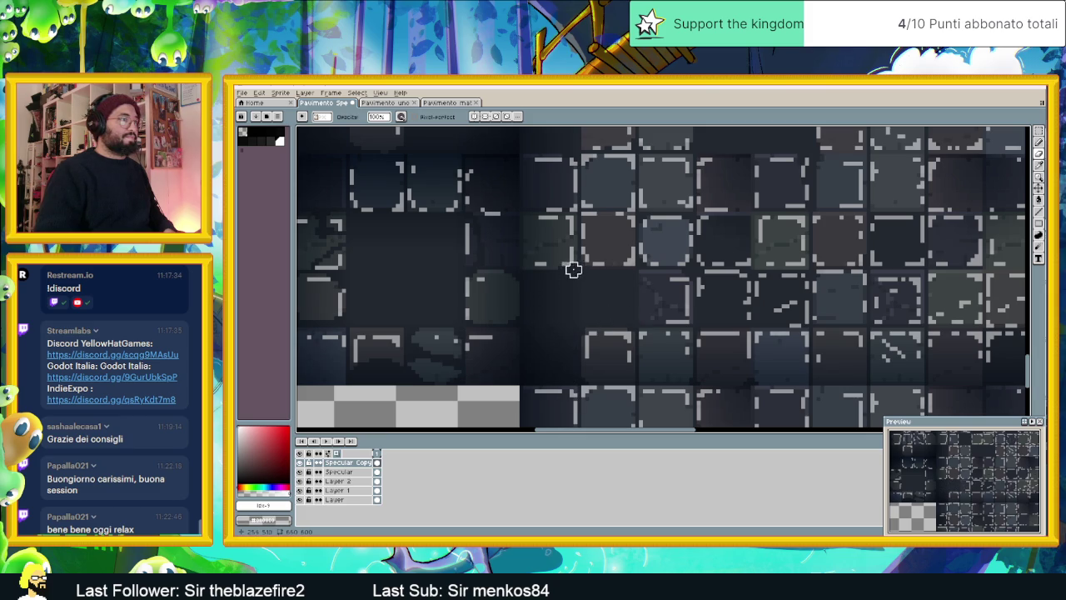
scroll(639, 293, "down", 1)
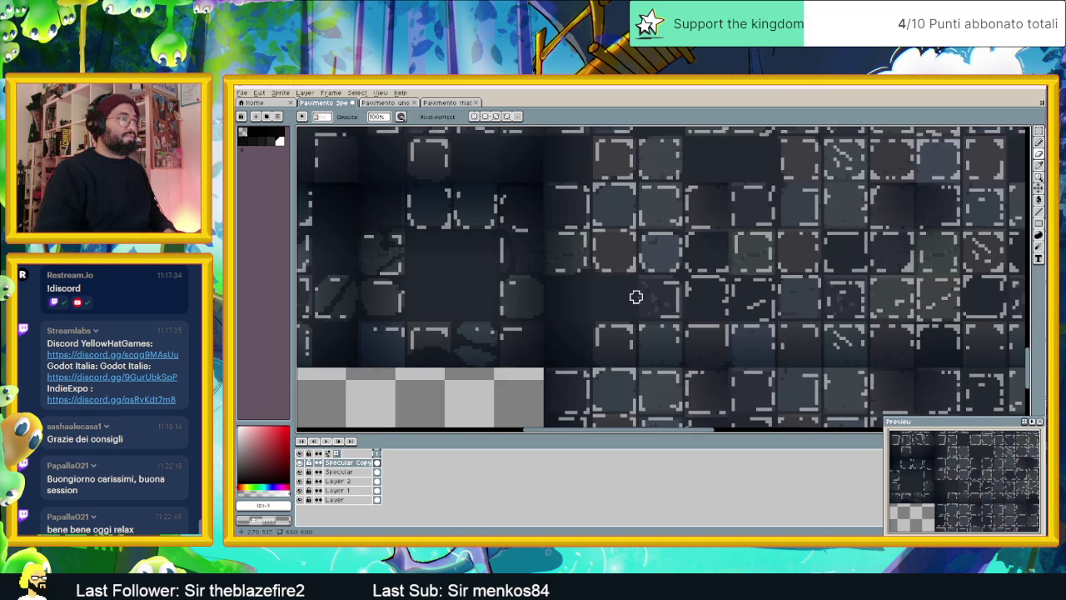
left_click_drag(639, 293, 574, 324)
scroll(612, 322, "up", 1)
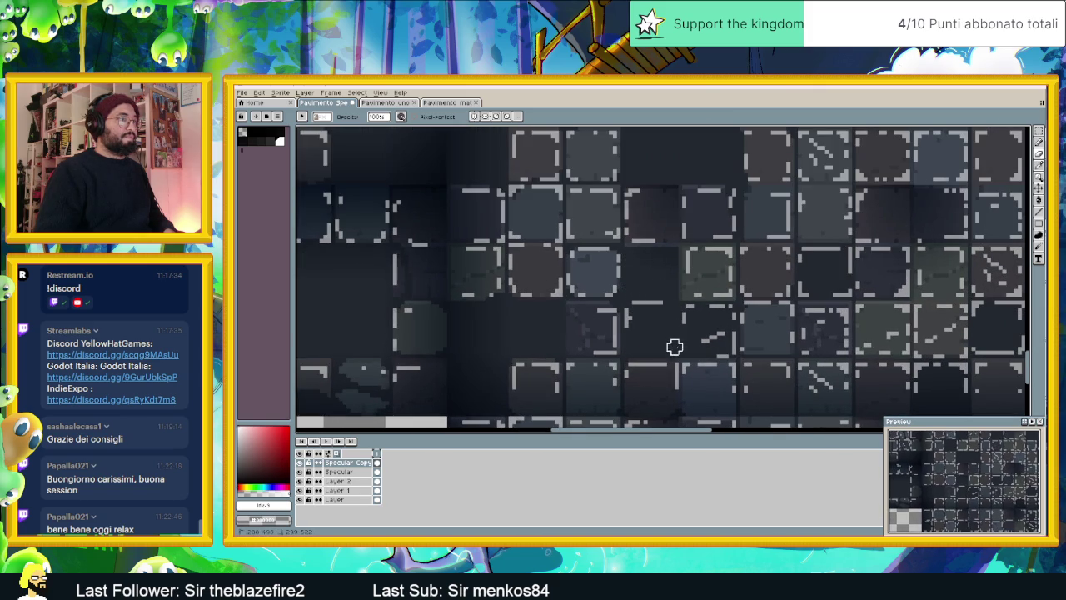
left_click_drag(632, 311, 685, 312)
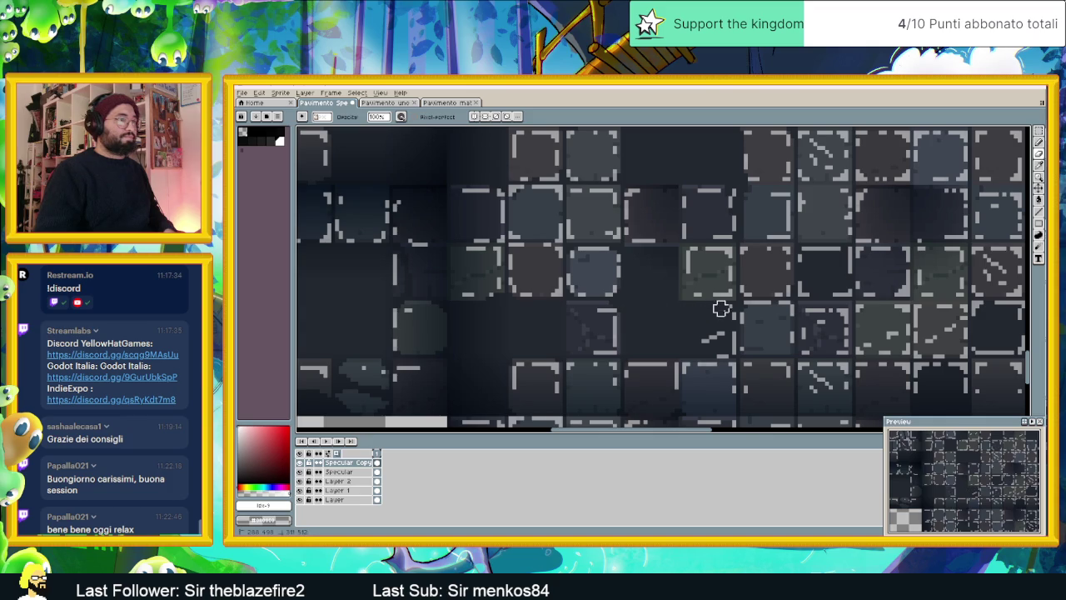
left_click_drag(732, 339, 717, 346)
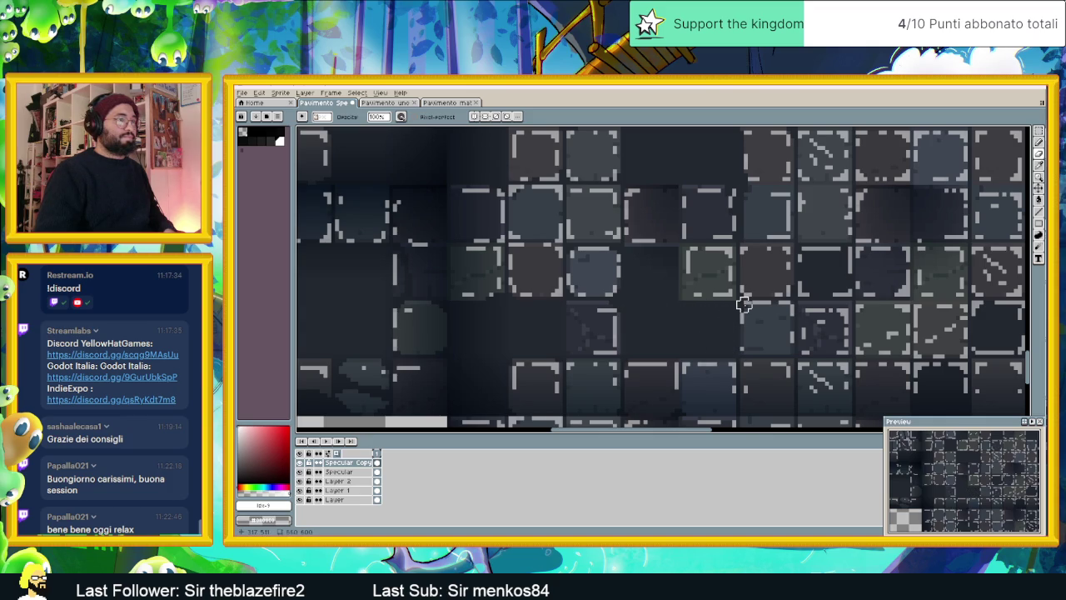
scroll(701, 320, "down", 2)
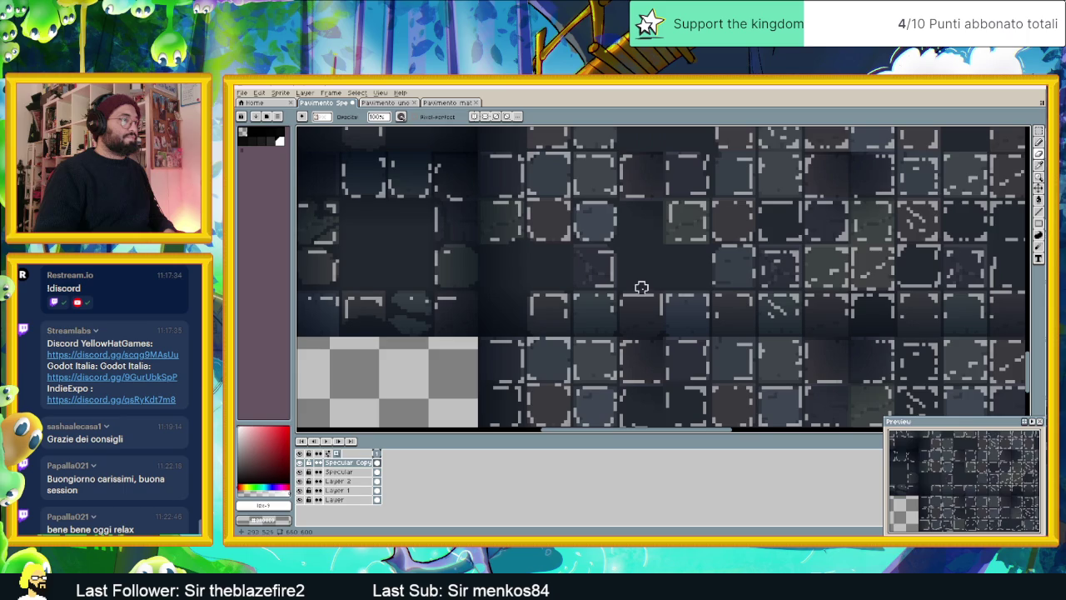
scroll(549, 337, "down", 1)
scroll(516, 321, "up", 2)
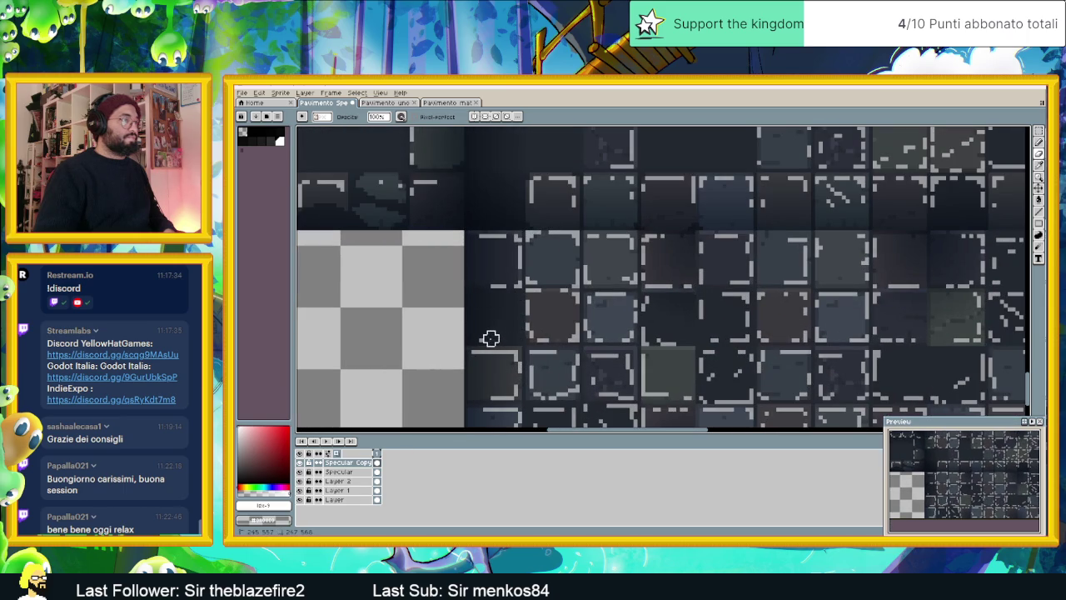
left_click_drag(568, 346, 537, 261)
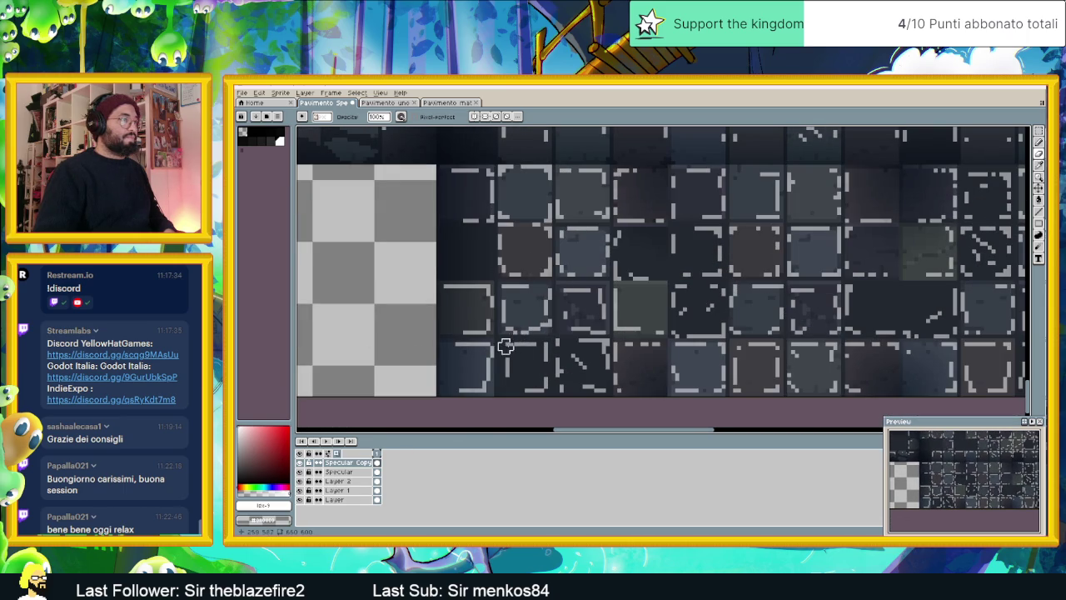
Erase the highlight strokes from a bottom-row tile
left_click_drag(602, 350, 533, 370)
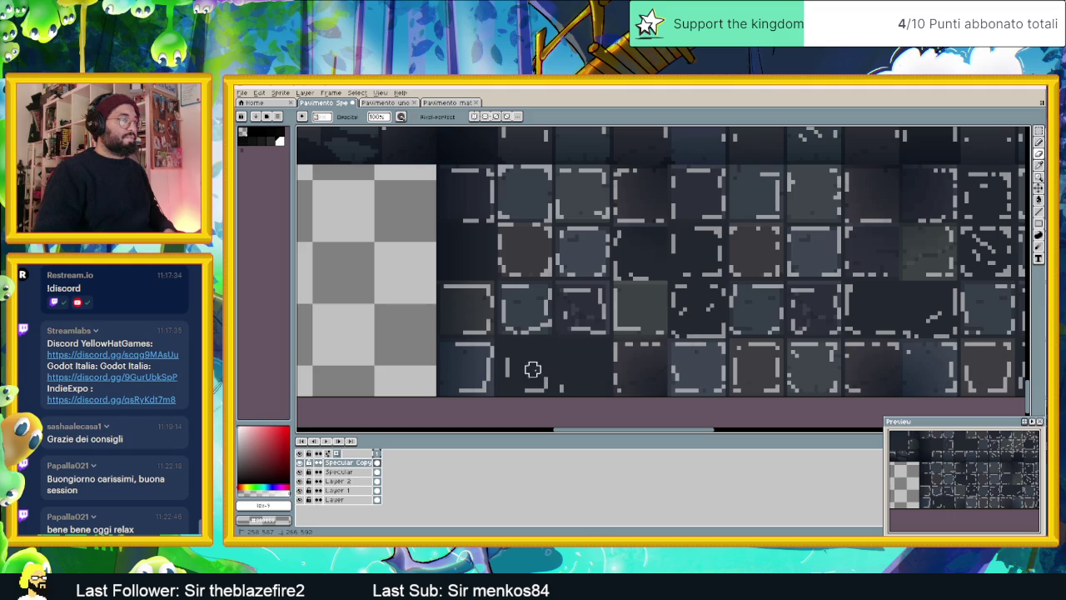
left_click_drag(533, 370, 572, 386)
scroll(612, 350, "right", 2)
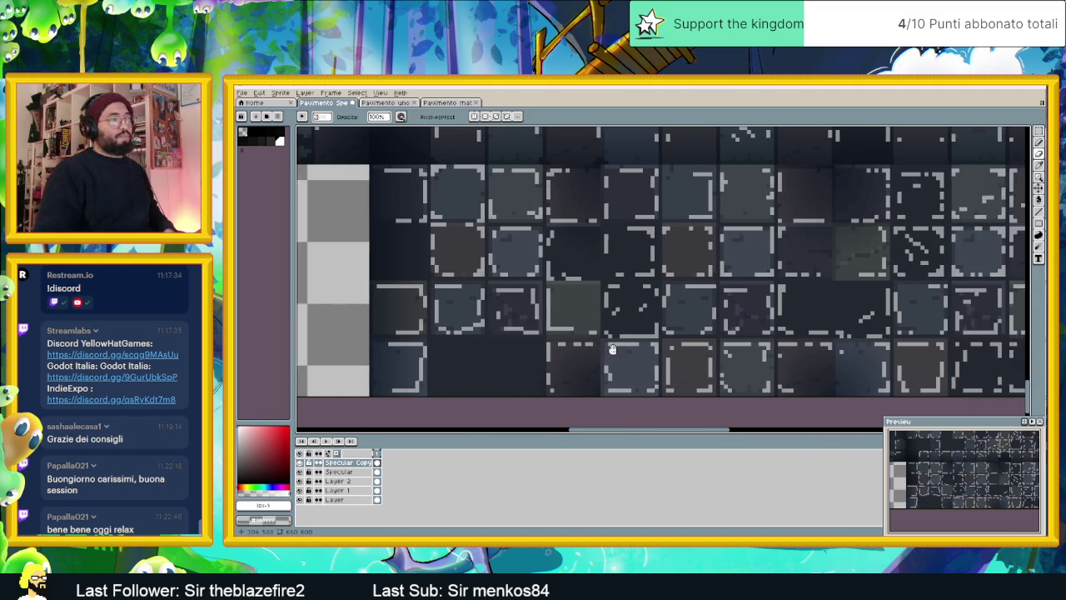
left_click_drag(612, 350, 602, 350)
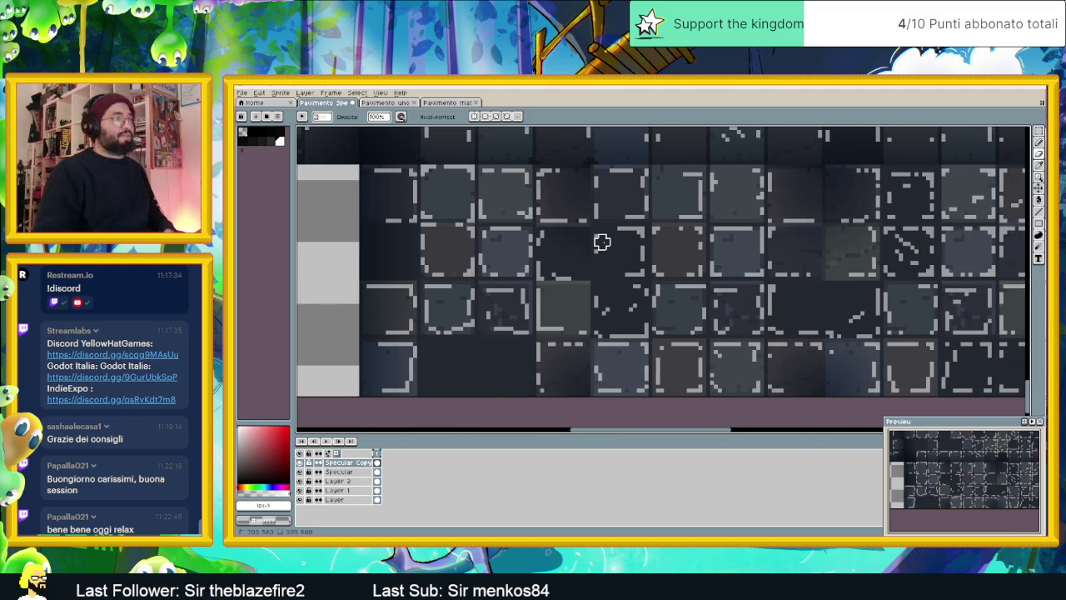
Erase highlight strokes and leftover light pixels along the edges of a middle-row tile
mouse_move(617, 231)
left_mouse_down()
mouse_move(638, 261)
mouse_move(633, 278)
mouse_move(548, 235)
mouse_move(538, 253)
mouse_move(548, 276)
left_mouse_up()
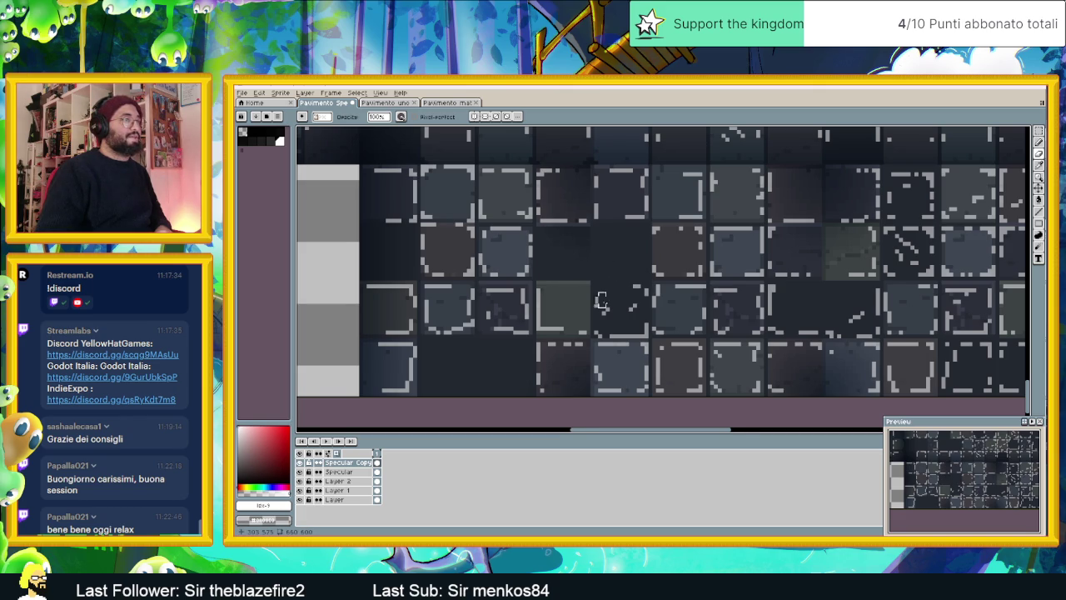
left_click_drag(601, 301, 542, 269)
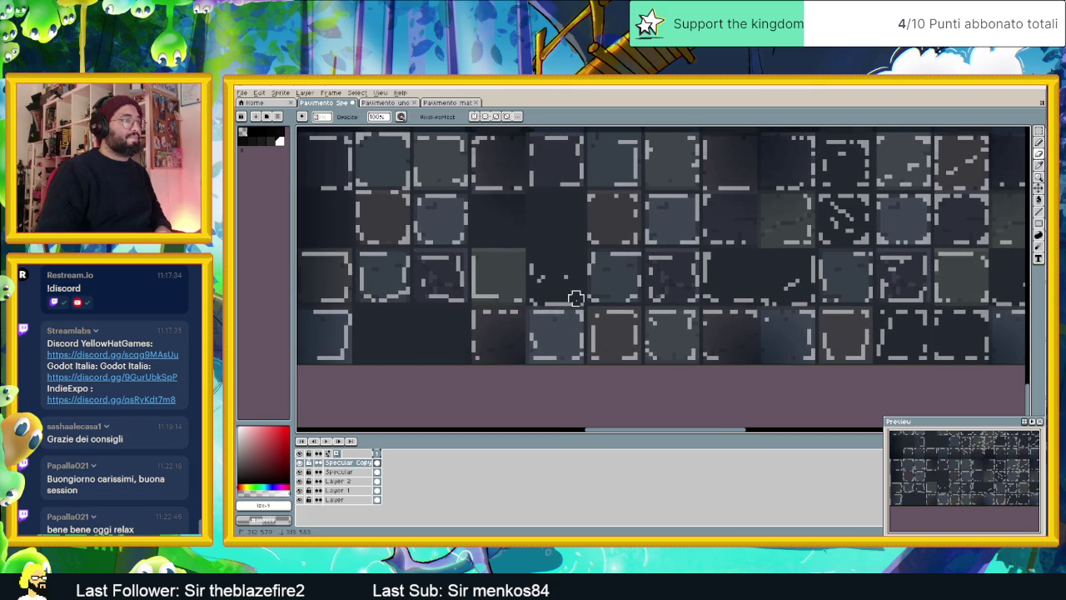
left_click_drag(537, 298, 533, 263)
left_click_drag(700, 287, 609, 299)
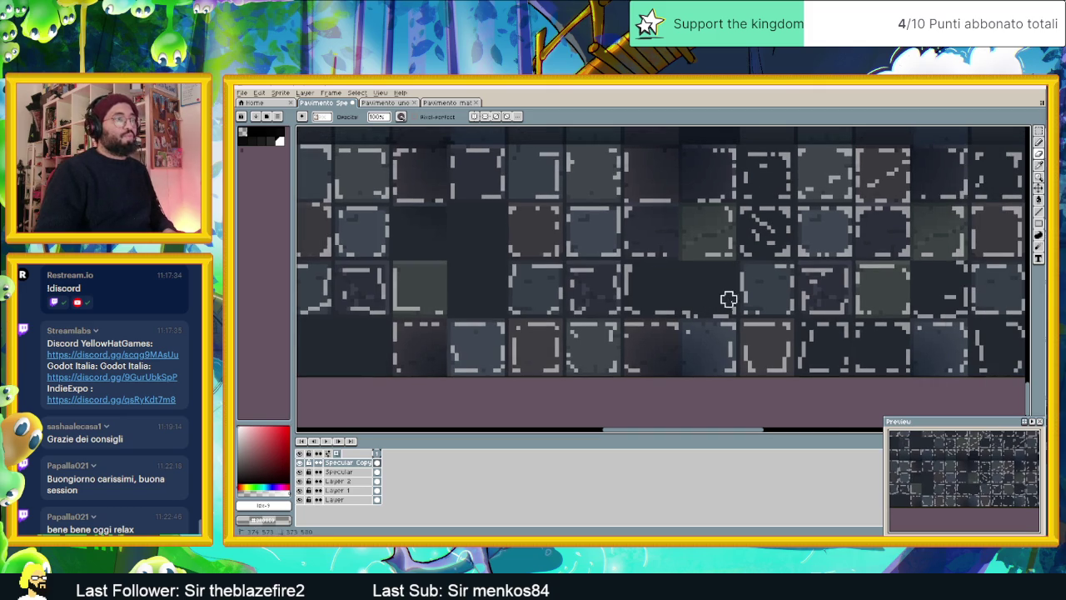
left_click_drag(729, 310, 644, 311)
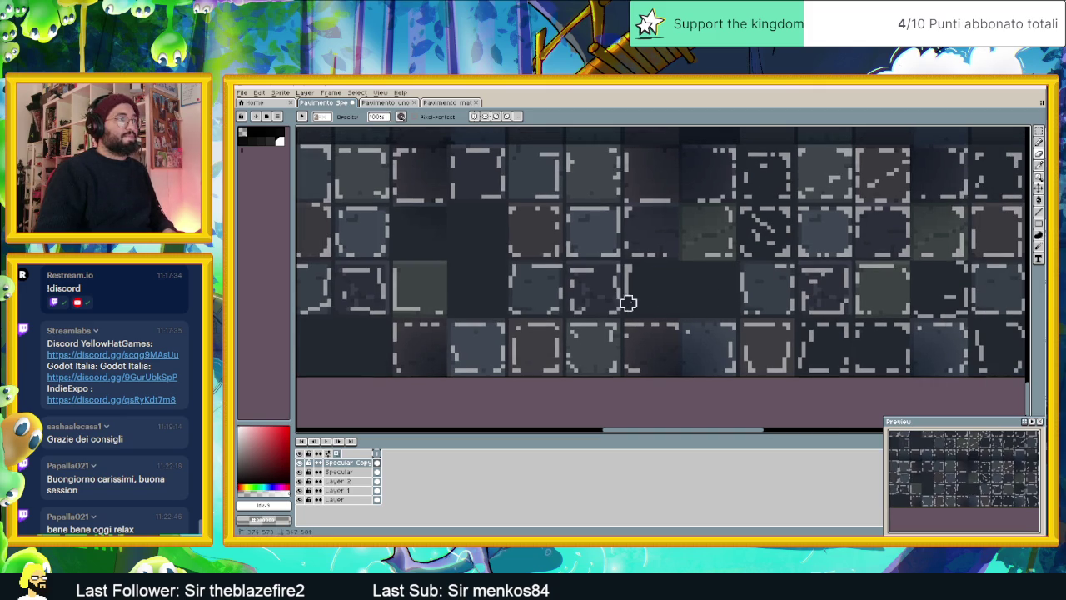
scroll(628, 303, "down", 2)
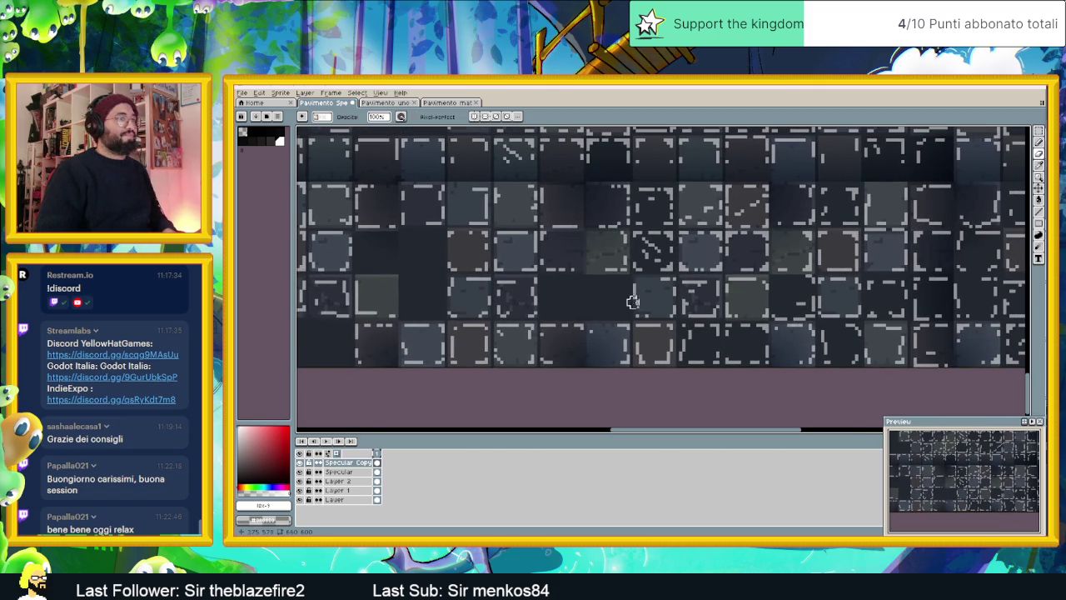
scroll(762, 352, "up", 1)
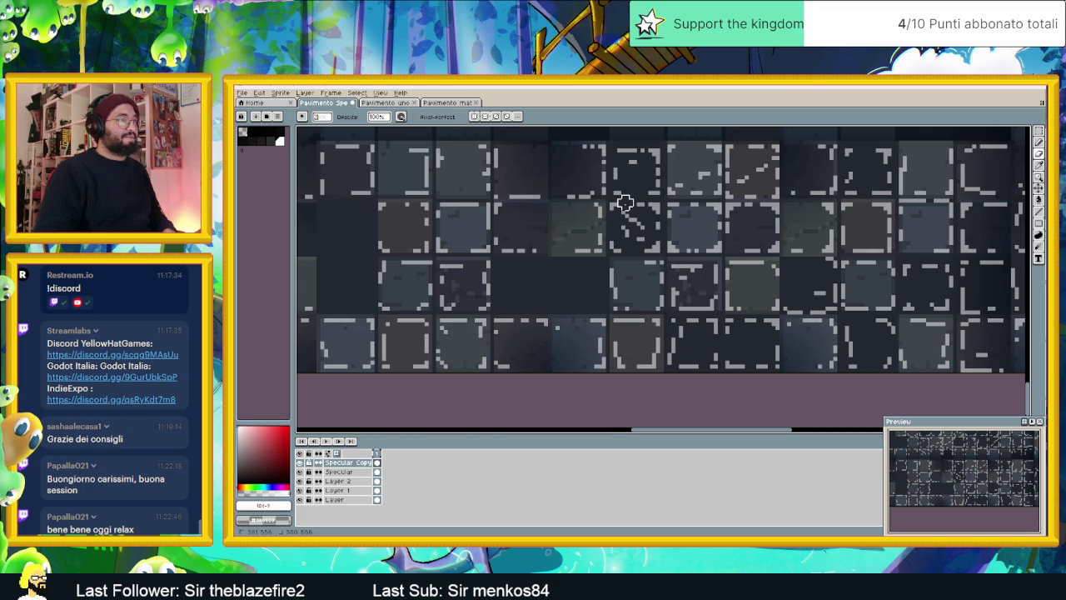
Erase the light marks along the top edges and borders of third-row tiles
mouse_move(648, 252)
left_mouse_down()
mouse_move(614, 214)
mouse_move(638, 219)
left_mouse_up()
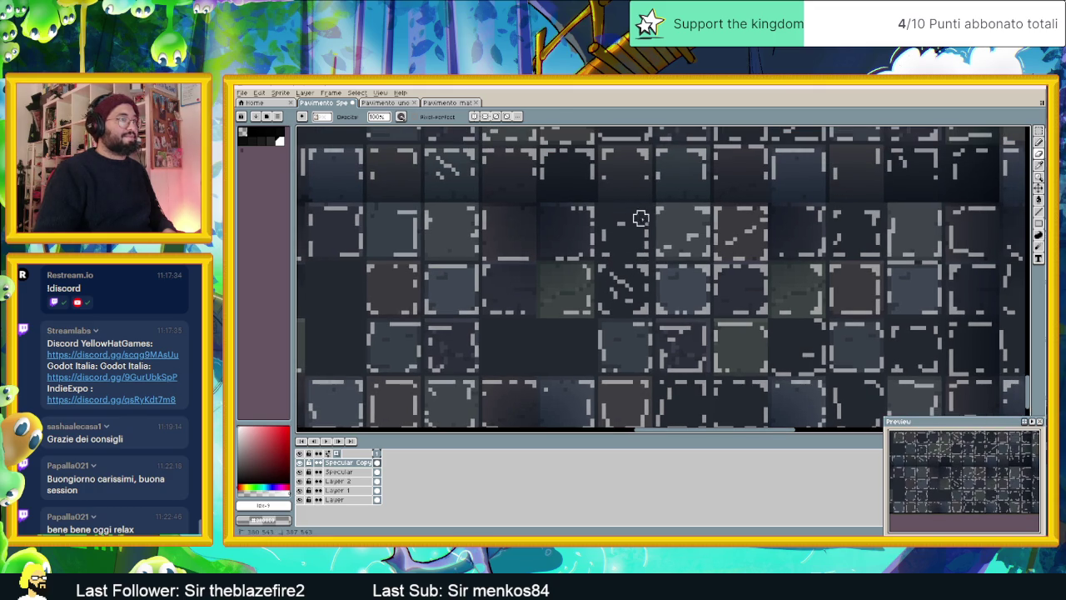
mouse_move(639, 264)
left_mouse_down()
mouse_move(637, 309)
mouse_move(621, 306)
mouse_move(619, 274)
mouse_move(605, 262)
mouse_move(630, 264)
mouse_move(610, 238)
left_mouse_up()
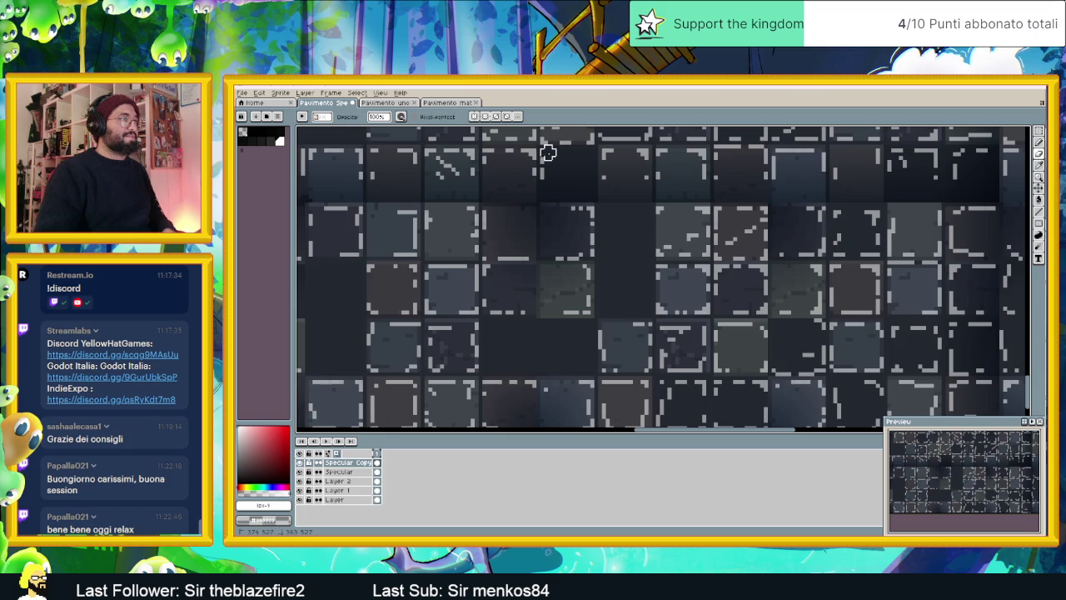
scroll(574, 172, "down", 3)
mouse_move(571, 248)
left_mouse_down()
mouse_move(668, 265)
mouse_move(657, 295)
mouse_move(588, 281)
left_mouse_up()
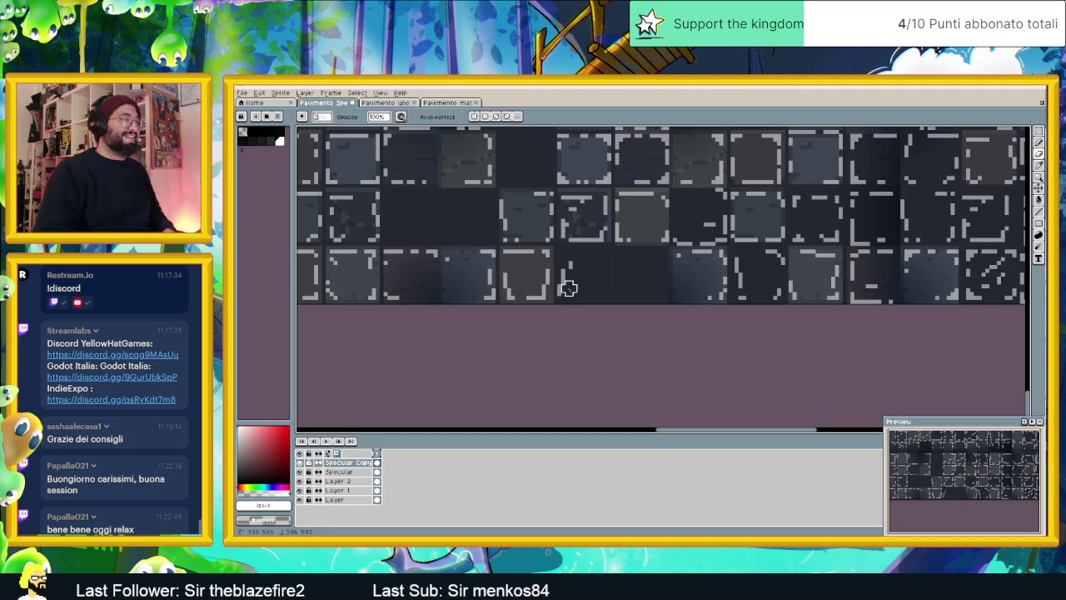
scroll(575, 279, "right", 5)
mouse_move(583, 270)
left_mouse_down()
mouse_move(541, 271)
mouse_move(538, 287)
mouse_move(561, 312)
left_mouse_up()
scroll(774, 306, "down", 1)
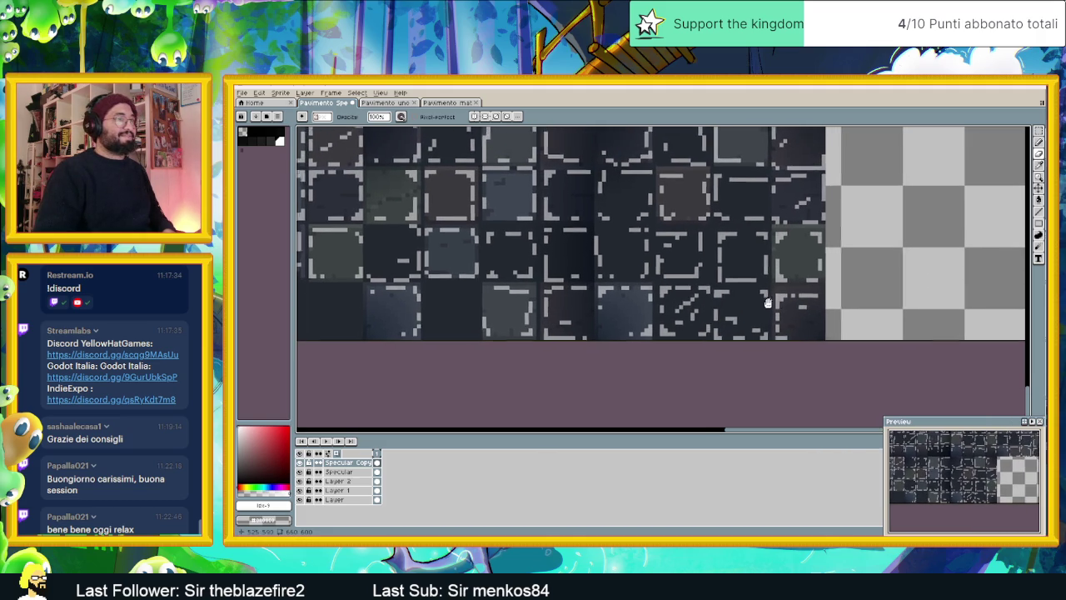
Erase light edge pixels from a tile in the lower rows
scroll(743, 329, "down", 1)
scroll(749, 331, "down", 1)
scroll(706, 299, "up", 1)
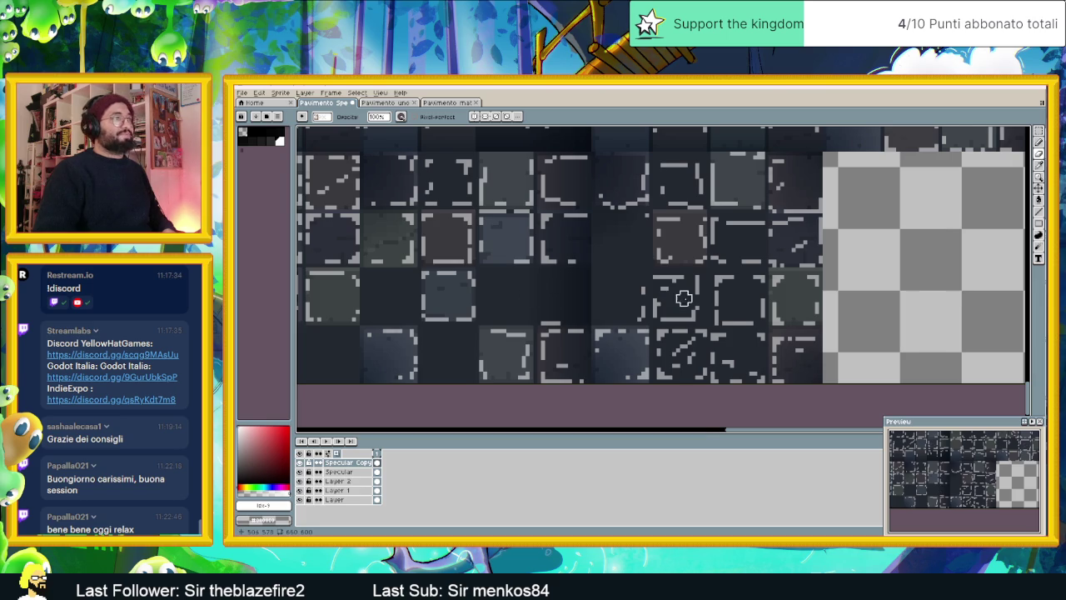
left_click_drag(649, 295, 582, 285)
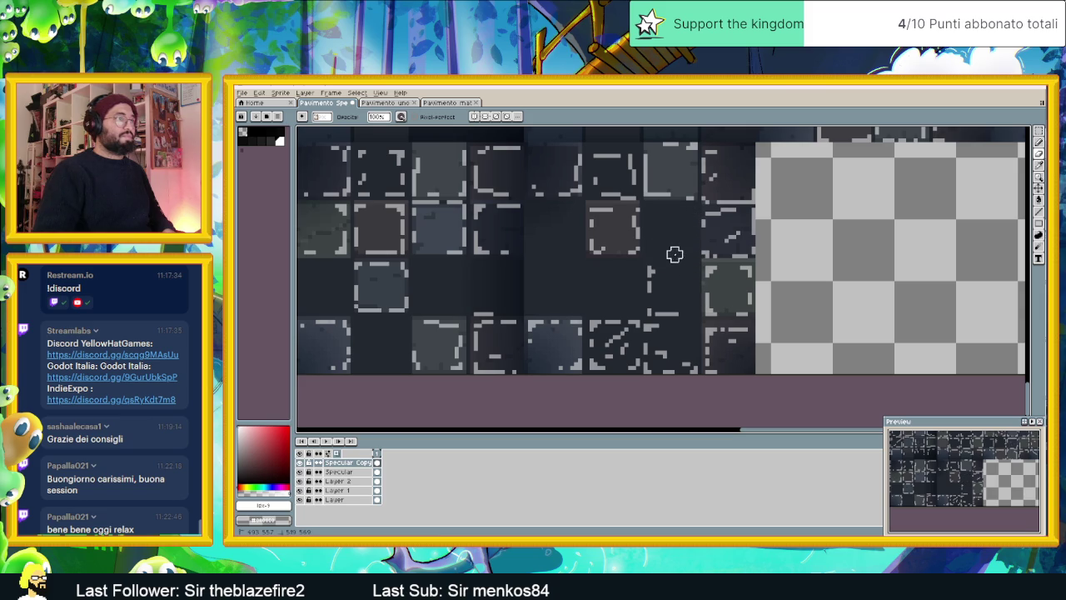
mouse_move(641, 334)
left_mouse_down()
mouse_move(630, 240)
mouse_move(659, 283)
left_mouse_up()
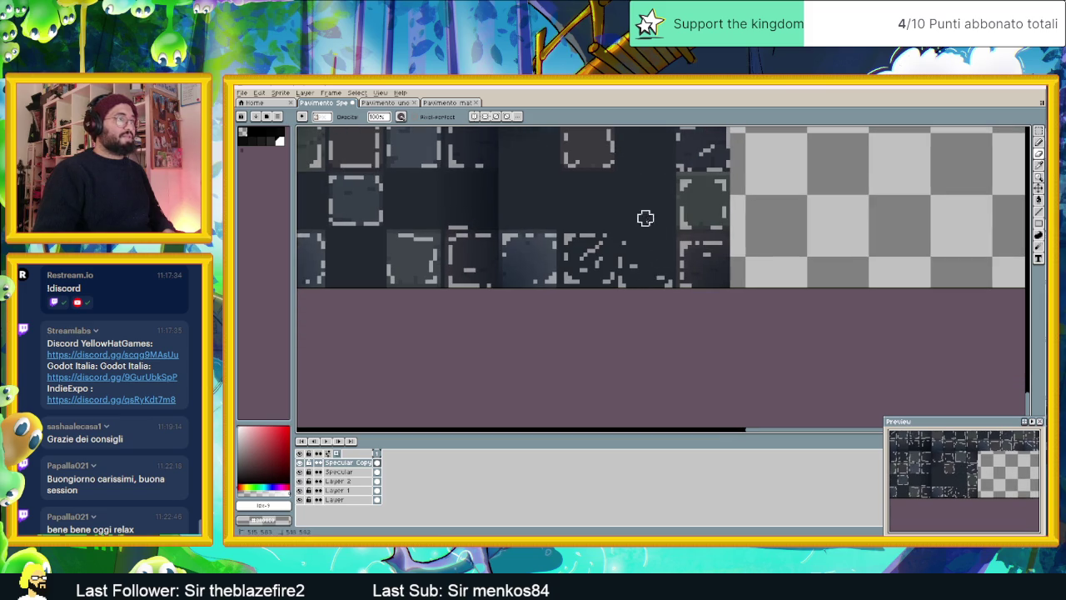
mouse_move(622, 230)
left_mouse_down()
mouse_move(587, 234)
mouse_move(619, 269)
left_mouse_up()
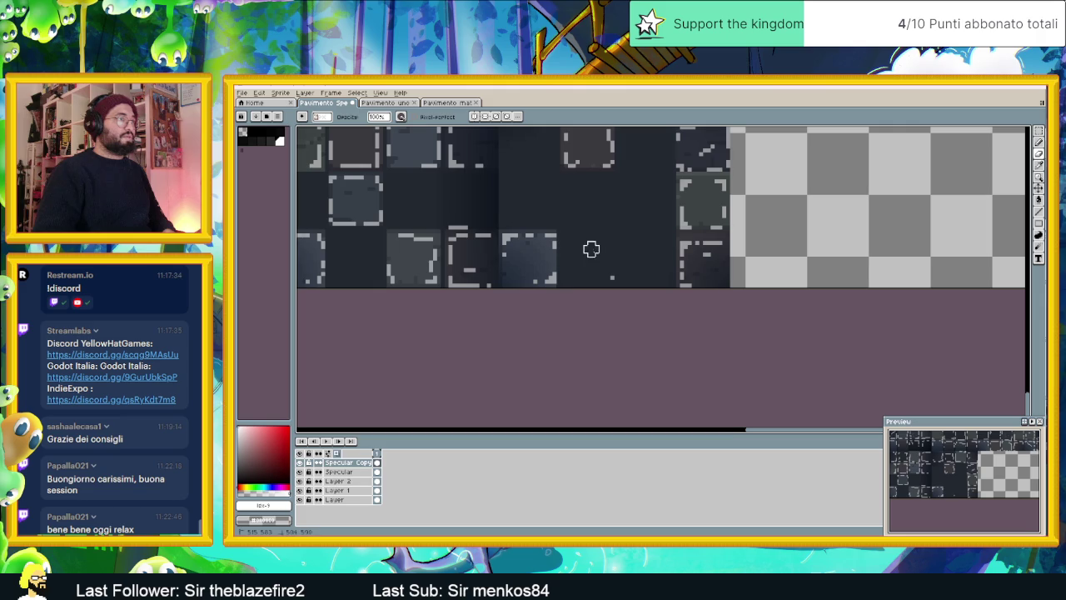
Erase light outline pixels across several tiles, including one tile's top-edge highlight
scroll(626, 252, "down", 1)
scroll(627, 252, "down", 1)
scroll(630, 283, "down", 1)
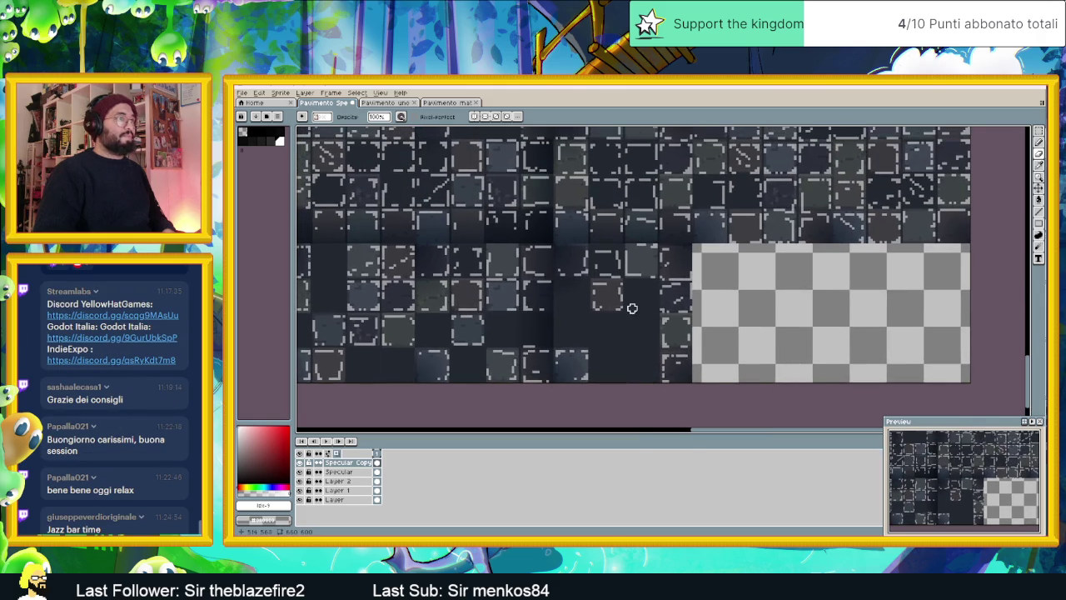
scroll(625, 303, "down", 1)
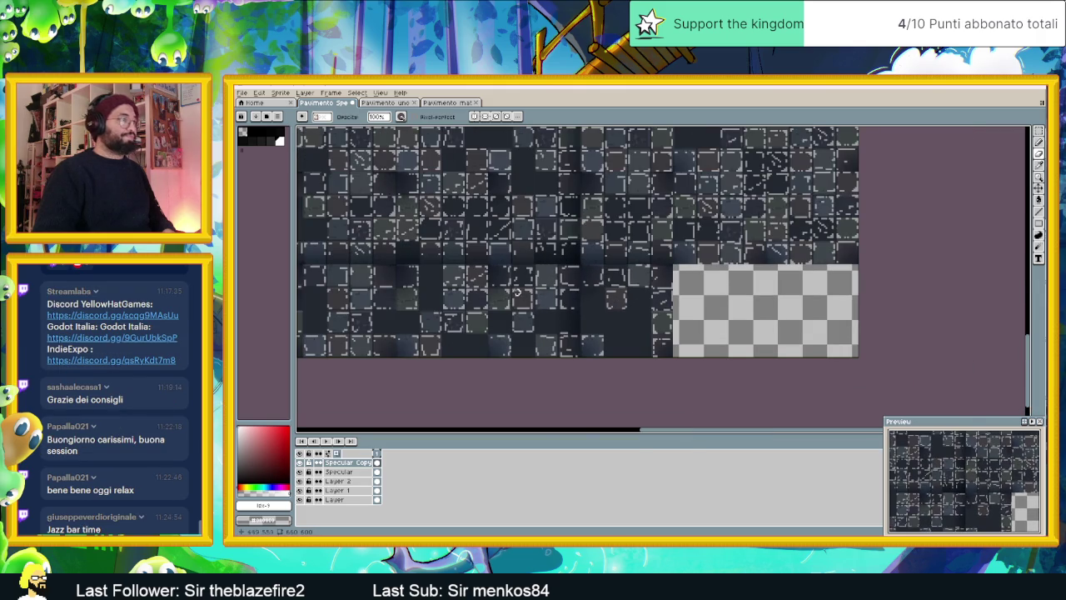
scroll(517, 271, "up", 1)
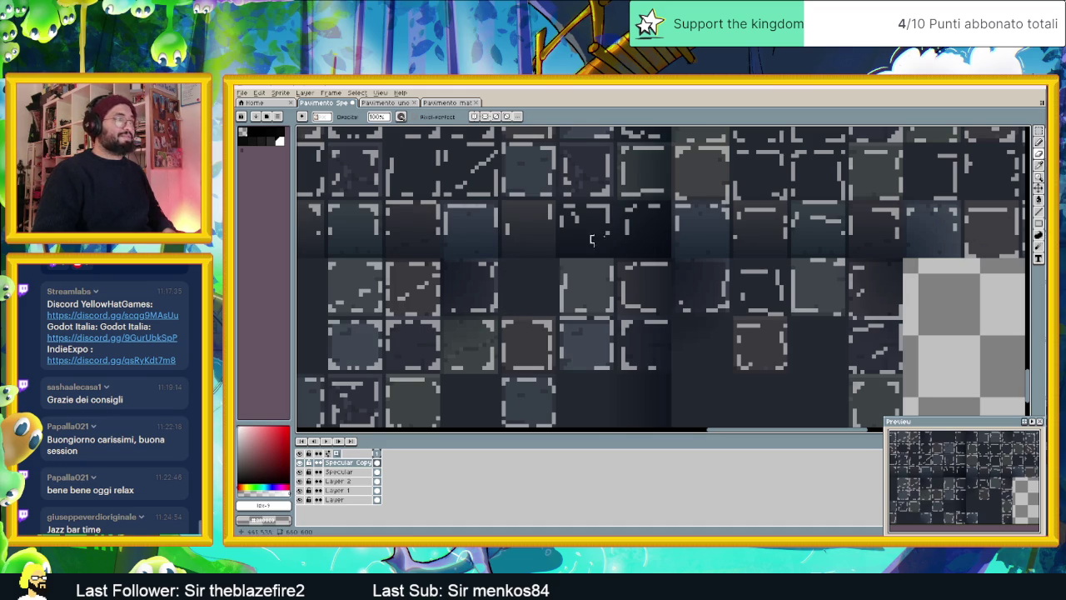
scroll(573, 277, "up", 2)
mouse_move(539, 278)
left_mouse_down()
mouse_move(552, 266)
mouse_move(631, 265)
mouse_move(566, 277)
left_mouse_up()
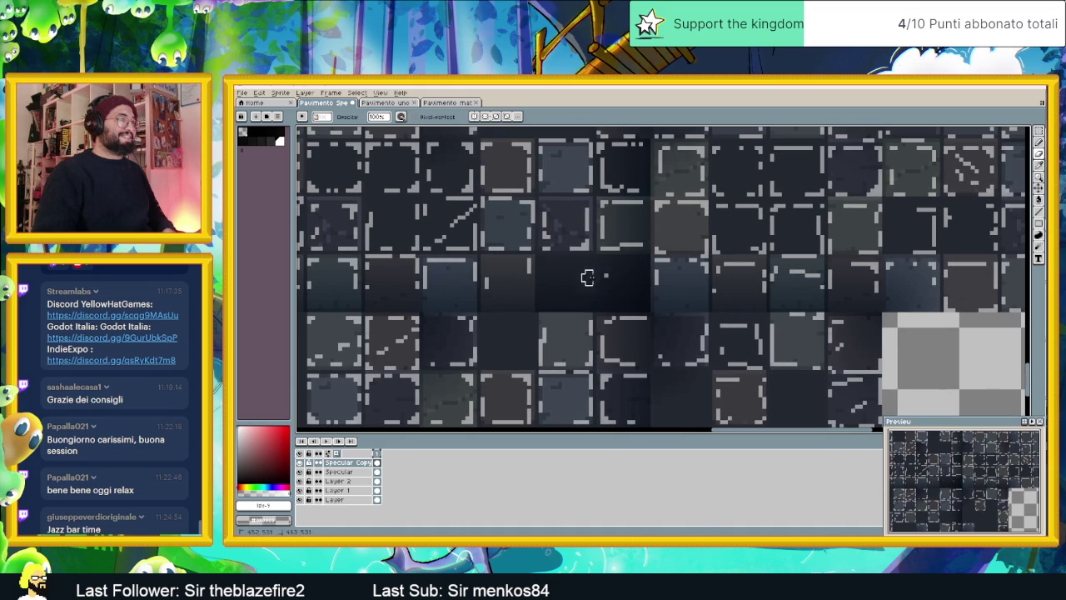
scroll(662, 224, "up", 2)
scroll(588, 249, "up", 2)
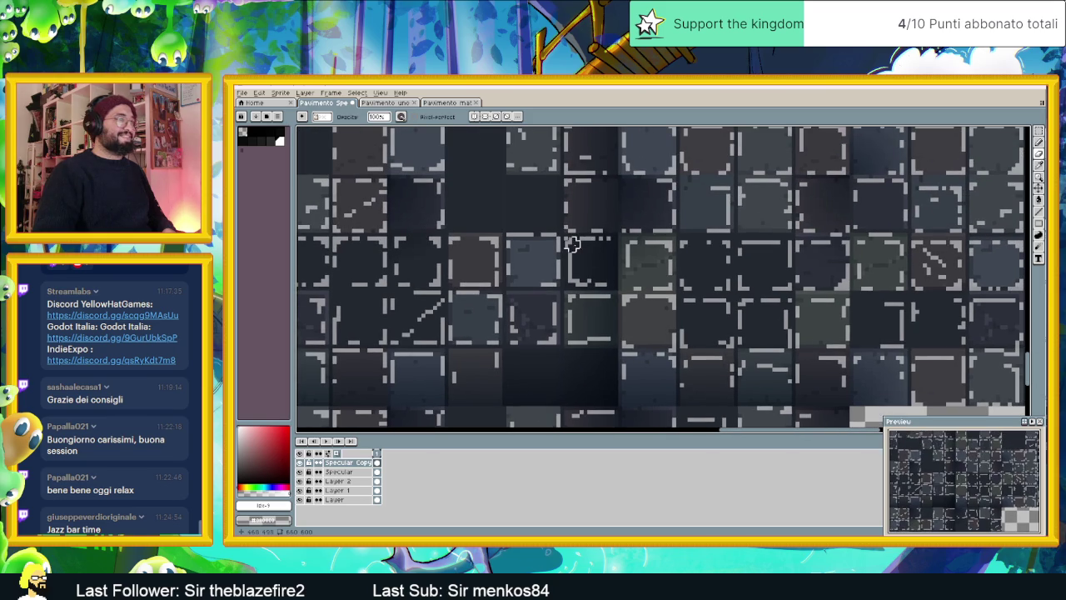
mouse_move(572, 240)
left_mouse_down()
mouse_move(602, 243)
mouse_move(574, 263)
mouse_move(584, 279)
left_mouse_up()
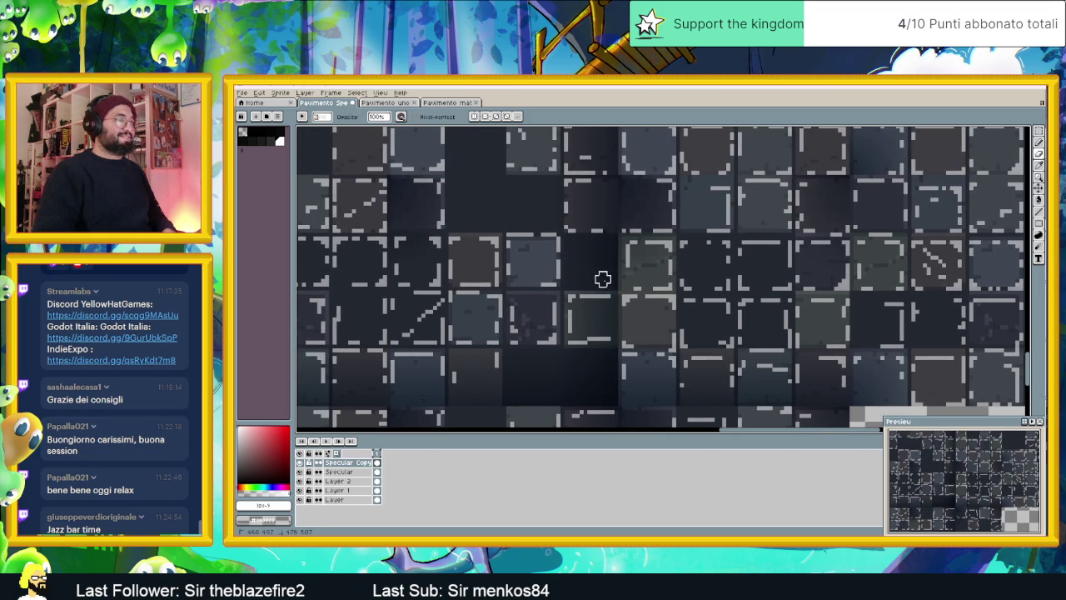
left_click_drag(490, 263, 613, 247)
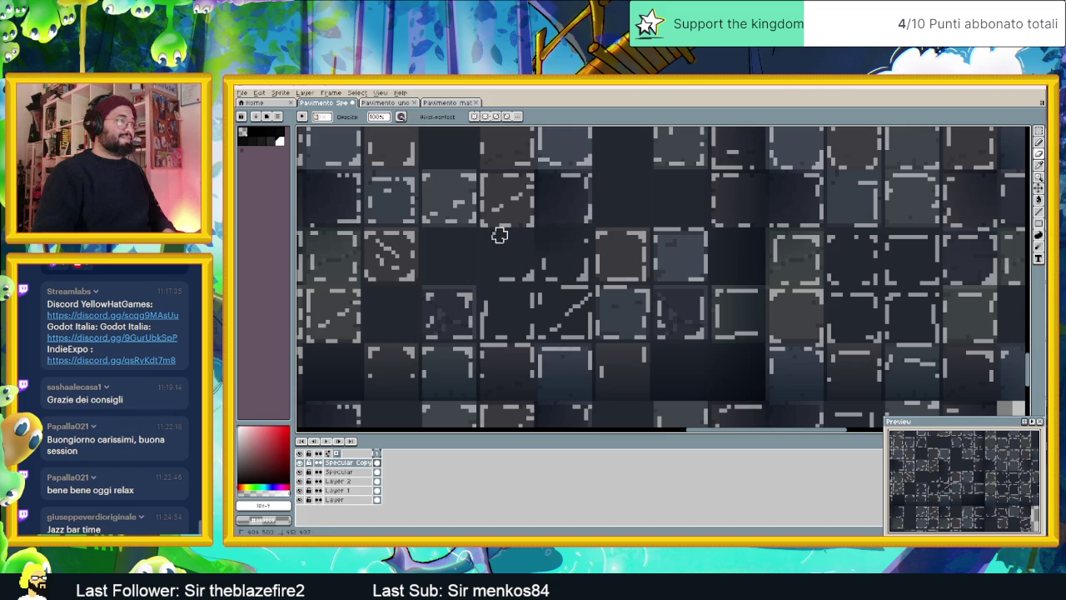
Break up a tile's diagonal highlight line and erase its dashed highlight lines
mouse_move(553, 243)
left_mouse_down()
mouse_move(583, 238)
mouse_move(584, 332)
mouse_move(491, 335)
left_mouse_up()
scroll(542, 267, "down", 1)
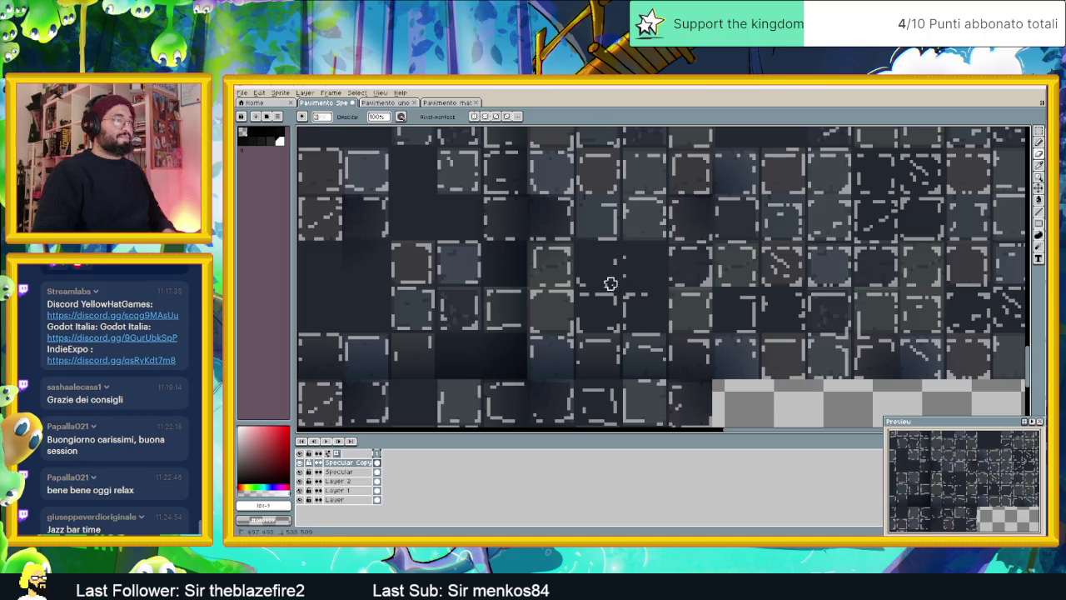
left_click_drag(582, 292, 639, 292)
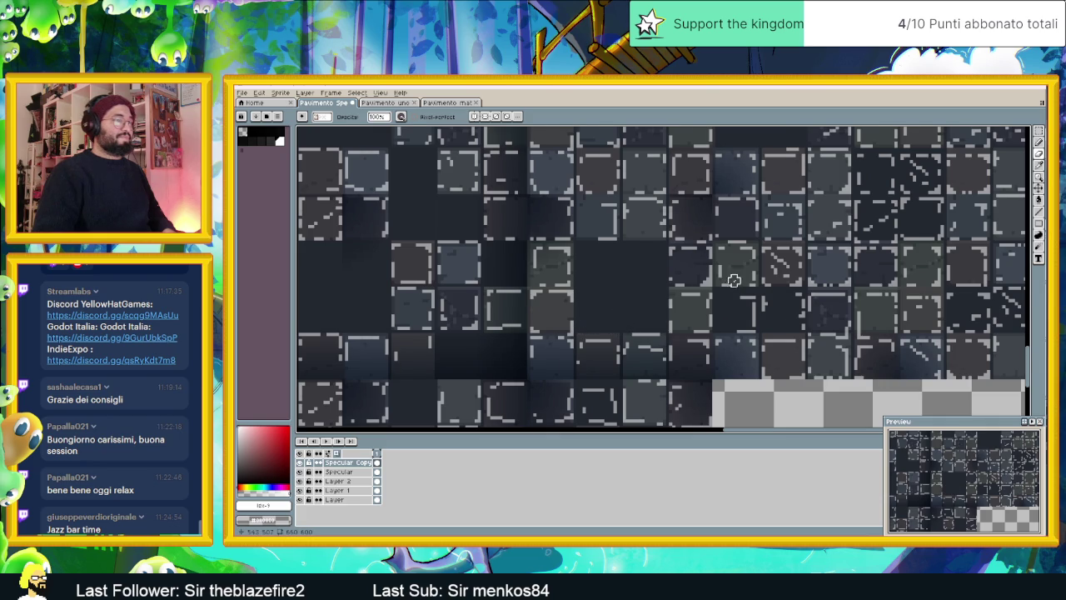
left_click_drag(733, 281, 606, 303)
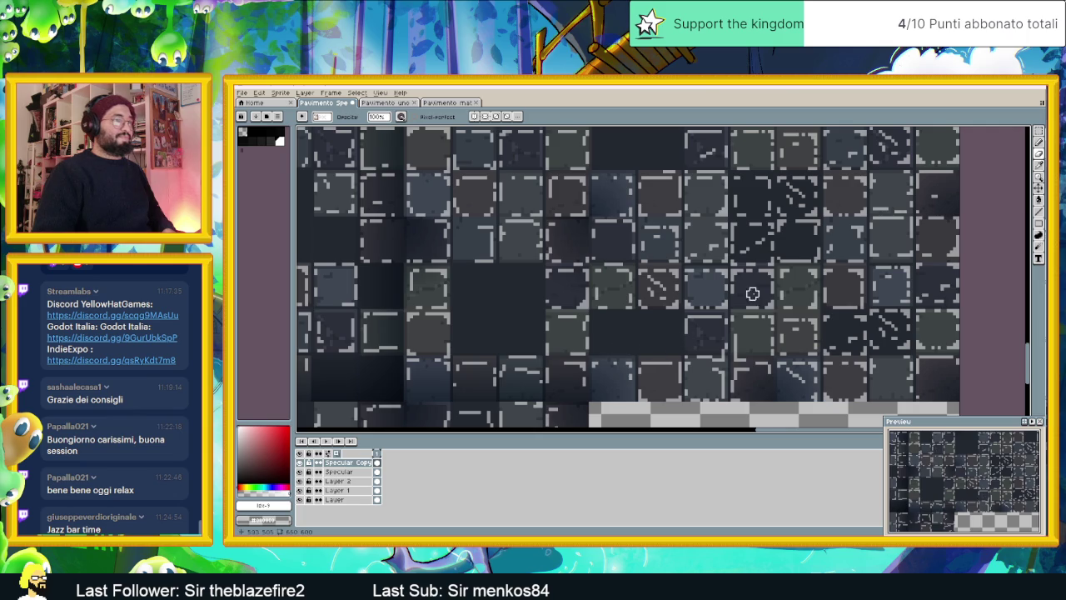
left_click_drag(752, 292, 580, 294)
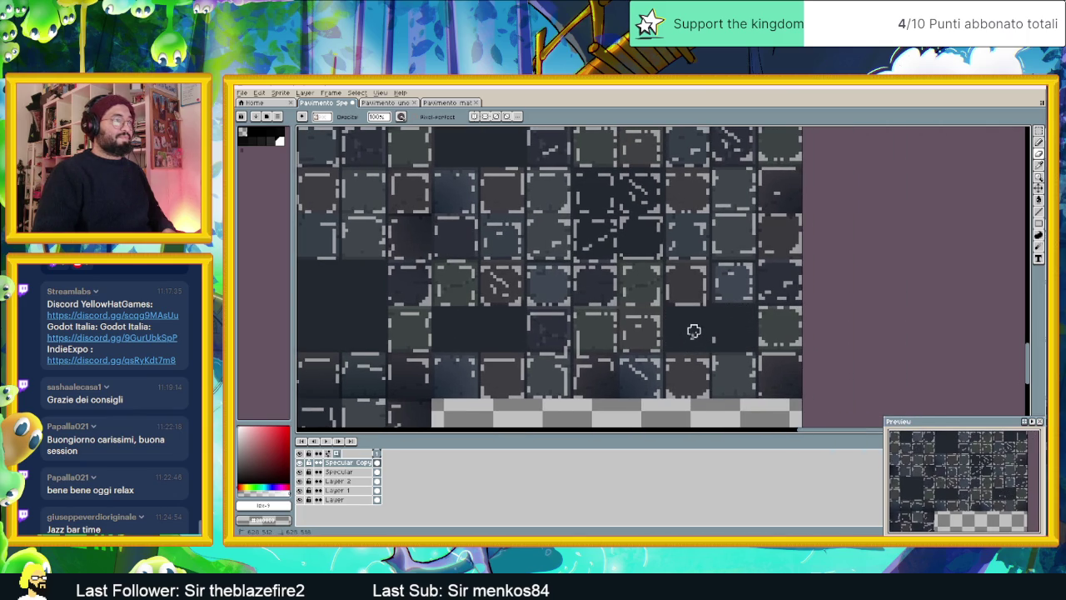
left_click_drag(629, 226, 638, 293)
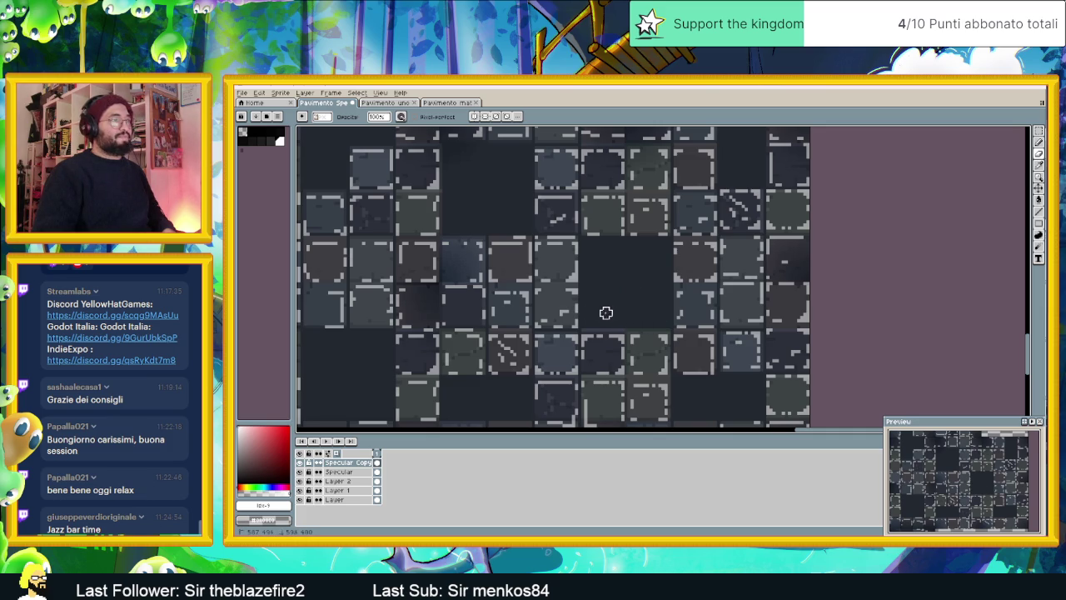
scroll(810, 205, "down", 1)
Erase the dashed highlight outline from an upper mid-sheet tile
scroll(671, 168, "down", 1)
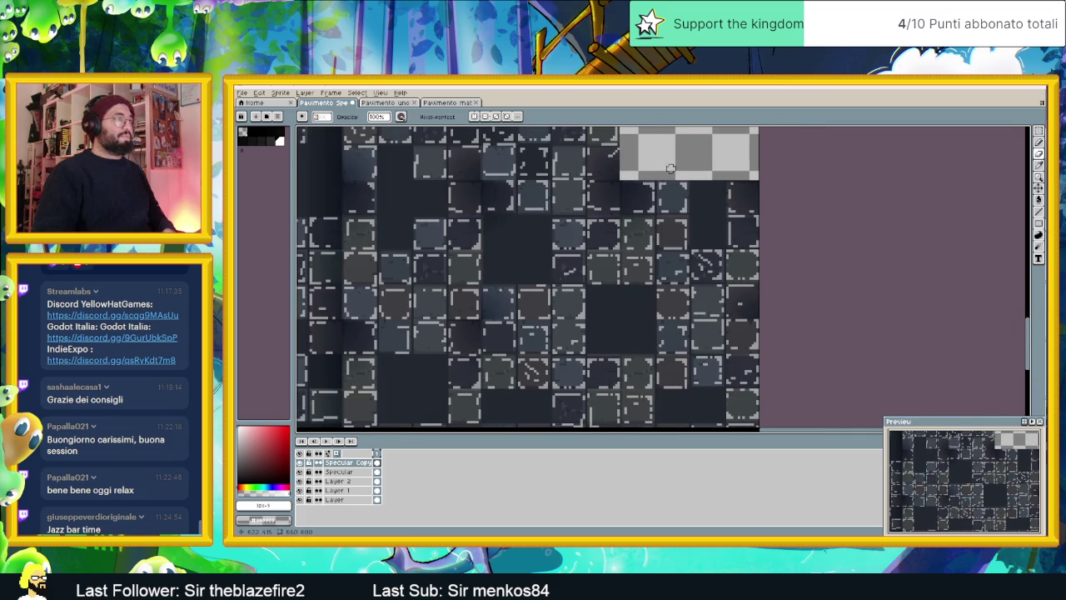
left_click_drag(705, 205, 836, 214)
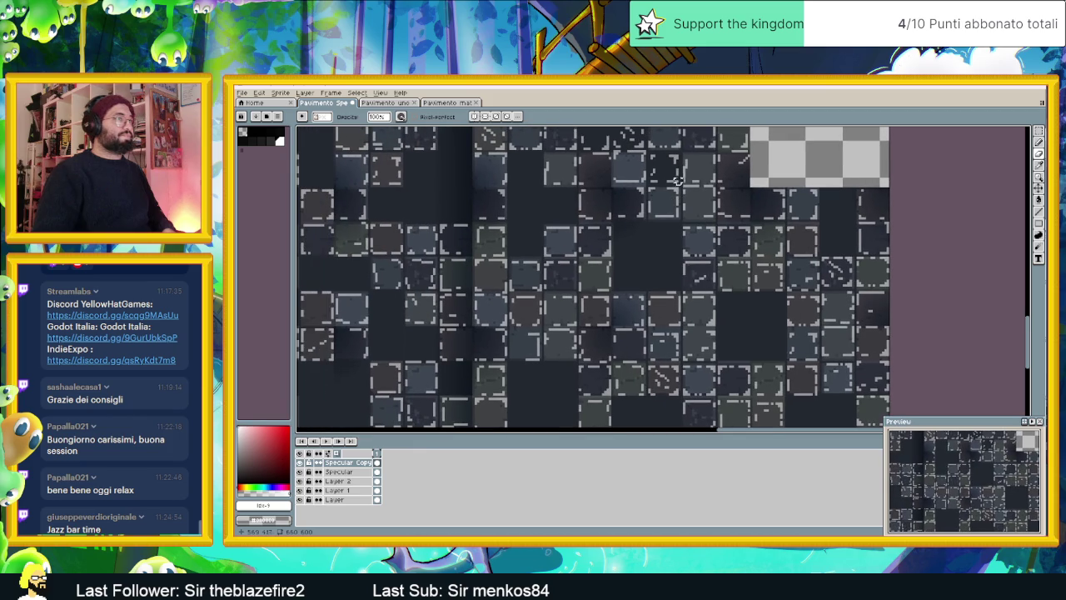
left_click_drag(656, 175, 664, 233)
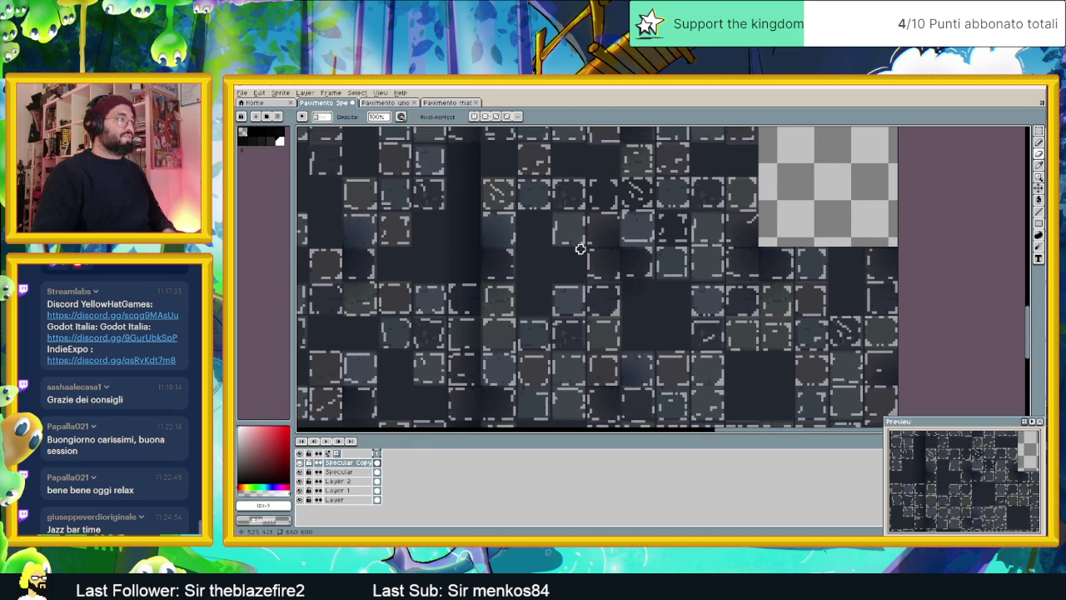
scroll(682, 243, "up", 1)
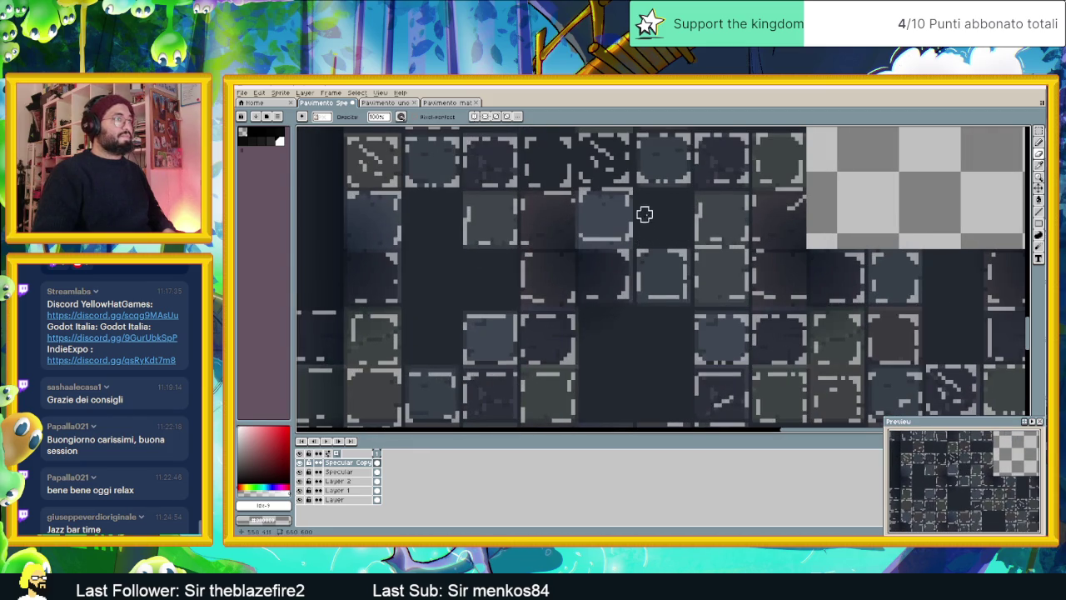
left_click_drag(643, 215, 665, 359)
mouse_move(593, 281)
left_mouse_down()
mouse_move(556, 317)
mouse_move(645, 318)
mouse_move(642, 282)
mouse_move(621, 288)
mouse_move(642, 281)
mouse_move(618, 301)
mouse_move(628, 308)
mouse_move(575, 305)
left_mouse_up()
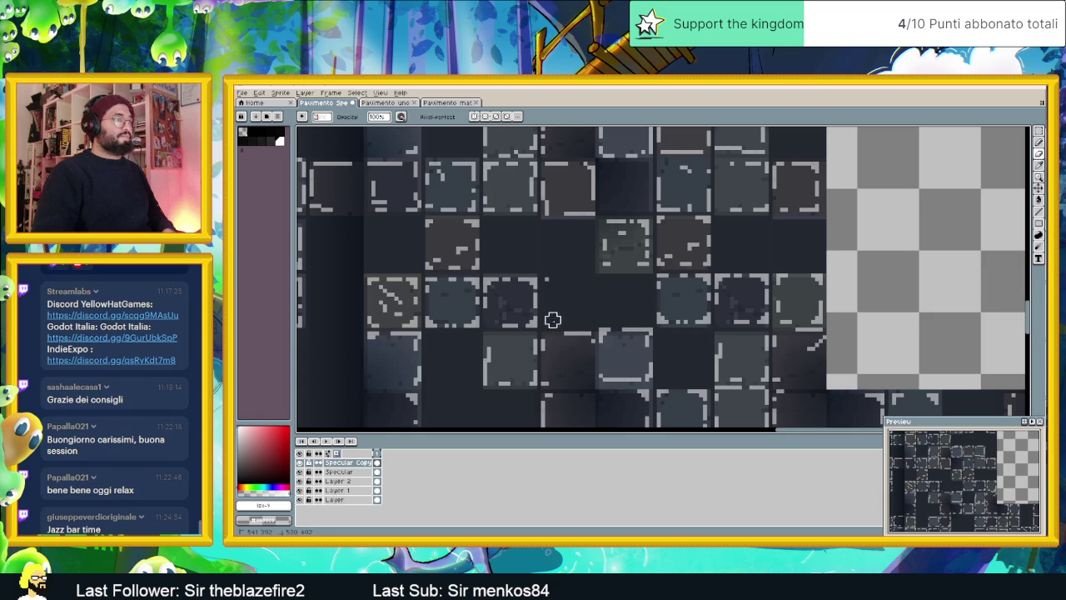
scroll(573, 269, "down", 1)
scroll(575, 270, "down", 1)
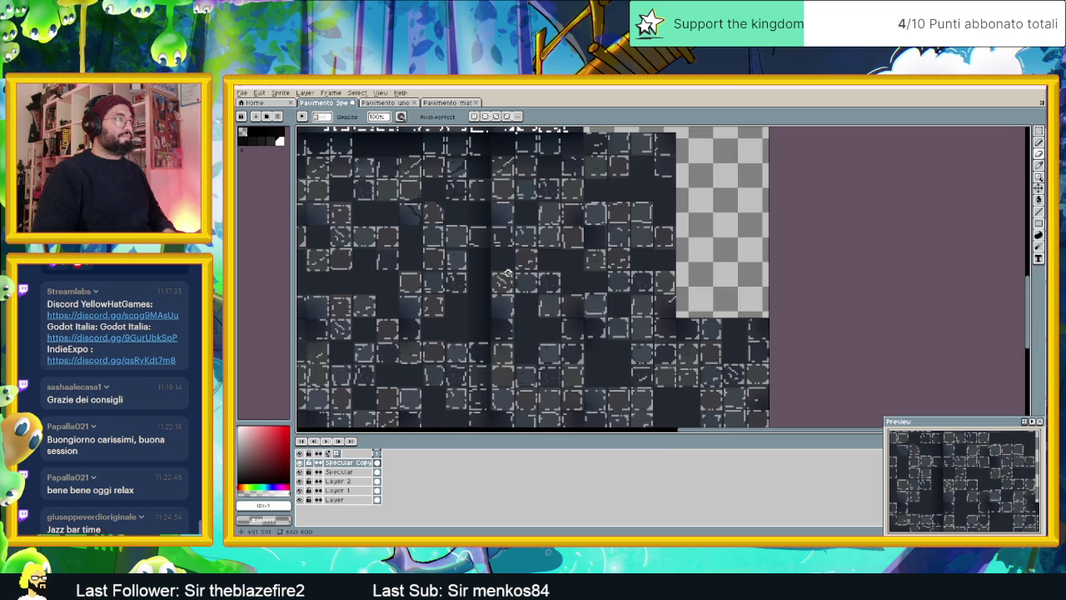
Zoom out to review the full tile sheet, then select the Pencil tool
scroll(508, 273, "down", 1)
scroll(513, 278, "up", 1)
mouse_move(507, 286)
left_mouse_down()
mouse_move(638, 257)
mouse_move(657, 272)
left_mouse_up()
scroll(631, 290, "down", 1)
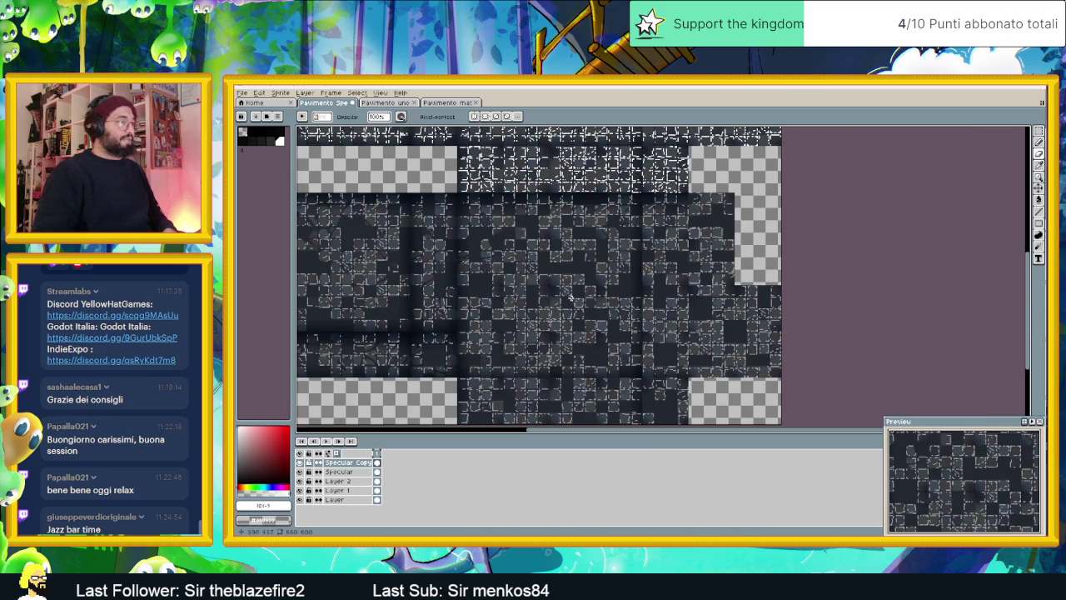
left_click_drag(489, 291, 649, 280)
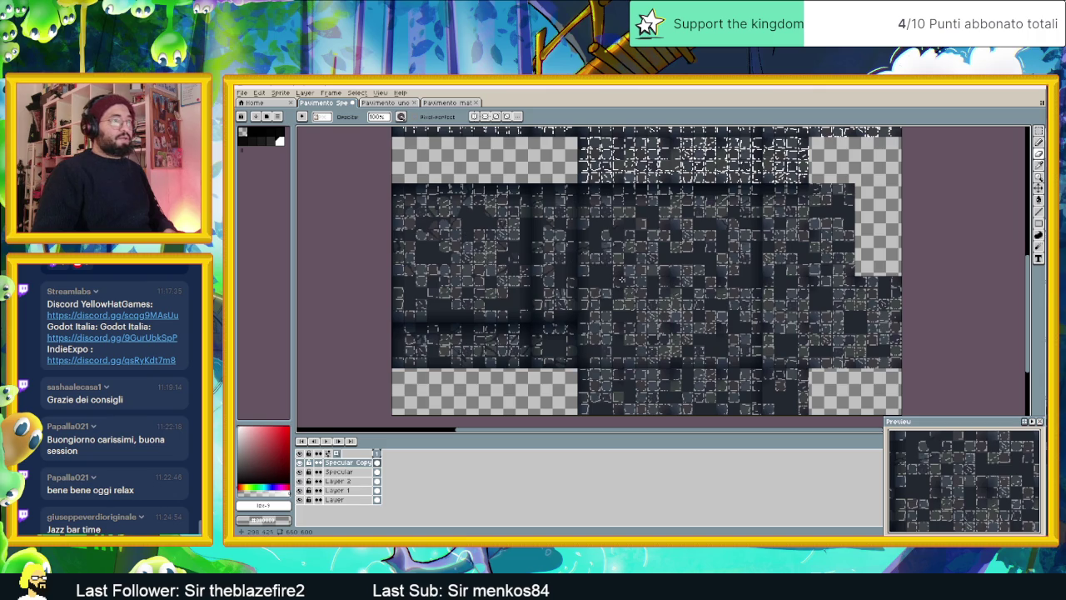
left_click_drag(752, 336, 746, 289)
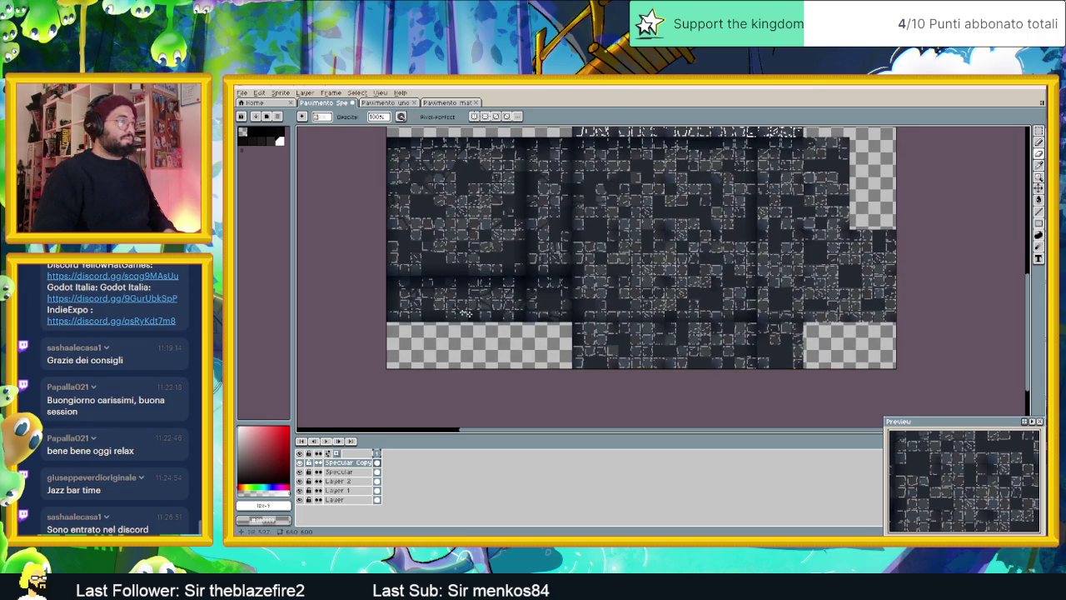
scroll(688, 364, "up", 1)
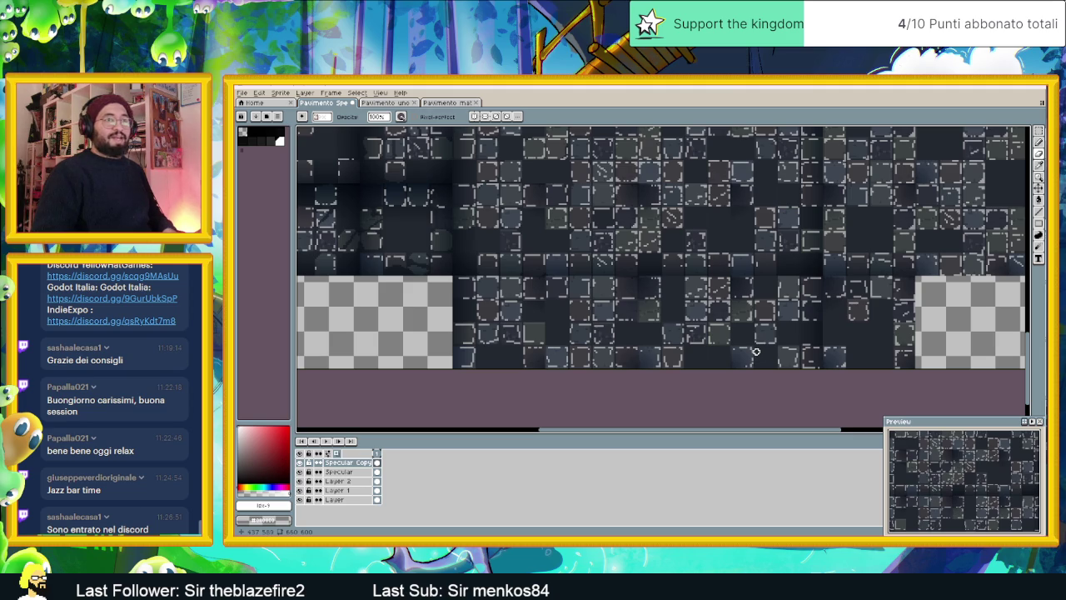
left_click(1039, 143)
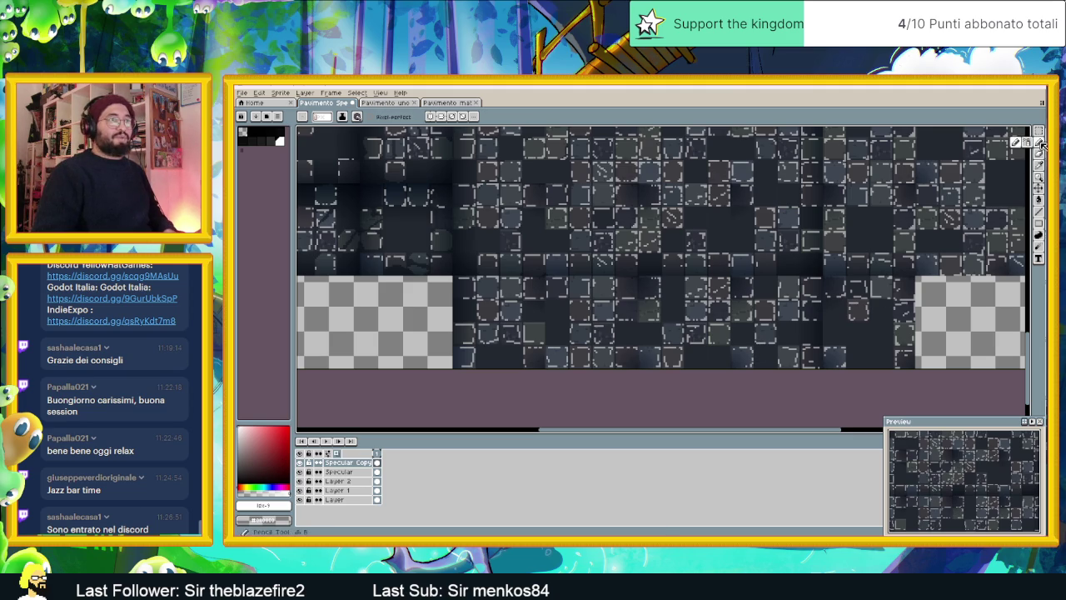
Select the Line tool while viewing the upper-left tiles of the sheet
scroll(667, 349, "up", 1)
scroll(527, 277, "up", 1)
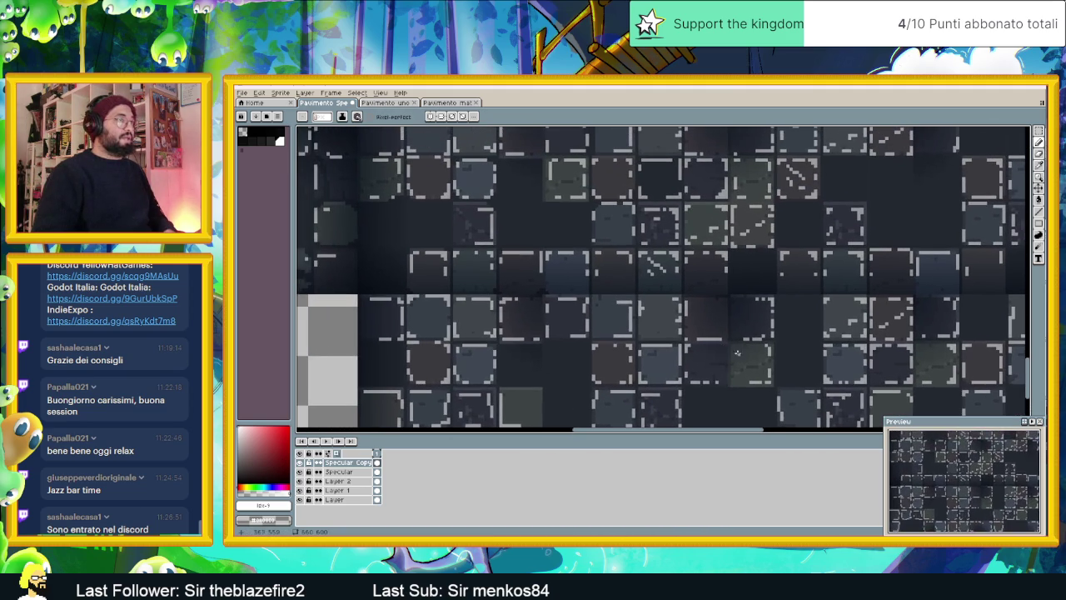
left_click_drag(473, 257, 608, 325)
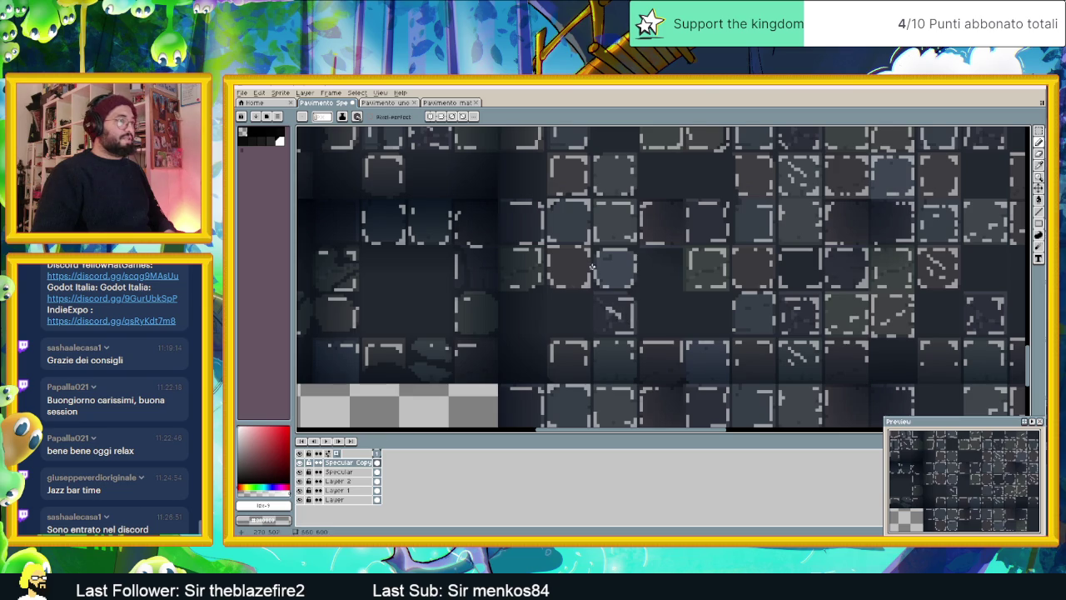
left_click_drag(592, 267, 640, 314)
left_click(1039, 213)
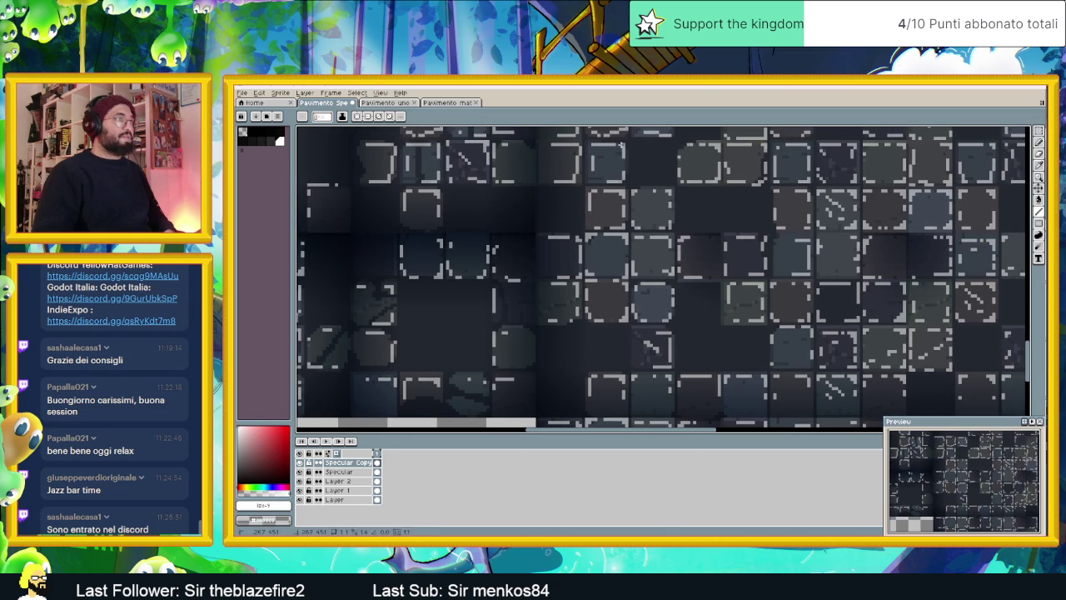
Paint two diagonal light-grey highlight strokes on a tile near the sheet's left edge
mouse_move(709, 179)
left_mouse_down()
mouse_move(752, 238)
mouse_move(784, 213)
left_mouse_up()
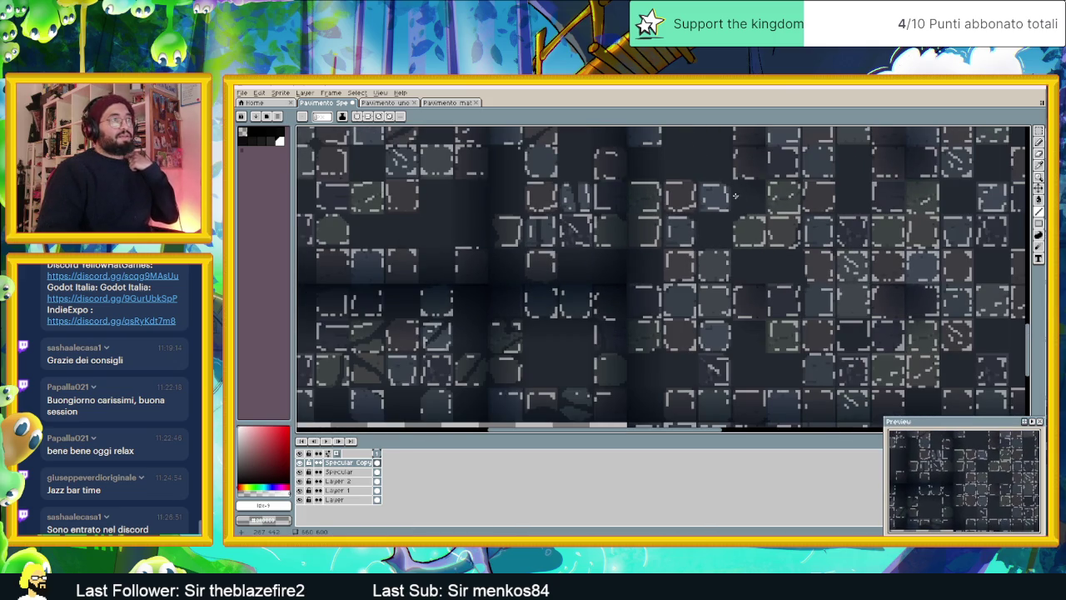
left_click_drag(420, 225, 489, 268)
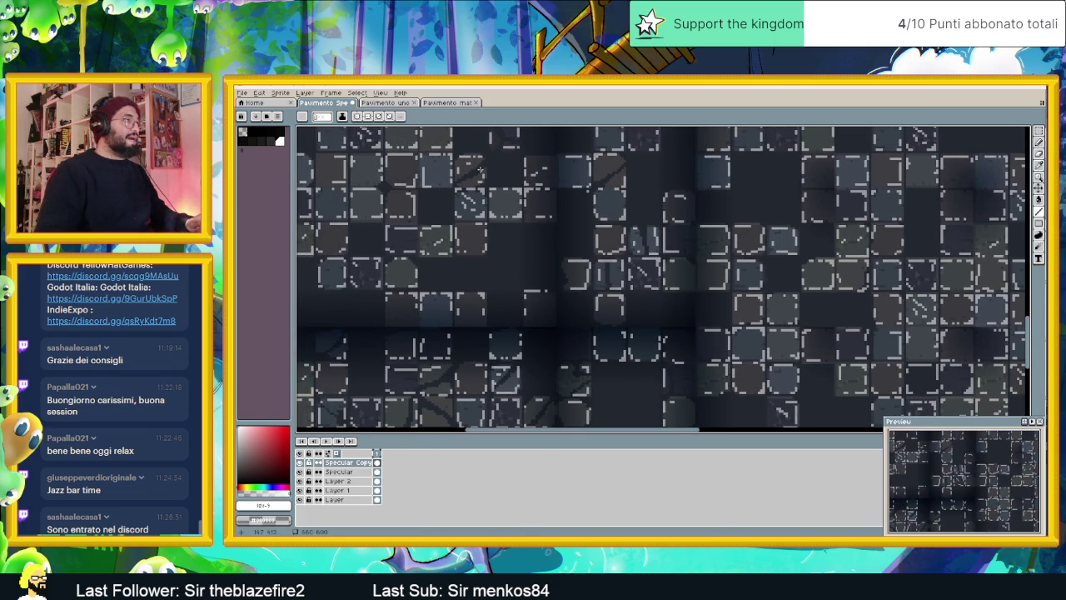
scroll(479, 250, "up", 1)
scroll(475, 175, "up", 1)
scroll(478, 220, "down", 1)
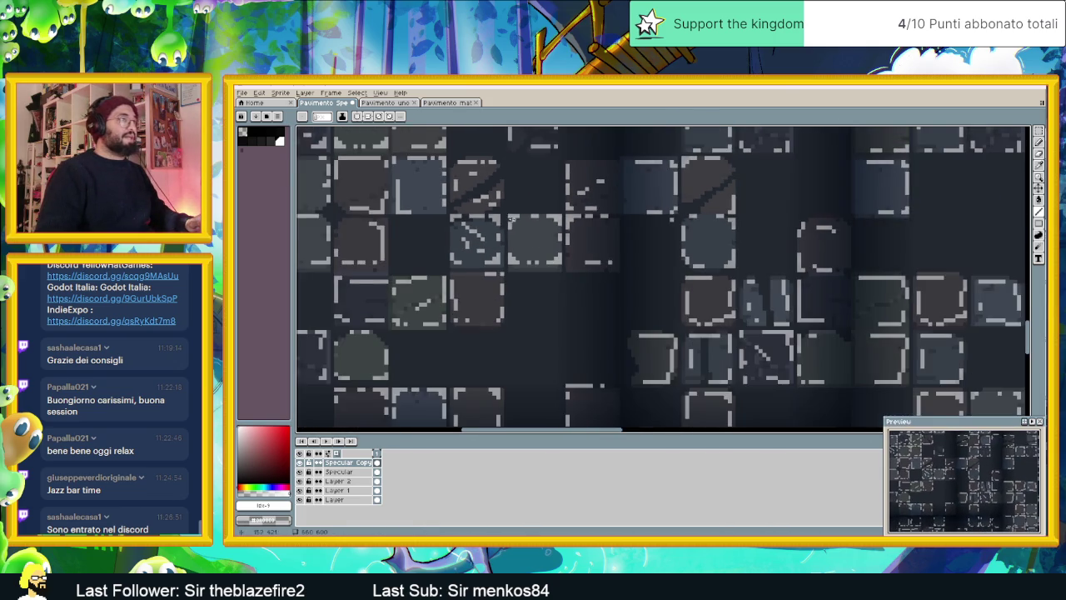
scroll(511, 218, "down", 1)
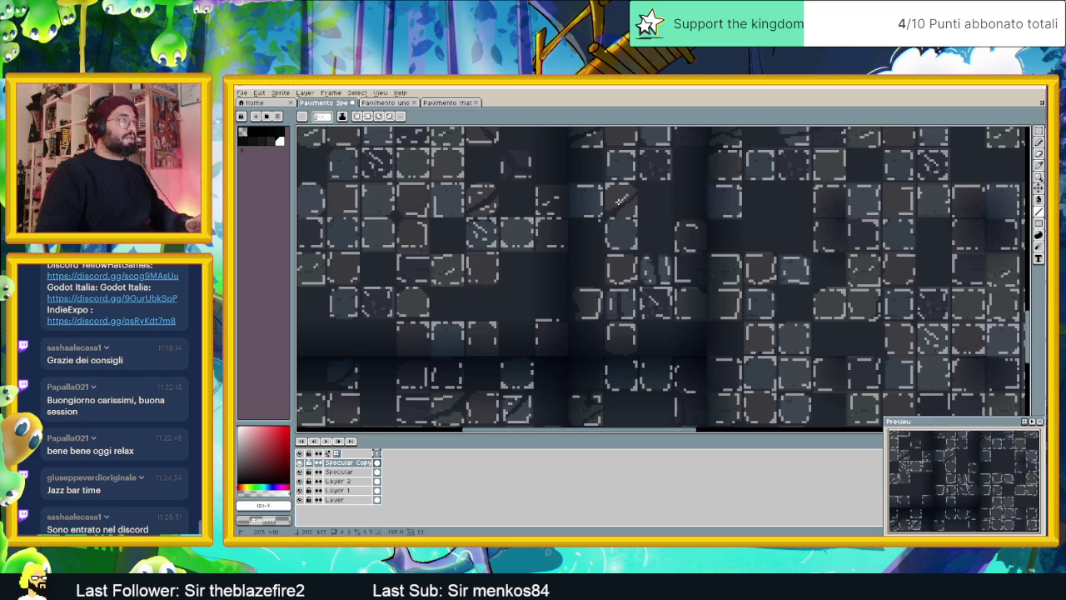
left_click_drag(604, 208, 767, 237)
left_click_drag(609, 334, 593, 310)
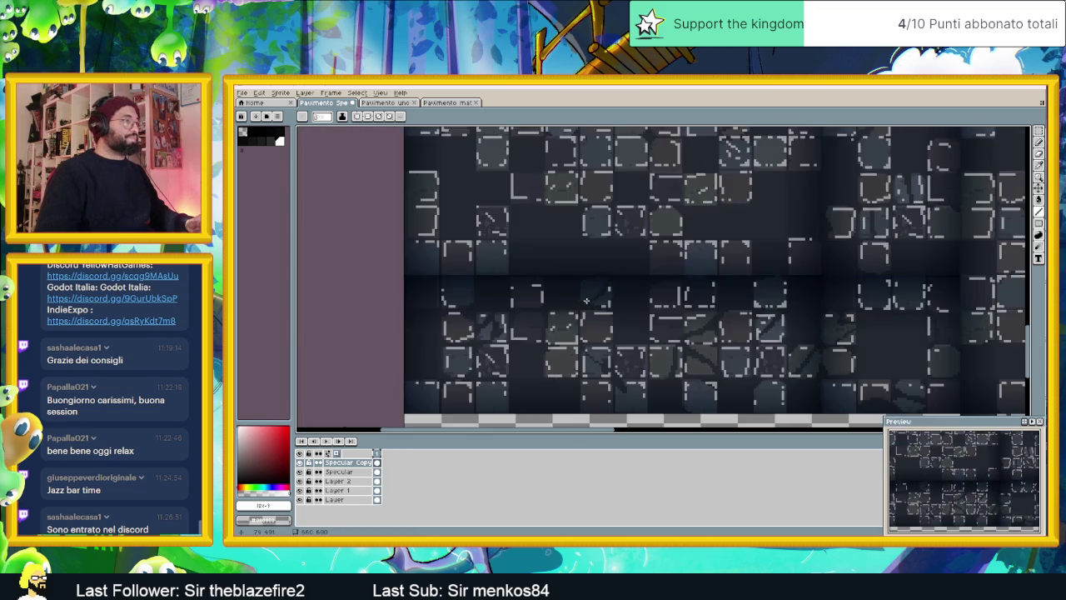
scroll(595, 295, "up", 2)
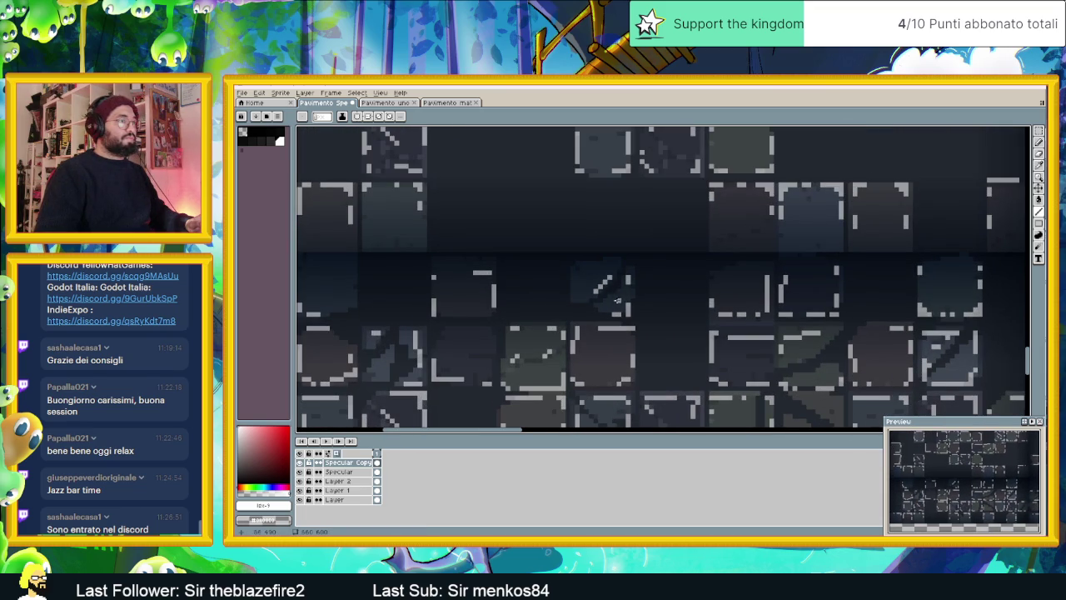
scroll(576, 280, "down", 1)
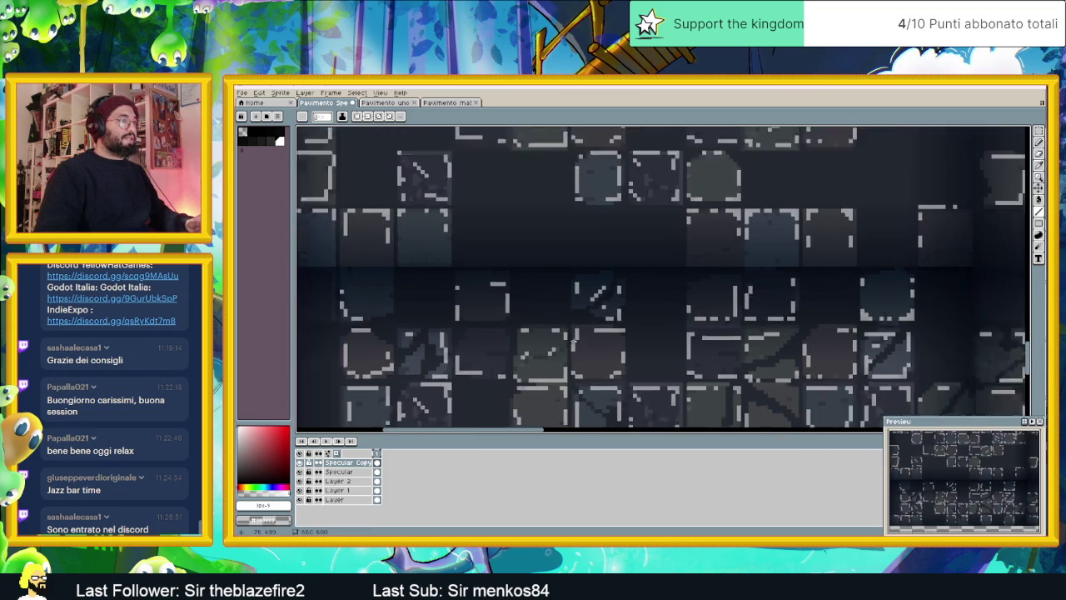
left_click_drag(583, 333, 601, 250)
scroll(601, 308, "up", 1)
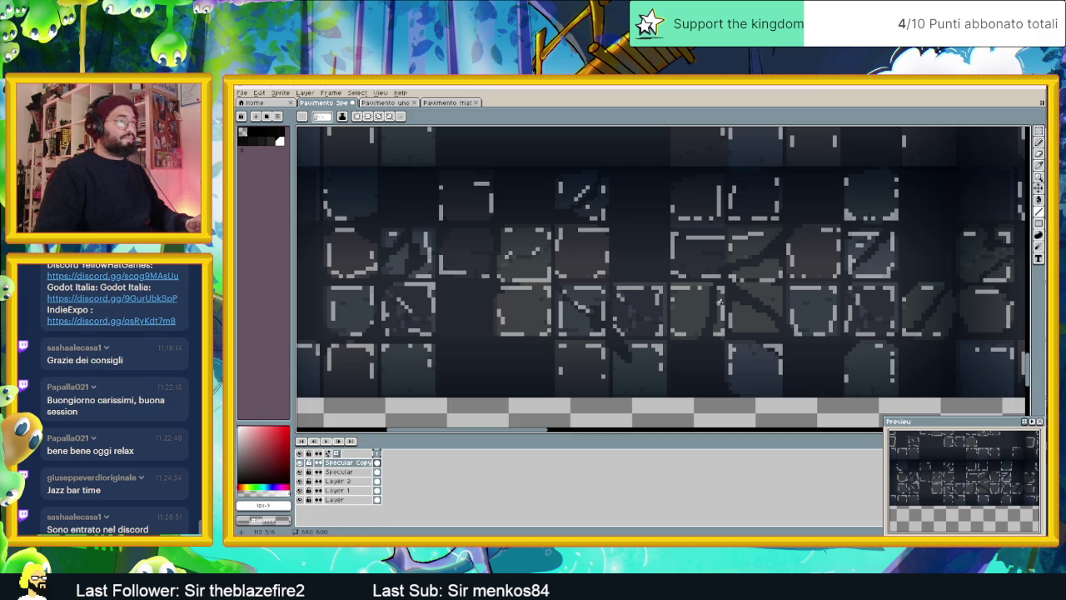
mouse_move(738, 308)
left_mouse_down()
mouse_move(766, 321)
mouse_move(768, 303)
left_mouse_up()
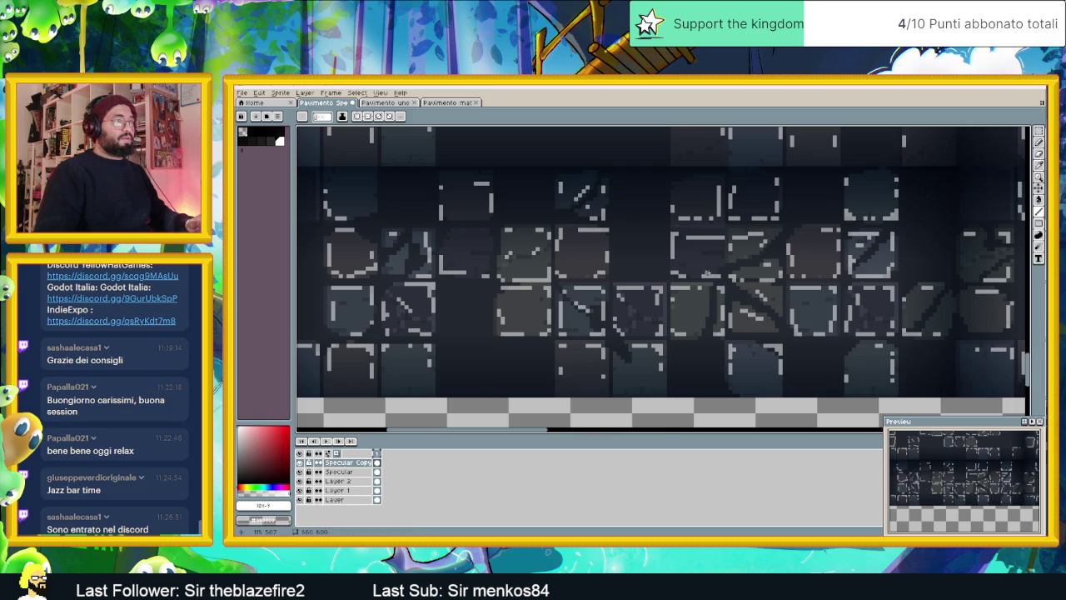
Add a short diagonal light-grey highlight to another tile
scroll(796, 327, "down", 1)
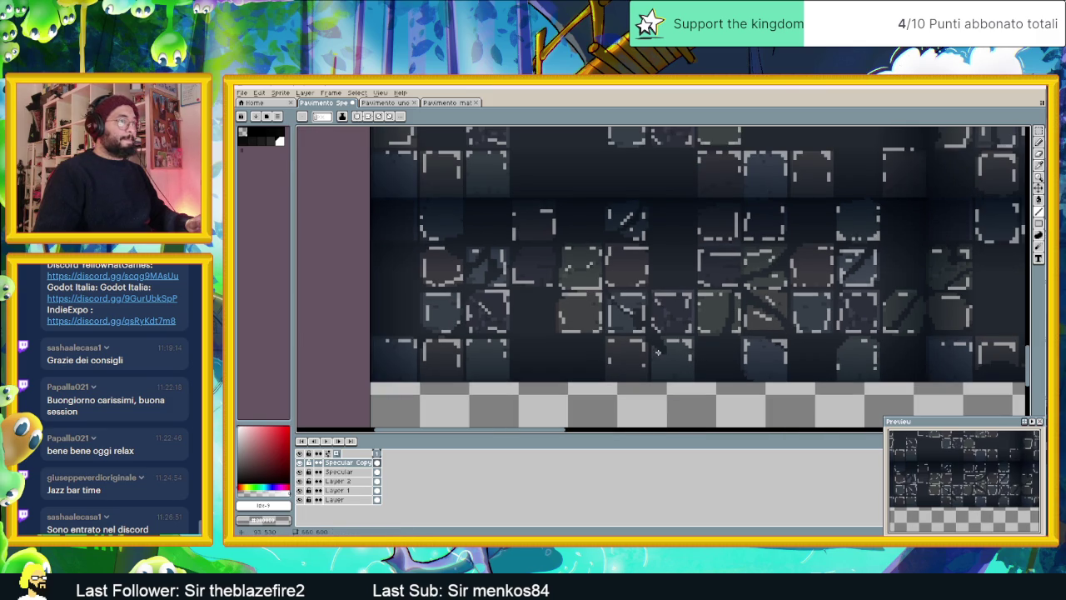
scroll(797, 345, "up", 1)
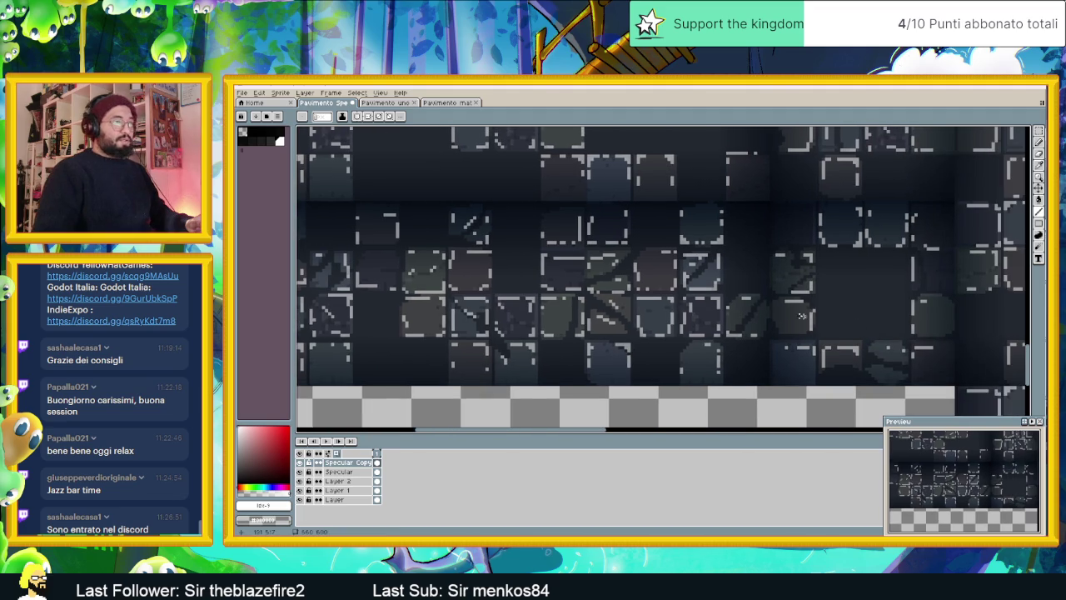
scroll(666, 338, "up", 1)
scroll(660, 335, "up", 1)
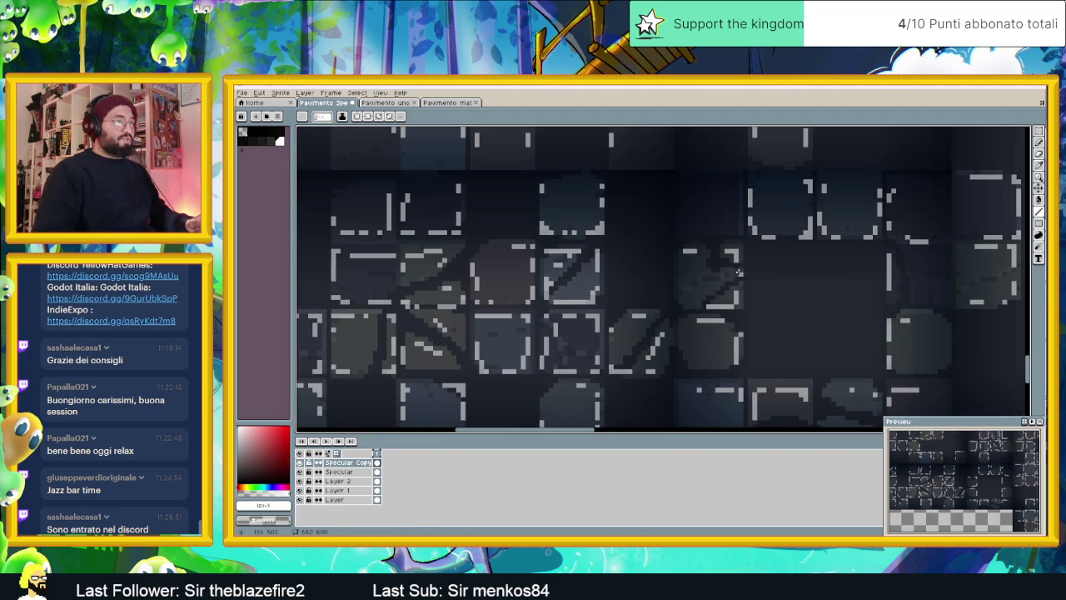
scroll(706, 291, "down", 1)
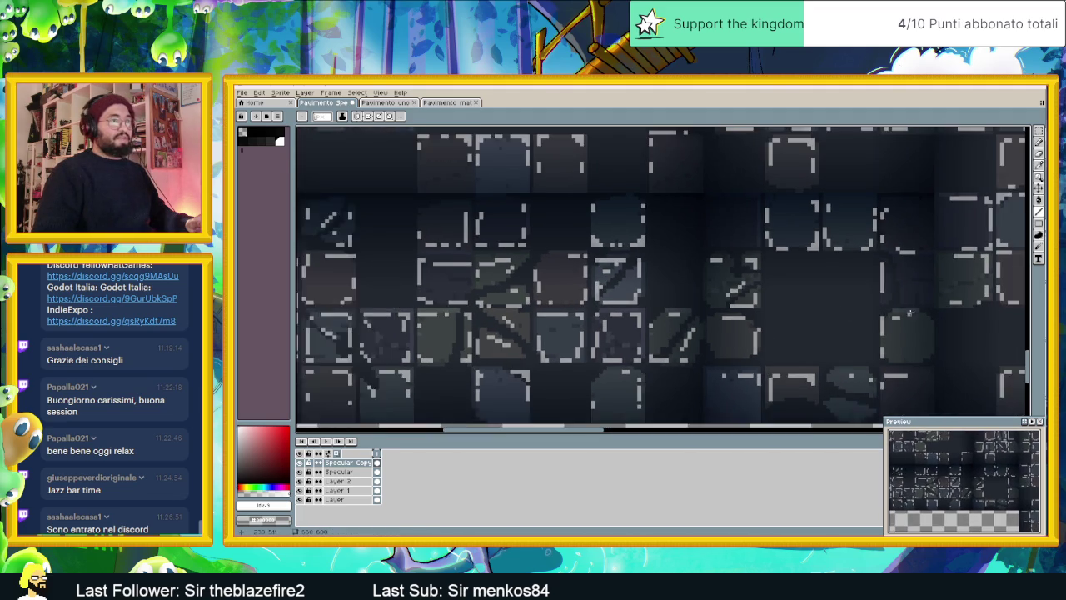
scroll(688, 307, "down", 1)
scroll(676, 276, "up", 1)
left_click_drag(684, 281, 693, 294)
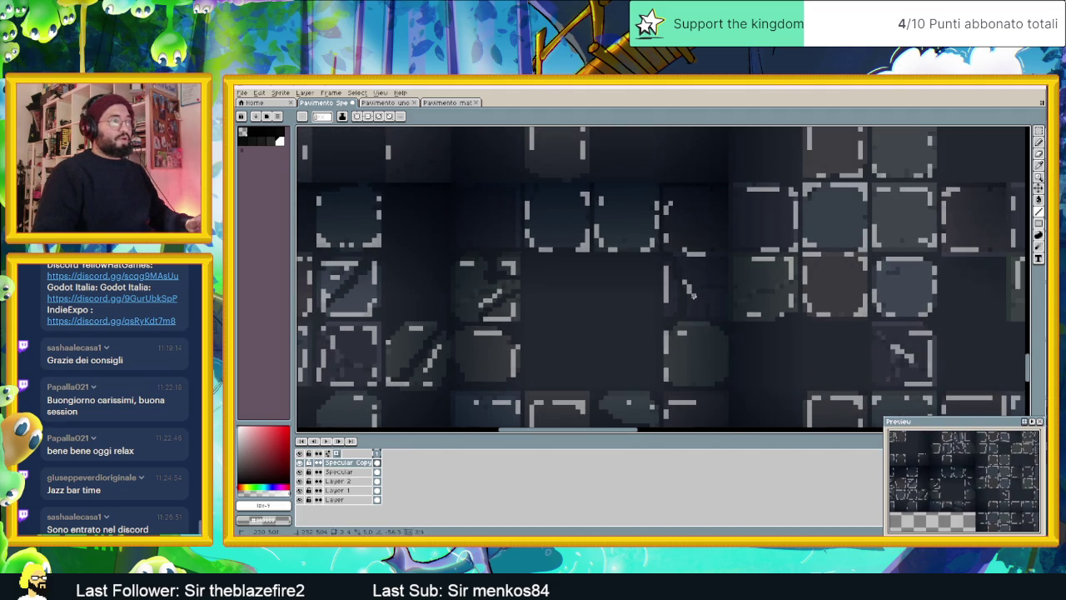
Draw a light-grey highlight line along a tile's top edge
scroll(750, 300, "down", 1)
scroll(603, 283, "up", 1)
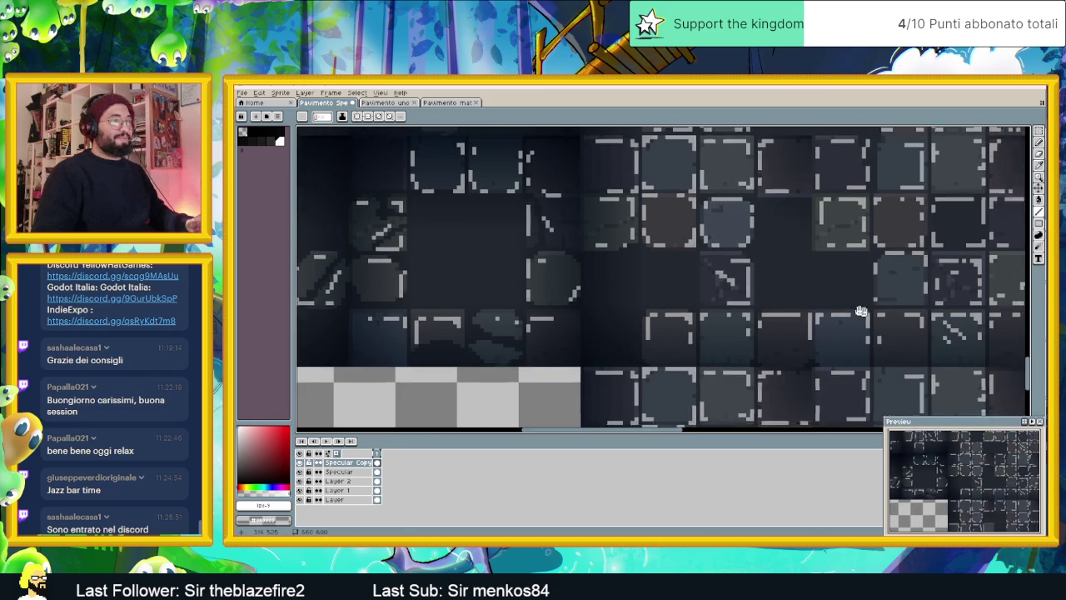
scroll(583, 315, "down", 1)
scroll(674, 327, "up", 1)
left_click_drag(601, 356, 636, 356)
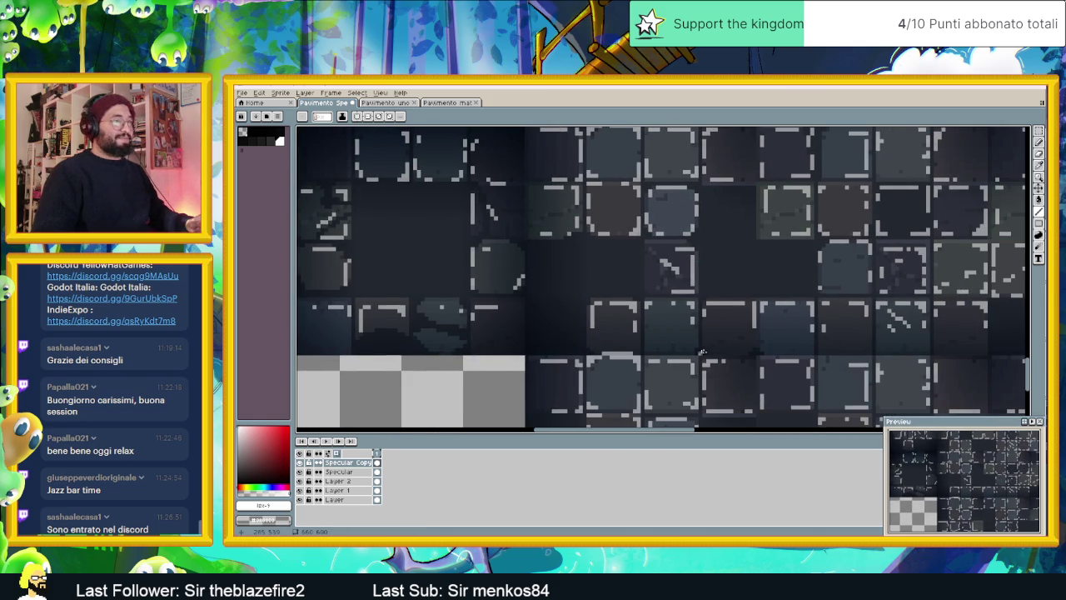
left_click_drag(812, 331, 642, 351)
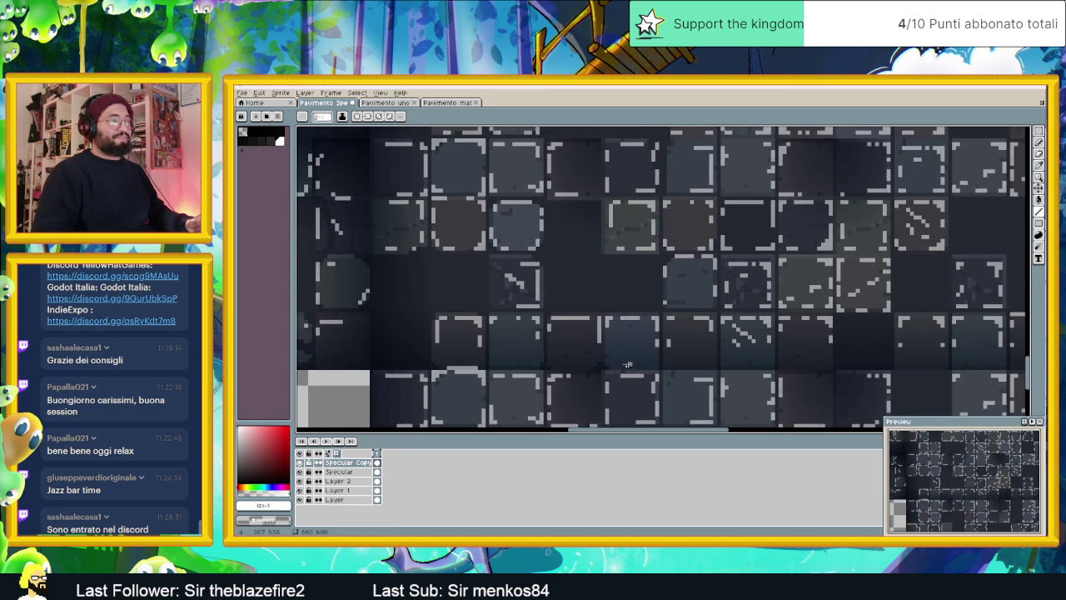
scroll(742, 310, "down", 1)
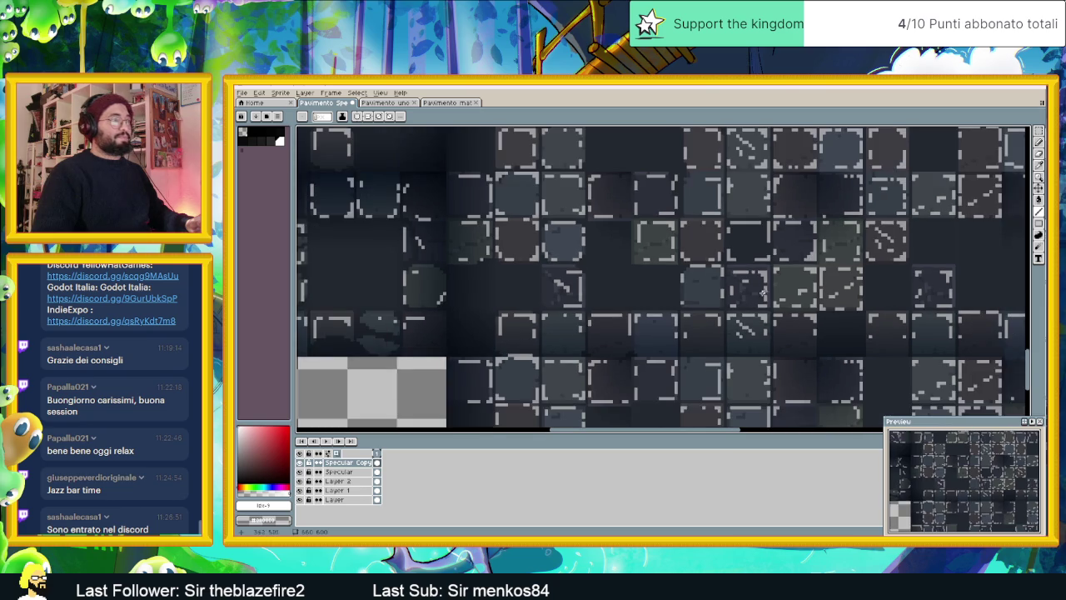
scroll(721, 313, "down", 1)
scroll(703, 316, "down", 1)
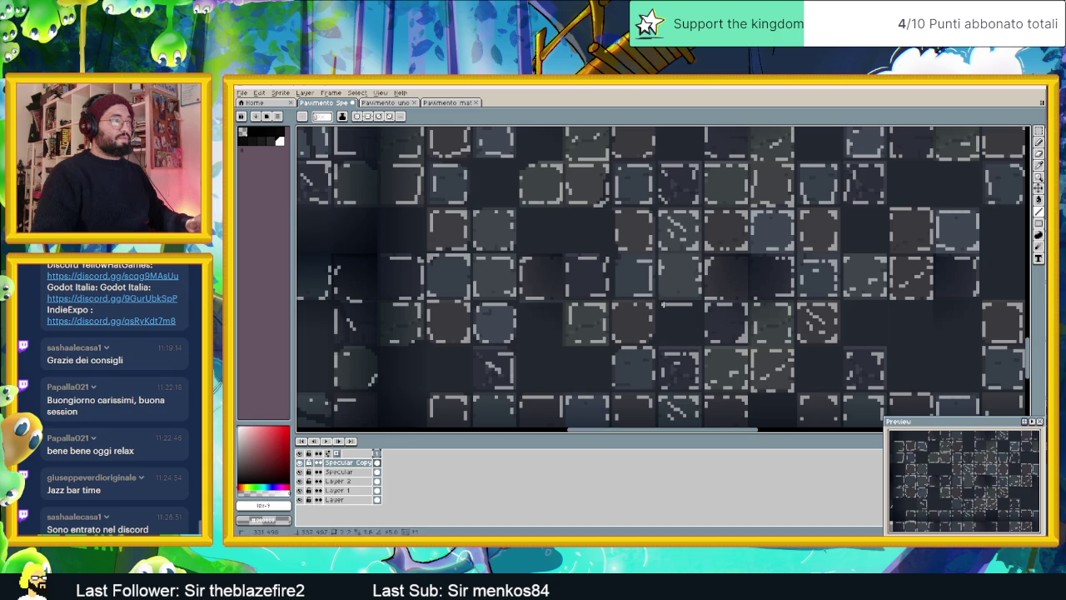
scroll(679, 301, "down", 1)
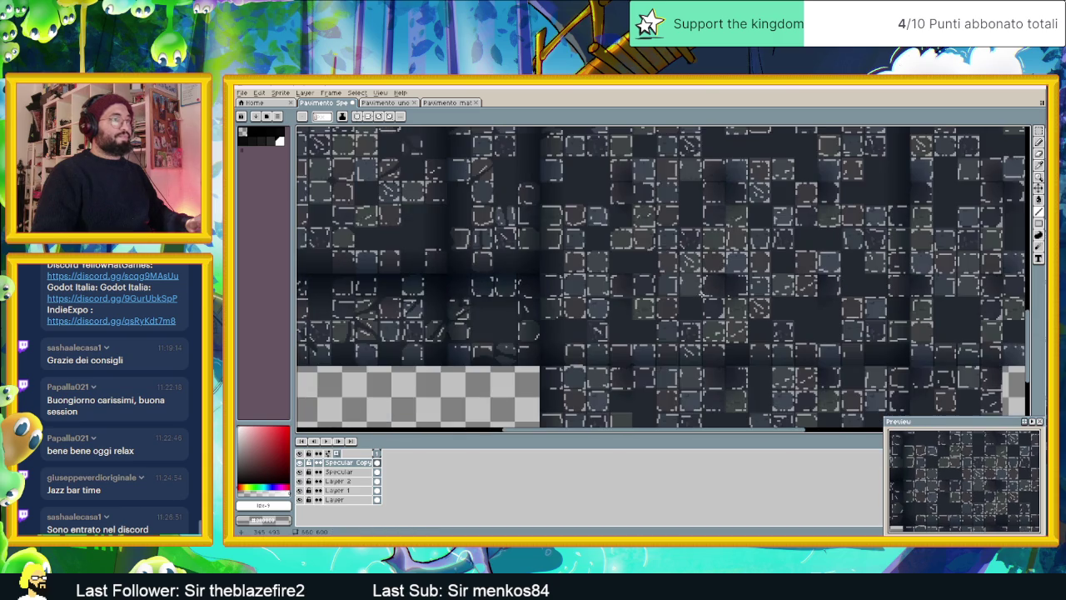
scroll(902, 317, "down", 1)
scroll(883, 316, "down", 1)
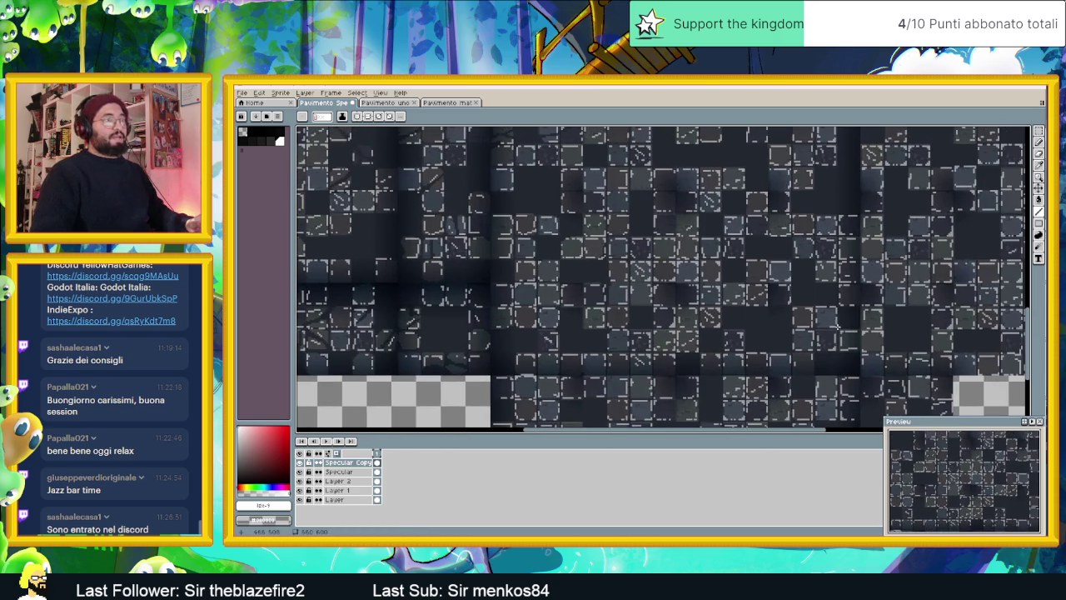
scroll(835, 326, "down", 1)
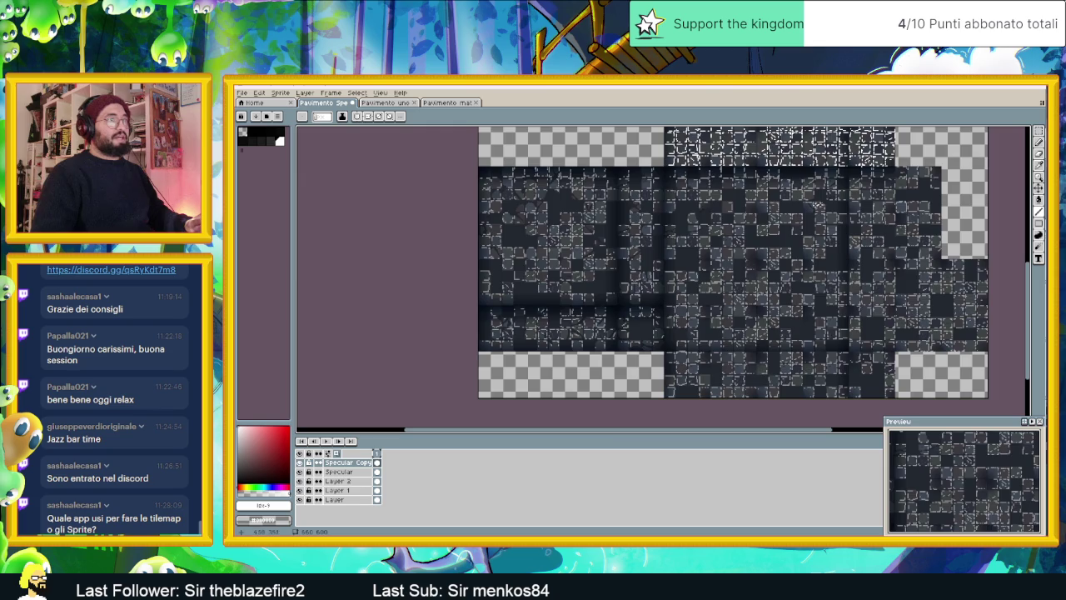
scroll(758, 334, "up", 2)
scroll(758, 335, "up", 1)
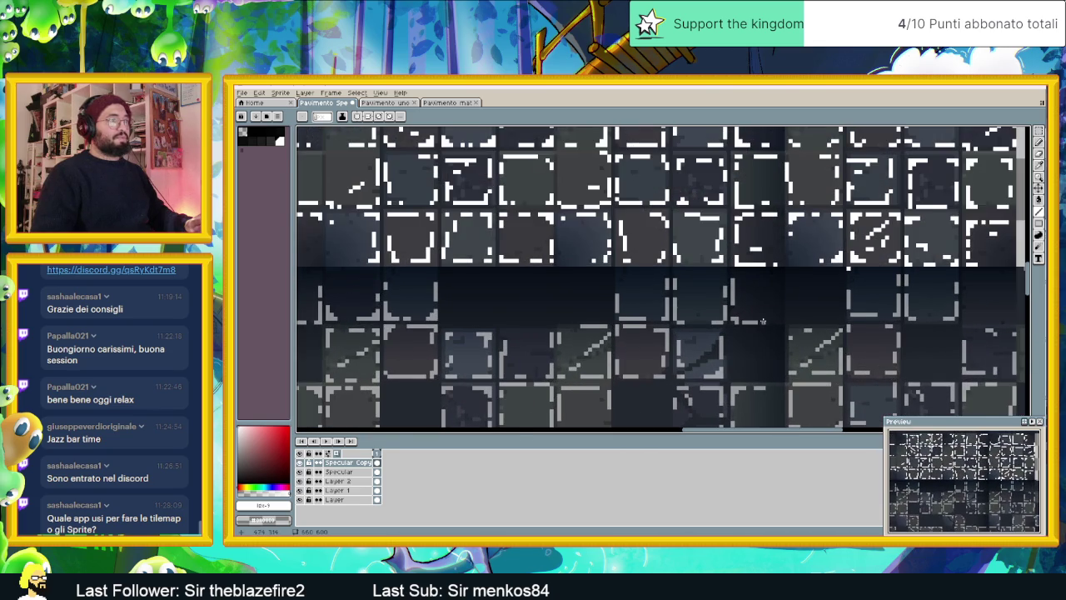
scroll(762, 321, "up", 1)
scroll(760, 323, "down", 1)
scroll(733, 316, "down", 2)
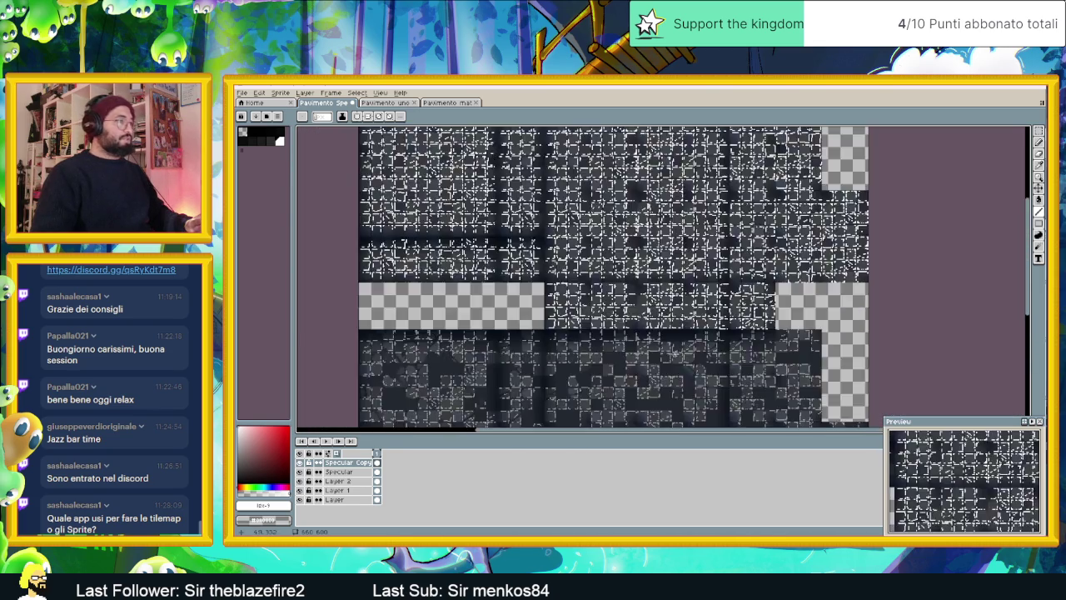
scroll(683, 308, "down", 1)
scroll(647, 294, "down", 1)
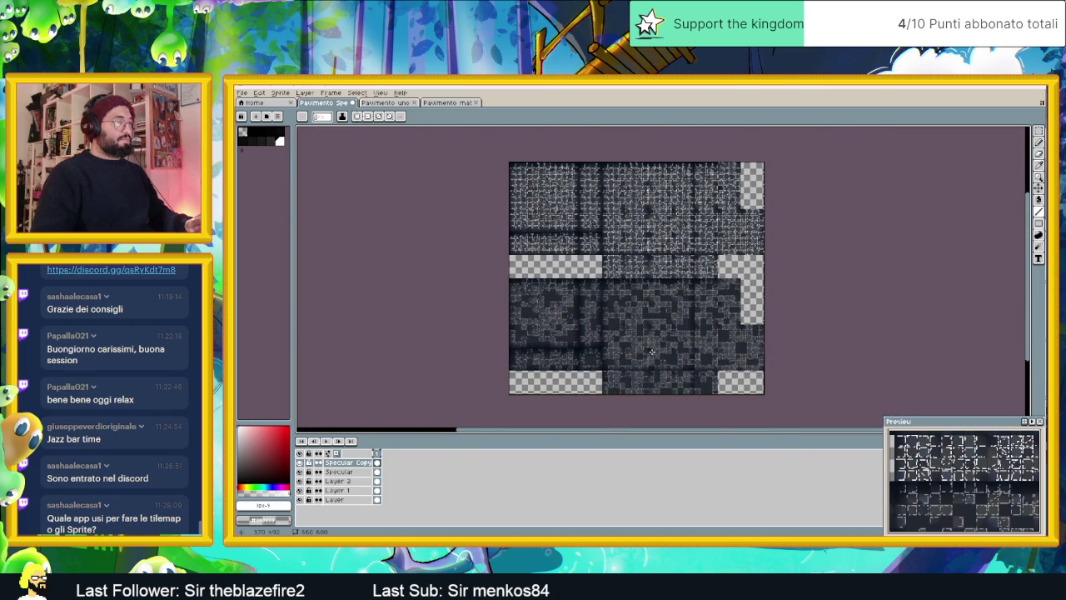
scroll(651, 351, "up", 1)
scroll(600, 304, "up", 1)
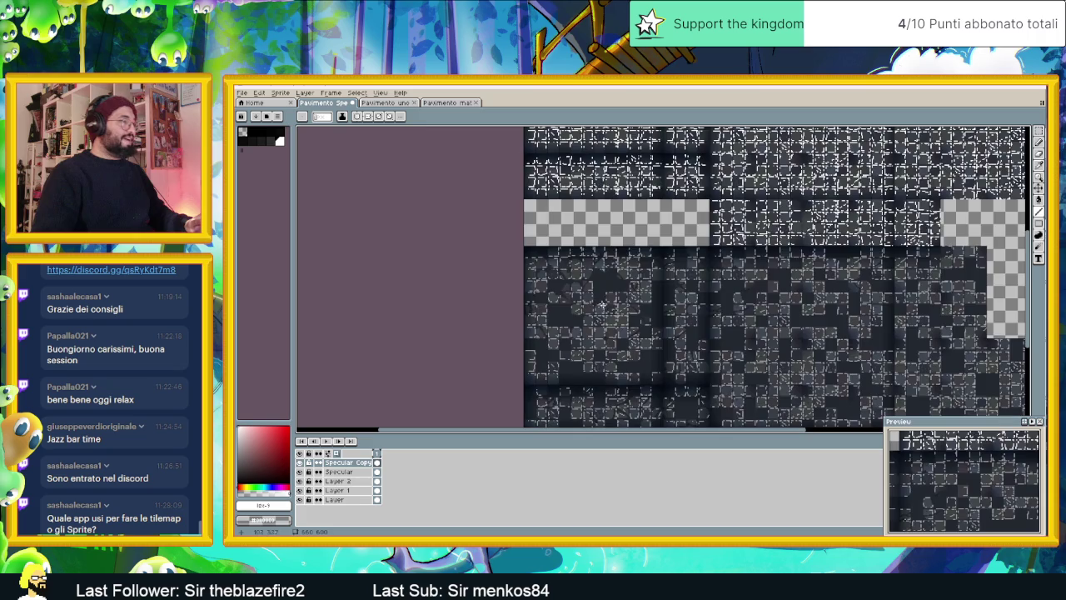
scroll(602, 305, "up", 1)
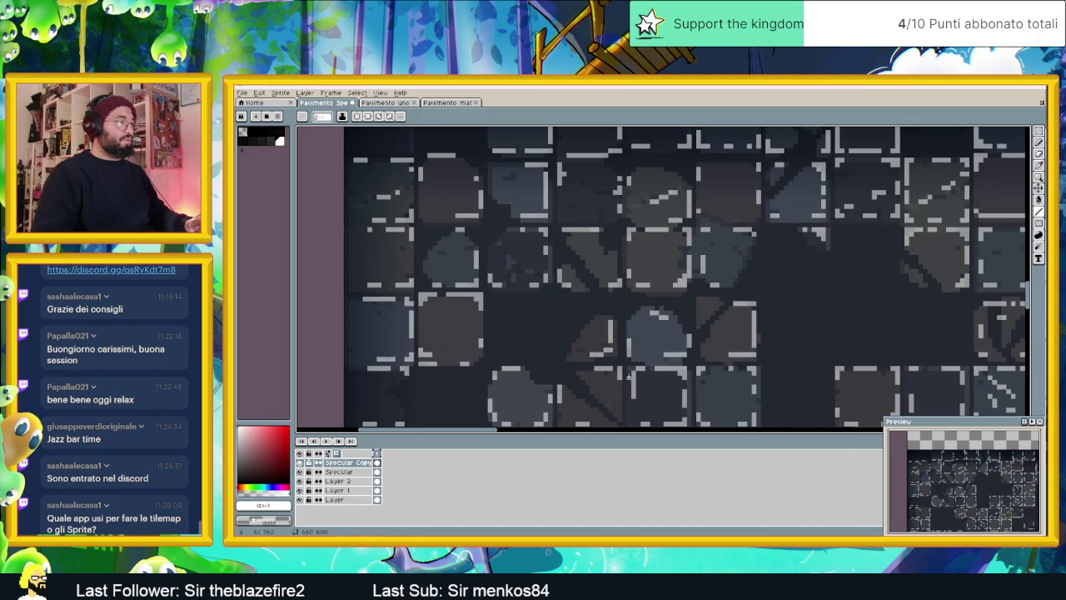
scroll(628, 374, "down", 2)
left_click_drag(620, 343, 589, 340)
scroll(510, 257, "down", 2)
scroll(535, 264, "up", 1)
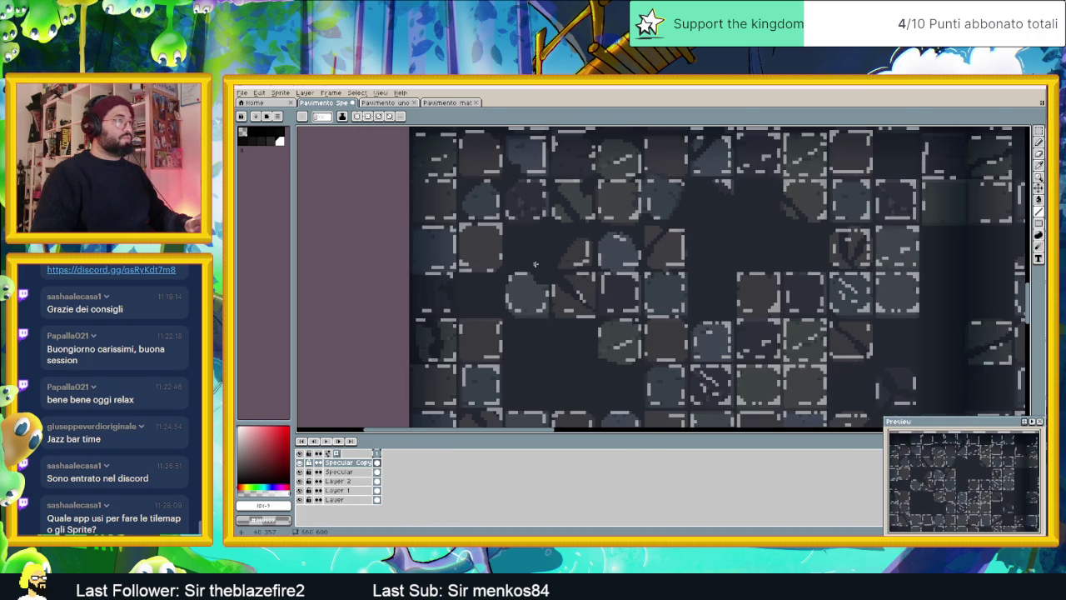
scroll(716, 301, "down", 1)
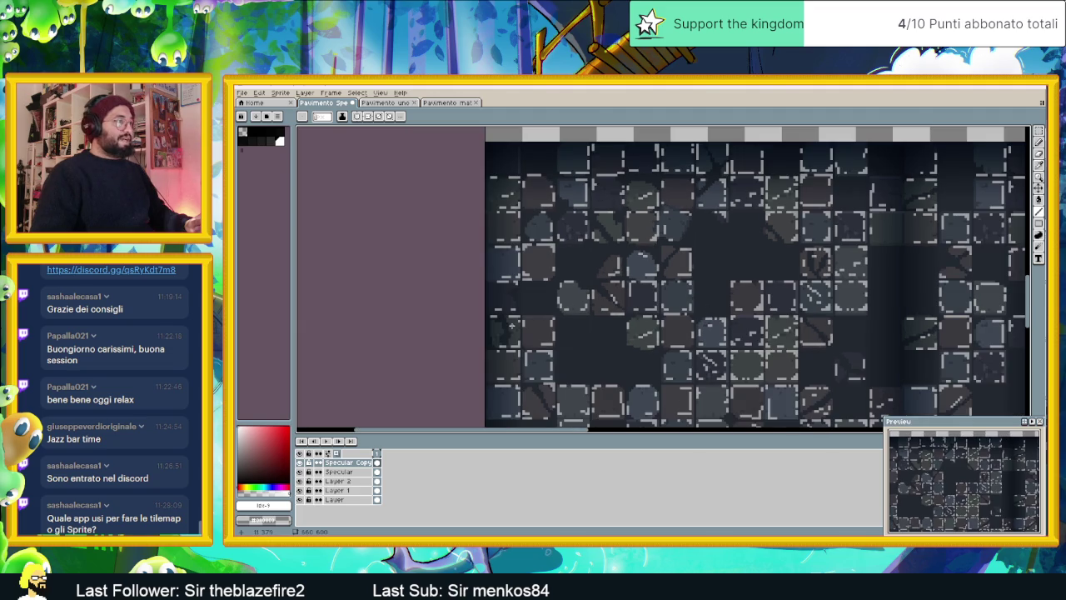
scroll(511, 326, "up", 1)
left_click_drag(506, 323, 509, 349)
mouse_move(479, 298)
left_mouse_down()
mouse_move(466, 308)
mouse_move(488, 333)
left_mouse_up()
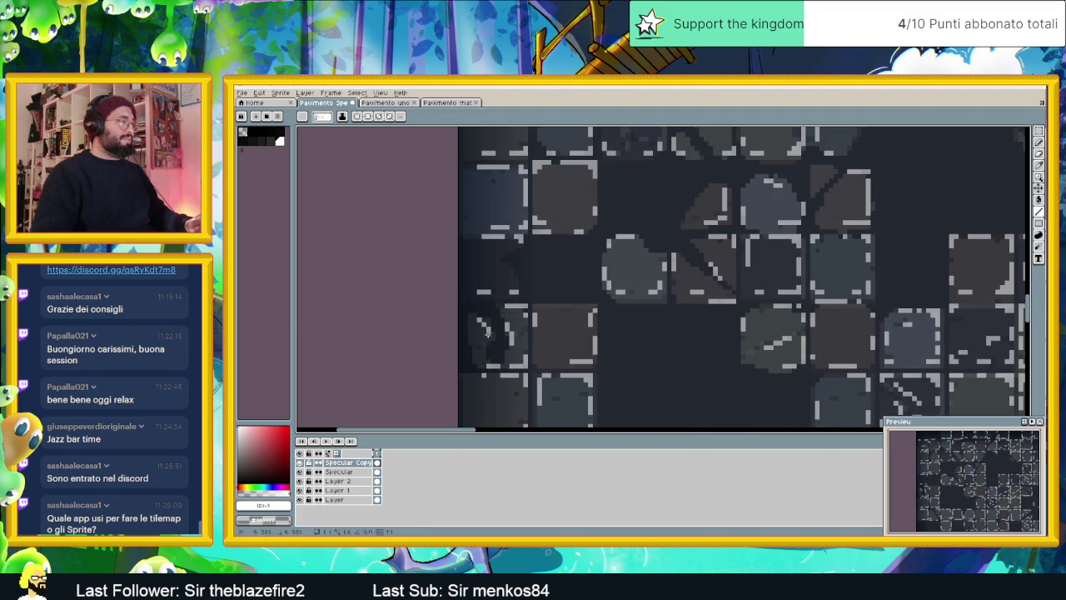
scroll(750, 291, "down", 1)
scroll(713, 254, "up", 1)
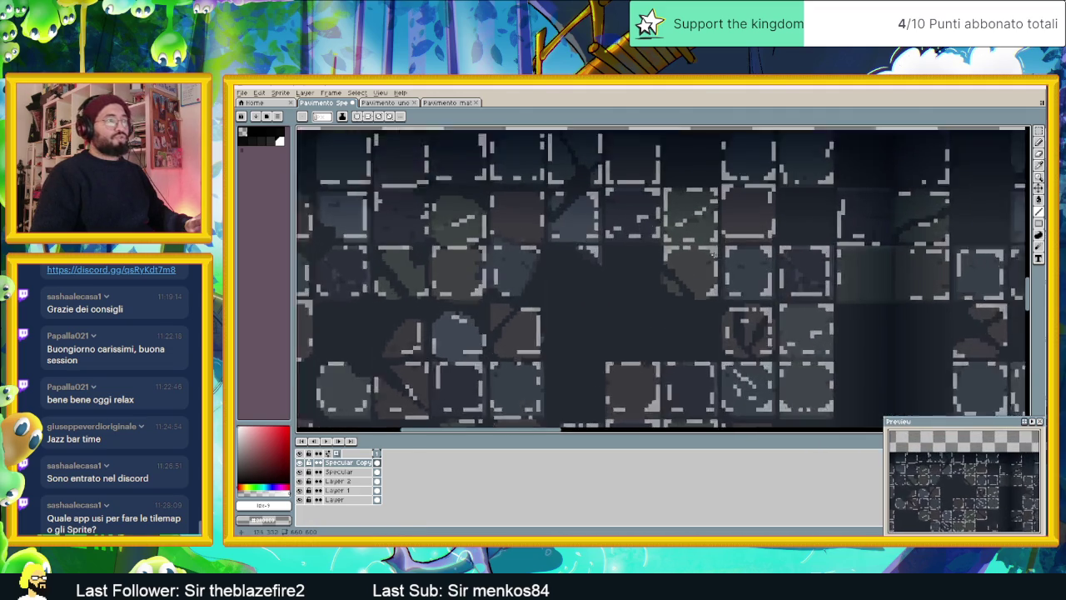
scroll(711, 254, "up", 1)
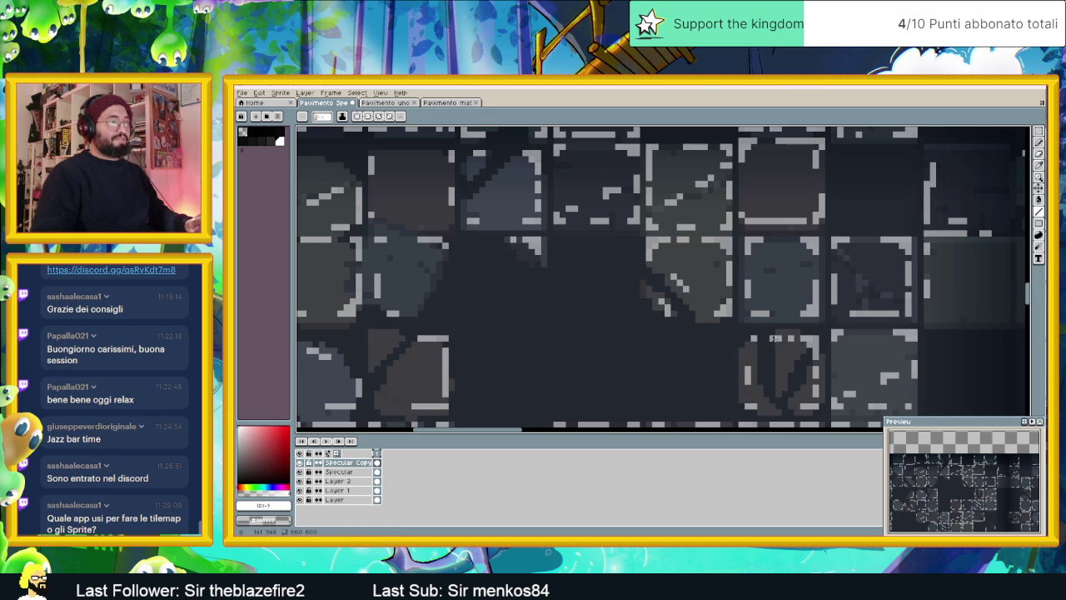
scroll(758, 328, "down", 2)
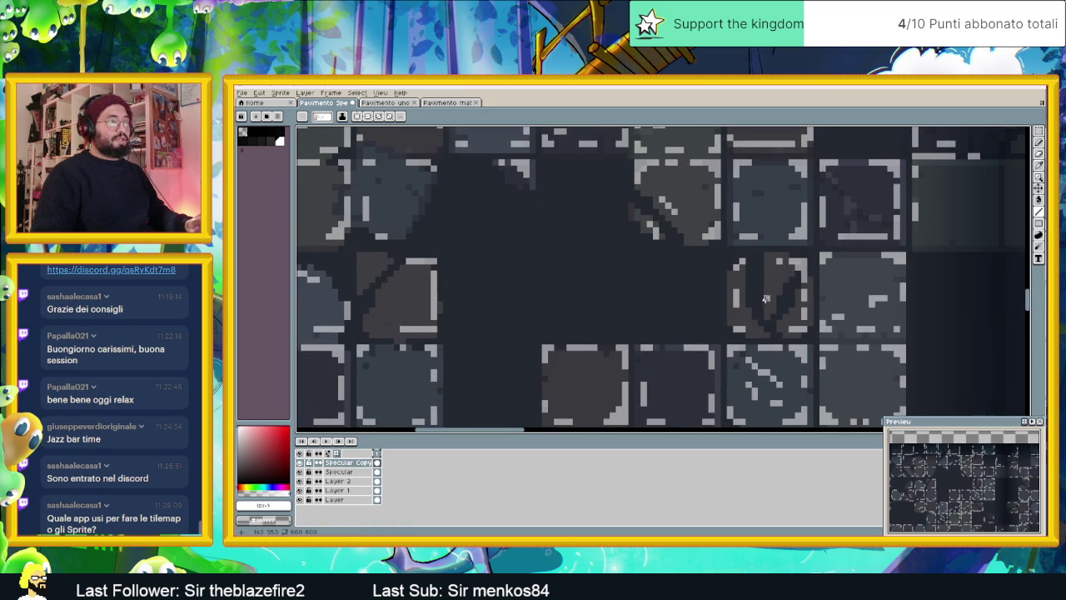
scroll(863, 297, "down", 1)
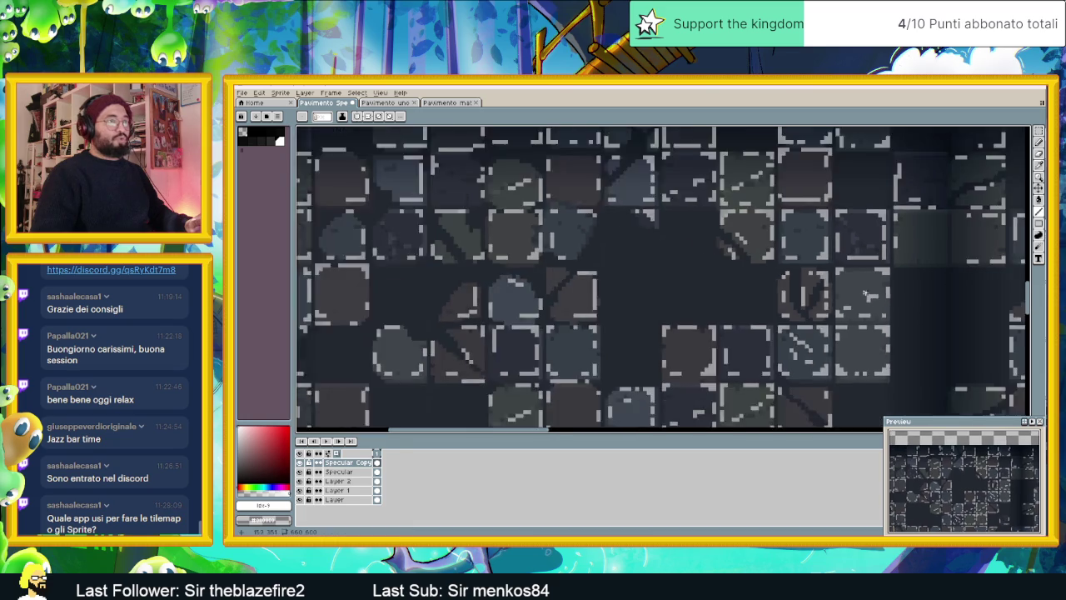
scroll(863, 297, "down", 1)
scroll(864, 298, "up", 2)
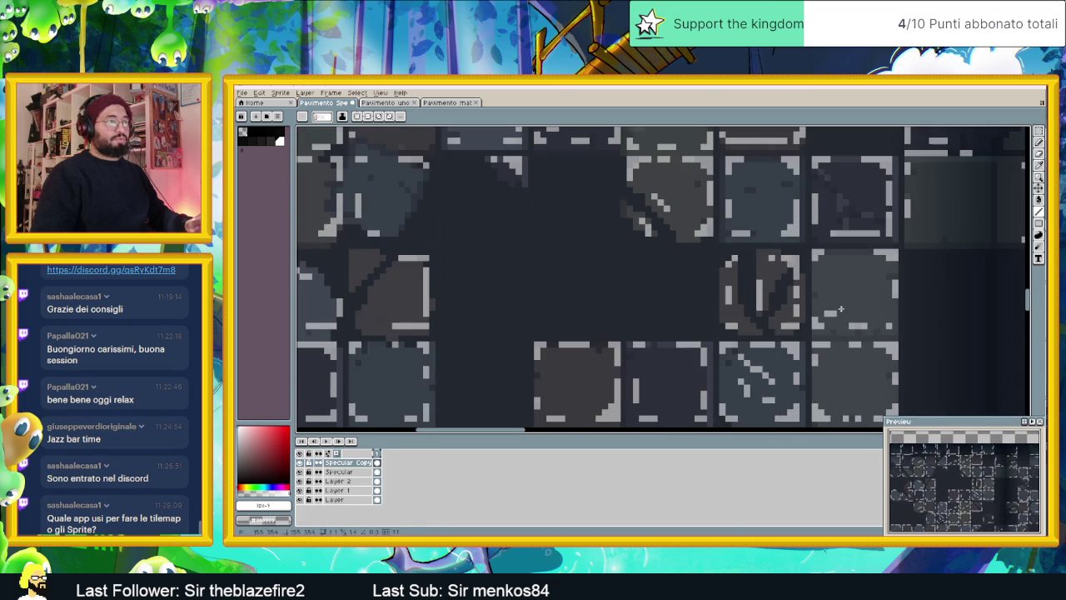
scroll(889, 302, "down", 1)
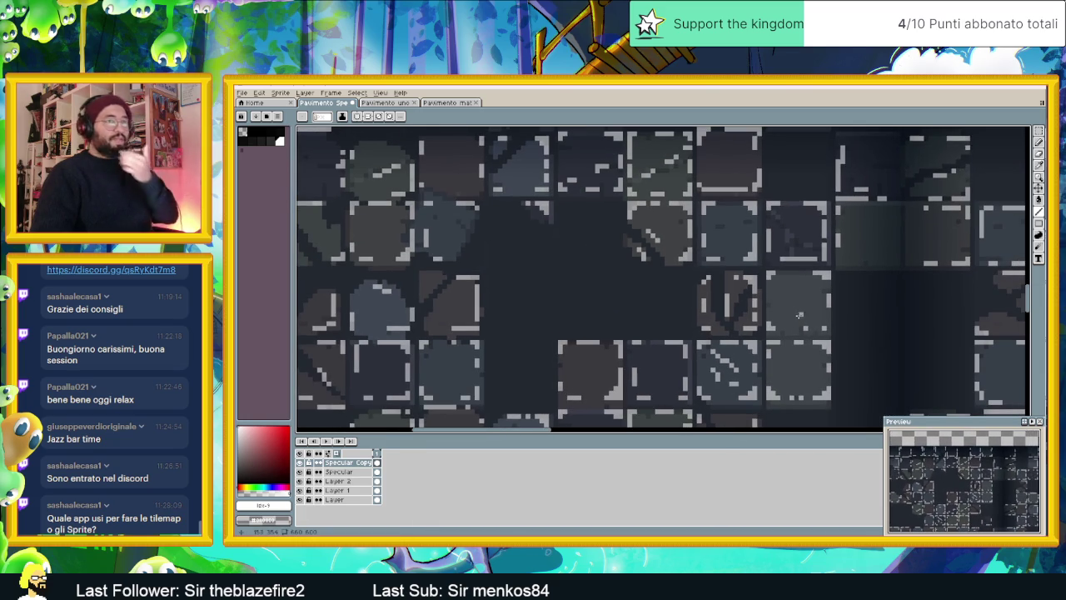
scroll(811, 295, "down", 1)
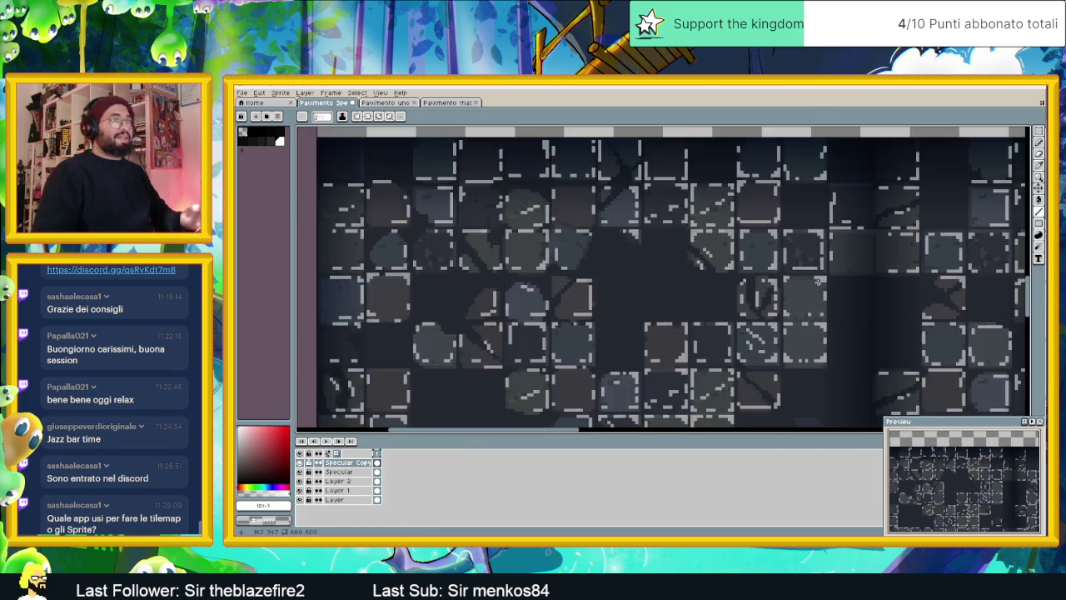
scroll(812, 287, "down", 1)
scroll(814, 281, "up", 3)
scroll(818, 273, "down", 3)
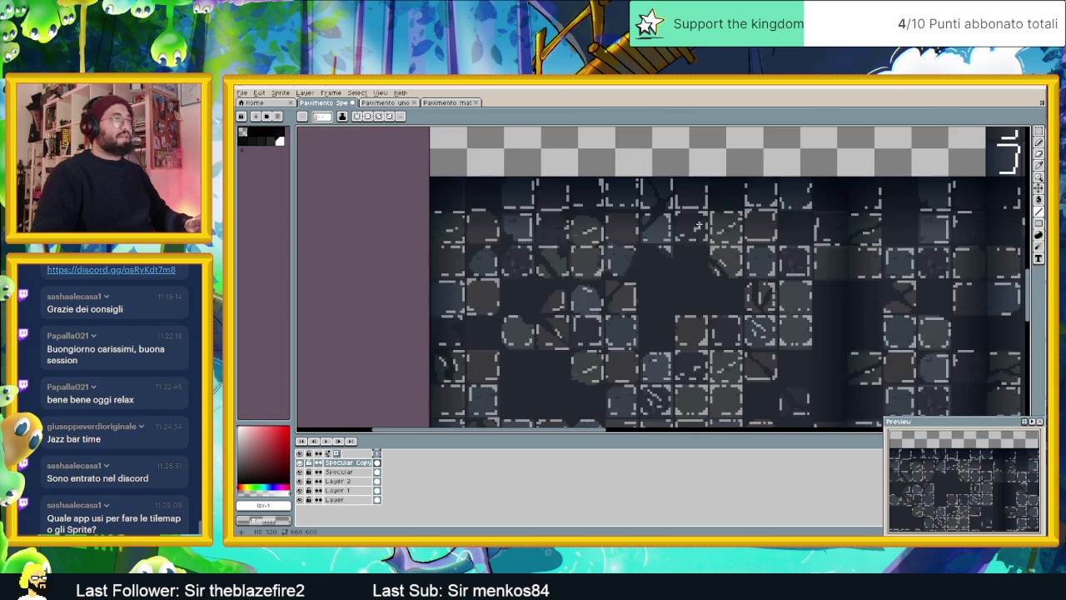
scroll(668, 224, "up", 2)
scroll(668, 223, "up", 1)
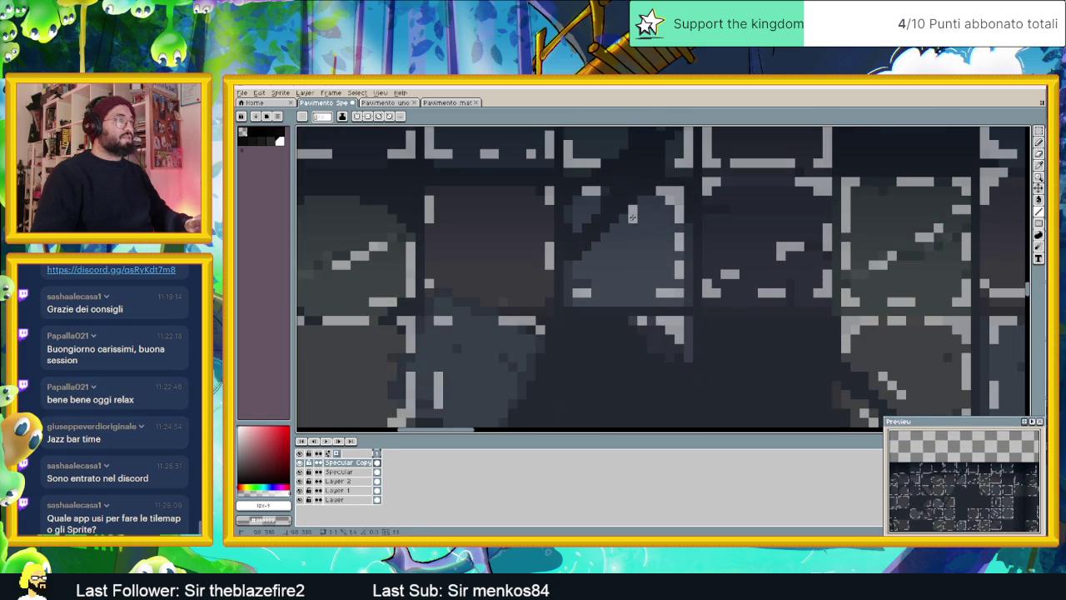
scroll(597, 247, "down", 1)
scroll(717, 279, "up", 1)
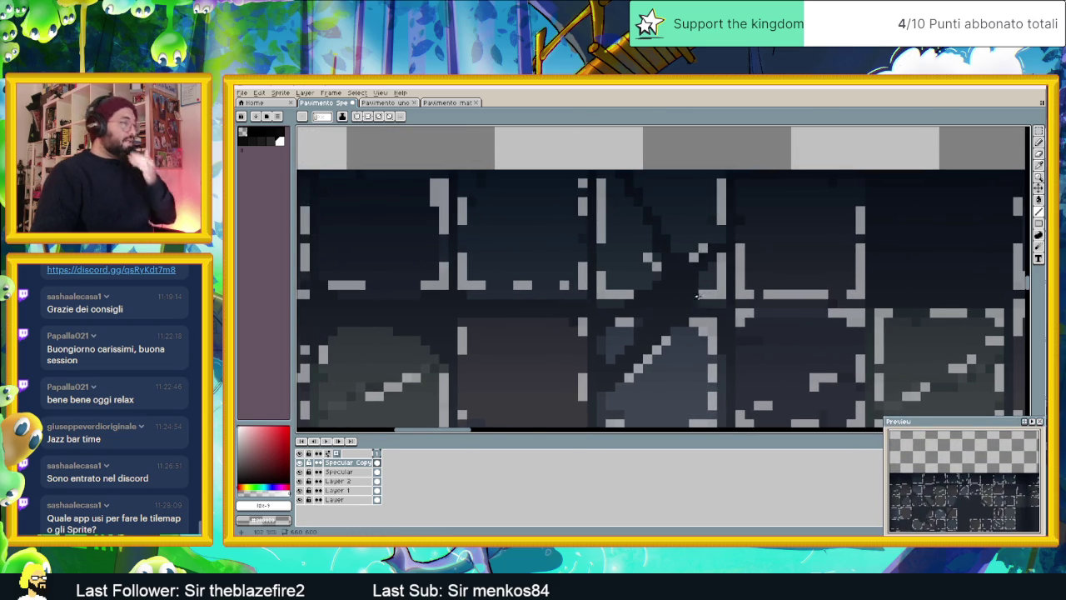
scroll(708, 274, "down", 2)
scroll(685, 267, "up", 1)
scroll(684, 267, "up", 1)
scroll(686, 275, "up", 1)
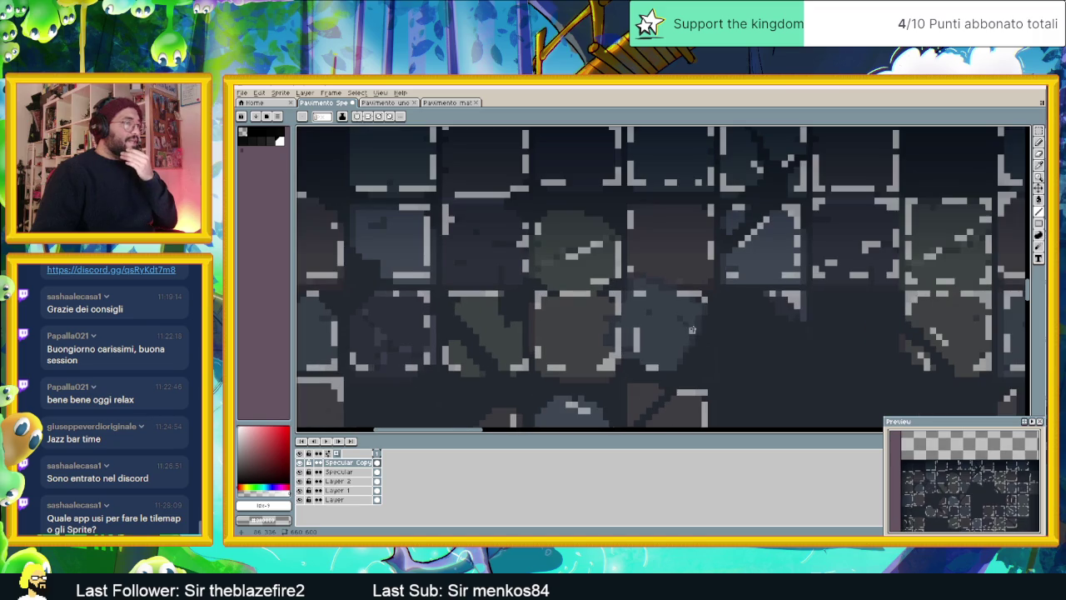
scroll(733, 271, "down", 1)
scroll(550, 300, "up", 1)
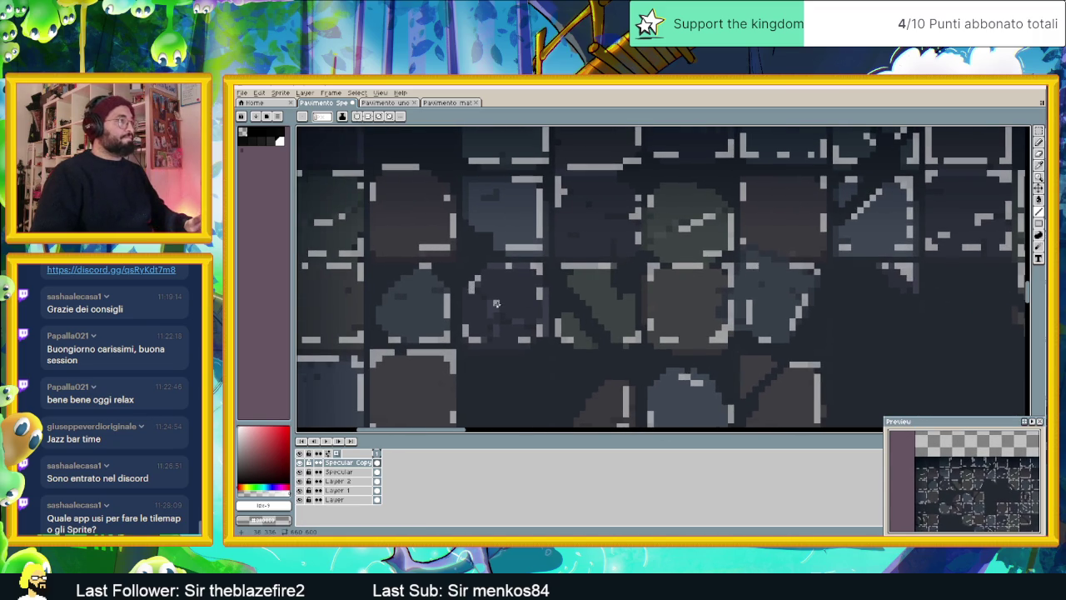
scroll(498, 303, "down", 2)
scroll(535, 249, "up", 1)
scroll(499, 220, "up", 1)
scroll(461, 191, "up", 1)
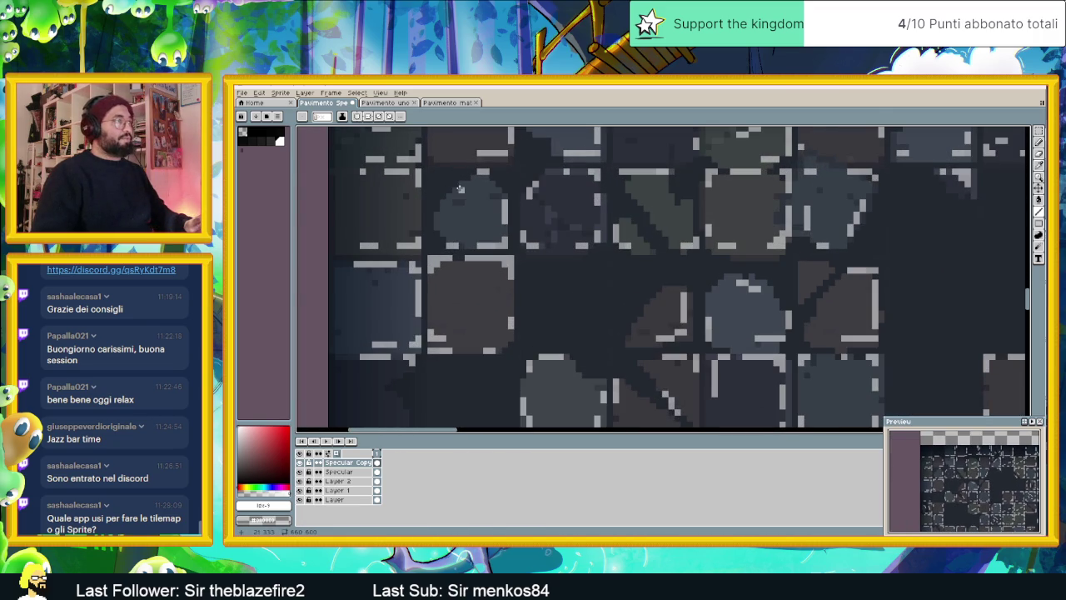
scroll(492, 263, "down", 2)
scroll(524, 240, "down", 2)
scroll(533, 246, "down", 1)
scroll(591, 285, "down", 1)
scroll(712, 336, "up", 1)
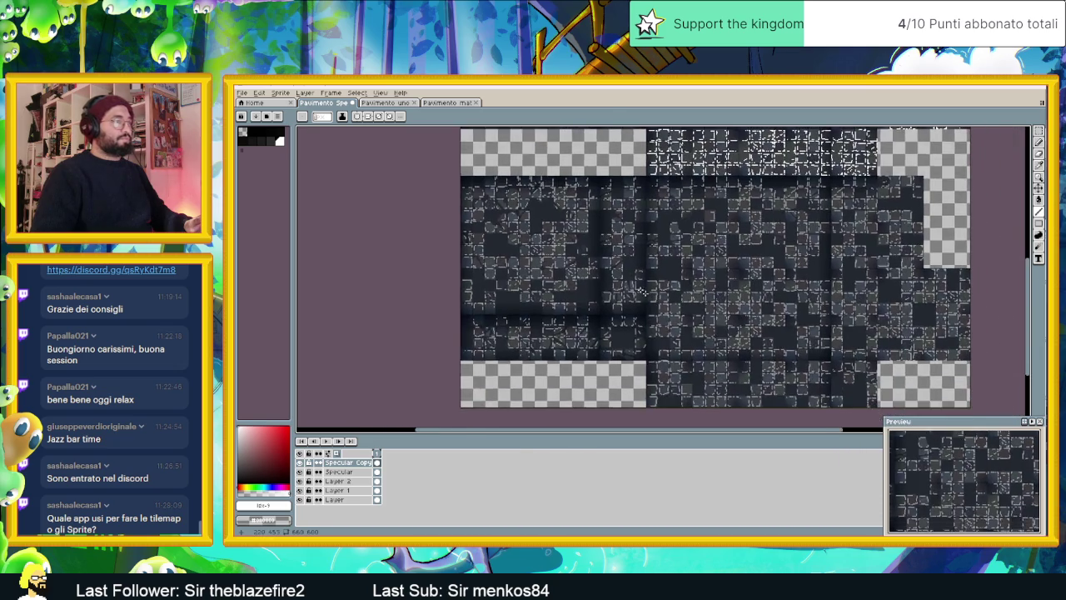
scroll(566, 313, "up", 2)
scroll(469, 298, "down", 1)
scroll(417, 211, "up", 1)
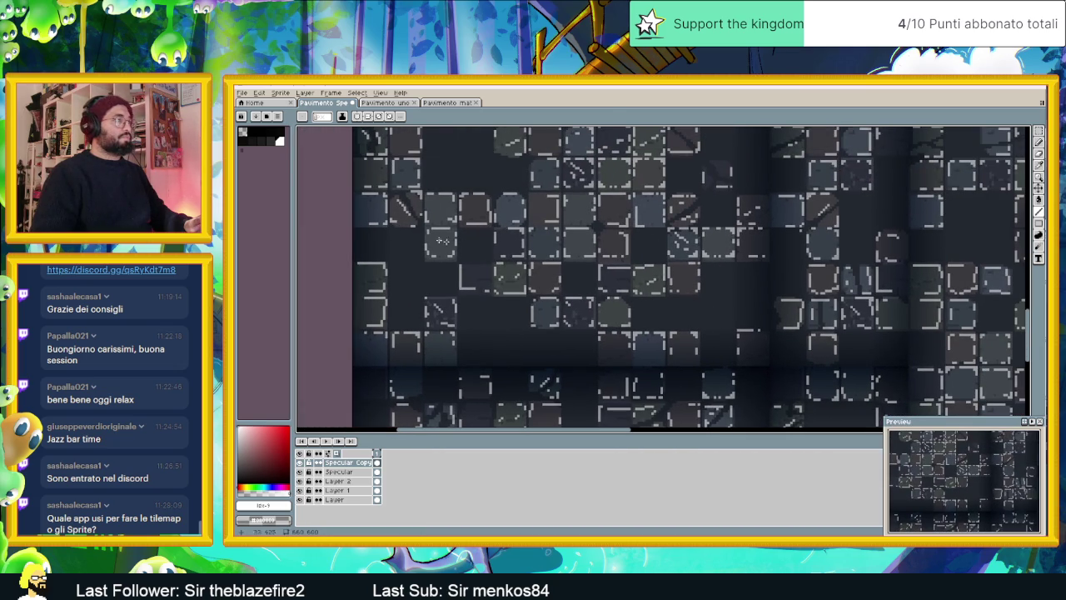
scroll(668, 234, "down", 1)
scroll(632, 262, "up", 1)
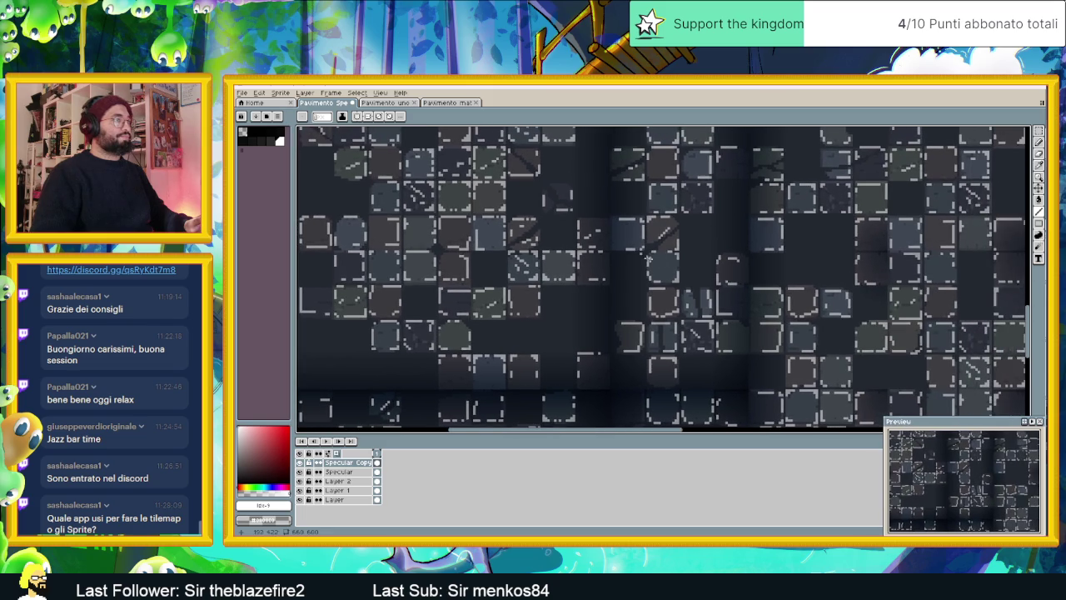
scroll(766, 255, "down", 1)
scroll(632, 263, "up", 1)
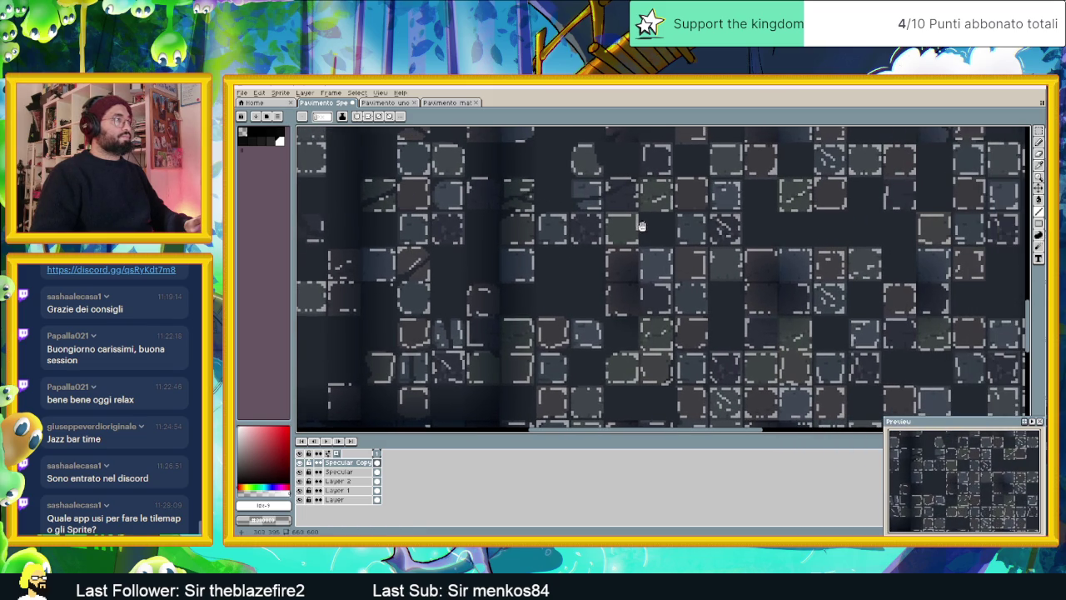
Draw two short light-grey diagonal highlight strokes on individual floor tiles
left_click_drag(641, 225, 556, 251)
left_click_drag(543, 215, 528, 225)
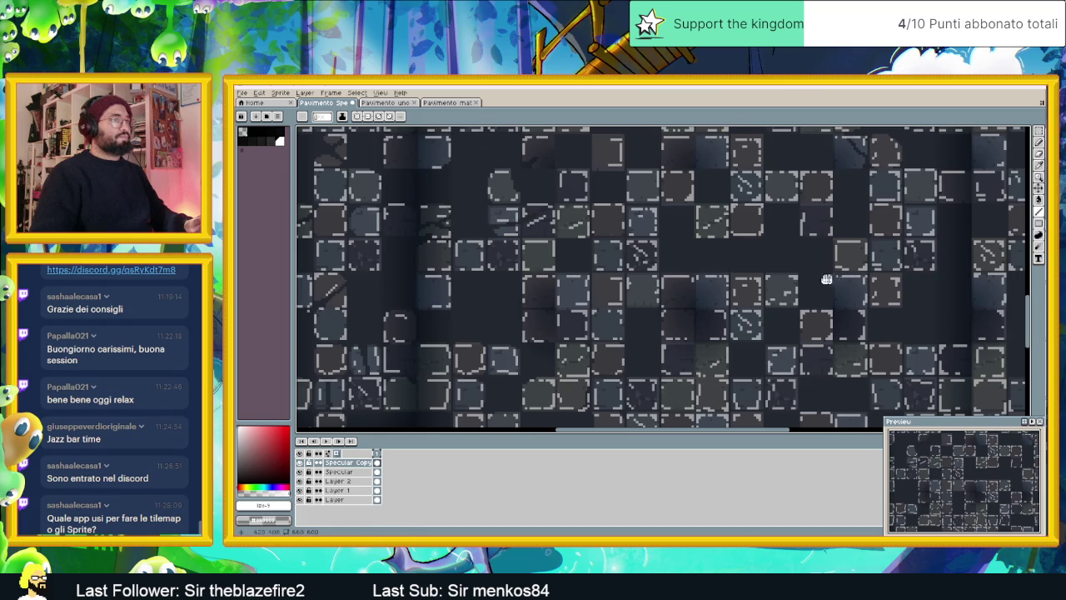
left_click_drag(825, 279, 733, 241)
left_click_drag(792, 286, 743, 267)
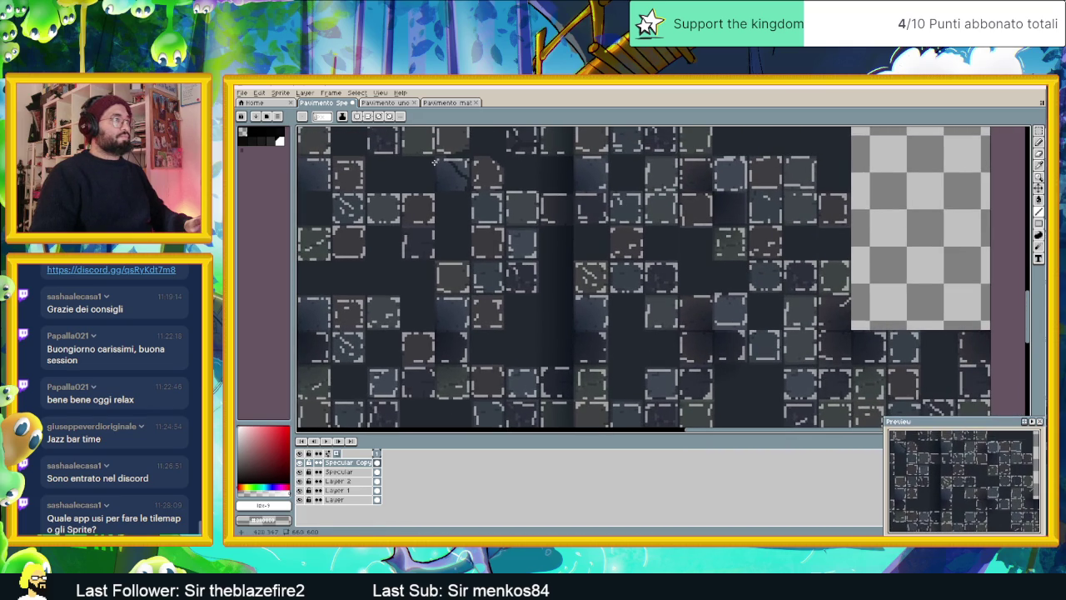
left_click_drag(449, 169, 457, 176)
Pan the sheet down to the lower rows and across to the left-hand tiles
left_click_drag(794, 309, 573, 260)
left_click_drag(667, 283, 745, 261)
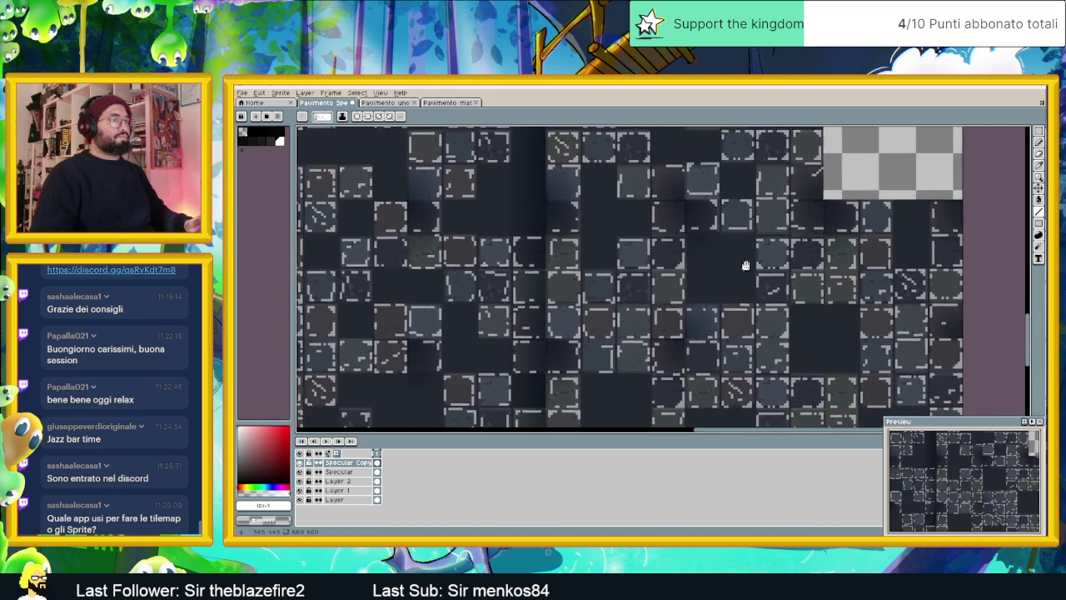
mouse_move(646, 267)
left_mouse_down()
mouse_move(704, 268)
mouse_move(686, 272)
left_mouse_up()
left_click_drag(605, 270, 702, 268)
left_click_drag(433, 275, 625, 275)
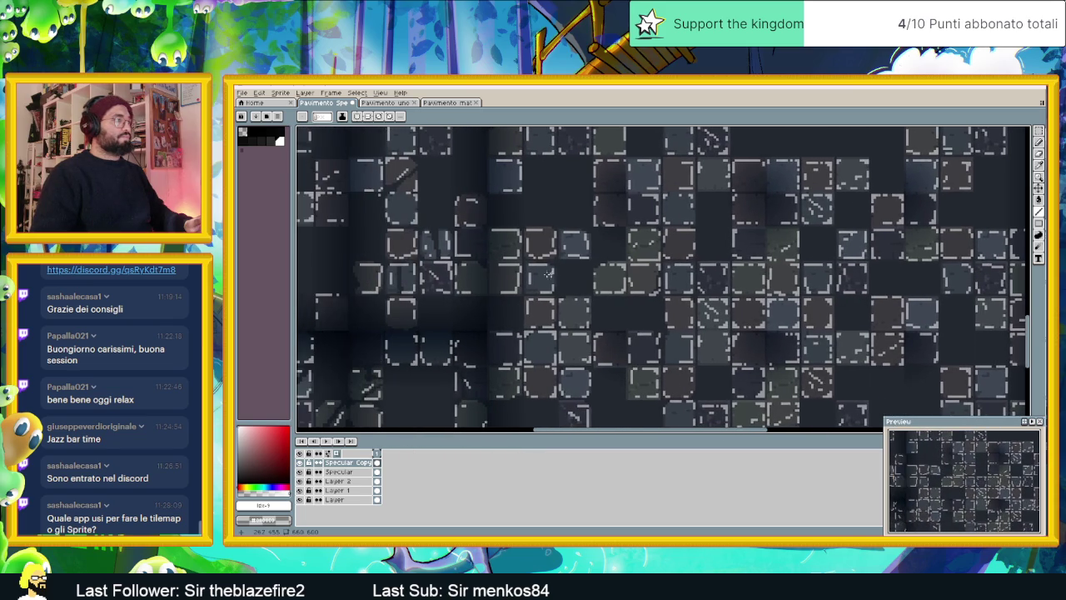
left_click_drag(492, 275, 578, 274)
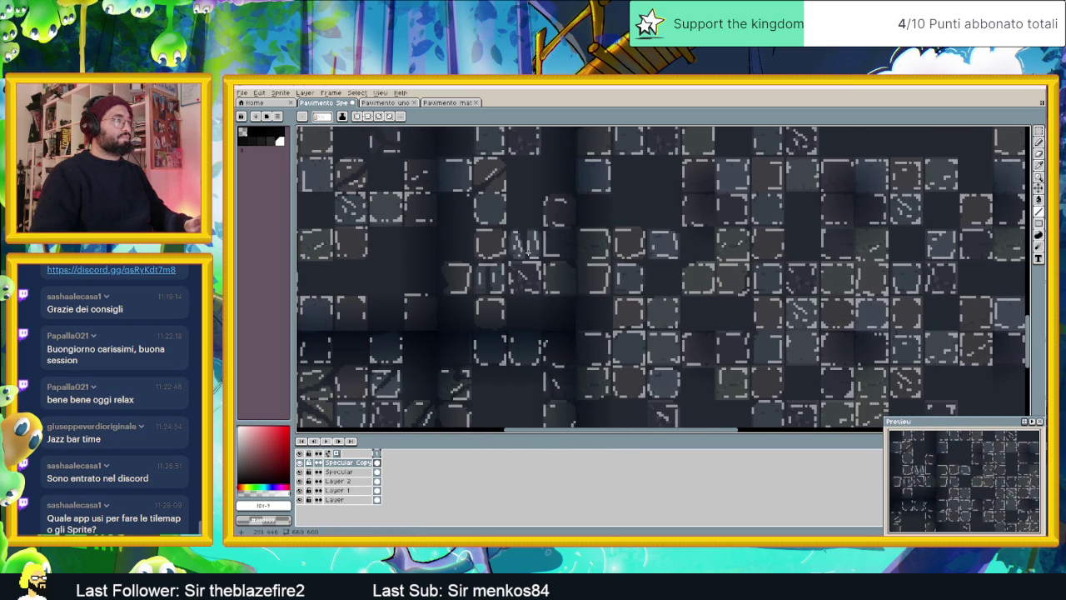
left_click_drag(517, 276, 583, 274)
left_click_drag(479, 295, 576, 279)
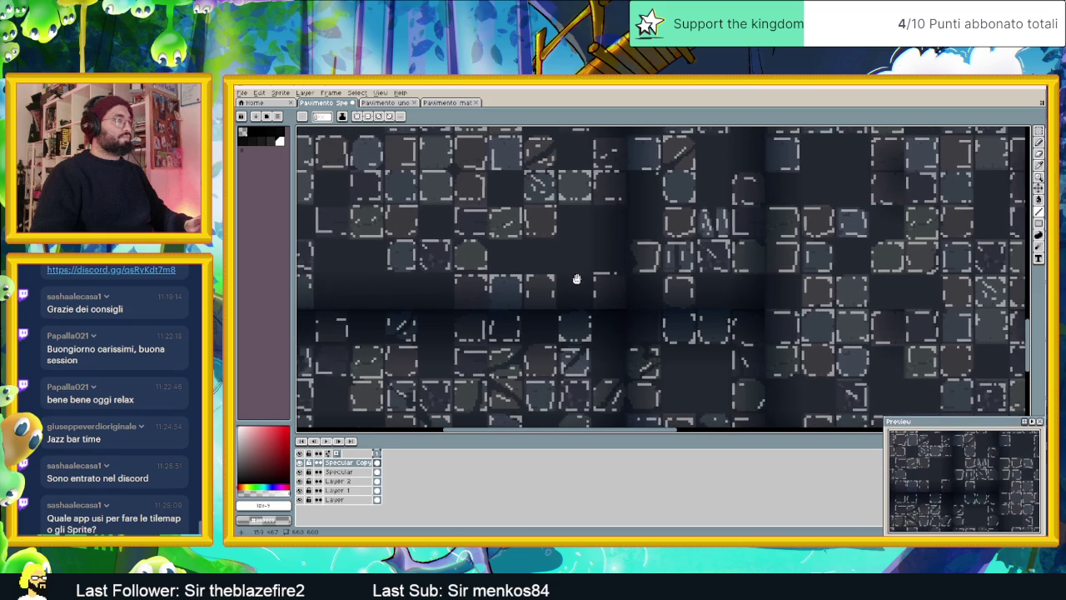
left_click_drag(530, 317, 563, 312)
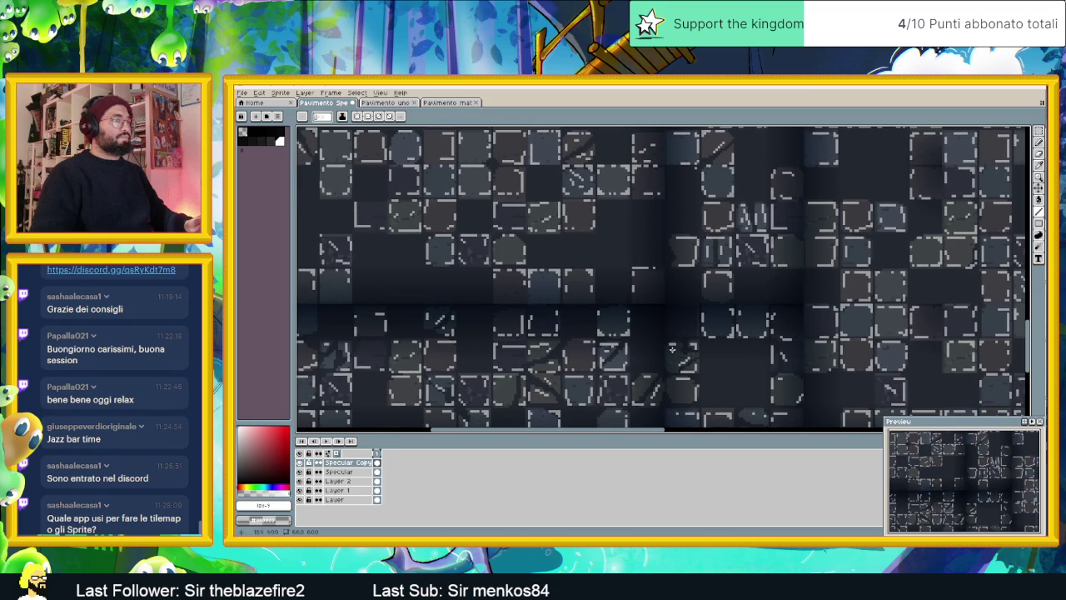
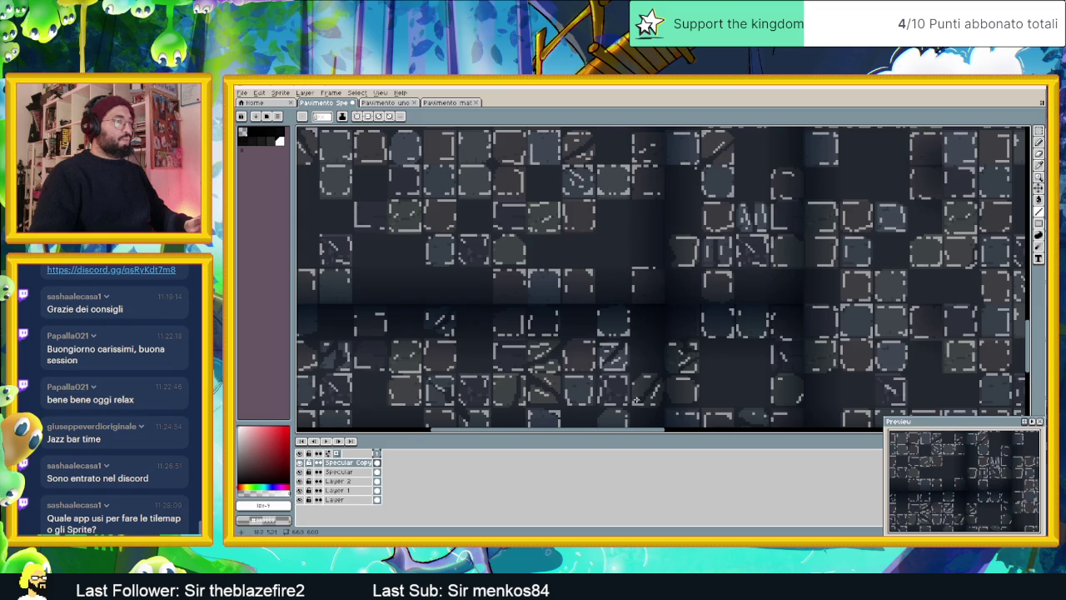
Pan across the specular atlas to inspect its right side and lower rows
scroll(608, 395, "left", 2)
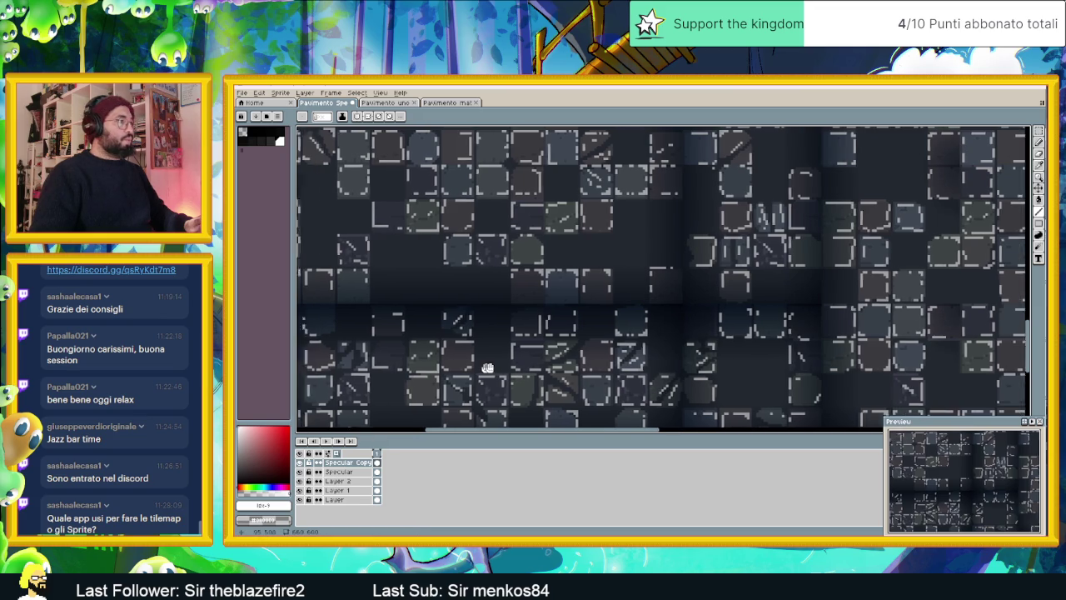
scroll(583, 366, "left", 2)
left_click_drag(442, 351, 437, 361)
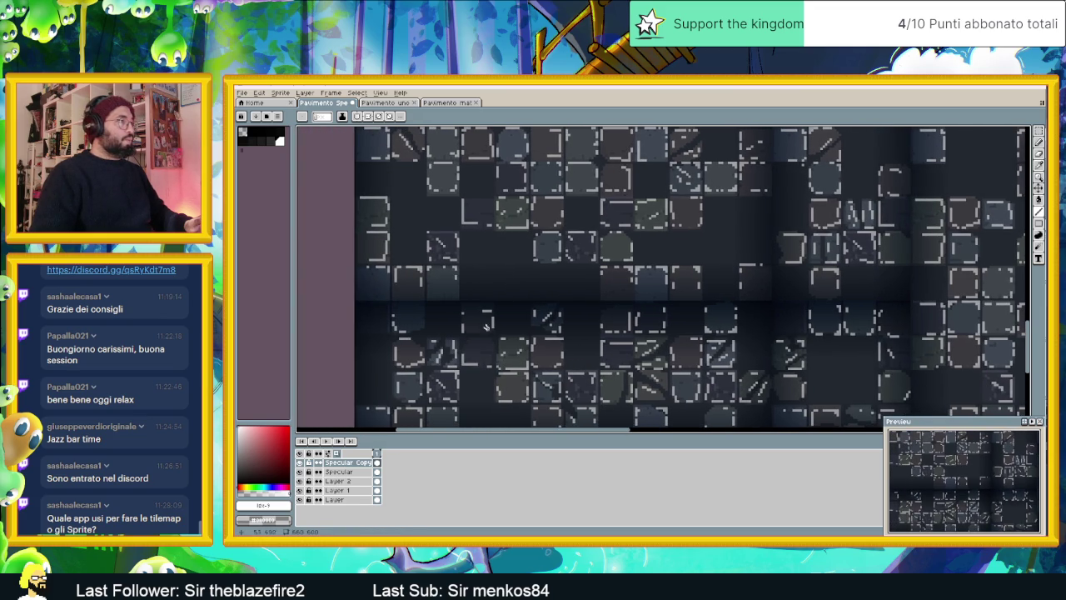
scroll(590, 406, "down", 2)
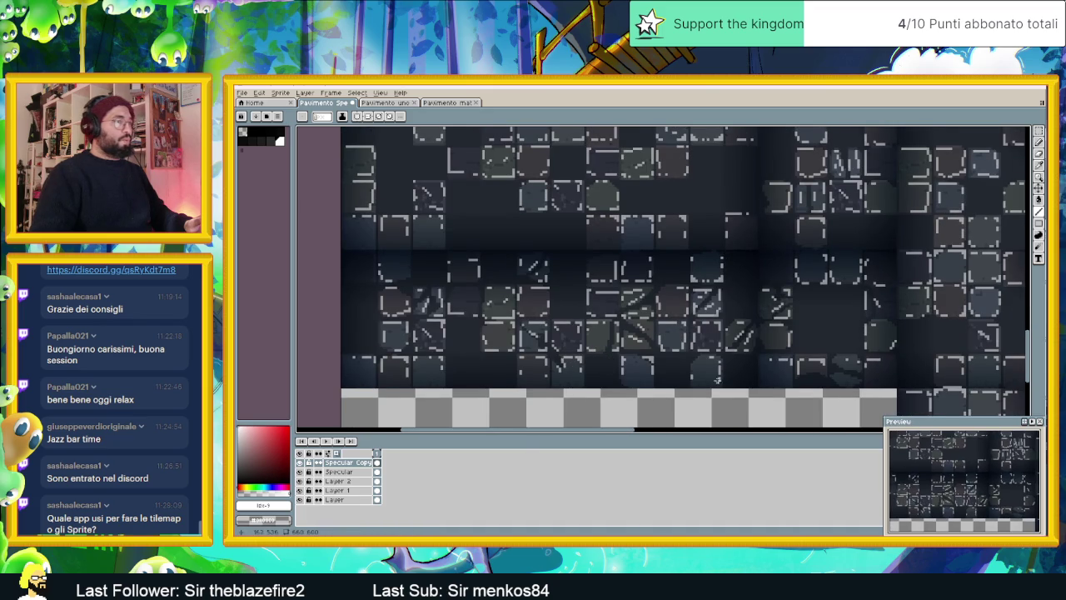
scroll(567, 364, "right", 2)
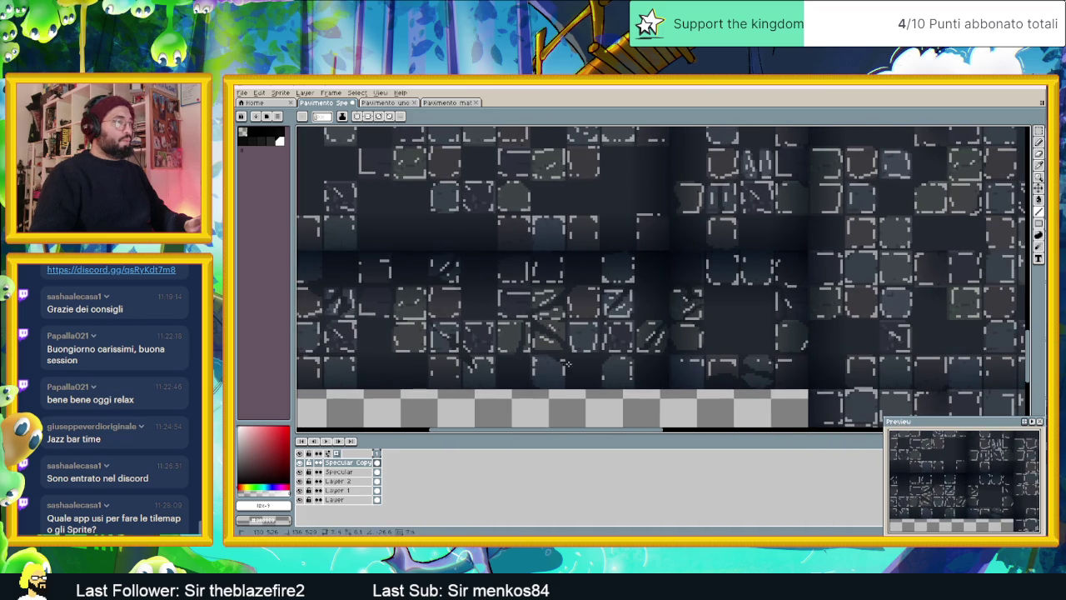
left_click_drag(550, 359, 565, 363)
left_click_drag(690, 375, 592, 380)
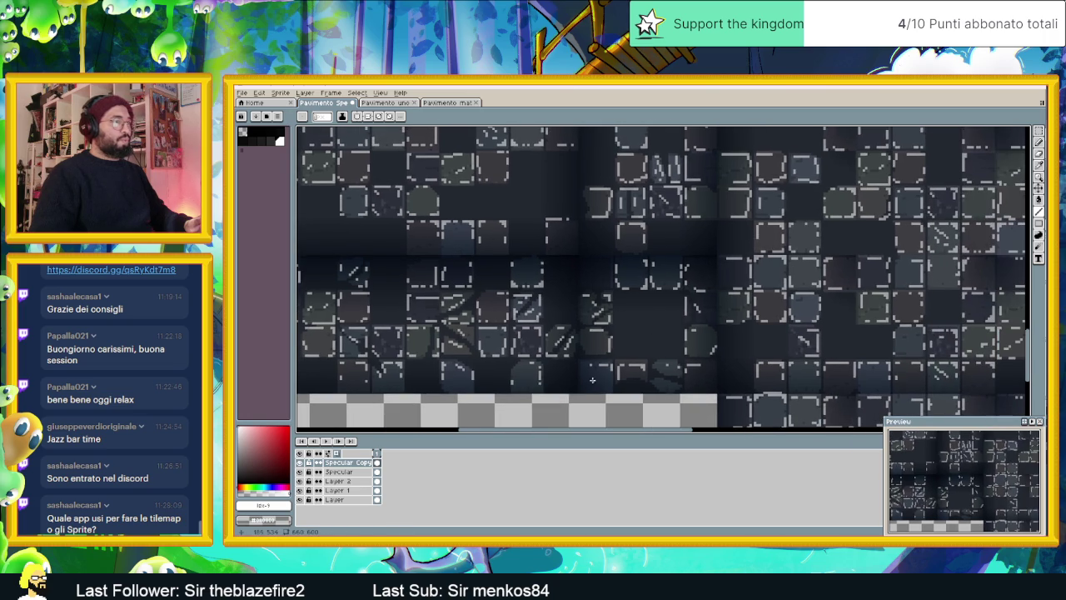
left_click_drag(520, 366, 508, 372)
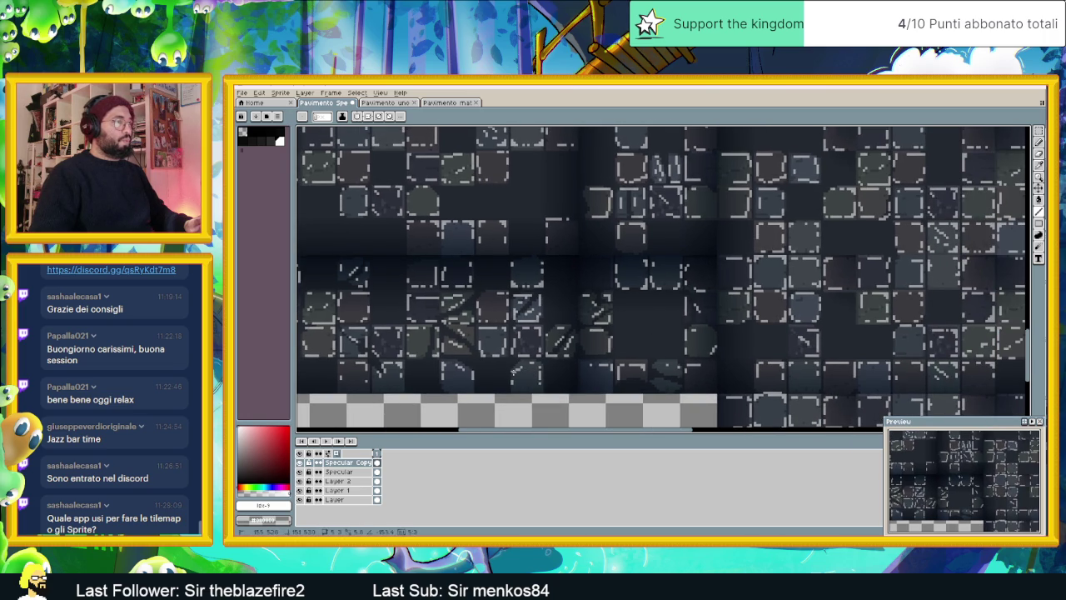
left_click_drag(756, 383, 672, 387)
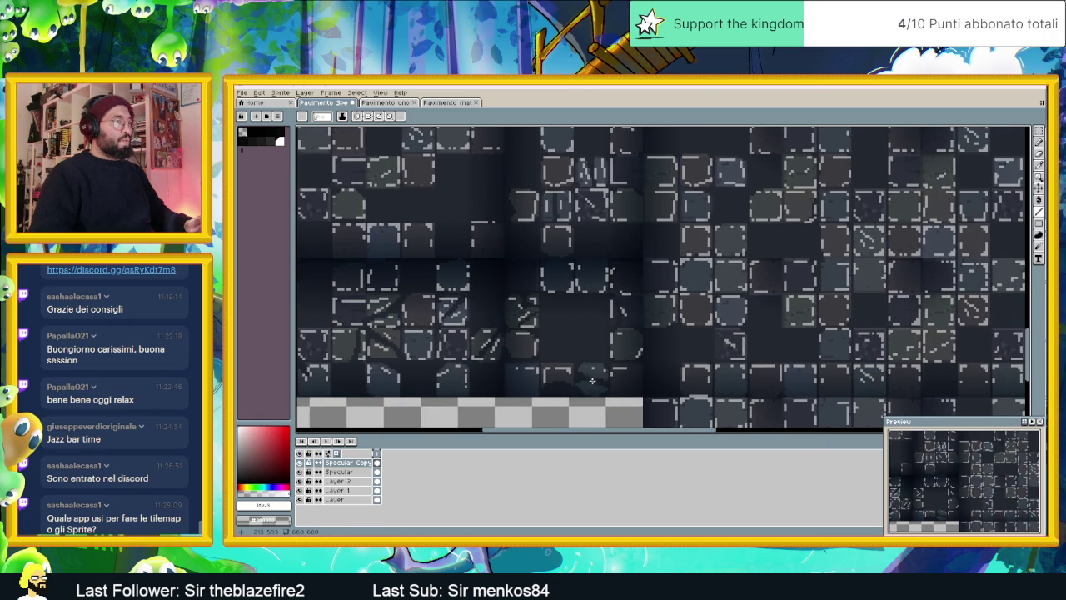
left_click_drag(584, 367, 581, 368)
scroll(750, 386, "right", 2)
scroll(771, 376, "right", 2)
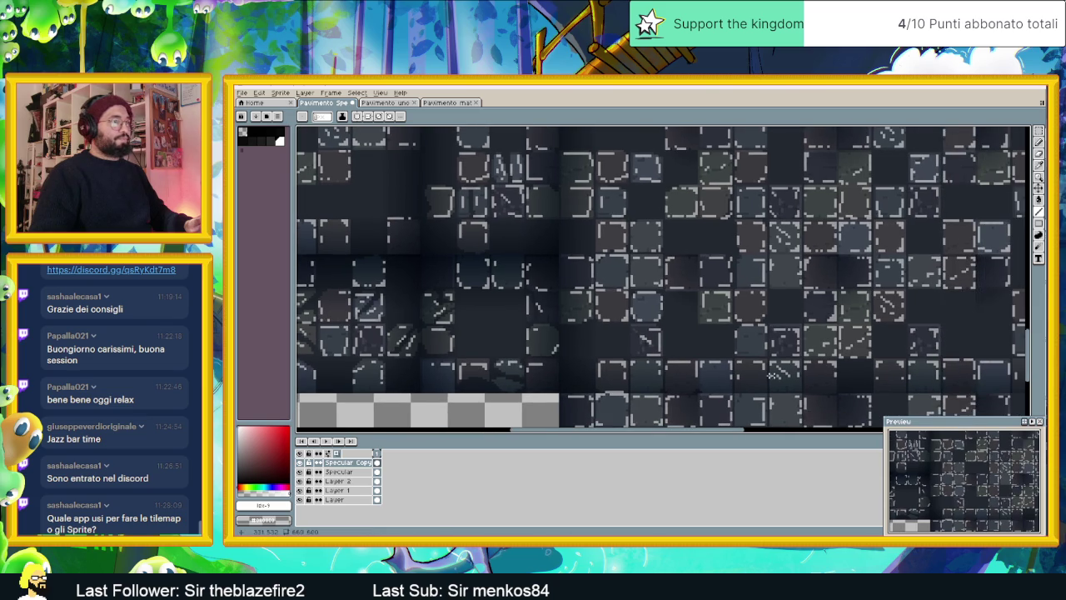
scroll(835, 377, "right", 2)
scroll(733, 354, "right", 2)
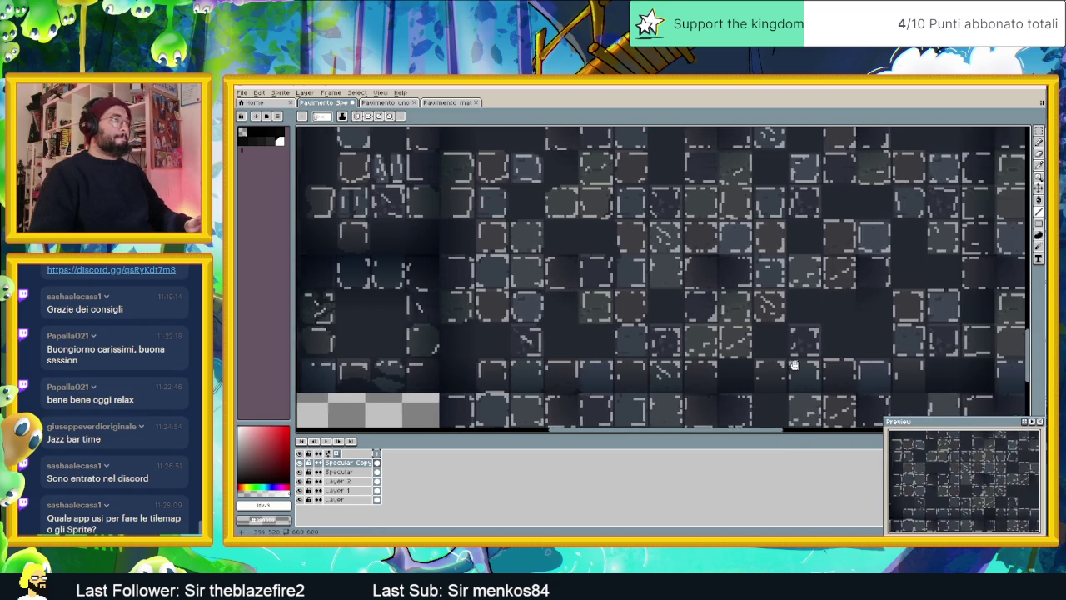
scroll(659, 333, "right", 2)
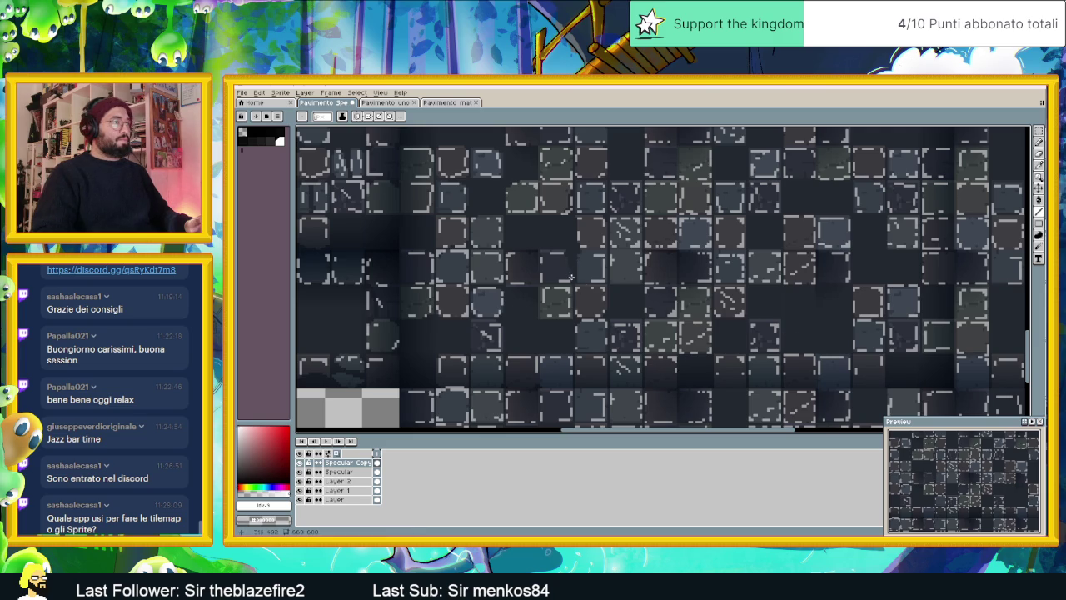
scroll(801, 318, "right", 3)
scroll(804, 326, "right", 3)
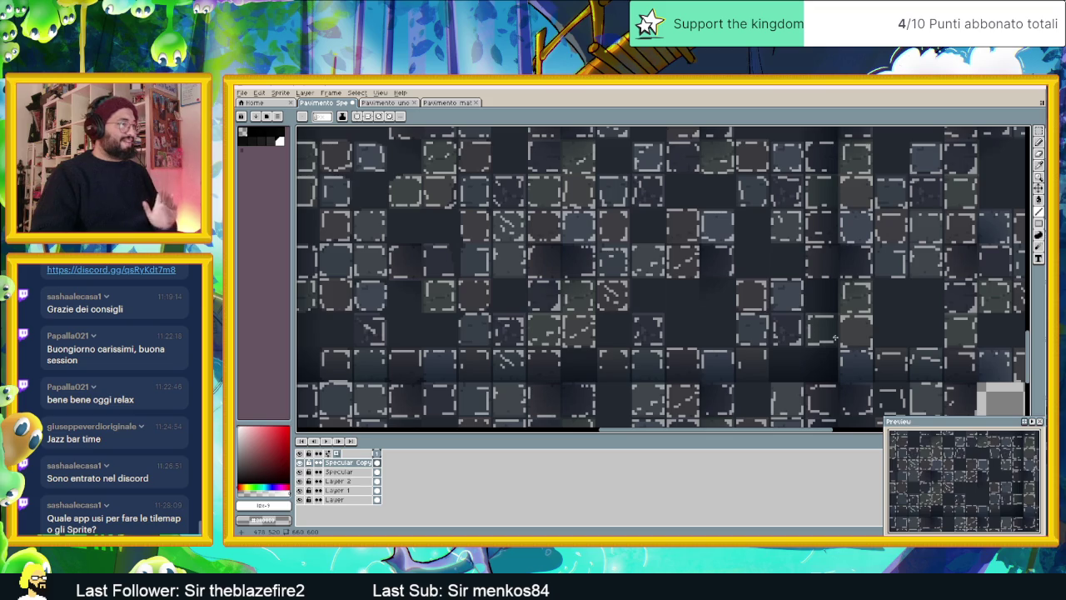
scroll(799, 337, "right", 2)
scroll(795, 337, "down", 2)
scroll(799, 320, "right", 3)
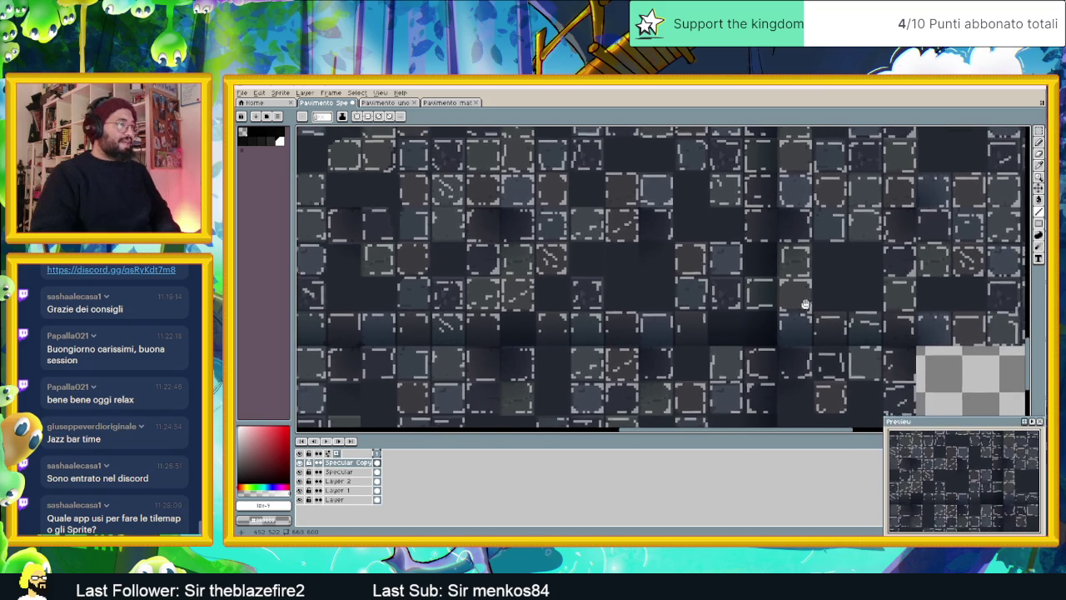
left_click_drag(931, 341, 808, 329)
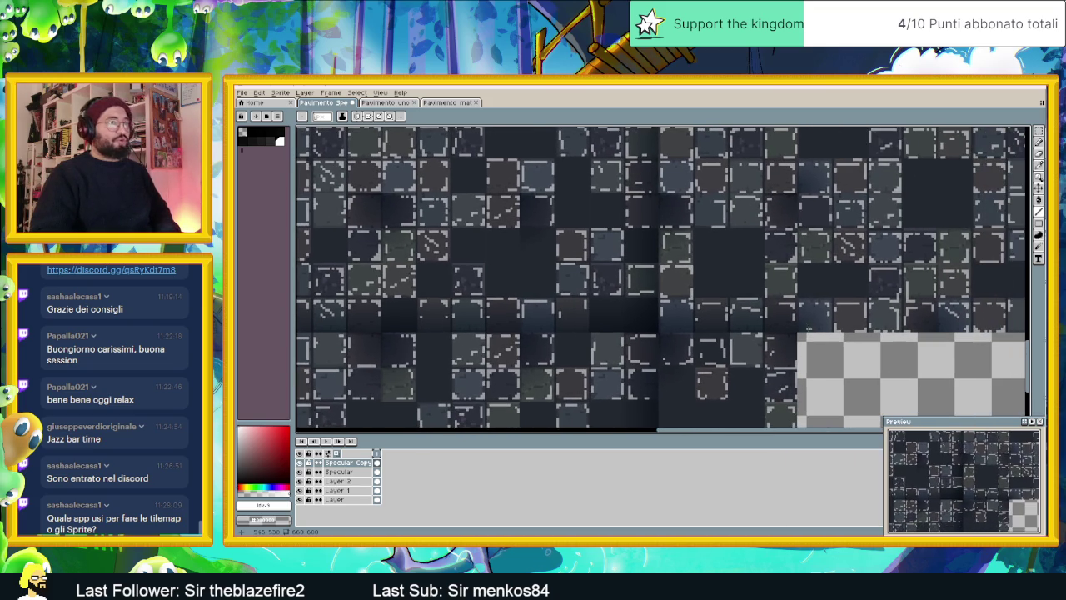
scroll(966, 358, "down", 2)
scroll(966, 358, "right", 4)
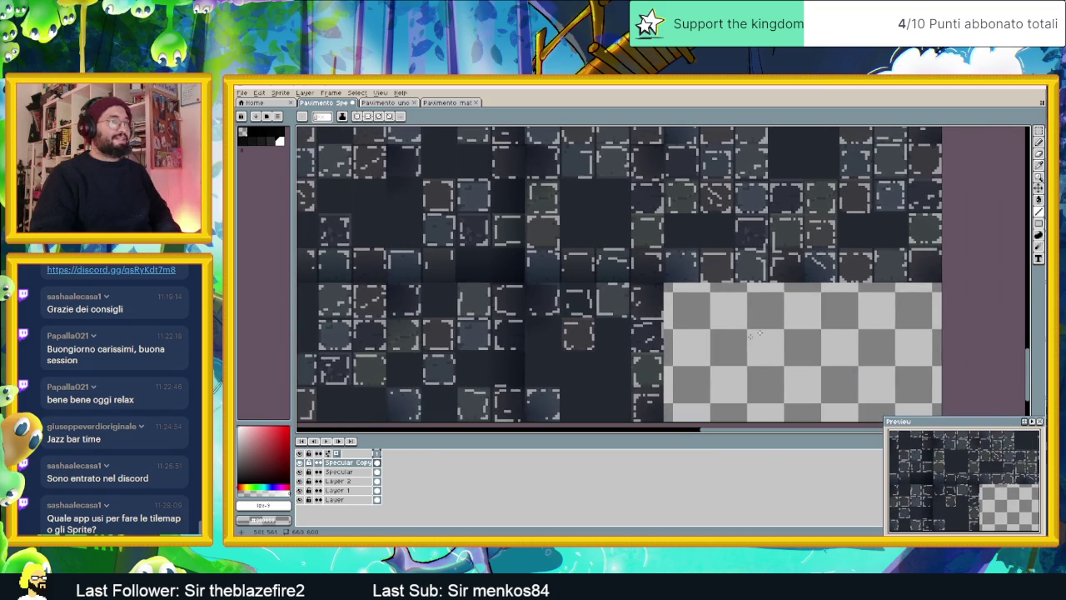
scroll(764, 358, "left", 3)
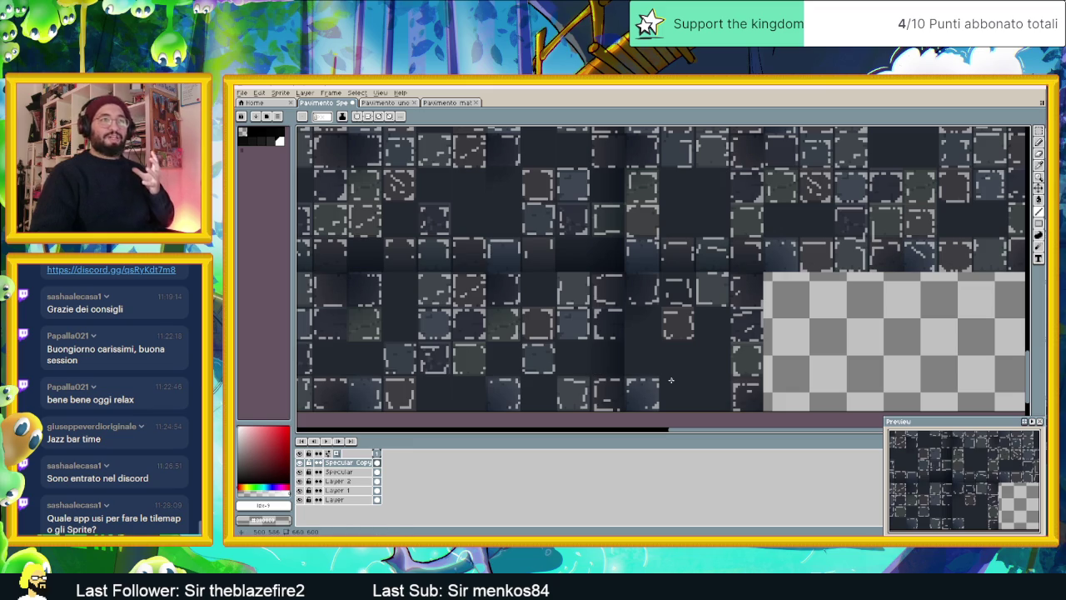
scroll(664, 376, "down", 1)
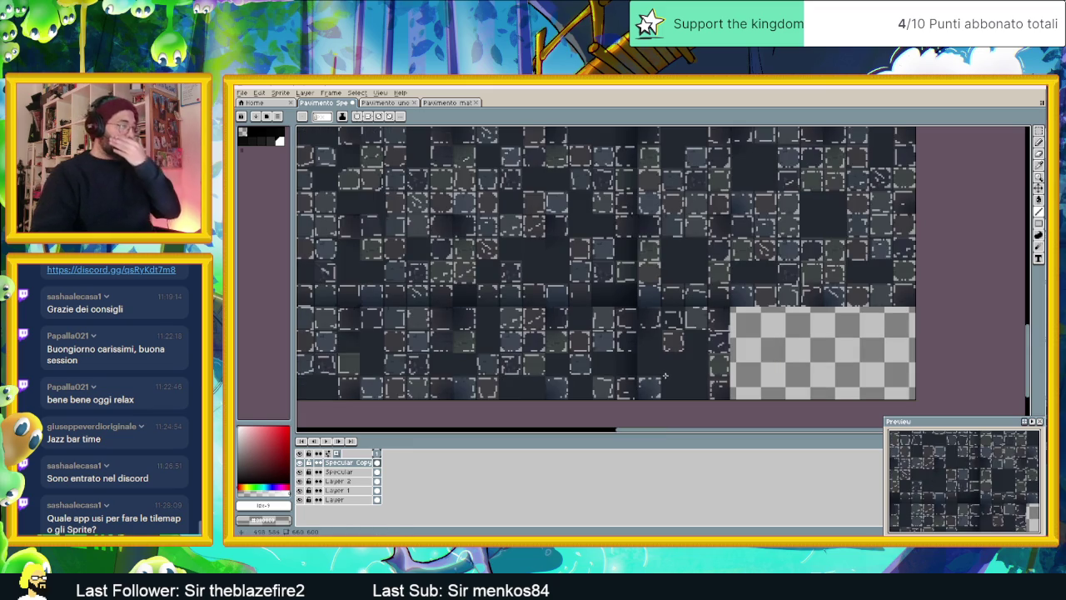
scroll(666, 366, "down", 1)
scroll(631, 346, "down", 2)
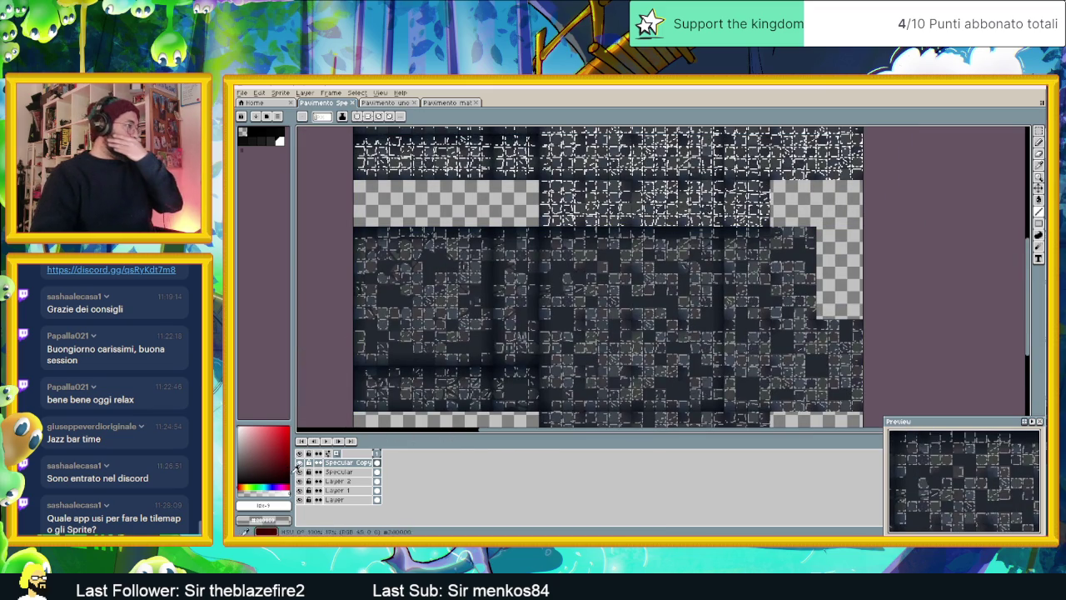
Hide Layer 2 so the black-and-white specular map shows on its own
left_click(299, 473)
left_click(300, 472)
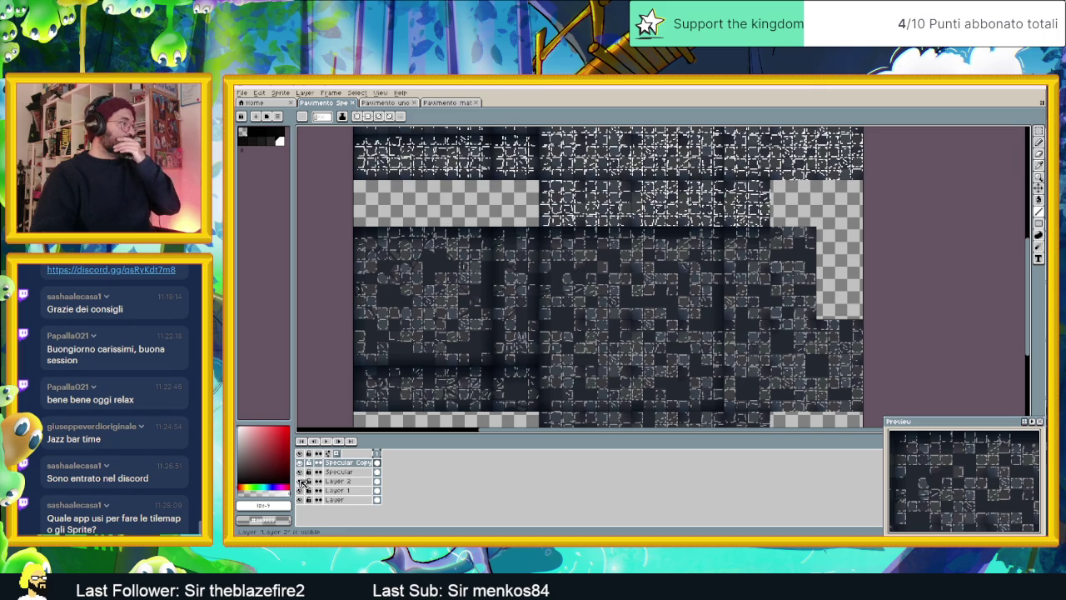
left_click(300, 482)
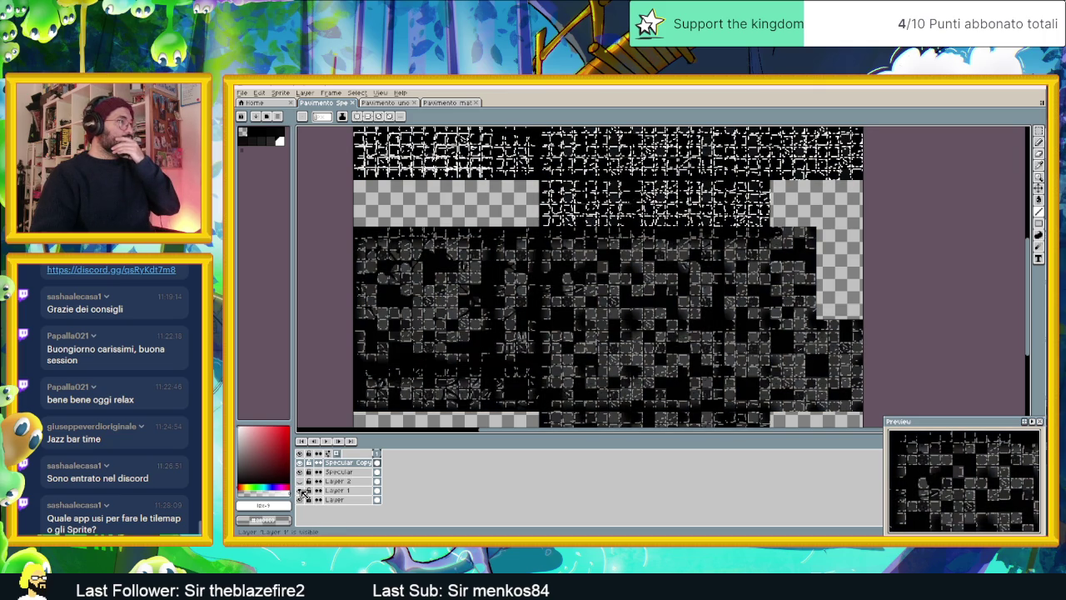
scroll(567, 192, "down", 1)
scroll(533, 198, "up", 1)
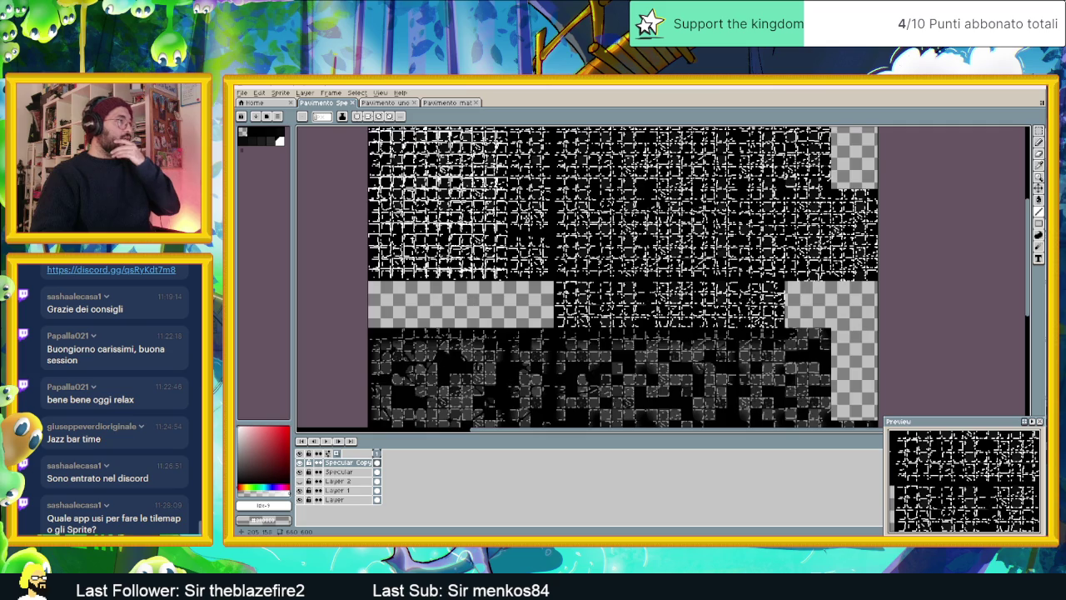
scroll(597, 336, "down", 2)
scroll(572, 238, "up", 3)
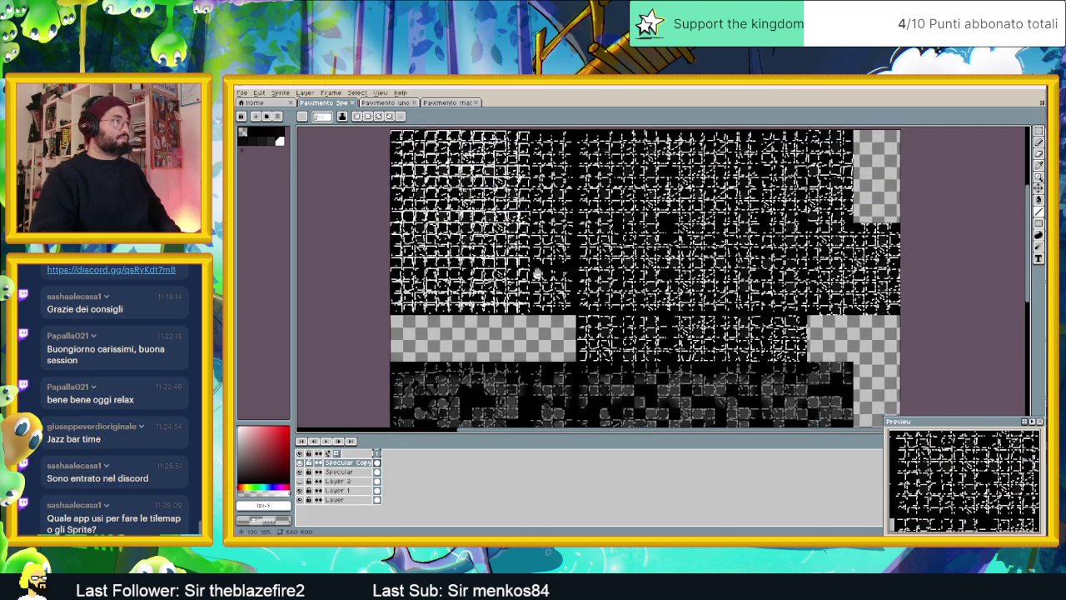
Make Specular the active layer, enlarge the Preview panel, and add a second frame
left_click(316, 470)
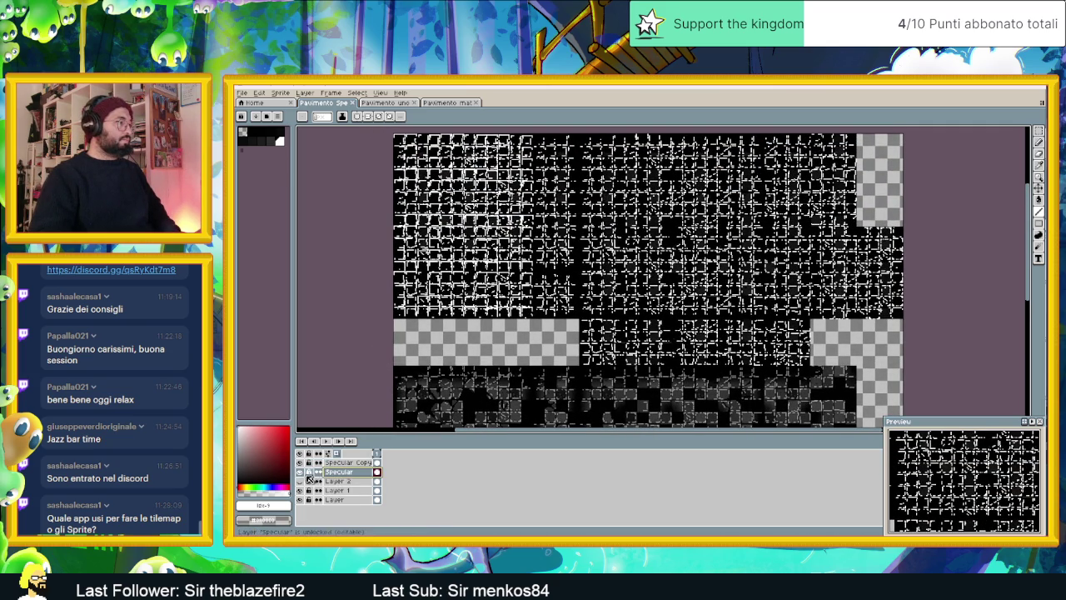
left_click(299, 471)
left_click(299, 471)
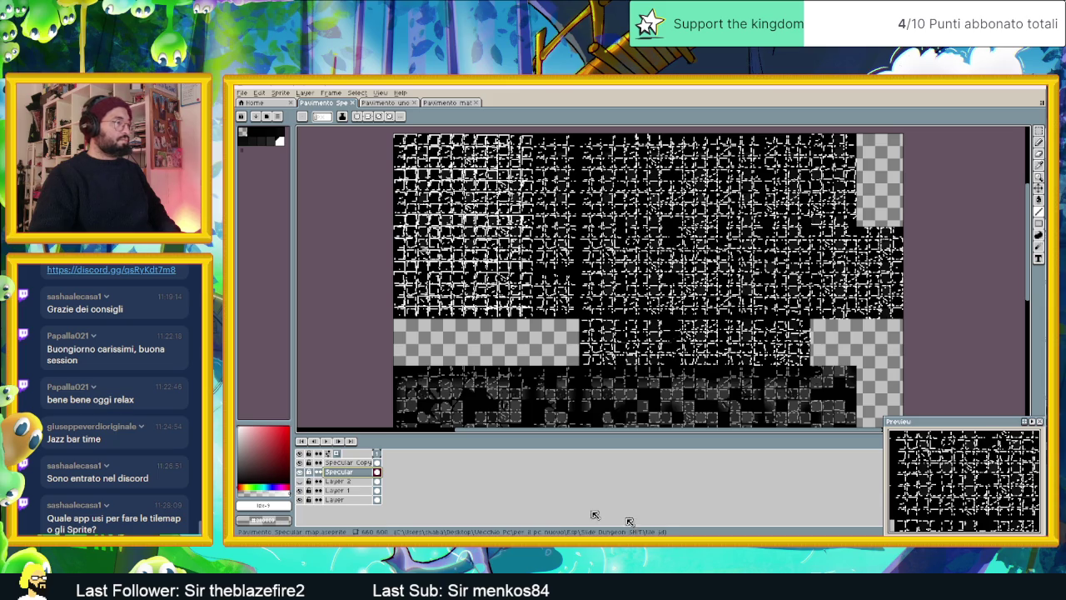
left_click_drag(992, 421, 994, 378)
left_click(1000, 532)
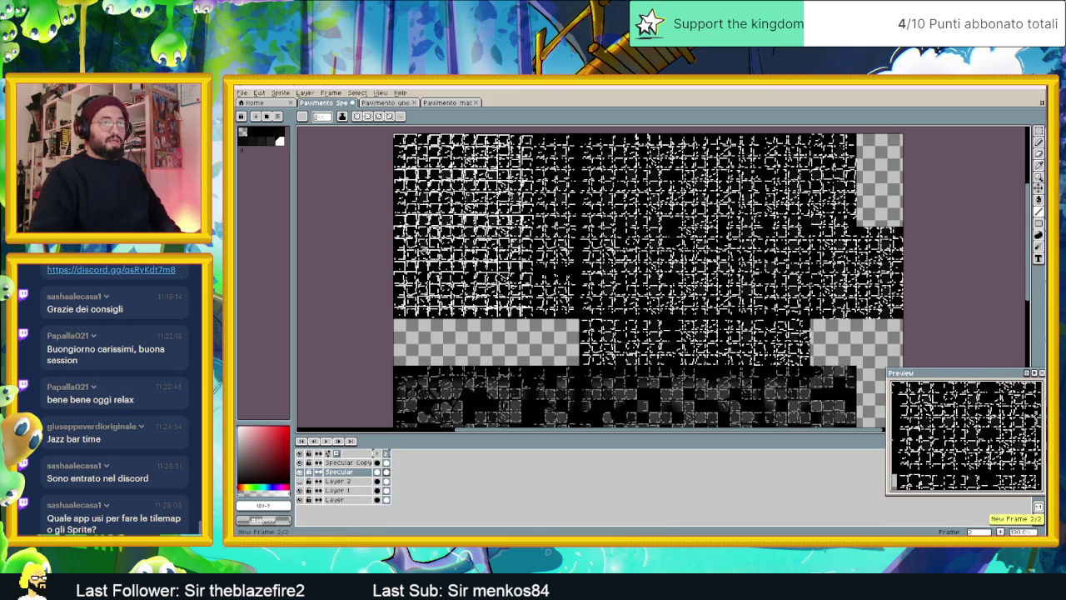
left_click(386, 472)
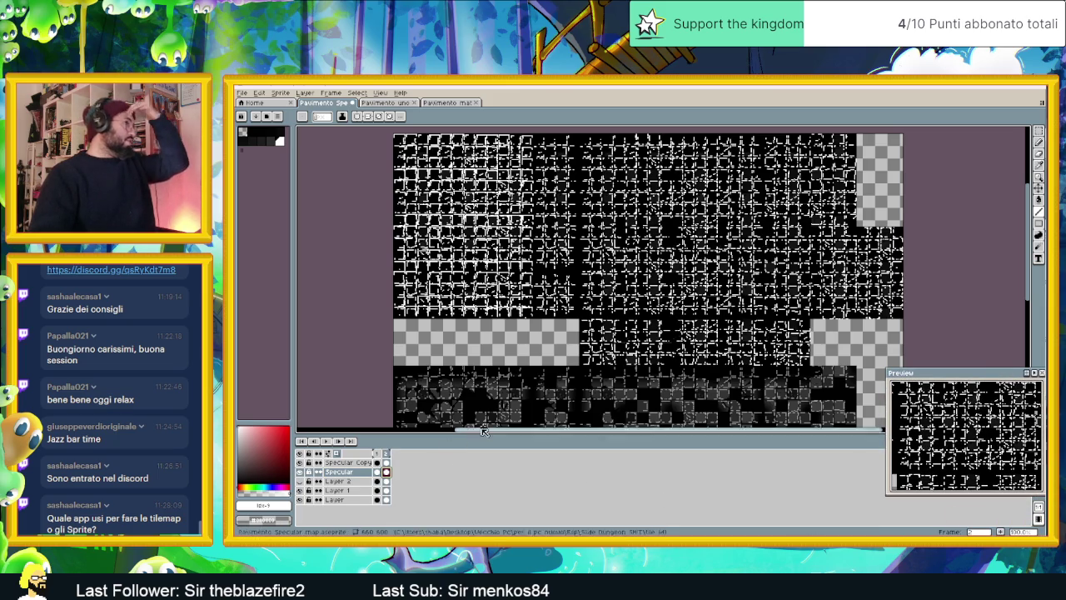
left_click(1039, 131)
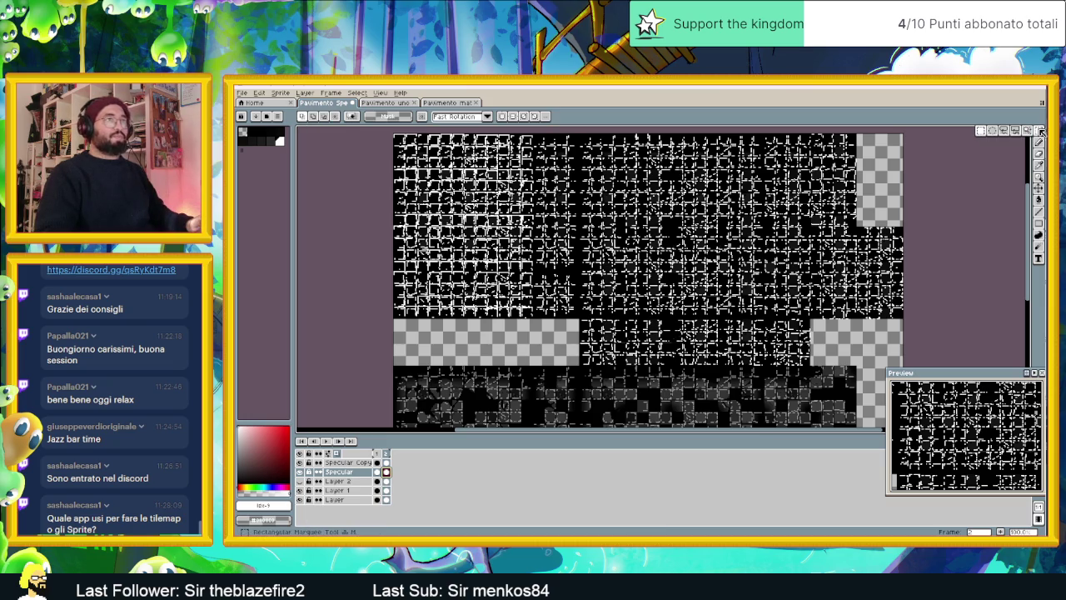
left_click_drag(382, 170, 434, 203)
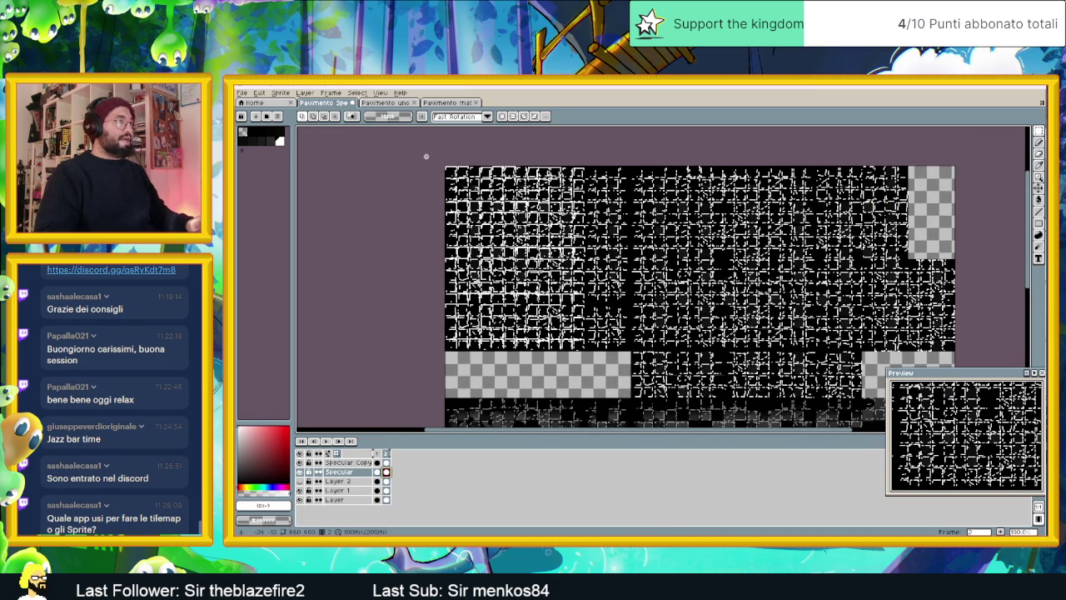
left_click_drag(425, 156, 588, 363)
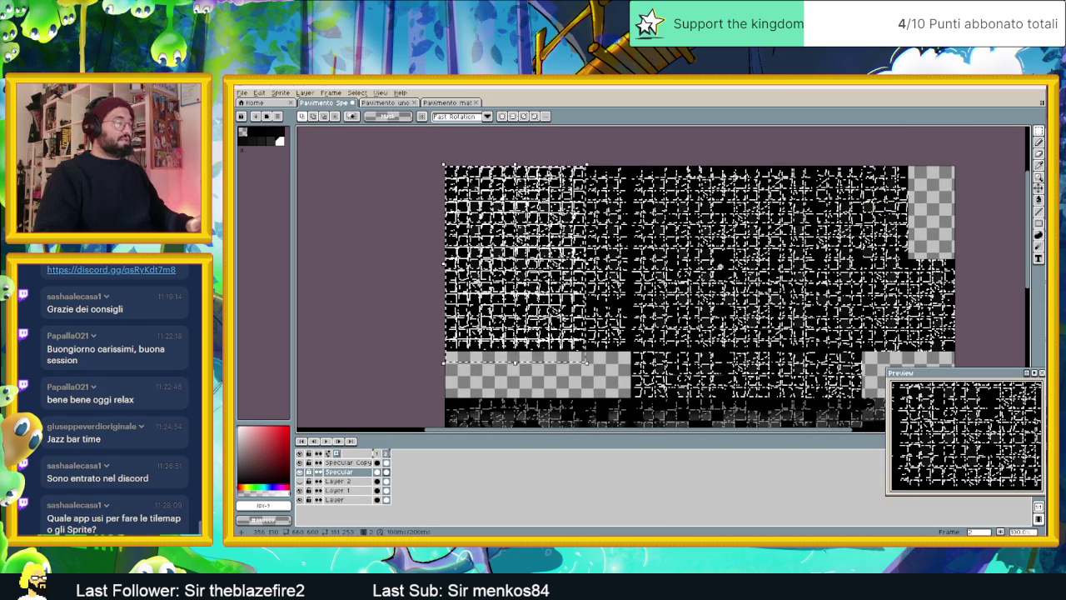
key("Delete")
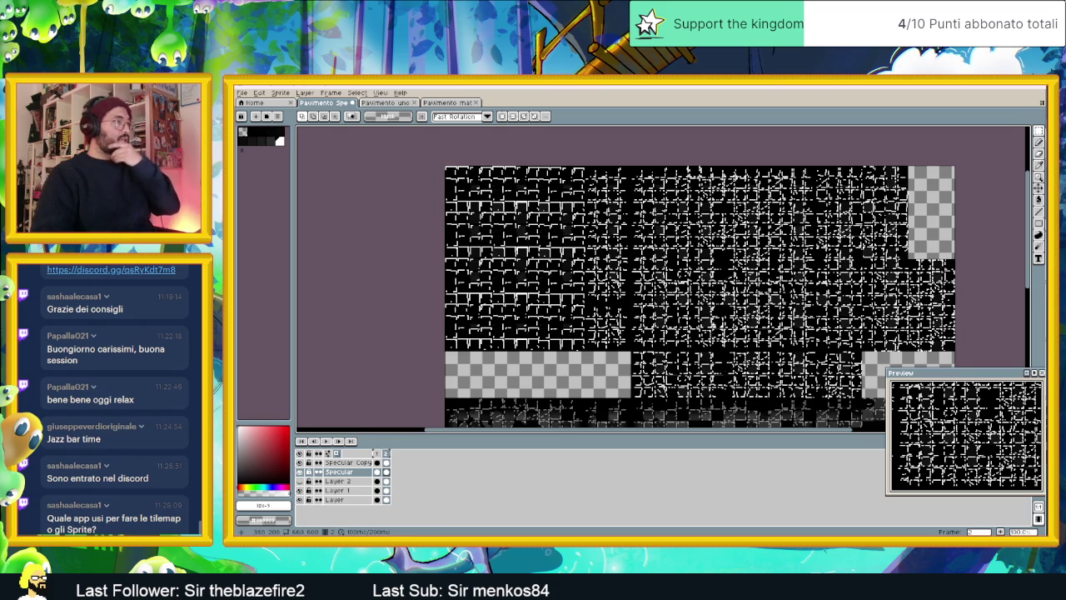
left_click_drag(737, 326, 678, 297)
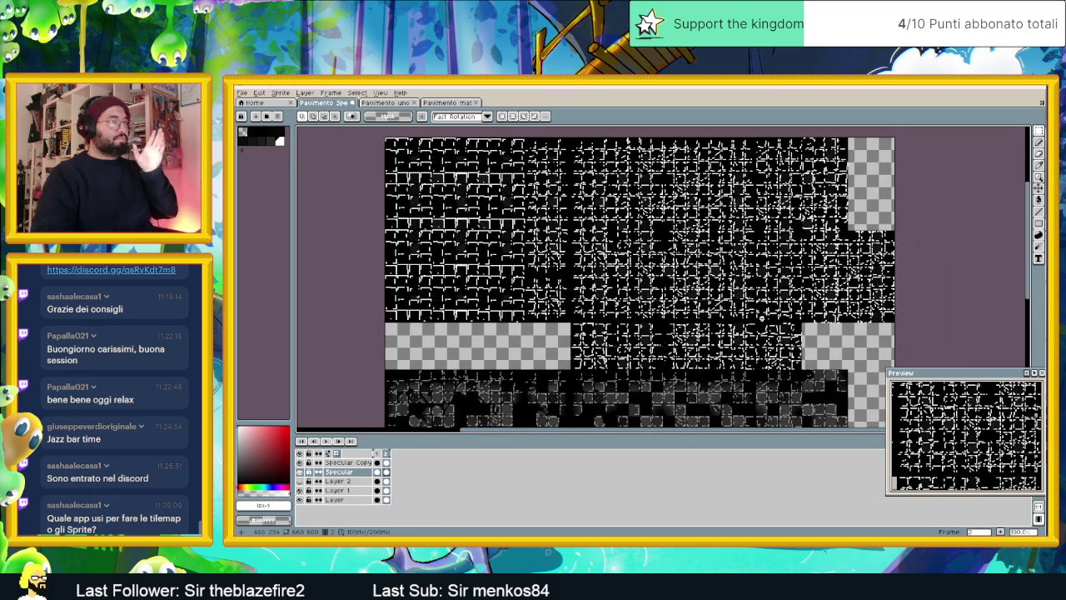
scroll(762, 316, "down", 1)
scroll(665, 312, "down", 2)
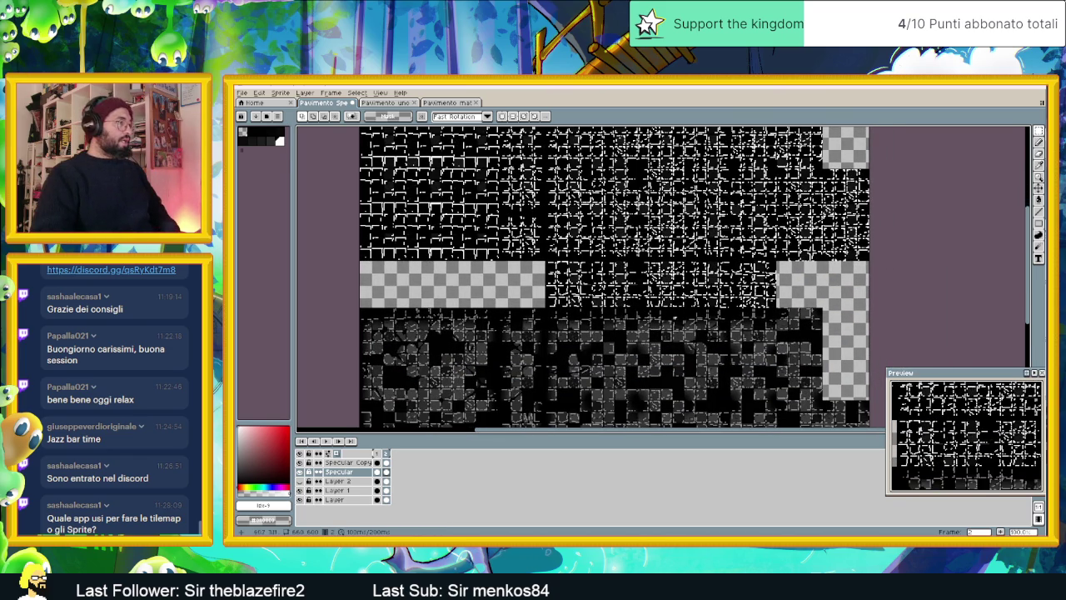
Set the Specular Copy layer opacity to 100% and make Layer 1 active
double_click(350, 462)
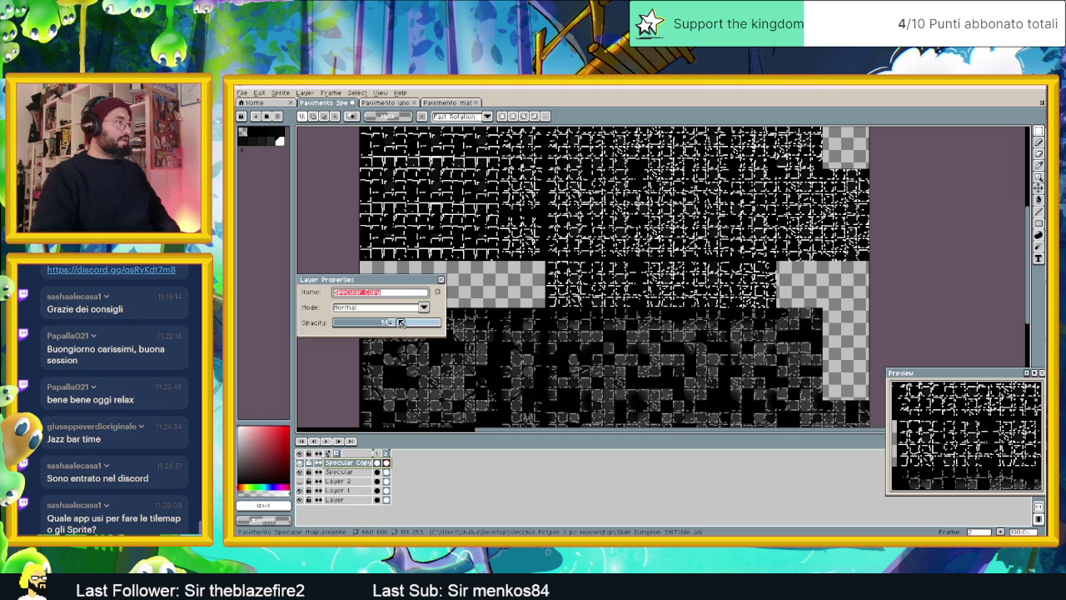
left_click_drag(401, 323, 441, 322)
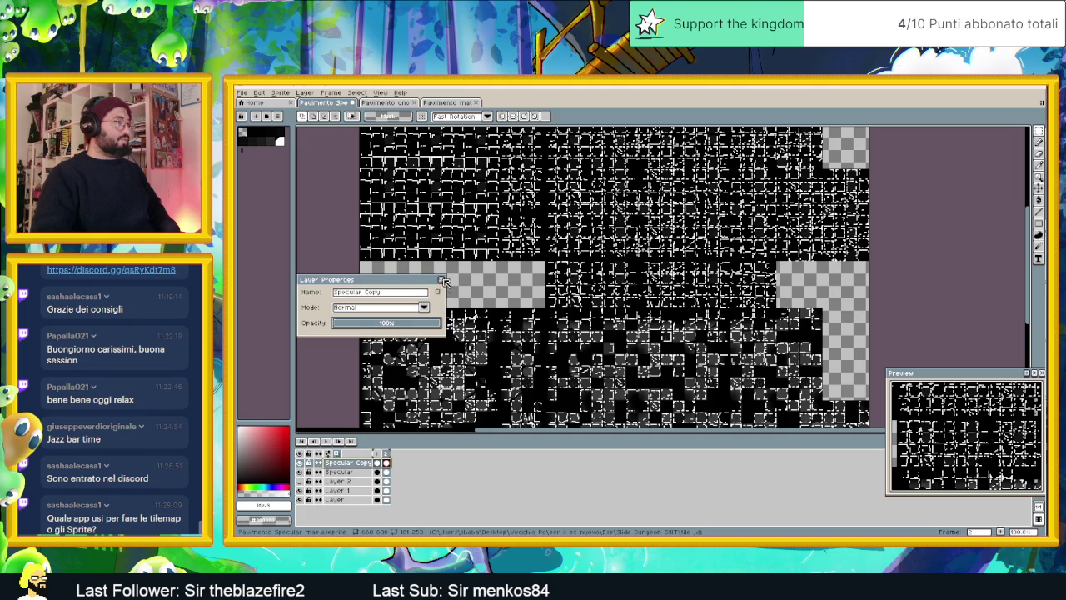
left_click(442, 279)
scroll(595, 279, "down", 1)
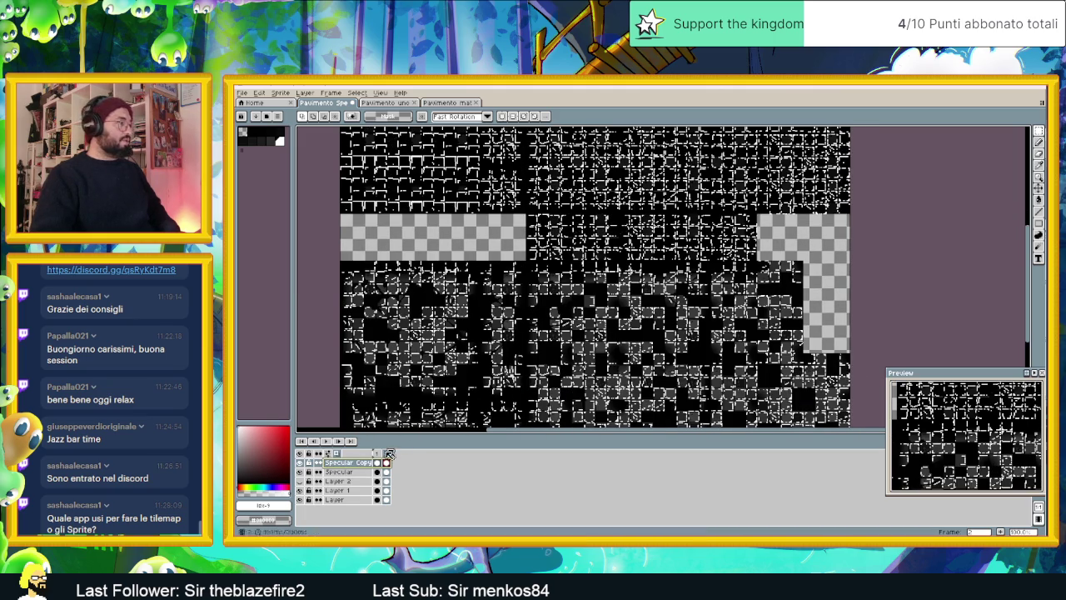
left_click(341, 490)
left_click(300, 491)
left_click(300, 491)
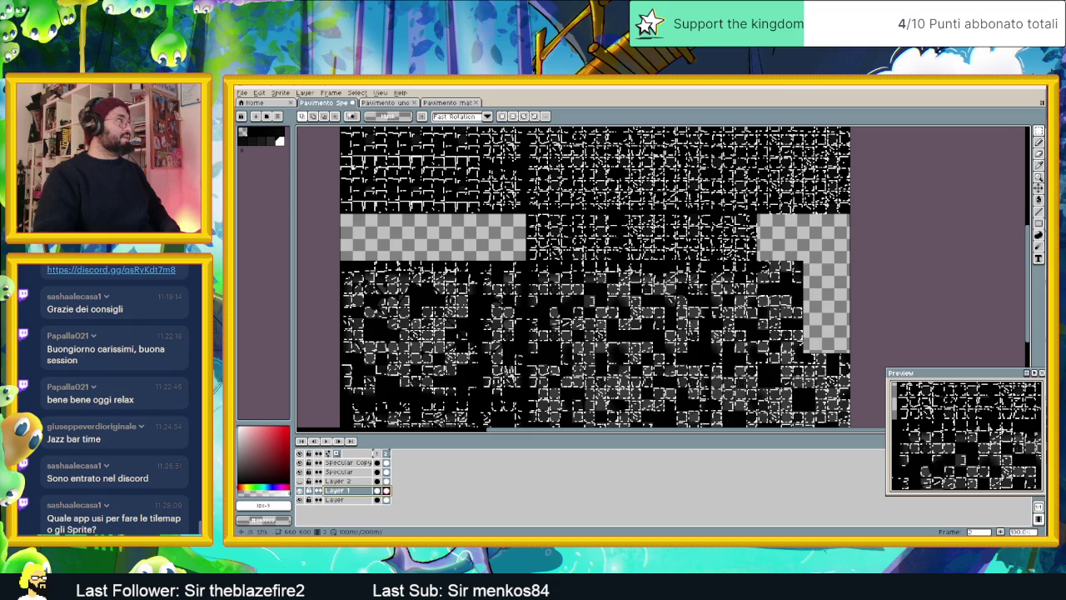
Bring up Edit > Adjustments > Brightness/Contrast for Layer 1
scroll(602, 309, "up", 1)
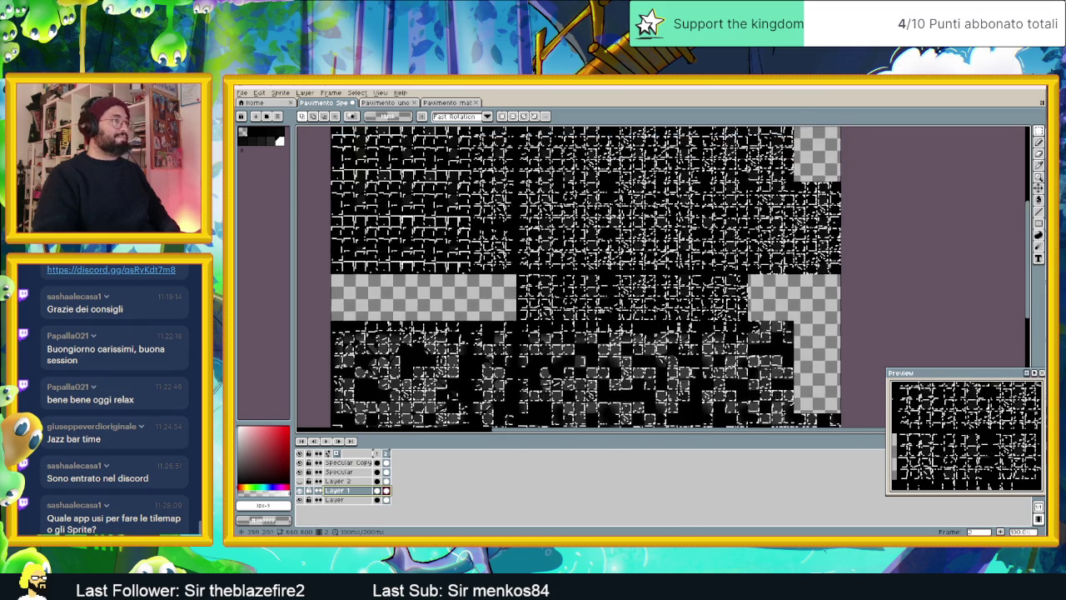
scroll(602, 309, "up", 1)
scroll(573, 254, "up", 1)
scroll(573, 254, "down", 4)
scroll(573, 254, "up", 3)
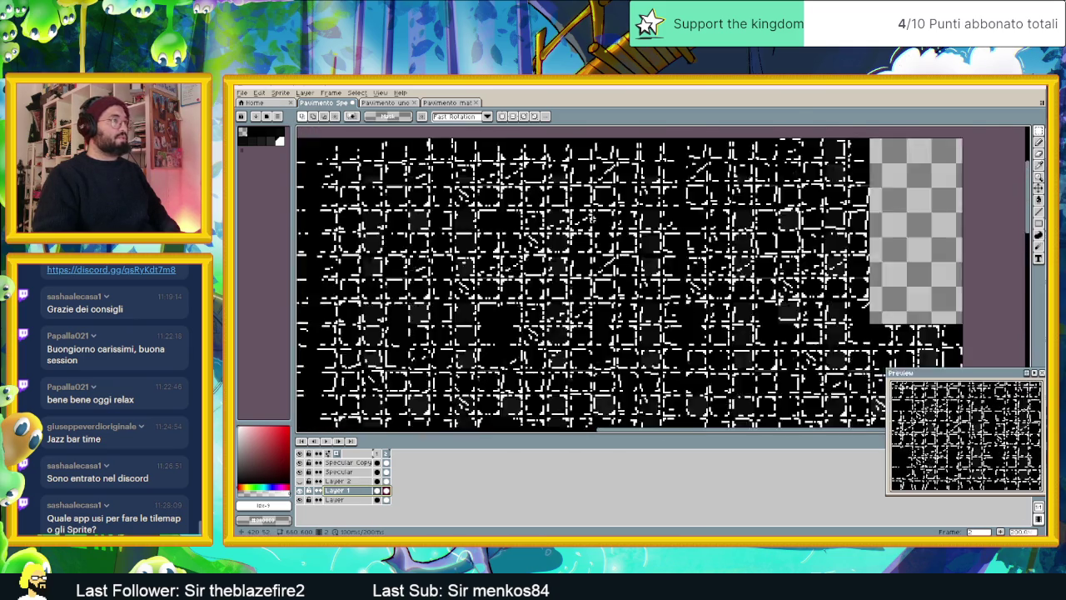
scroll(573, 254, "up", 1)
scroll(533, 280, "up", 1)
scroll(533, 279, "up", 1)
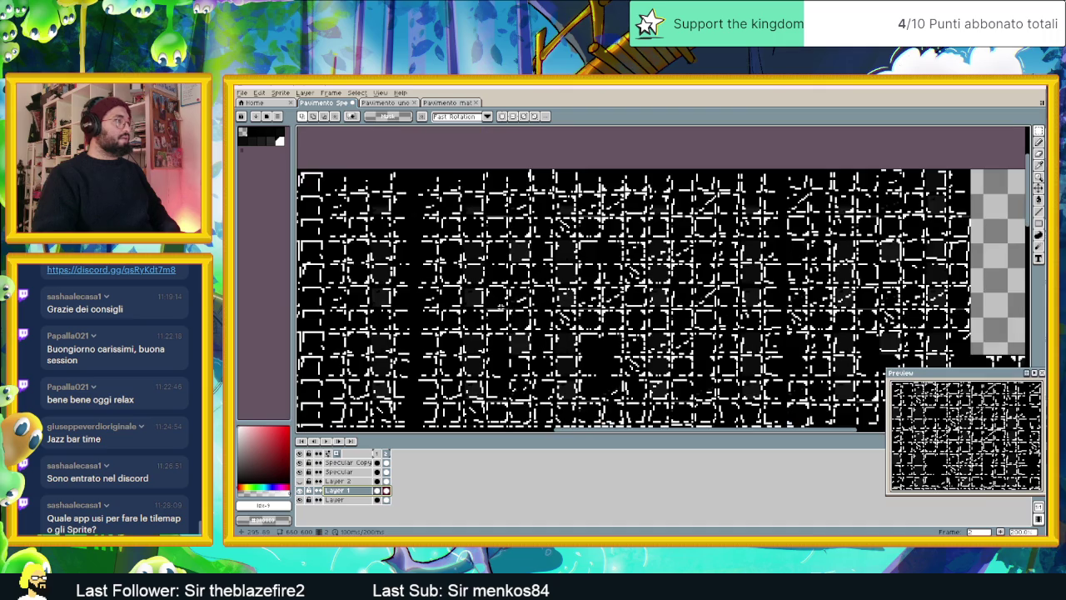
scroll(500, 311, "down", 1)
scroll(500, 312, "down", 1)
left_click_drag(499, 311, 543, 235)
scroll(523, 384, "up", 1)
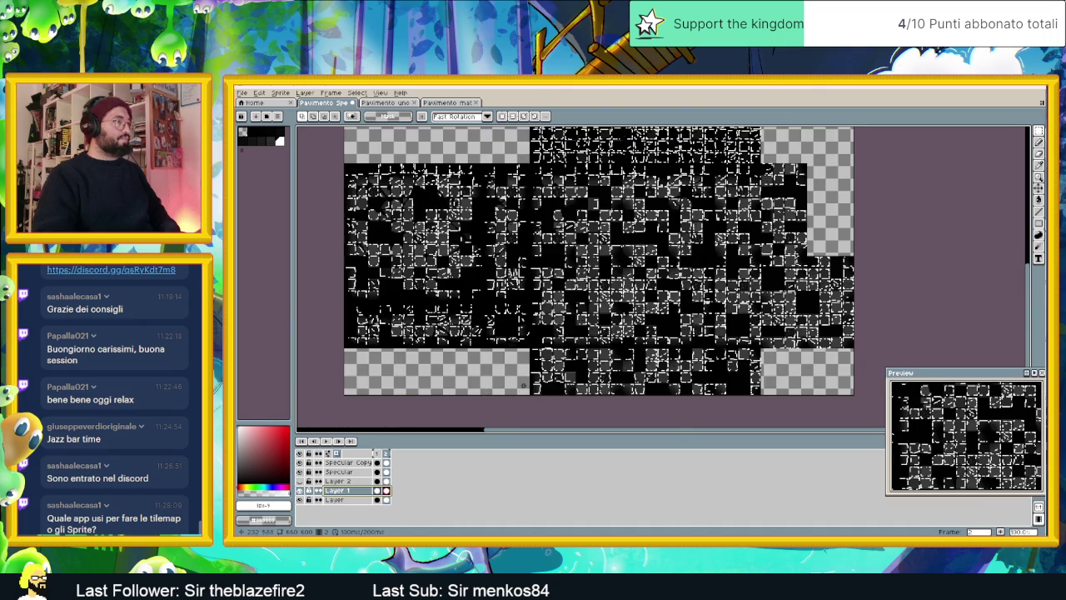
left_click(263, 94)
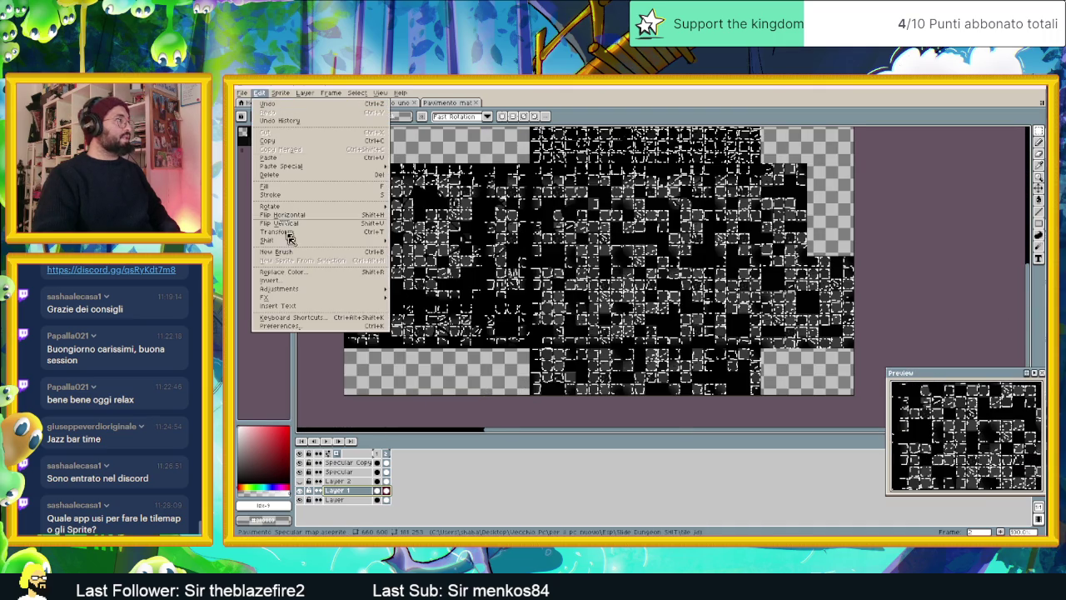
mouse_move(280, 289)
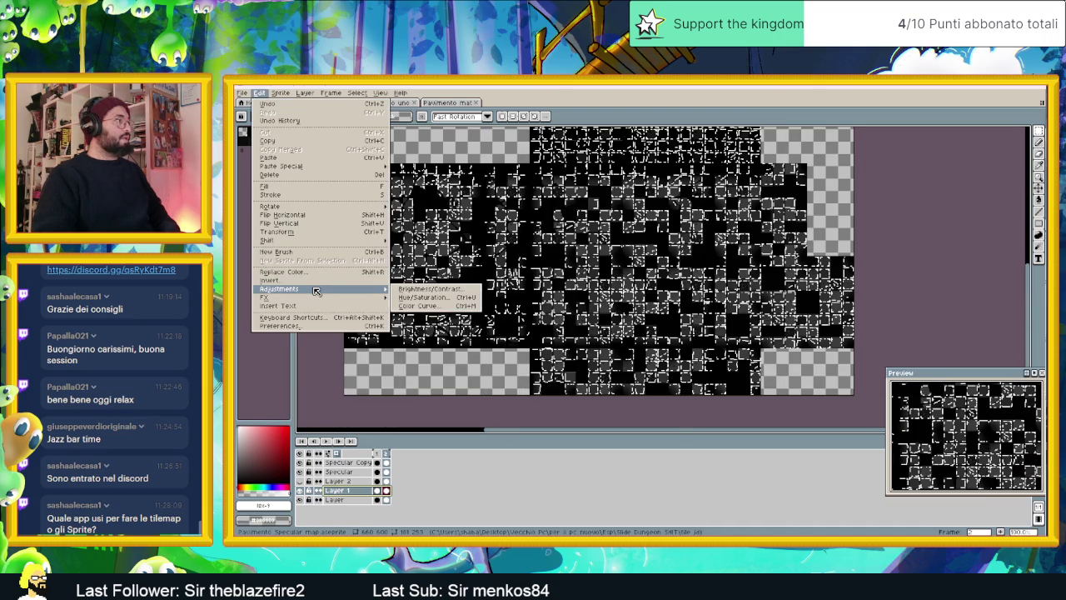
left_click(426, 288)
Apply a trial brightness of -53 to Layer 1
left_click_drag(687, 267, 855, 248)
left_click_drag(769, 268, 752, 271)
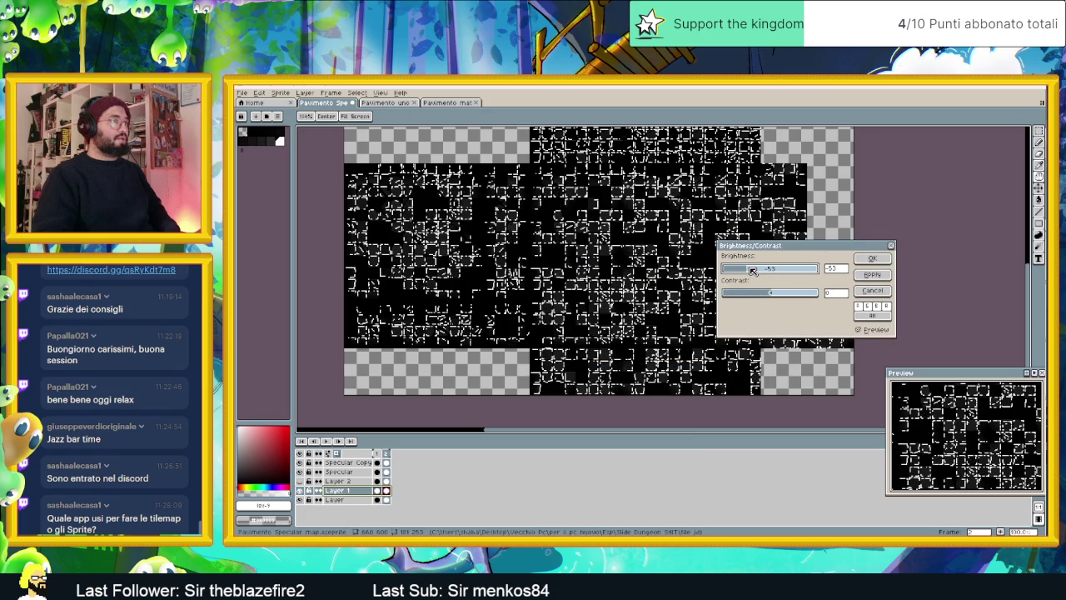
scroll(586, 219, "up", 3)
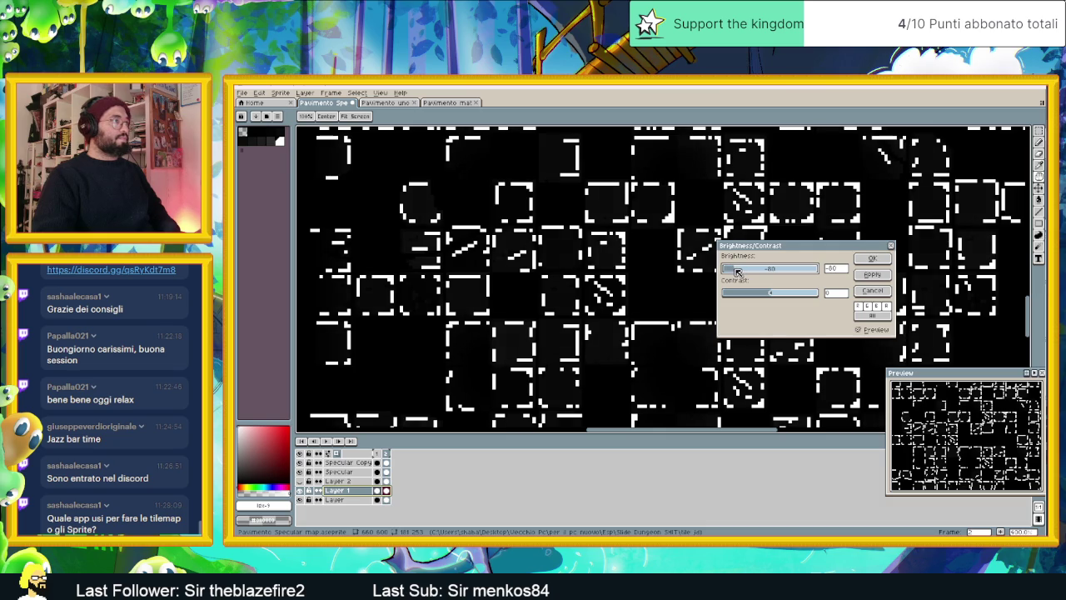
left_click(872, 258)
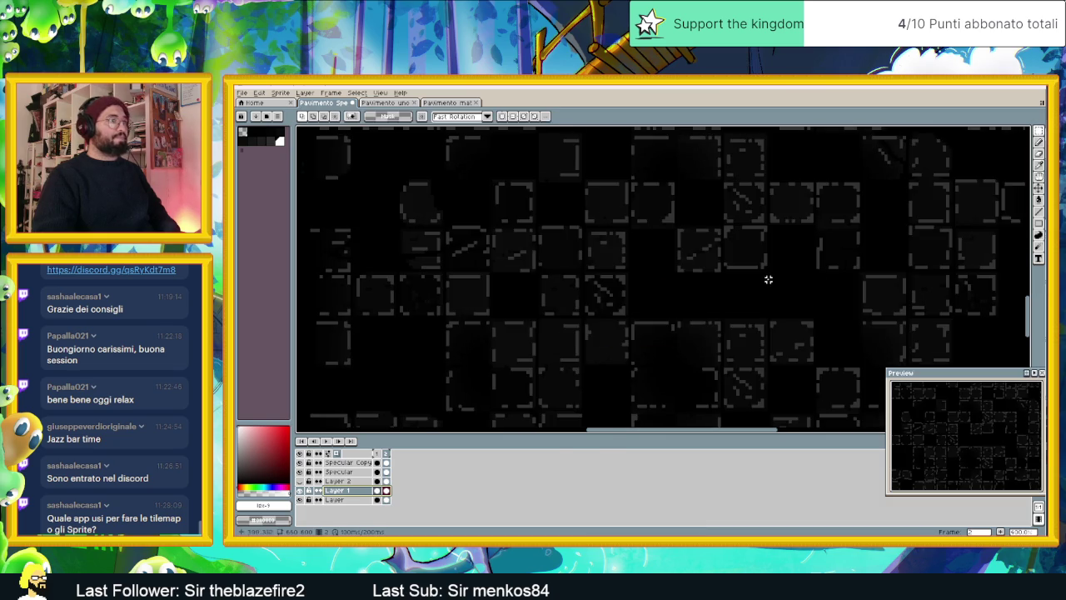
Inspect the darkened tiles, then select the entire canvas with Ctrl+A
scroll(760, 285, "down", 3)
scroll(653, 289, "up", 1)
scroll(653, 290, "up", 1)
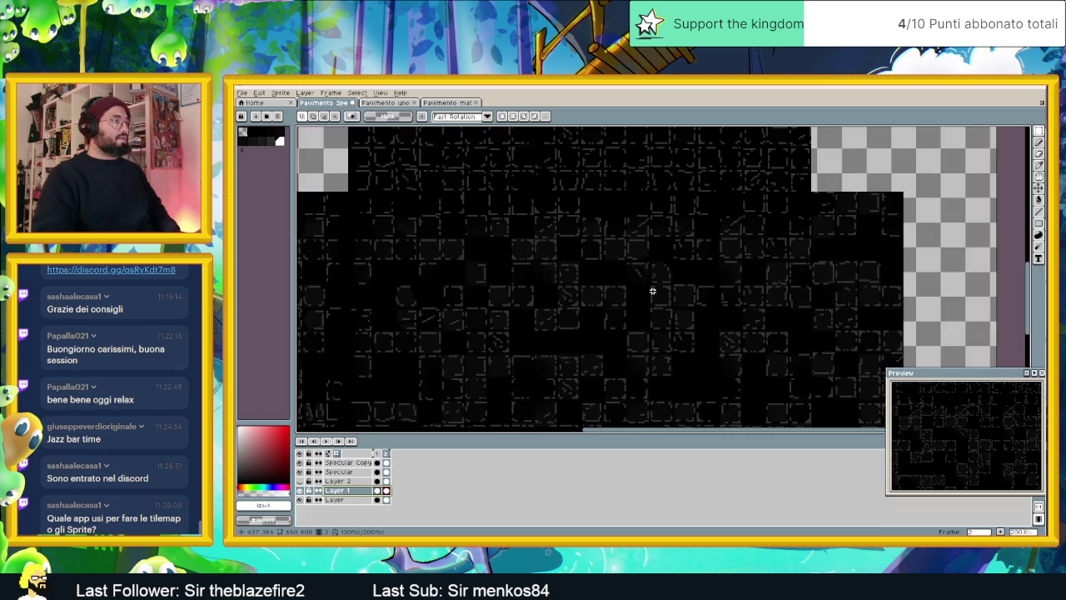
scroll(653, 290, "up", 1)
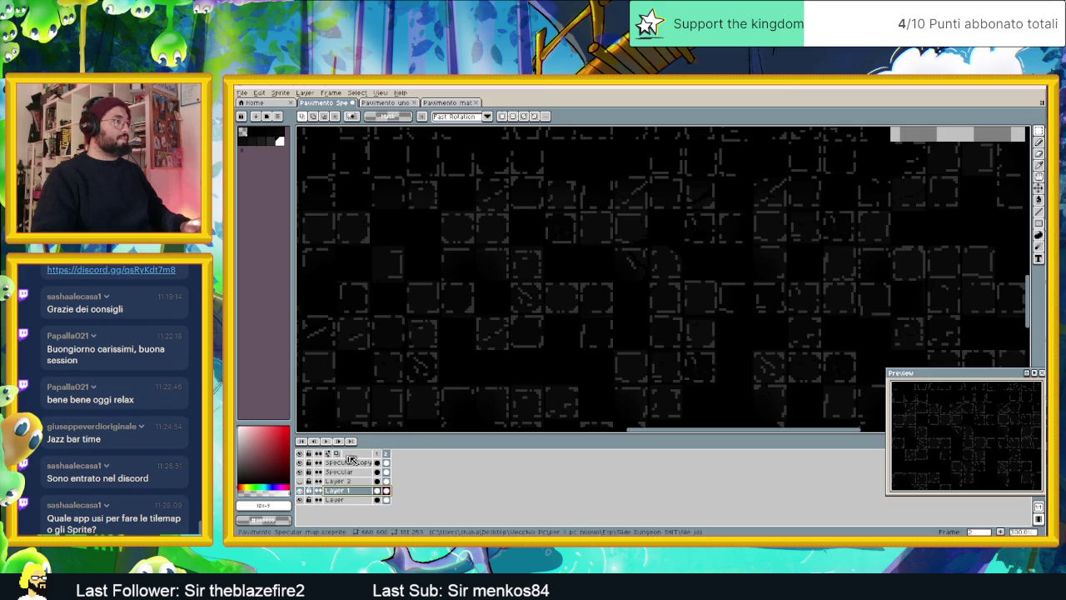
scroll(627, 269, "down", 2)
scroll(630, 266, "down", 1)
mouse_move(630, 266)
left_mouse_down()
mouse_move(655, 334)
mouse_move(659, 267)
left_mouse_up()
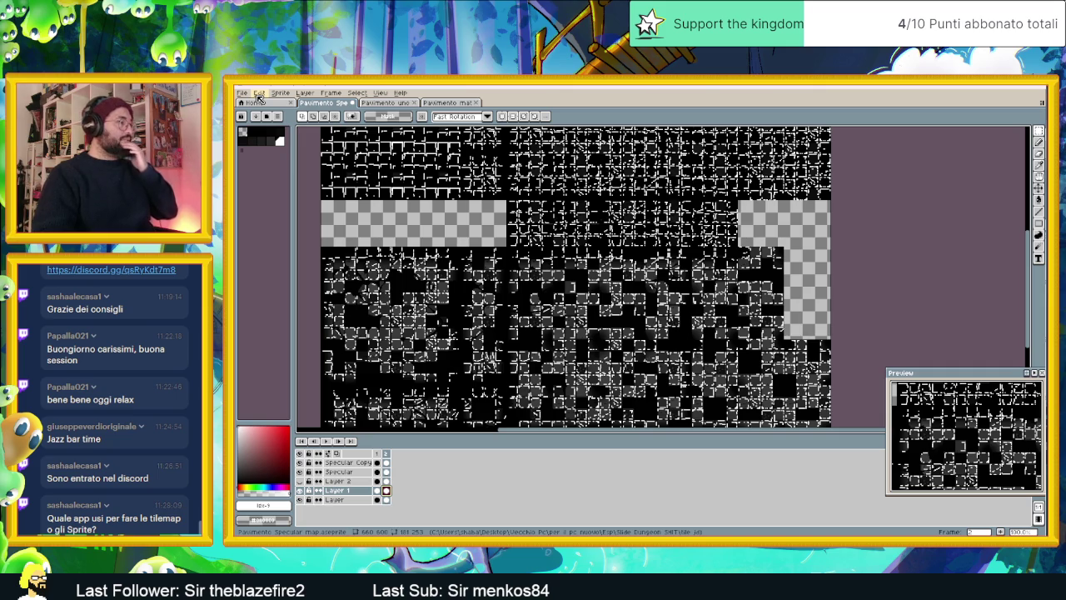
key("ctrl+a")
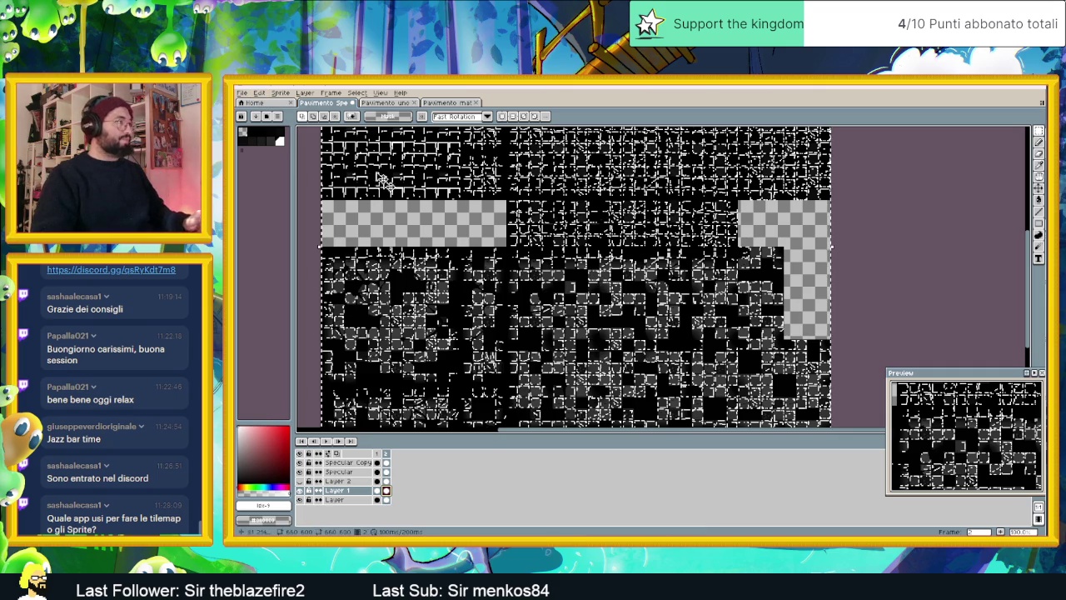
left_click(260, 92)
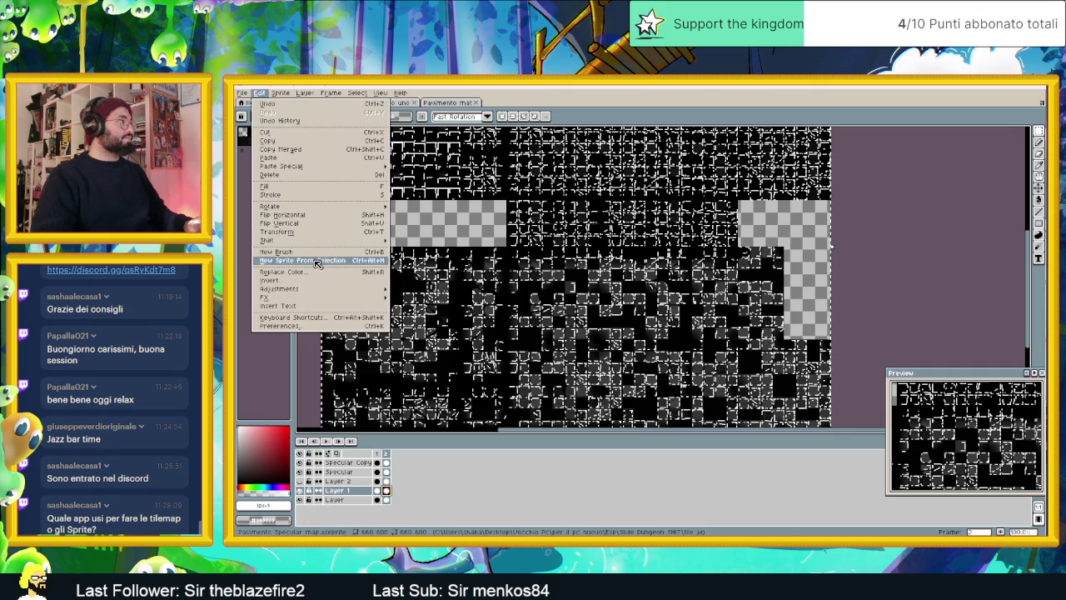
mouse_move(279, 288)
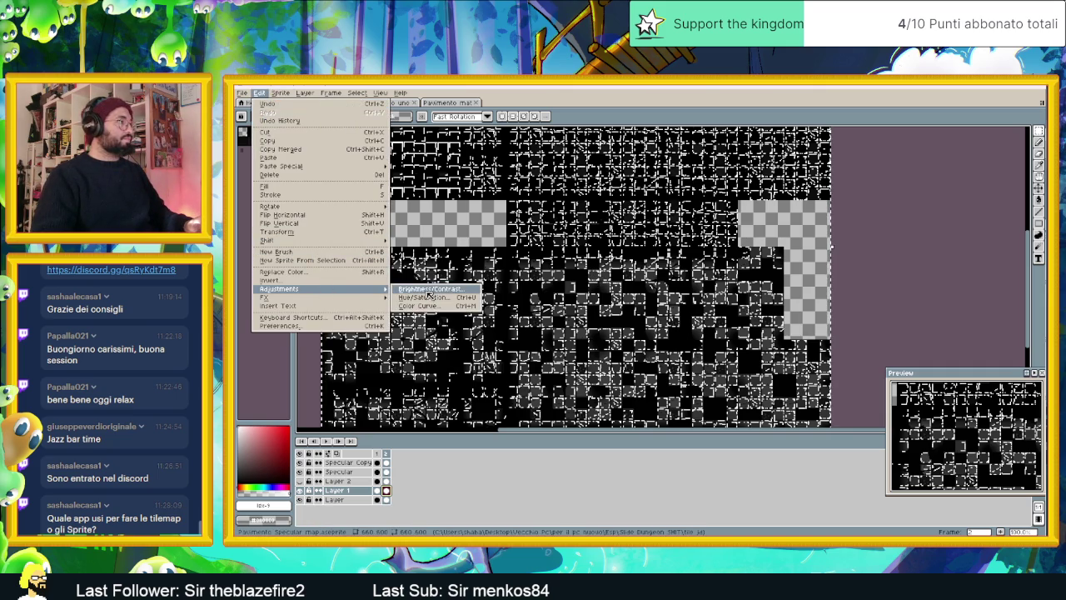
Try a first brightness reduction on Layer 1 with Brightness/Contrast
left_click(429, 290)
left_click_drag(769, 269, 722, 270)
scroll(558, 286, "up", 2)
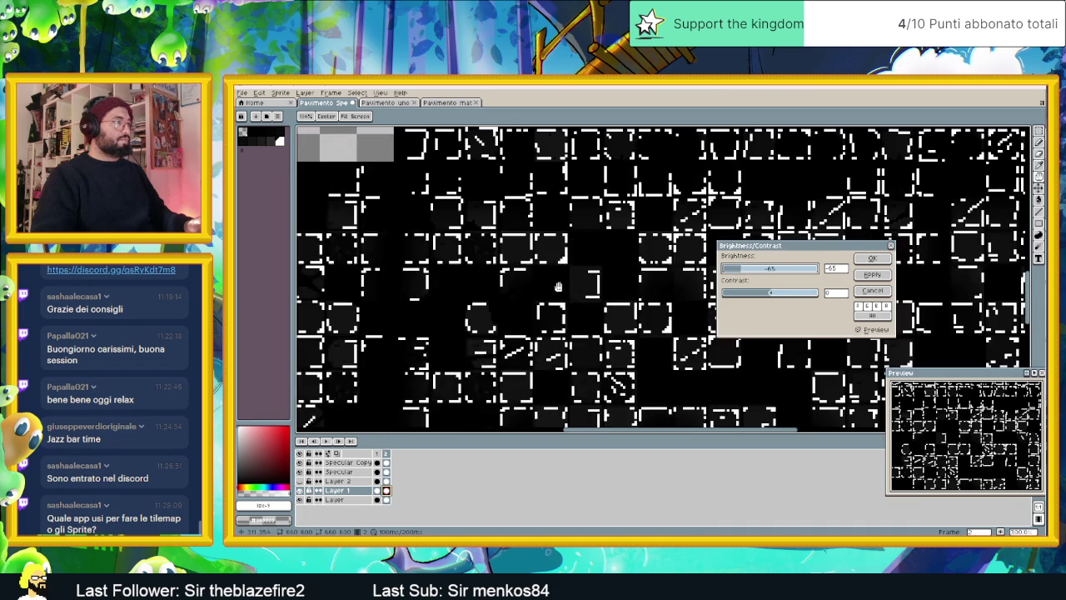
scroll(558, 287, "up", 1)
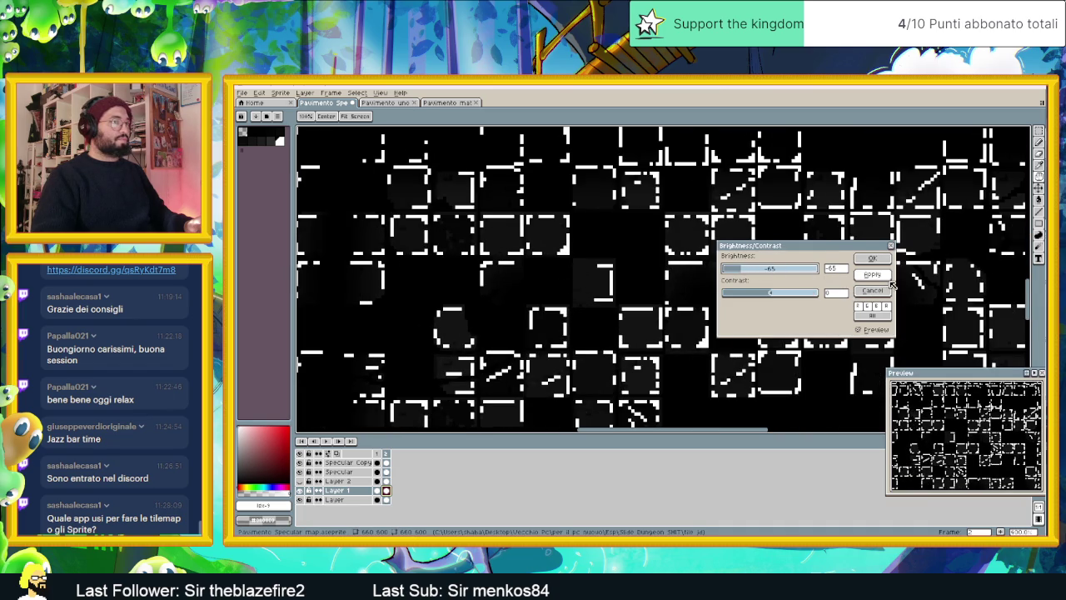
left_click(881, 263)
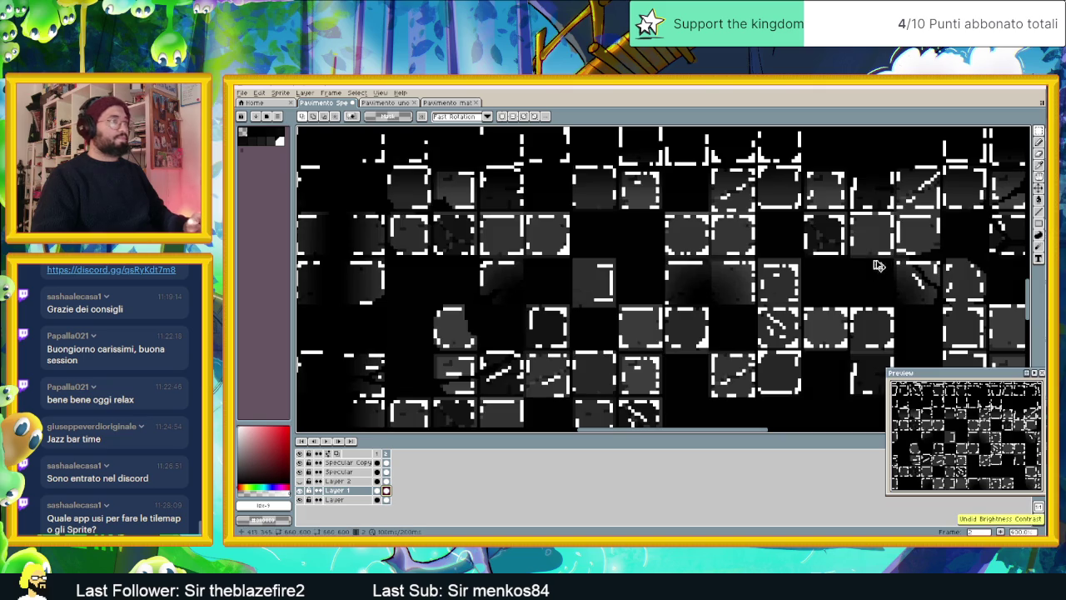
Reapply Brightness/Contrast to Layer 1 with brightness set to -63
left_click(260, 92)
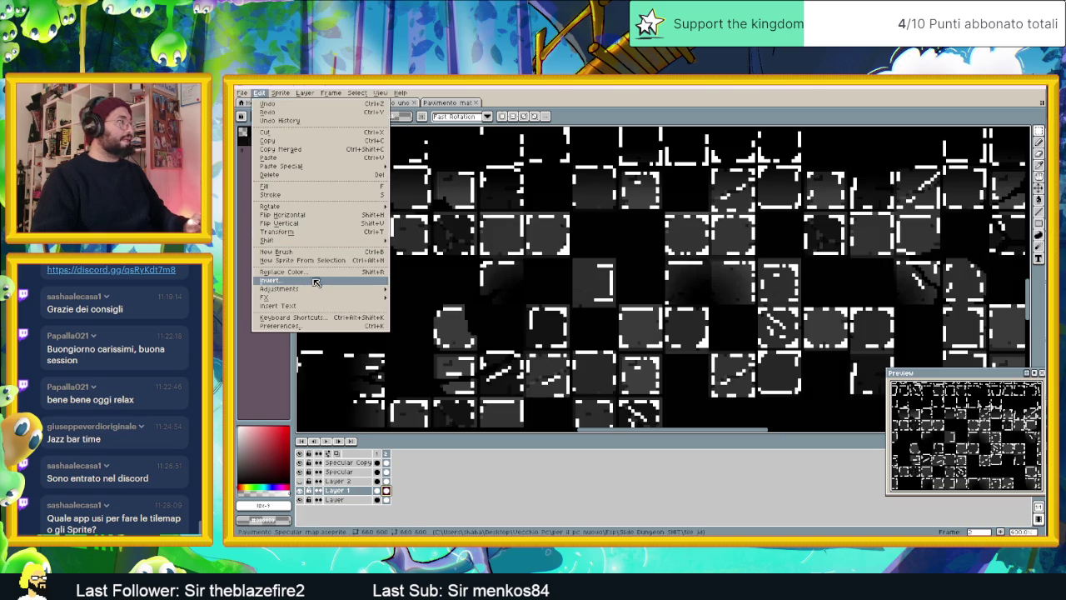
mouse_move(280, 288)
left_click(430, 288)
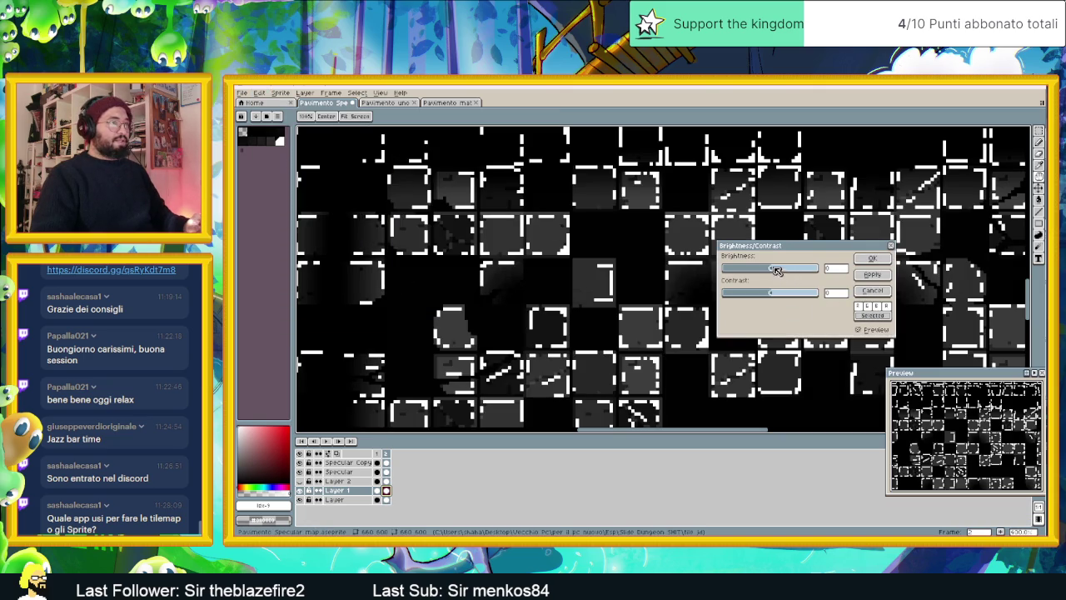
left_click_drag(775, 270, 738, 271)
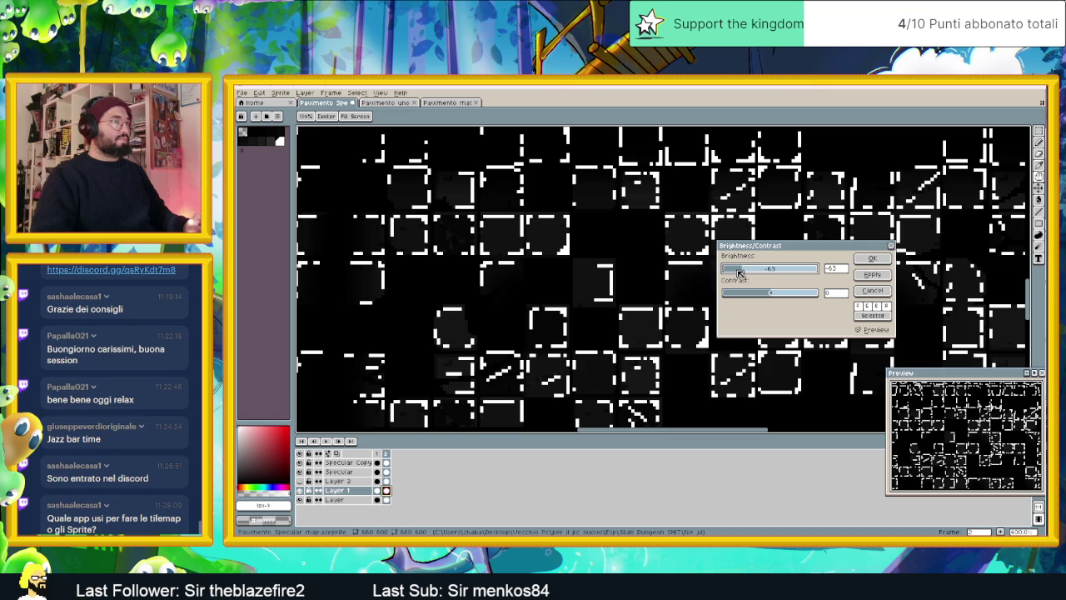
left_click(871, 264)
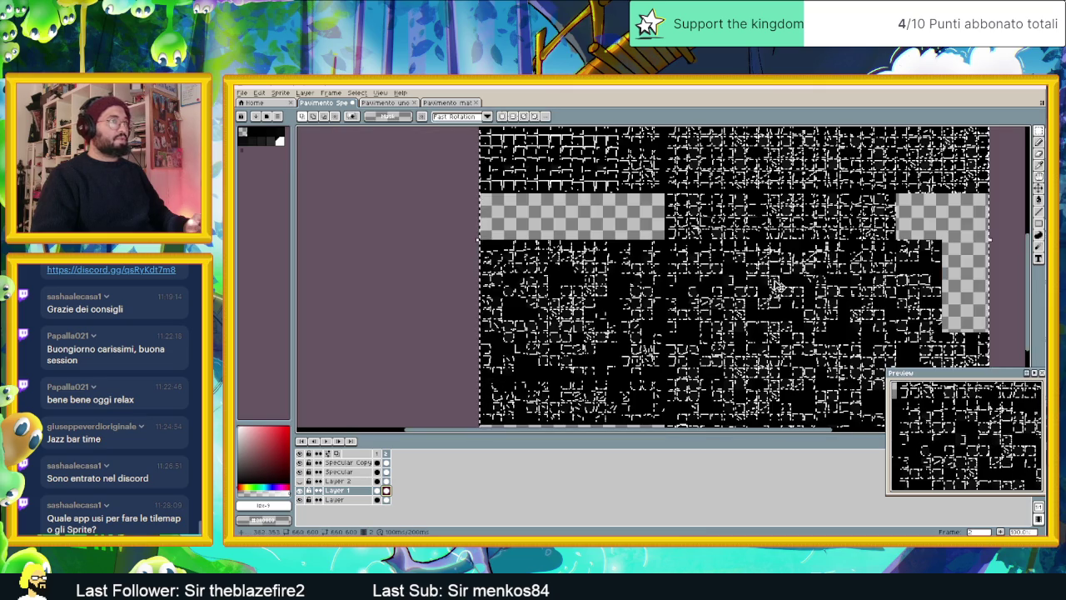
scroll(773, 286, "down", 2)
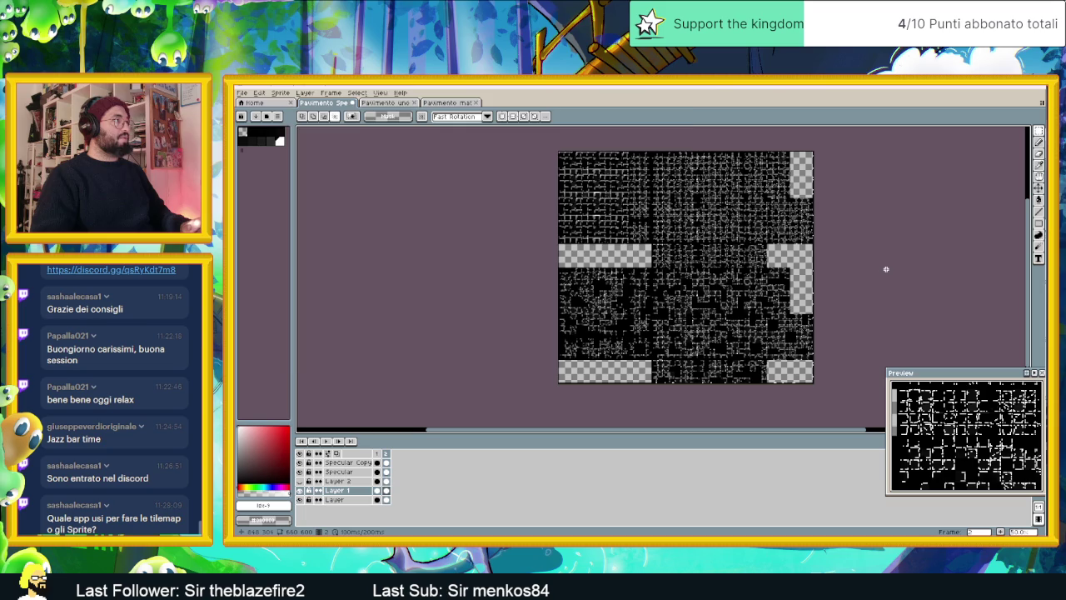
Save the specular map as PNG file 'Pavimento Specular map.png'
key("ctrl+shift+s")
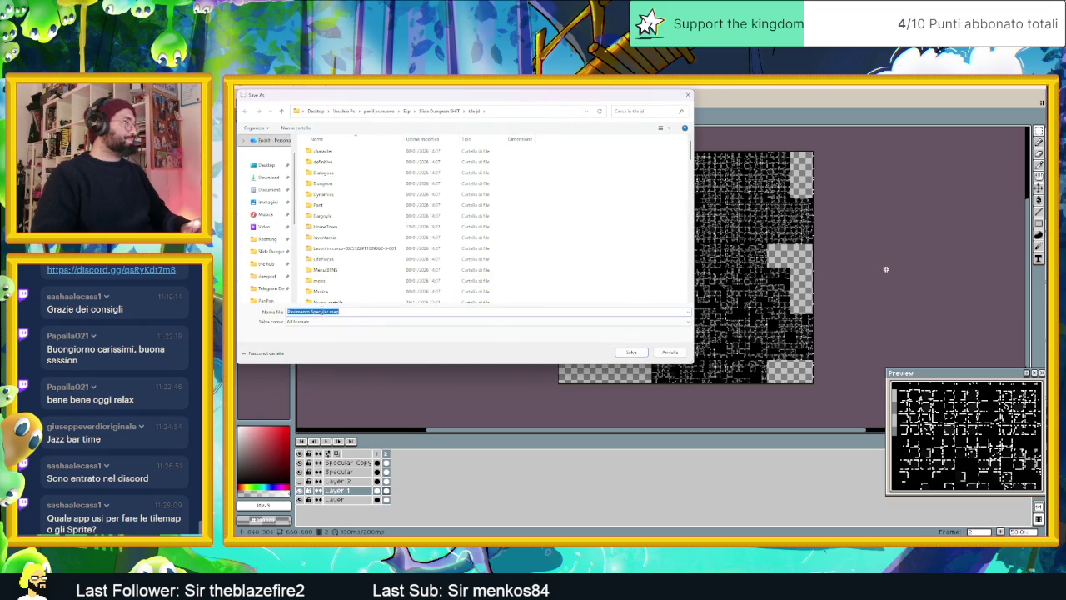
left_click(312, 321)
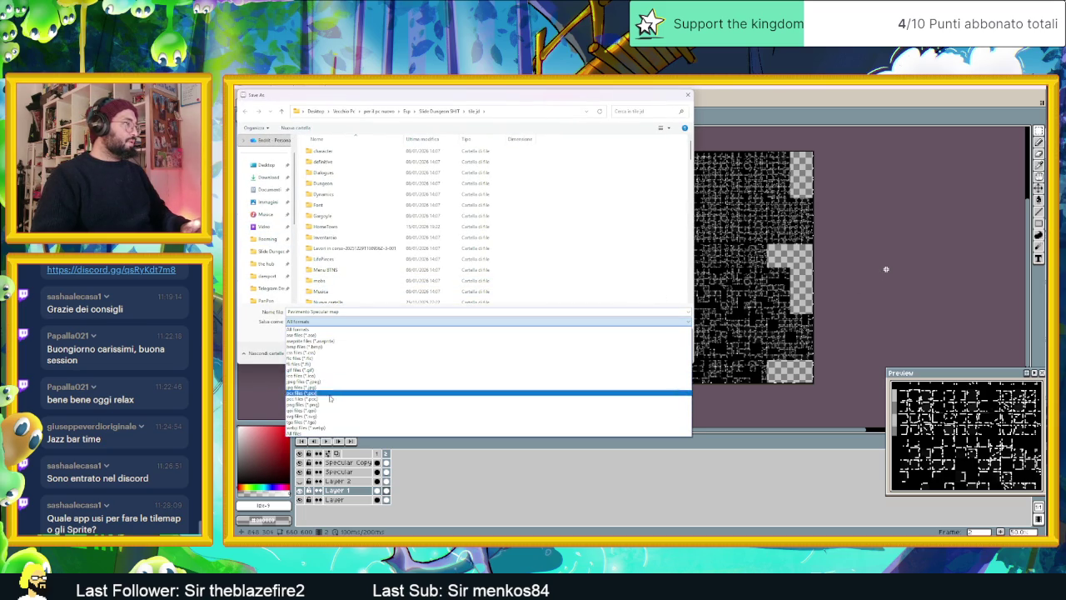
left_click(329, 404)
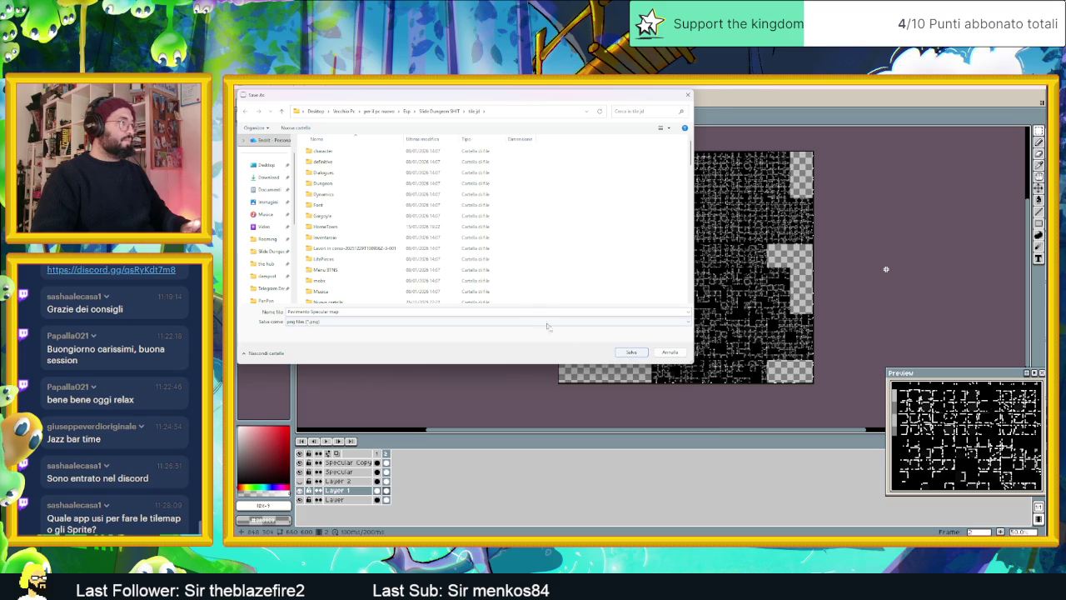
left_click(631, 352)
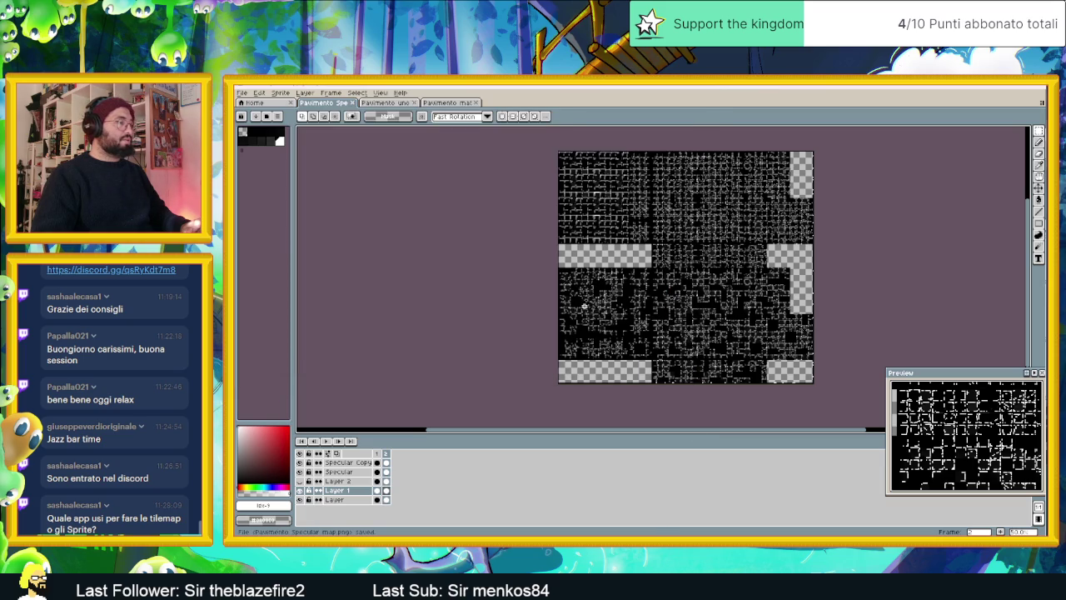
Reopen Save As and cancel it without saving again
key("ctrl+shift+s")
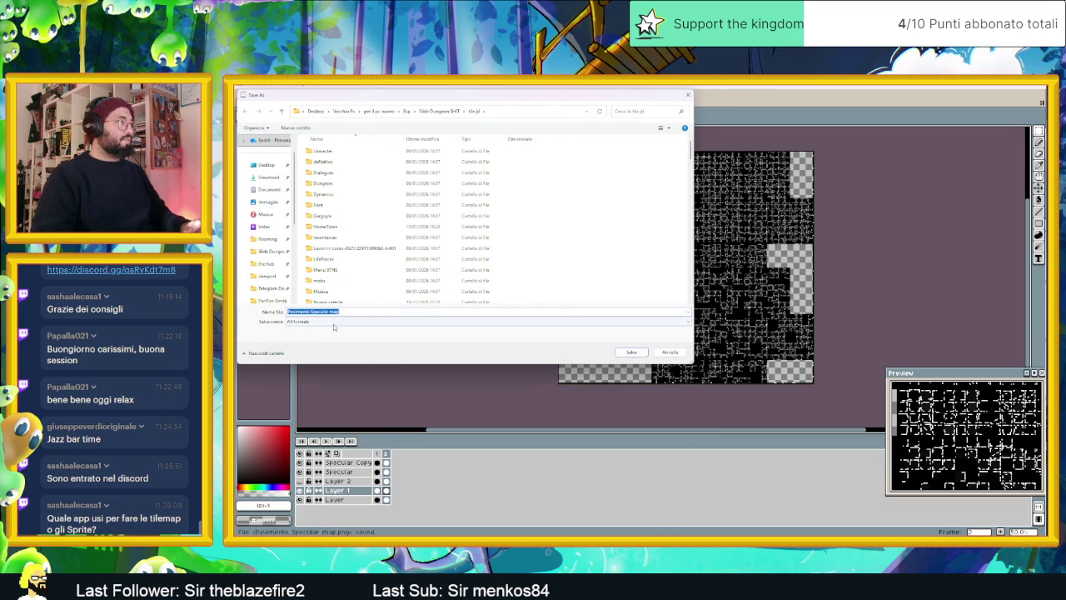
left_click(333, 325)
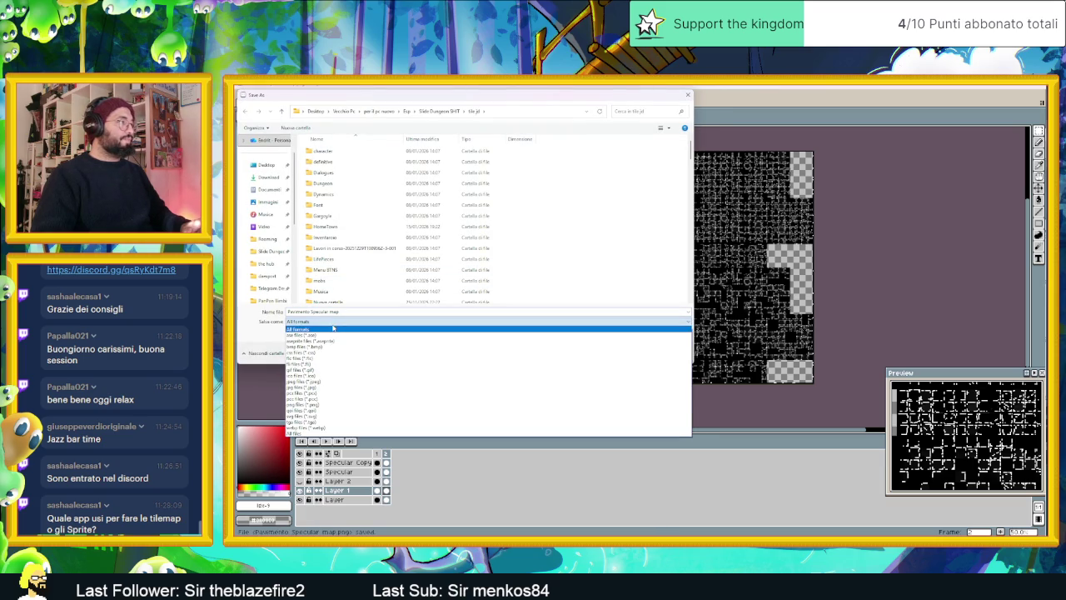
left_click(694, 95)
left_click(688, 95)
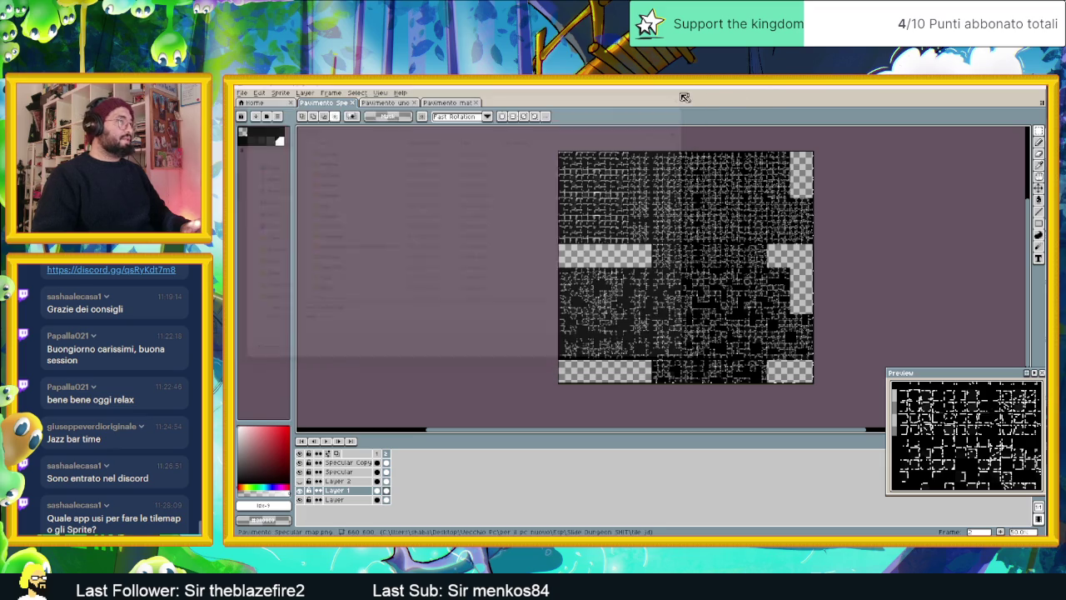
left_click(247, 95)
mouse_move(254, 169)
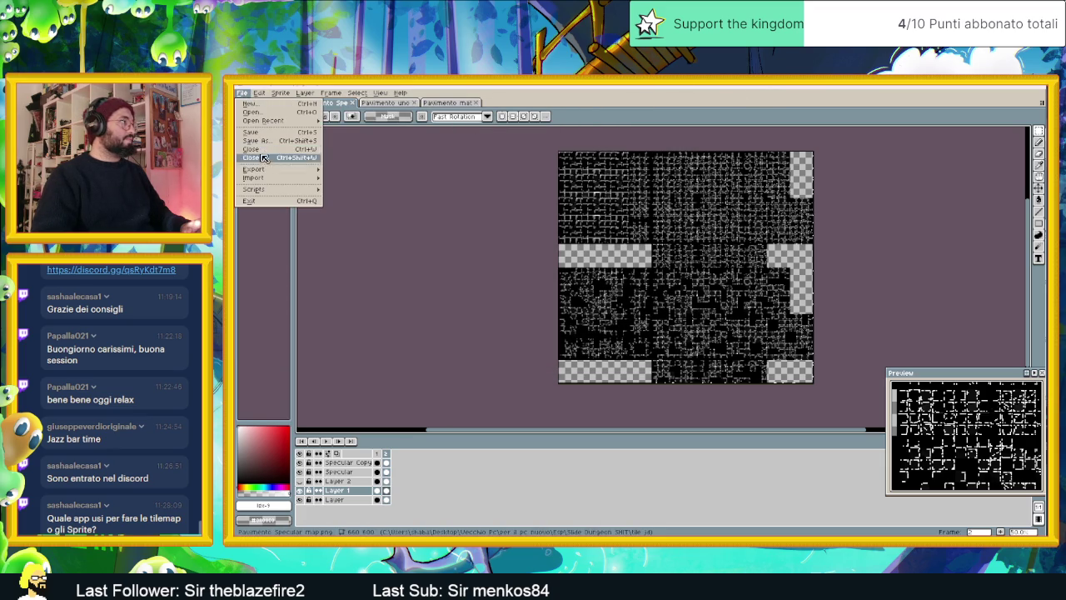
Choose a PNG export file location, accepting the overwrite warnings
left_click(375, 170)
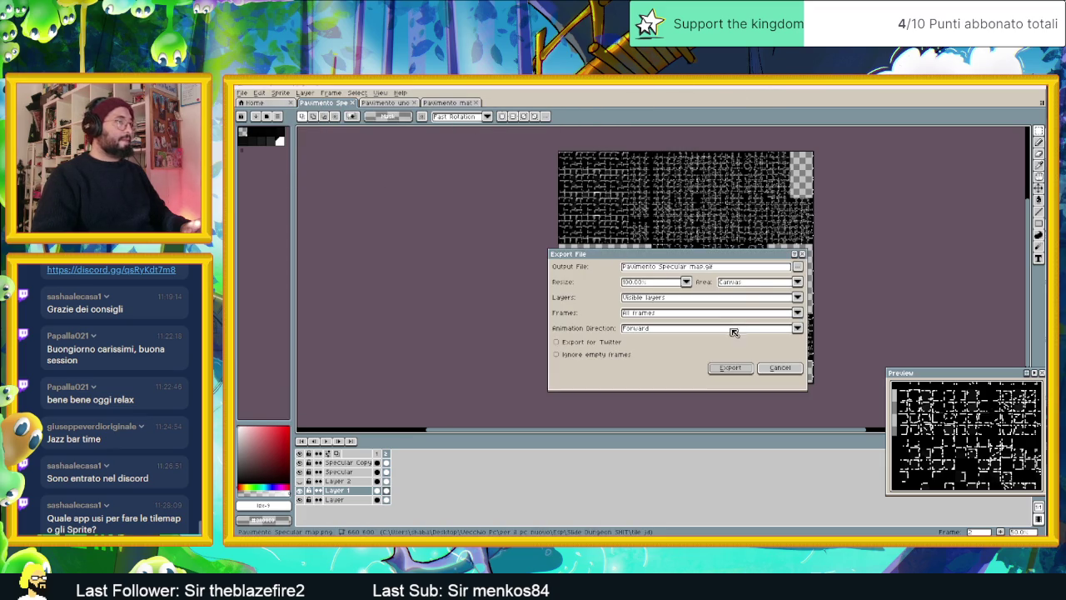
left_click(797, 267)
left_click(724, 279)
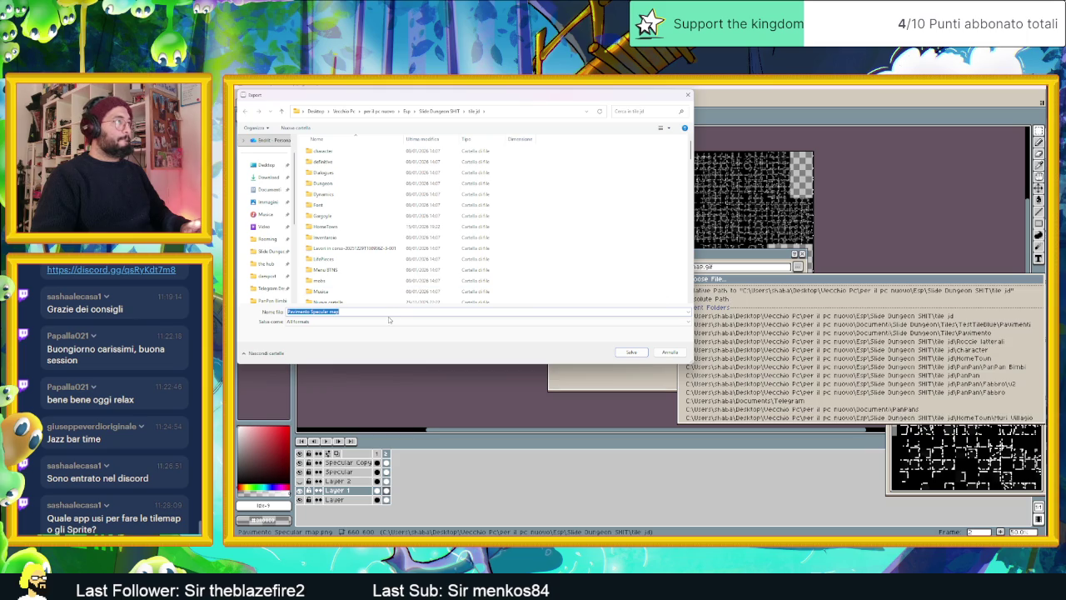
left_click(388, 320)
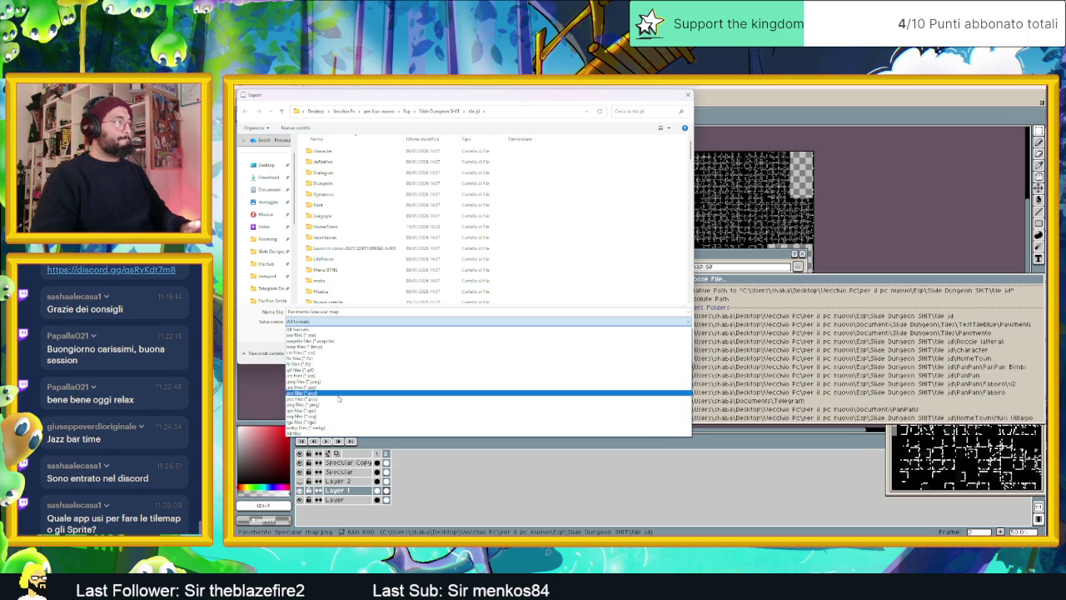
left_click(338, 405)
left_click(631, 351)
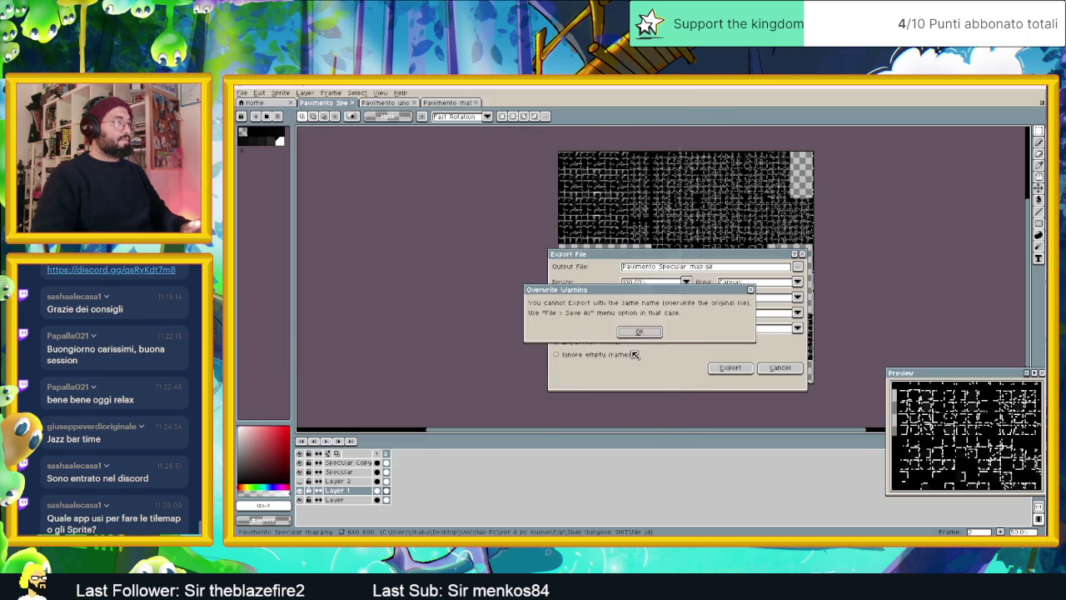
left_click(642, 331)
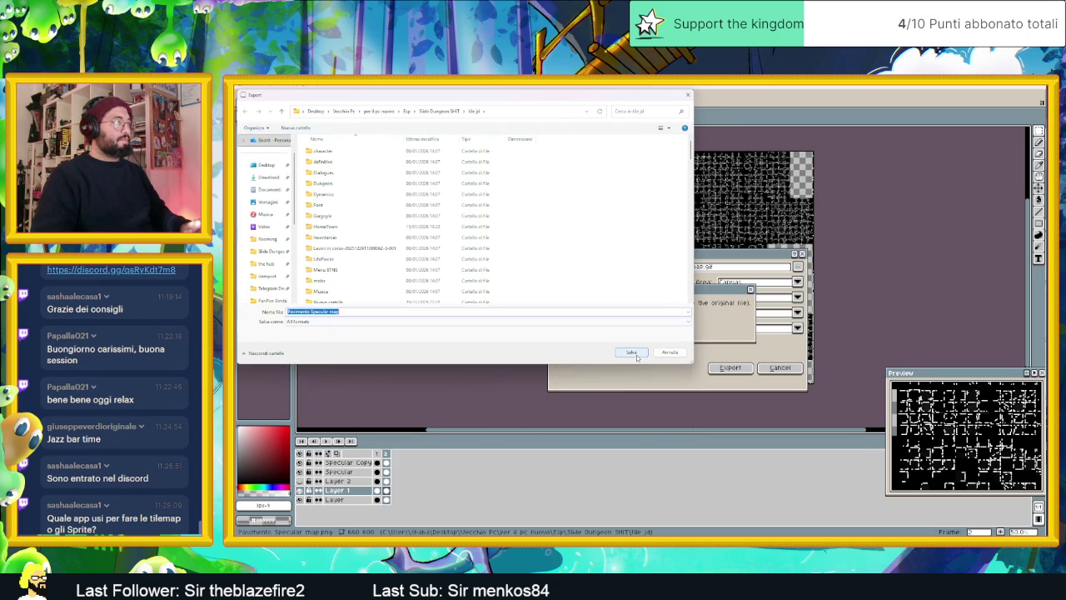
left_click(633, 352)
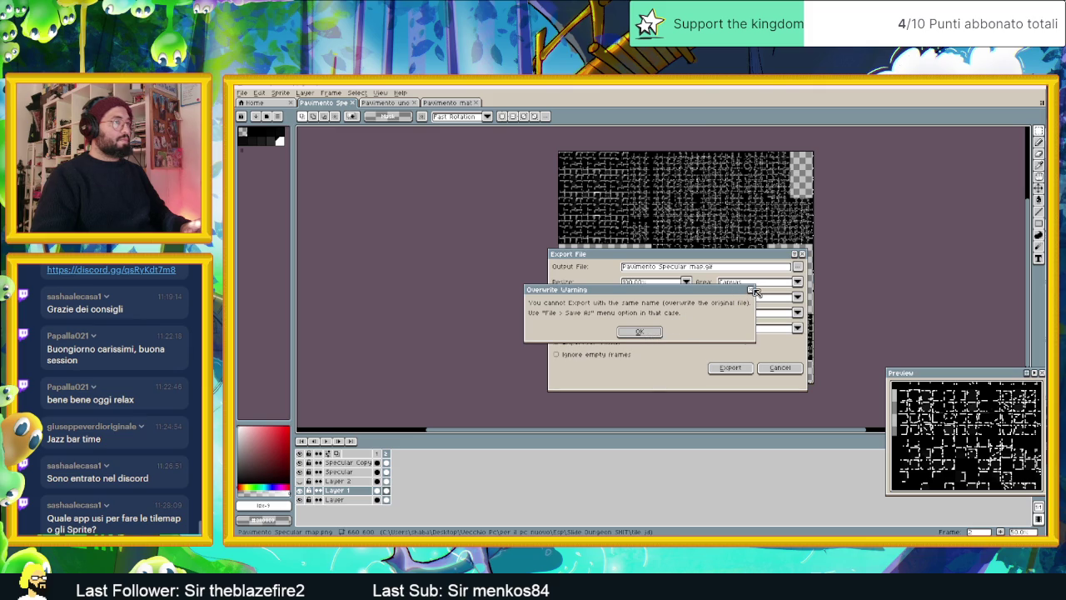
key("Return")
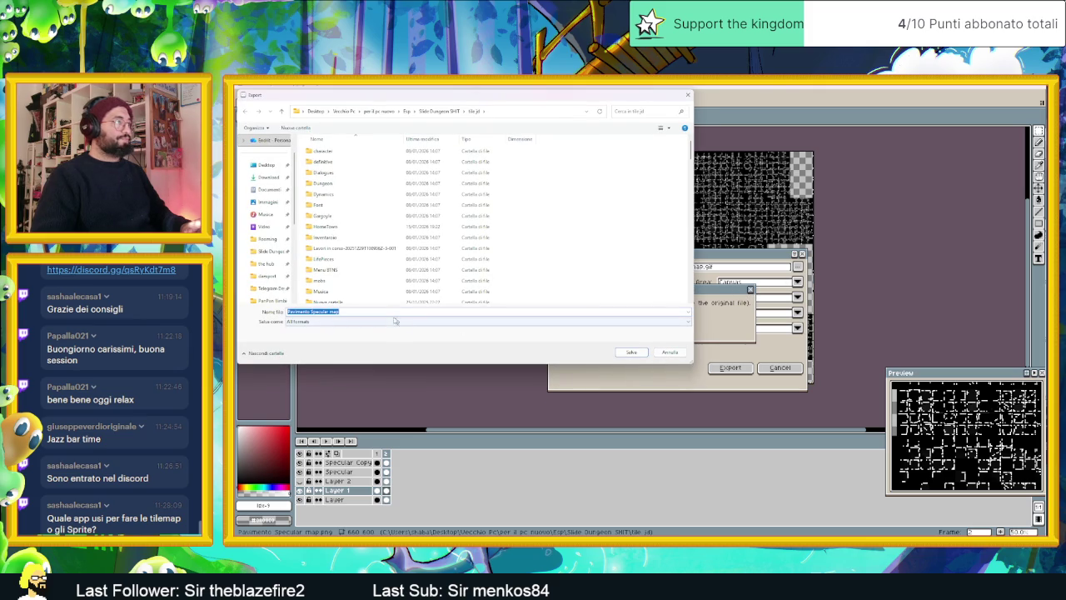
Rename the export file to 'Pavimento Specular map_F.png' in PNG format
left_click(349, 313)
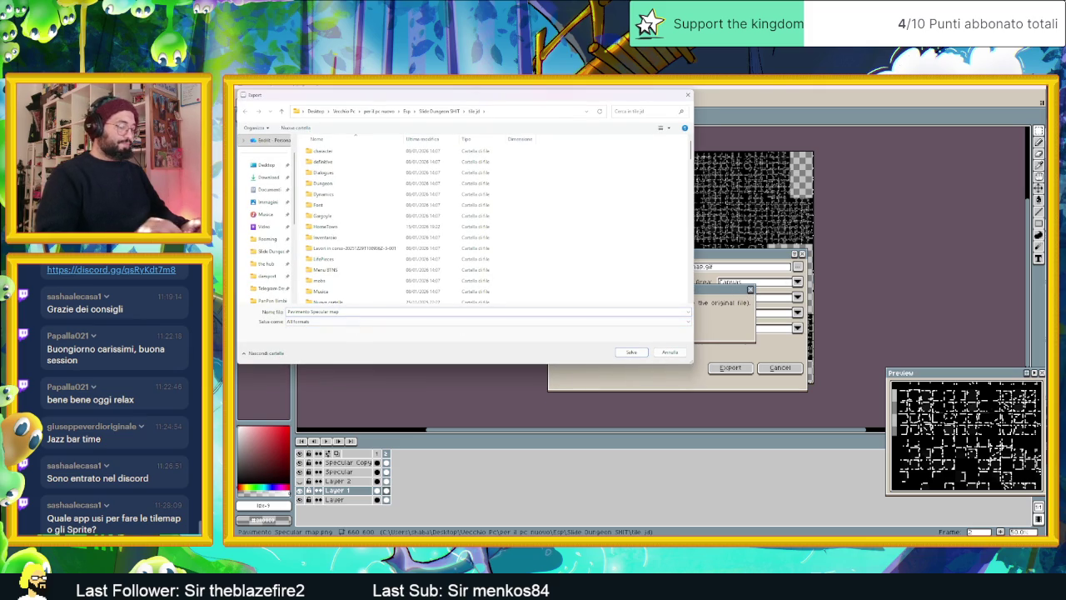
type(" F")
left_click(341, 322)
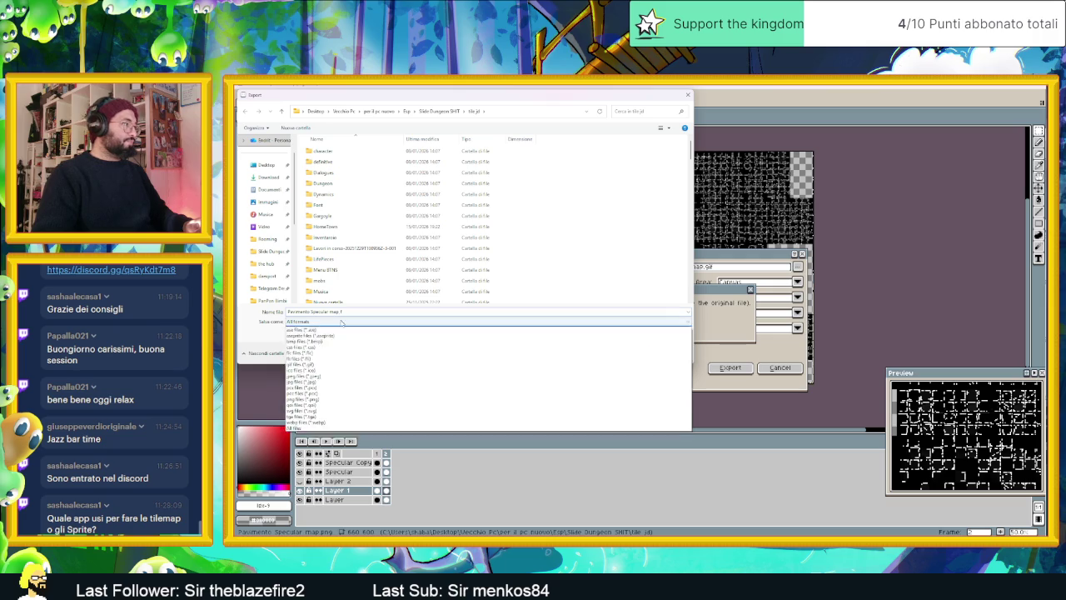
left_click(325, 405)
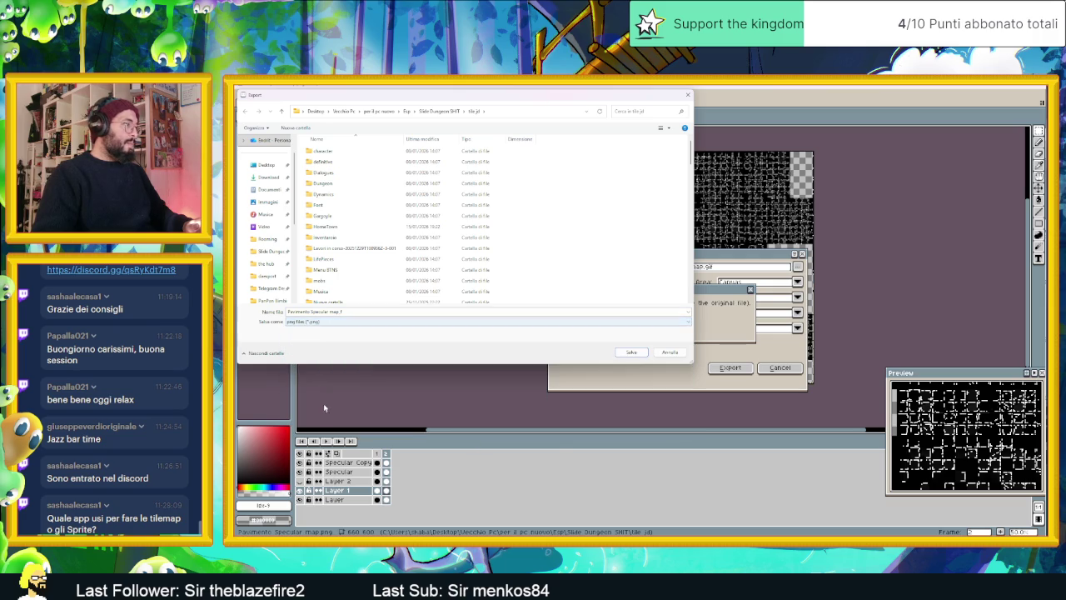
left_click(638, 354)
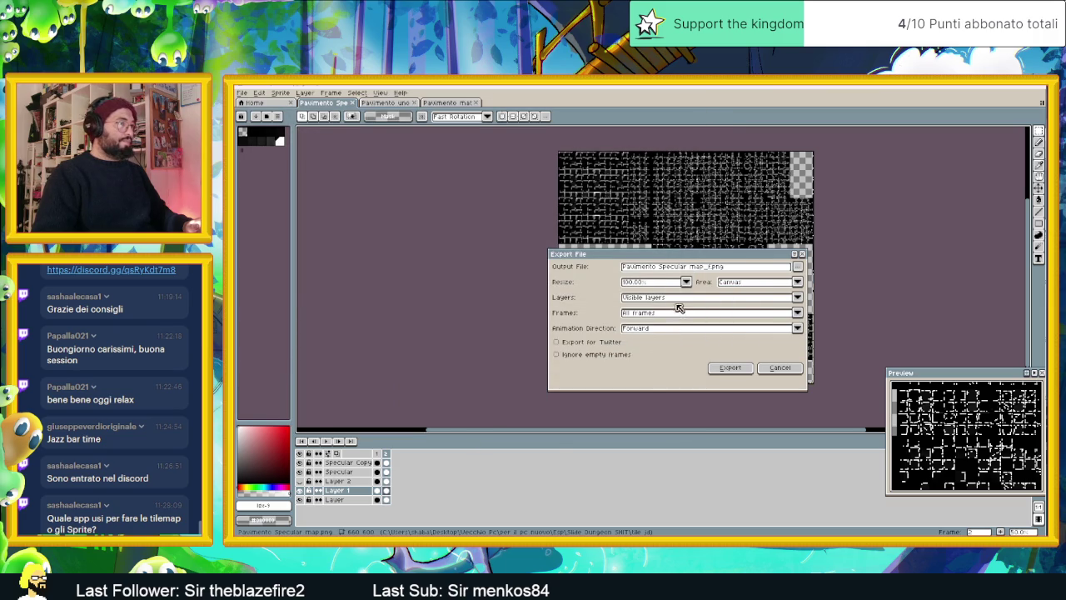
Export only the selected frames, then minimize Aseprite
left_click(653, 314)
left_click(646, 332)
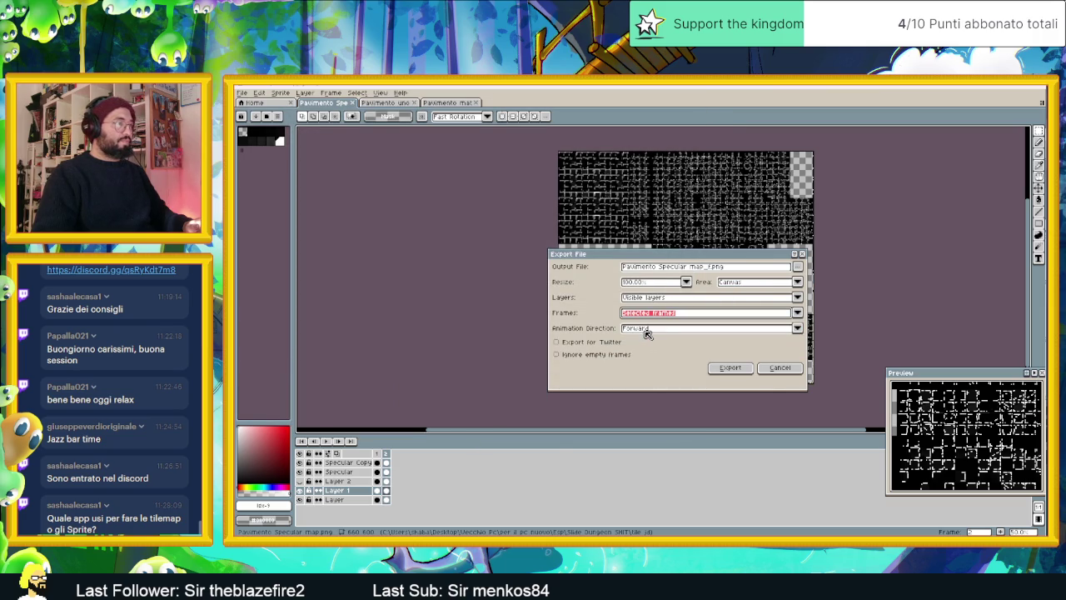
left_click(739, 367)
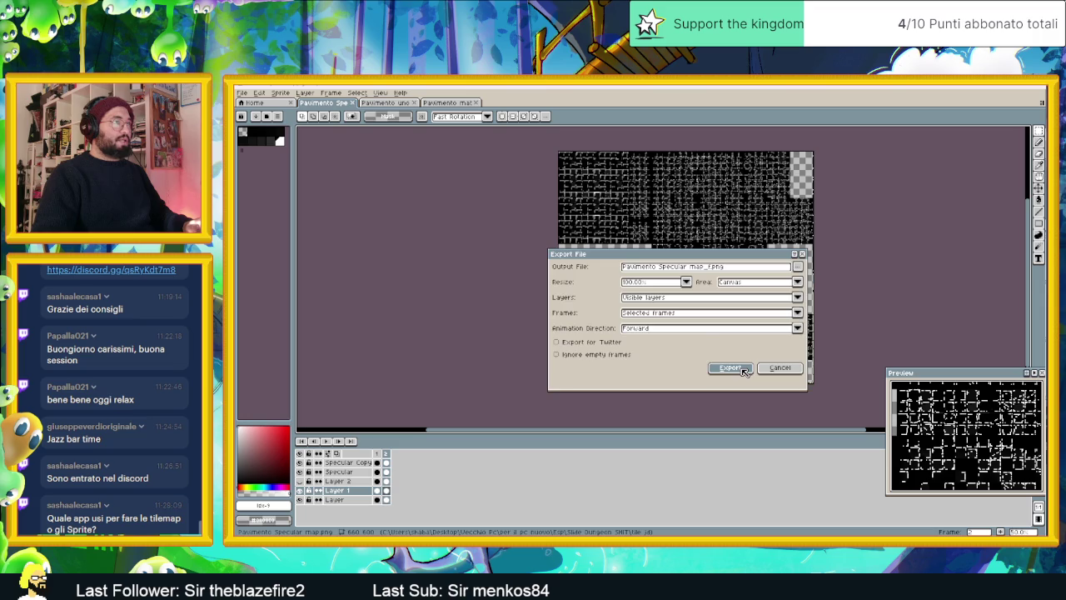
scroll(620, 200, "up", 3)
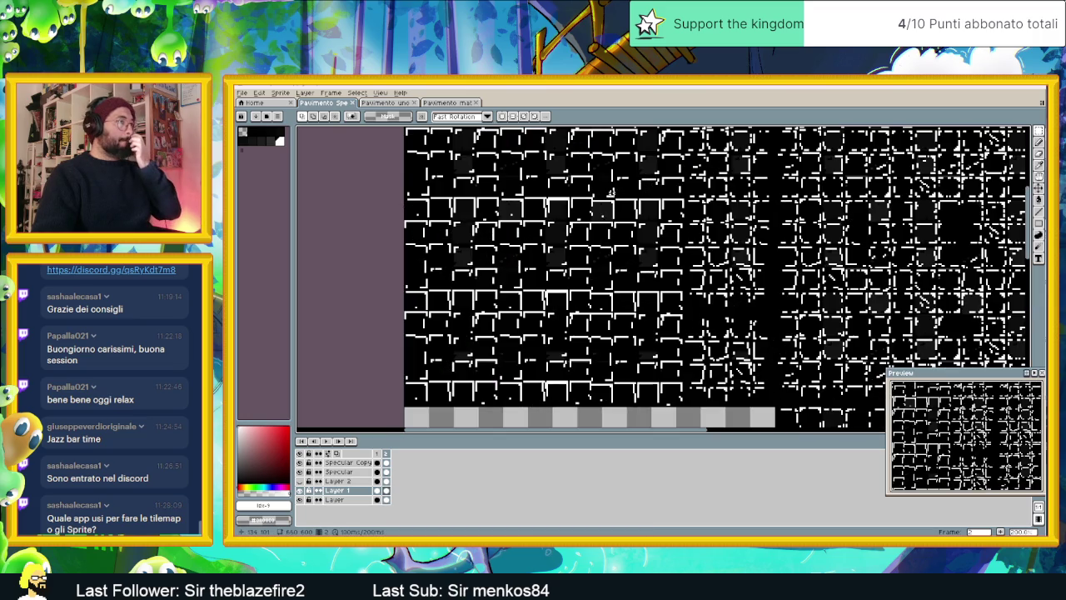
scroll(620, 200, "down", 1)
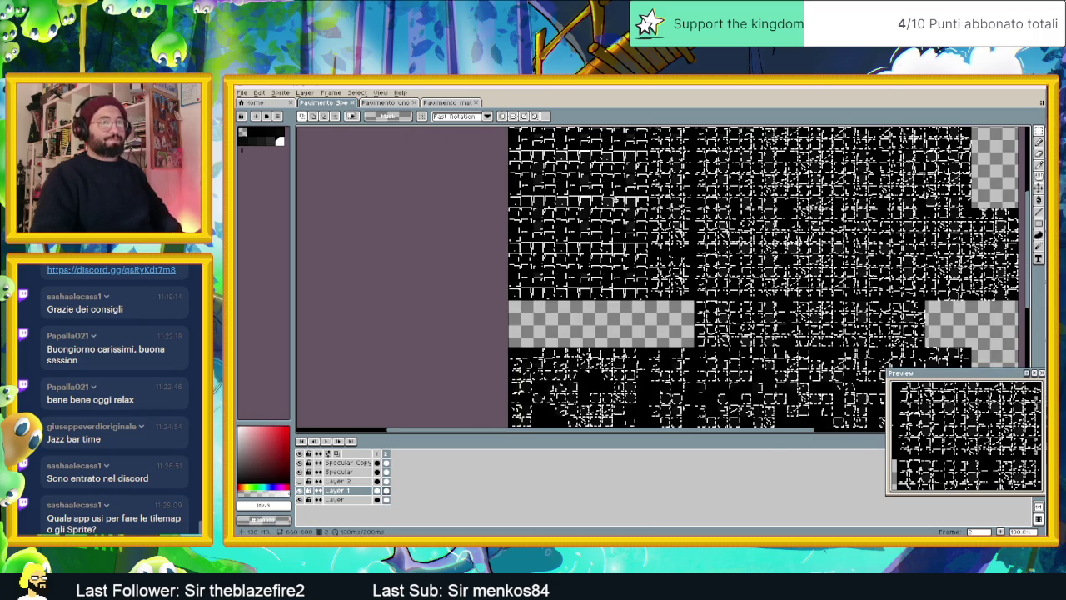
left_click(1007, 91)
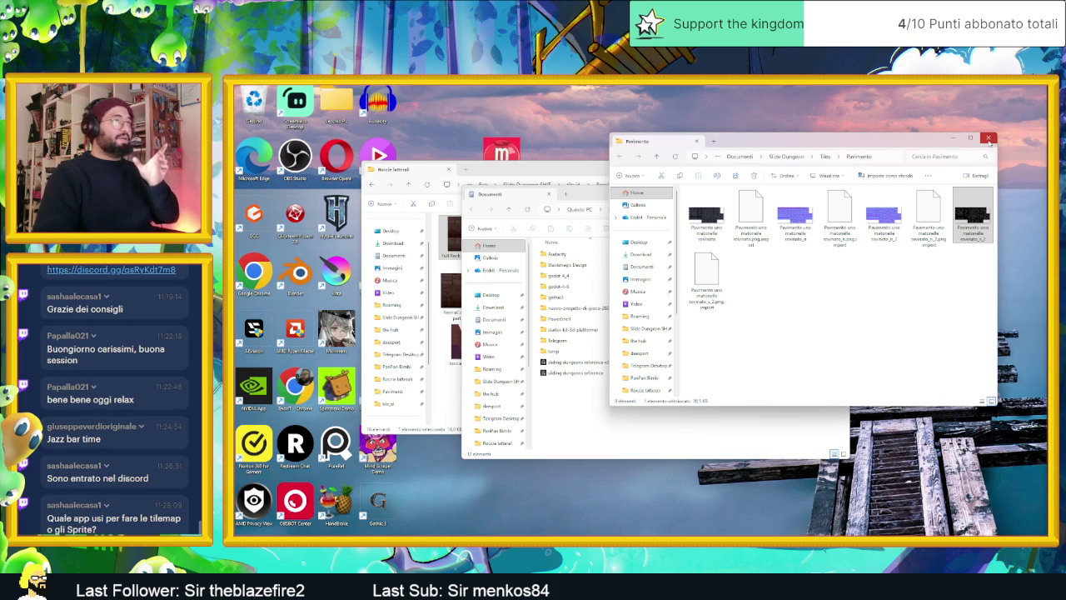
Close the Pavimento Explorer window and switch back to Godot
left_click(988, 139)
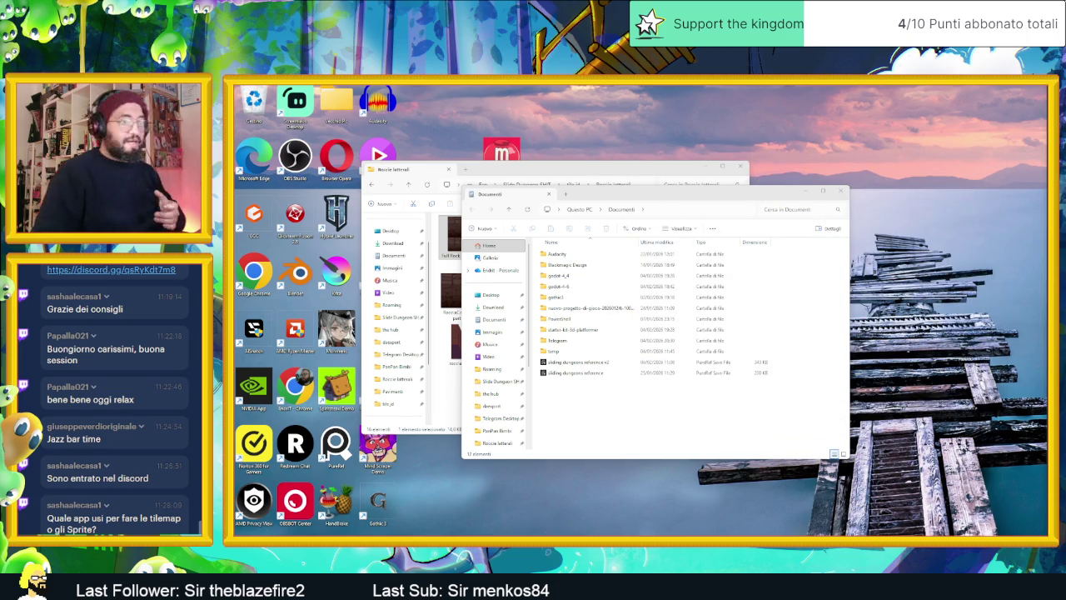
key("alt+Tab")
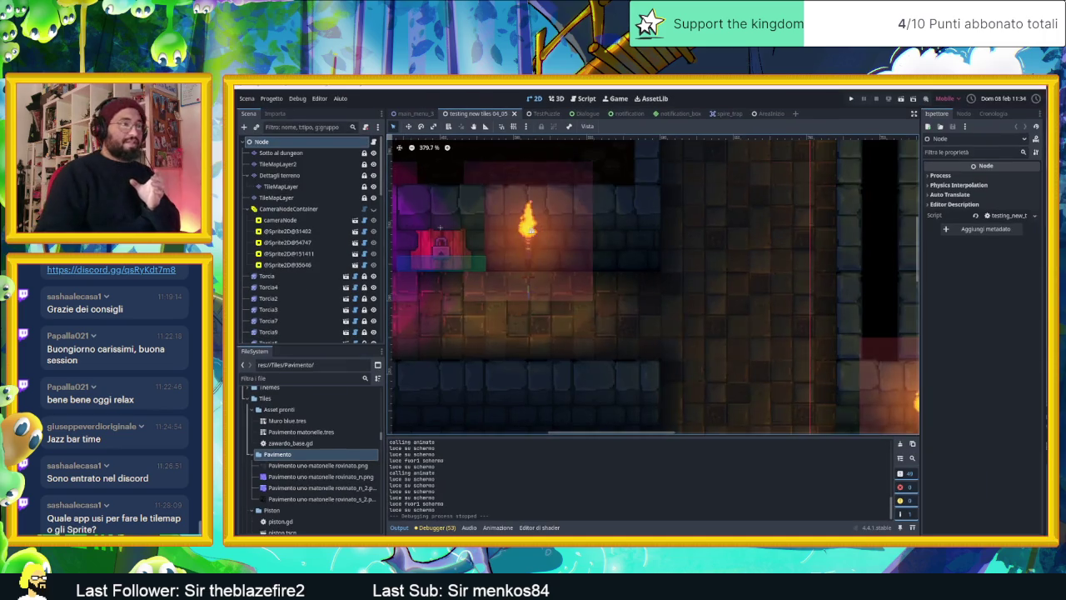
Zoom out the viewport and locate the Pavimento folder beside the rovinato texture in FileSystem
scroll(702, 263, "down", 3)
scroll(683, 259, "down", 2)
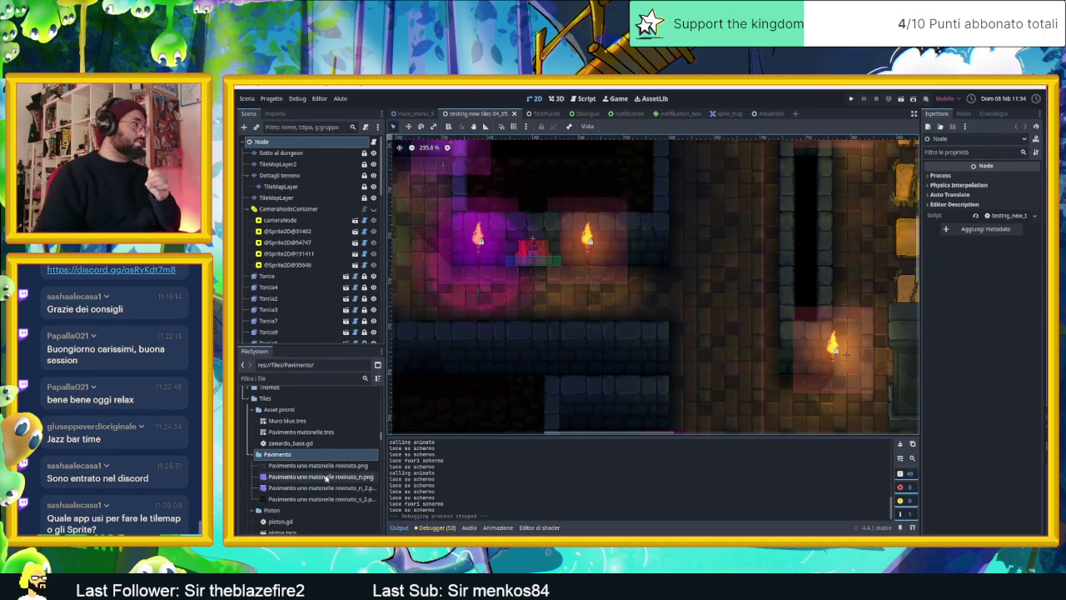
left_click(283, 463)
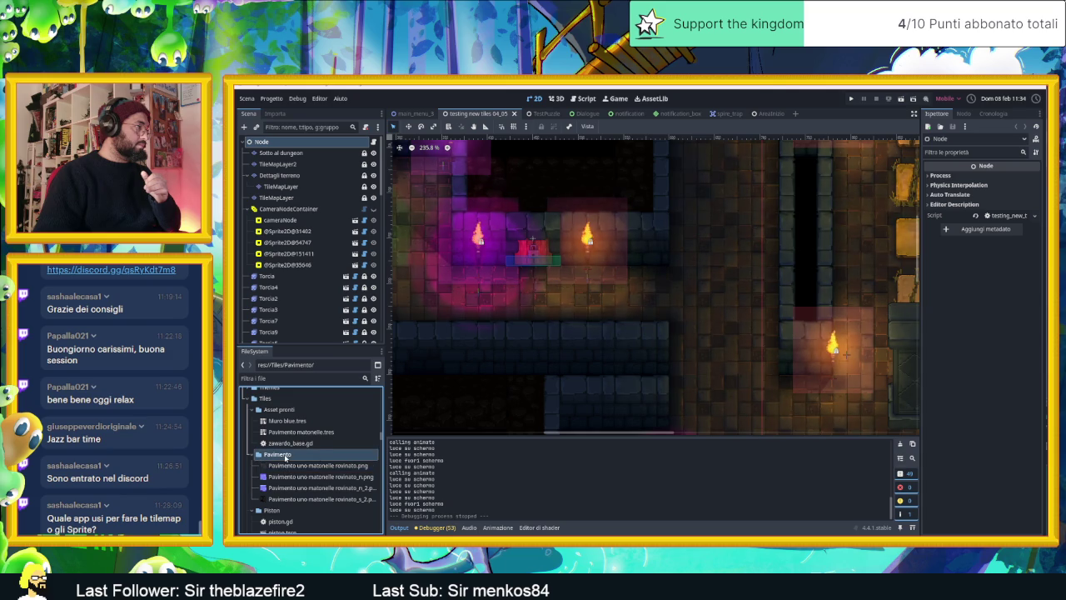
right_click(287, 458)
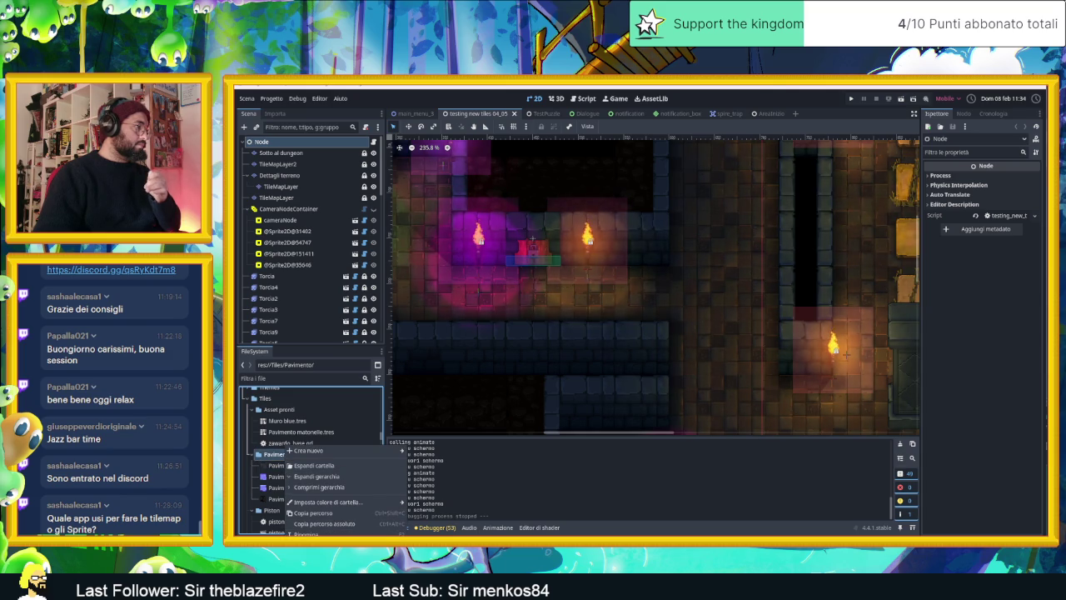
key("Escape")
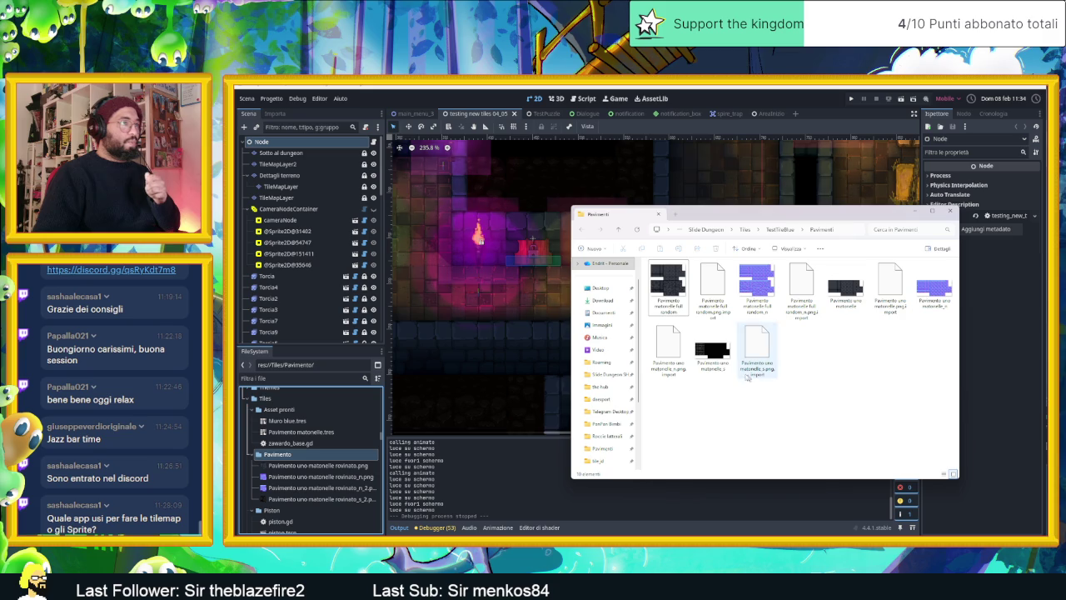
Open the tile jd folder and select the Pavimento Specular map_f image
left_click(711, 350)
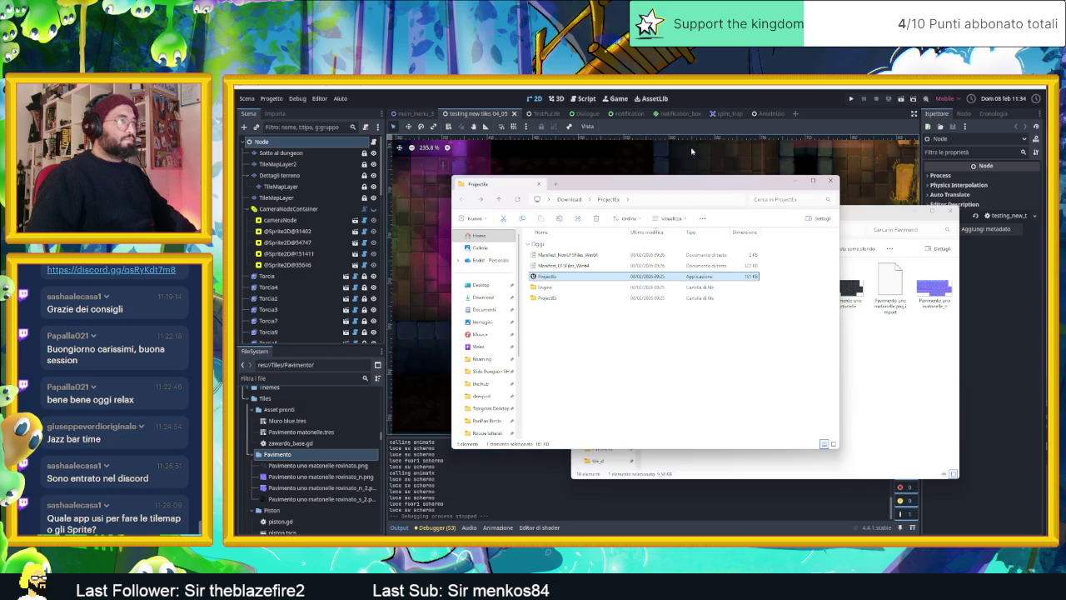
left_click_drag(682, 185, 1002, 208)
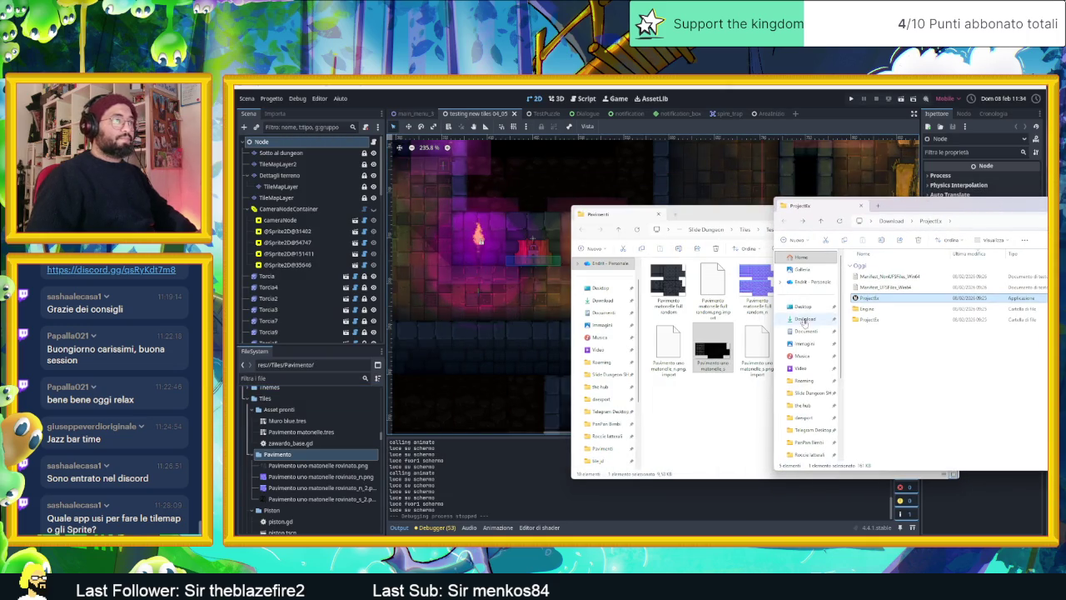
left_click(801, 403)
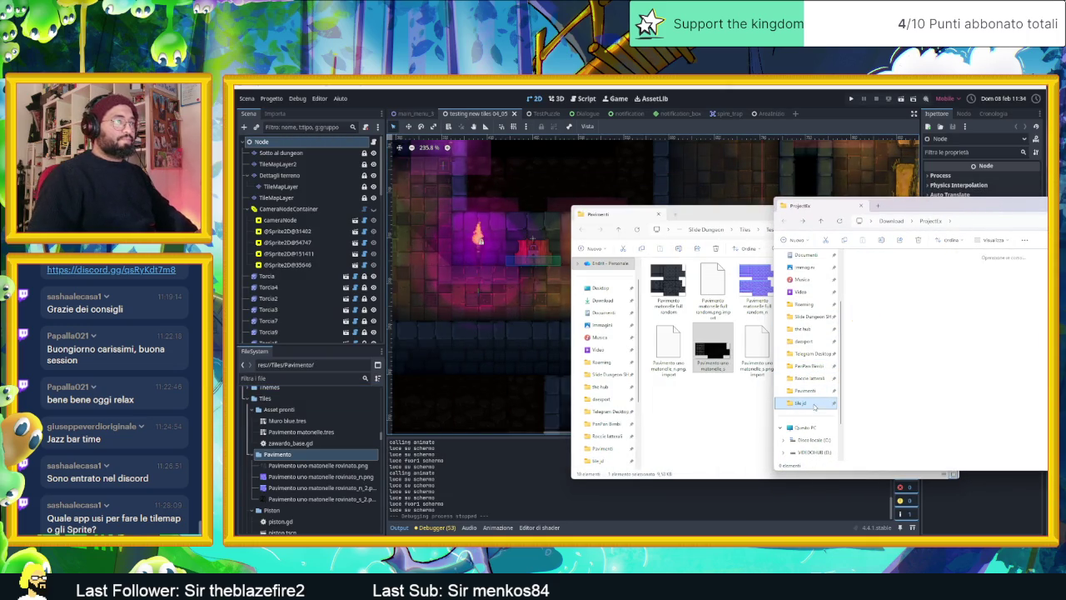
left_click_drag(912, 204, 700, 200)
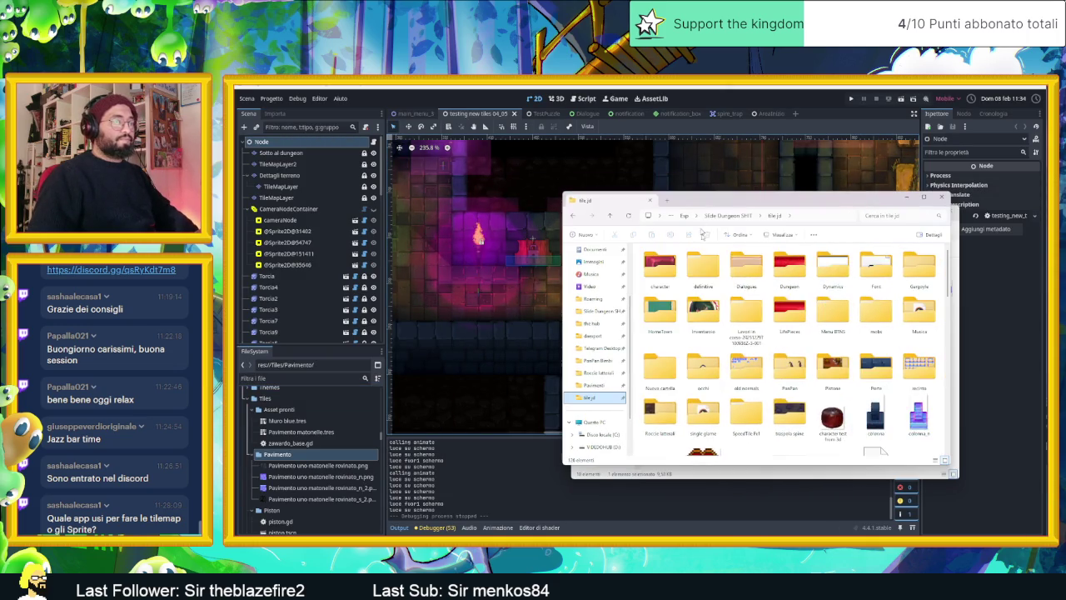
left_click(874, 325)
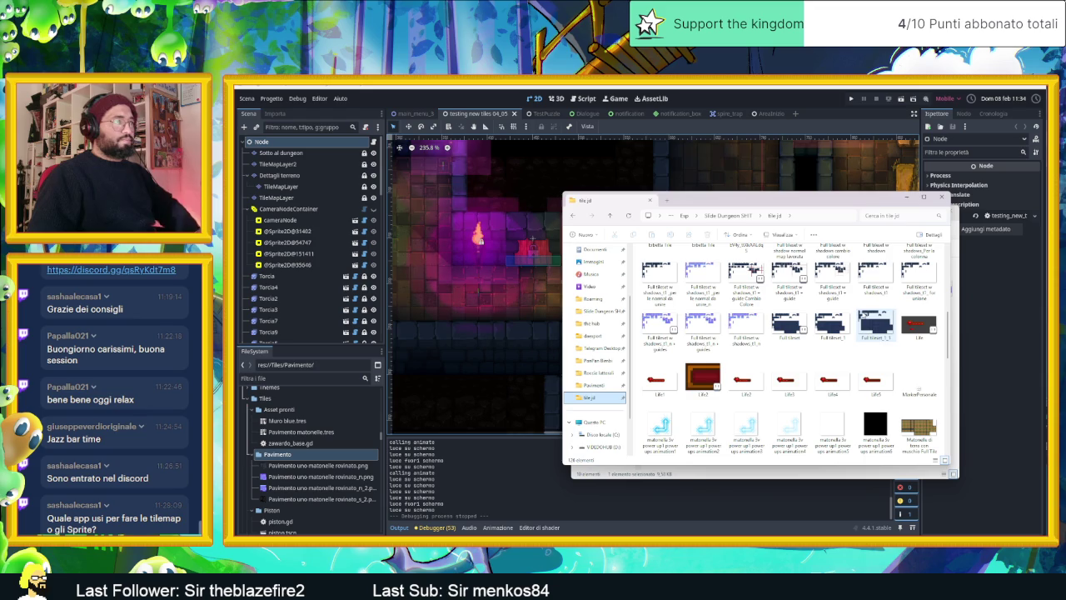
scroll(882, 342, "down", 3)
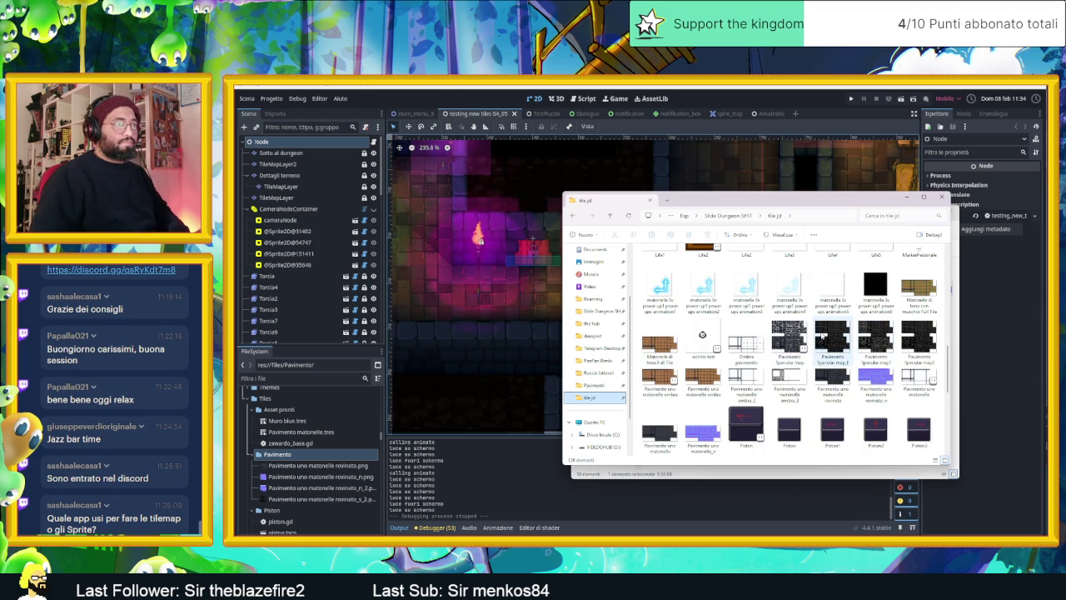
left_click(829, 337)
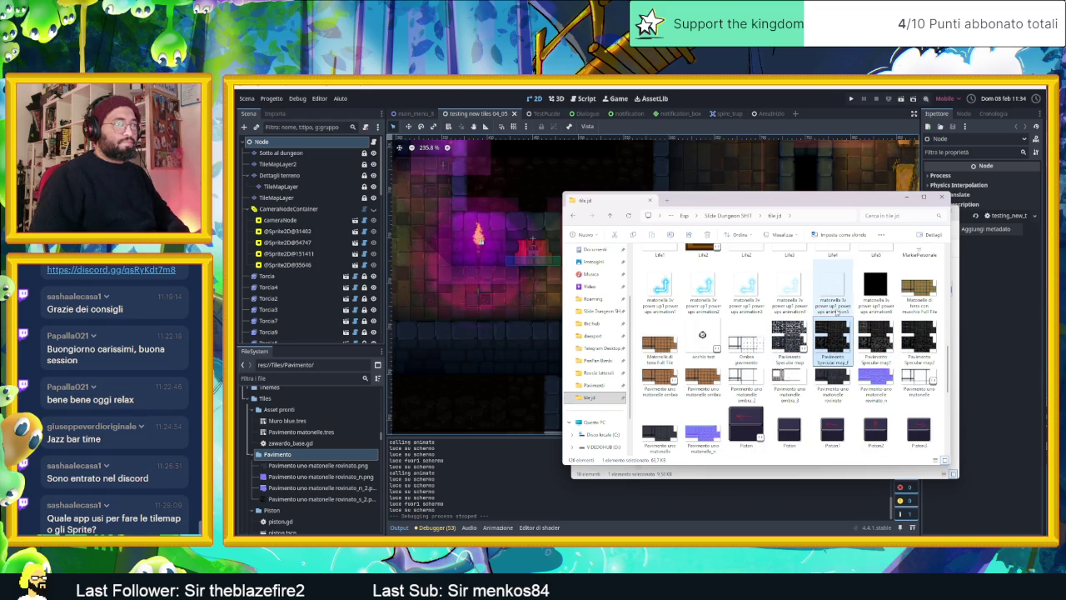
Bring Pavimenti forward, preview Pavimento Specular map_f, and close the tile jd window
left_click_drag(829, 203, 1042, 231)
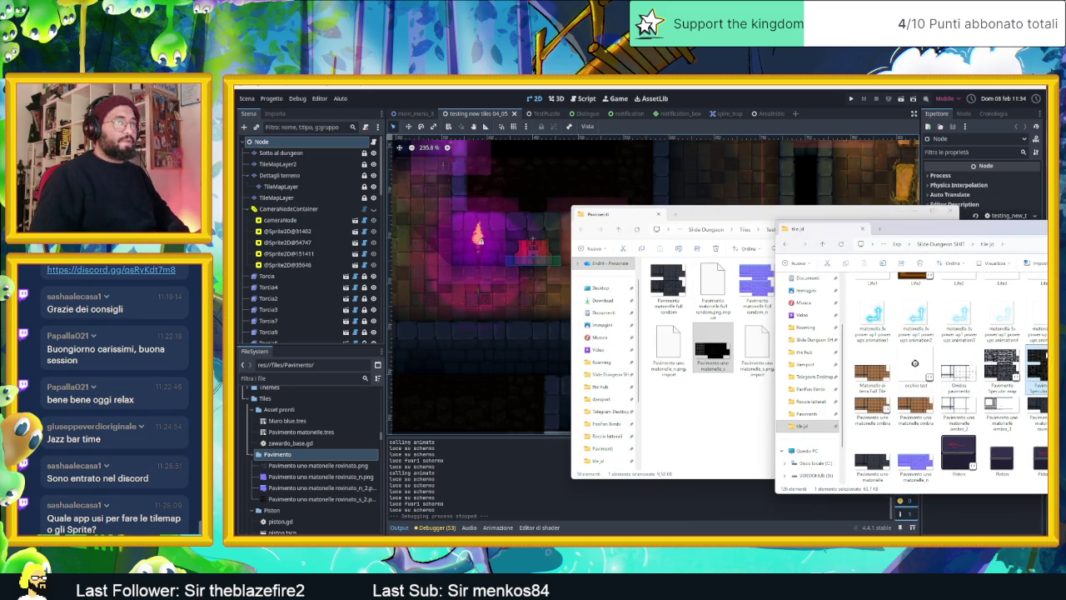
left_click(720, 424)
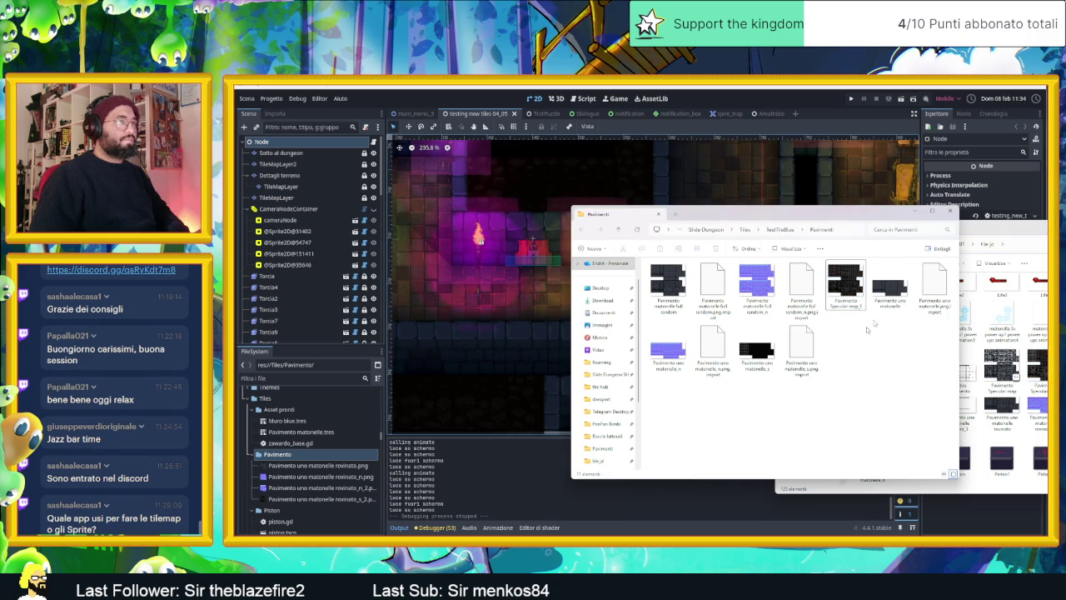
double_click(849, 284)
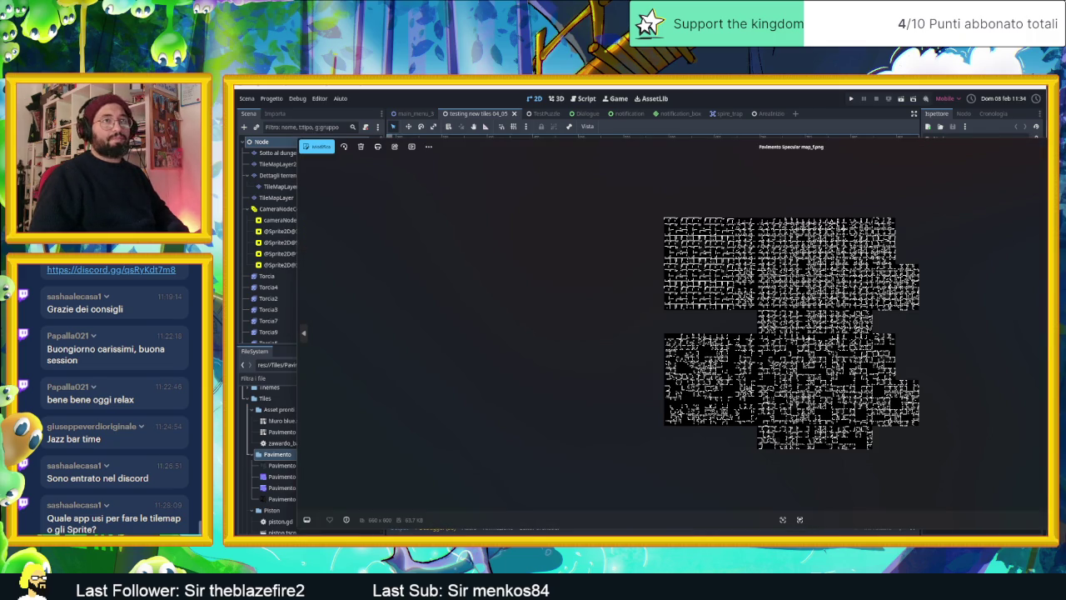
key("Escape")
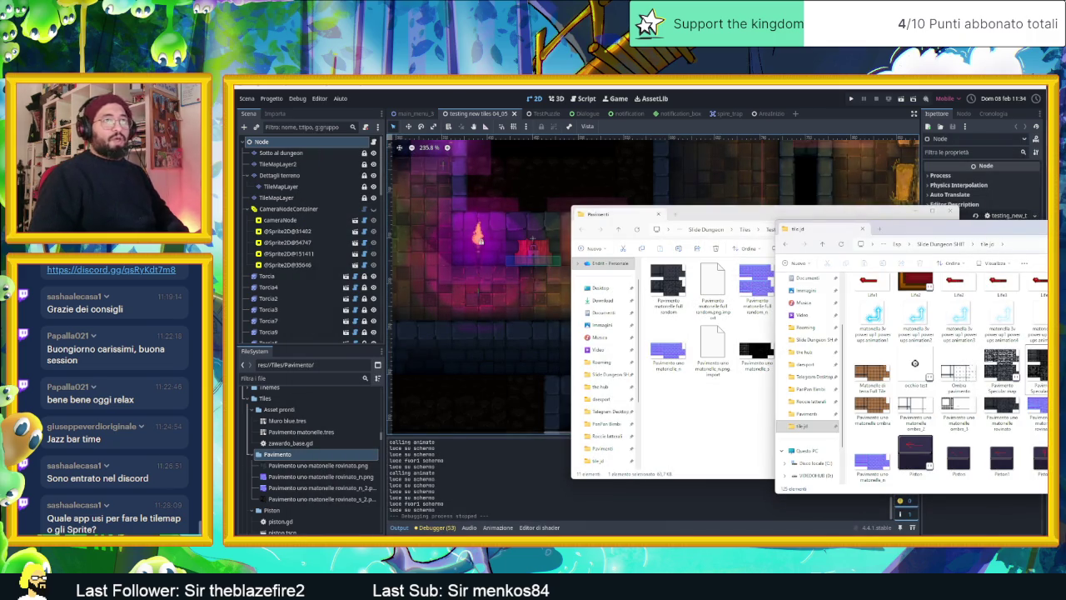
key("ctrl+w")
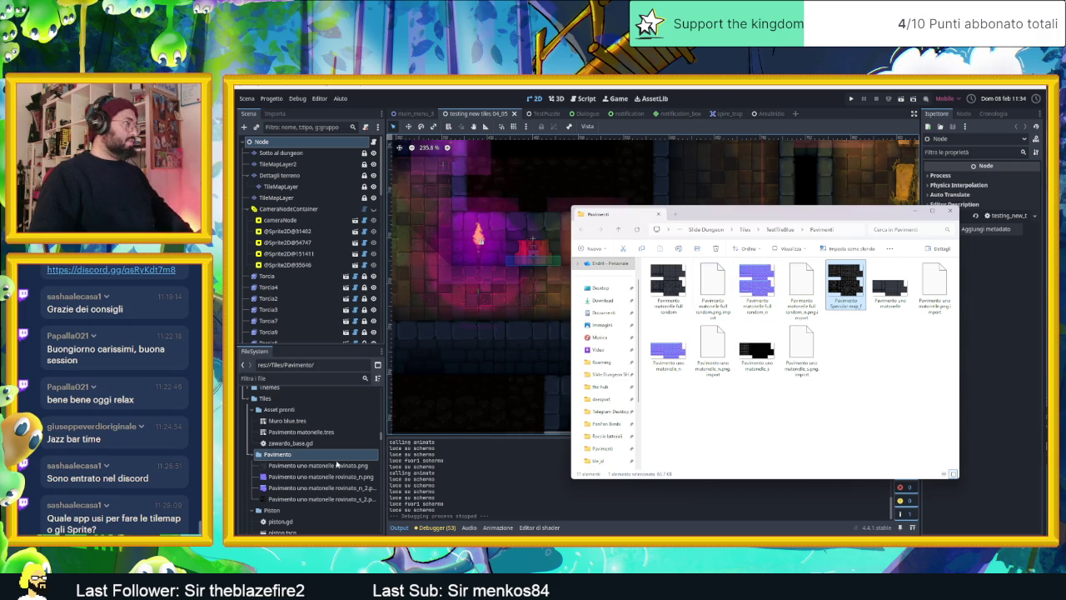
Filter the FileSystem dock for 'spec' and open the TestTileBlue/Pavimenti folder
left_click(336, 465)
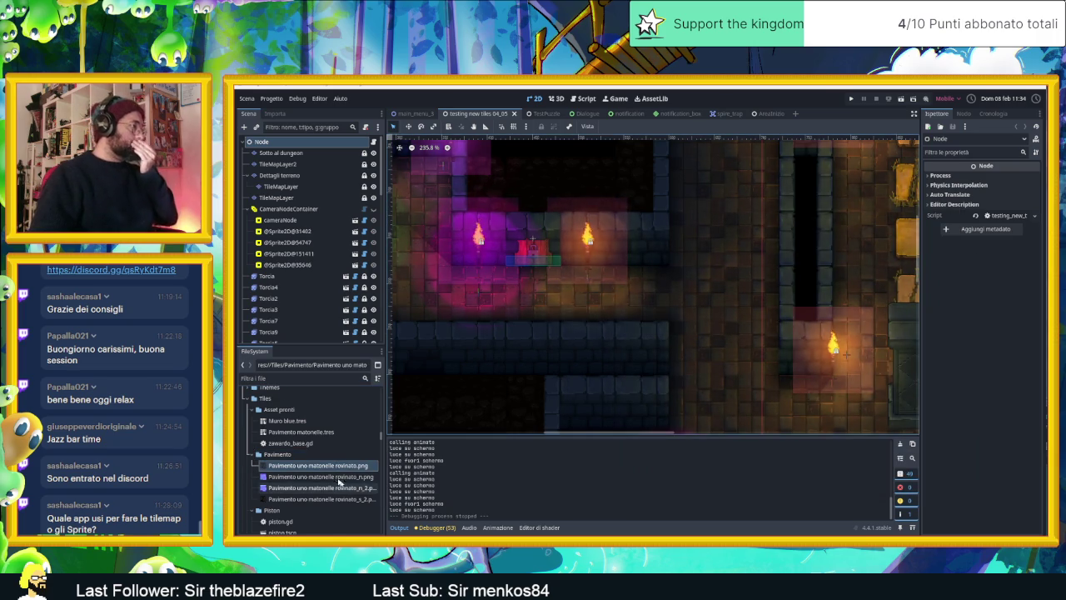
scroll(325, 486, "down", 1)
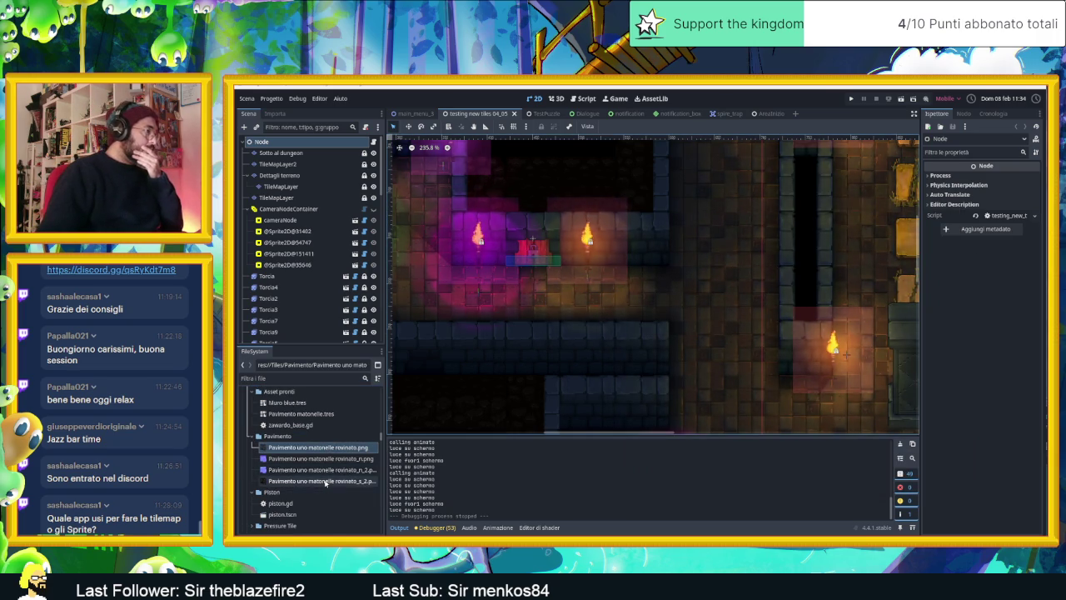
left_click(285, 378)
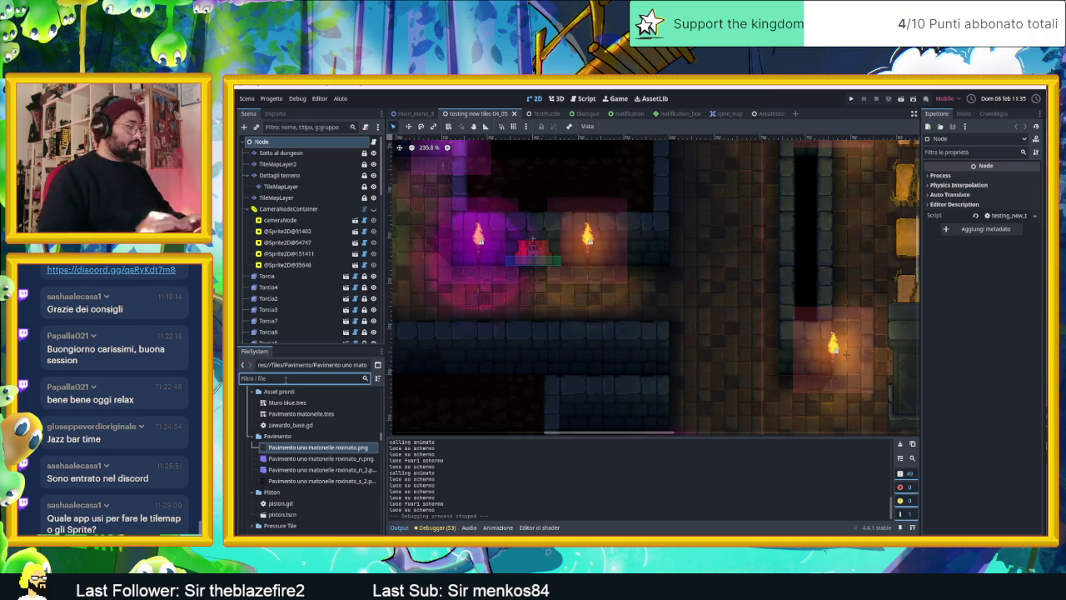
type("spec")
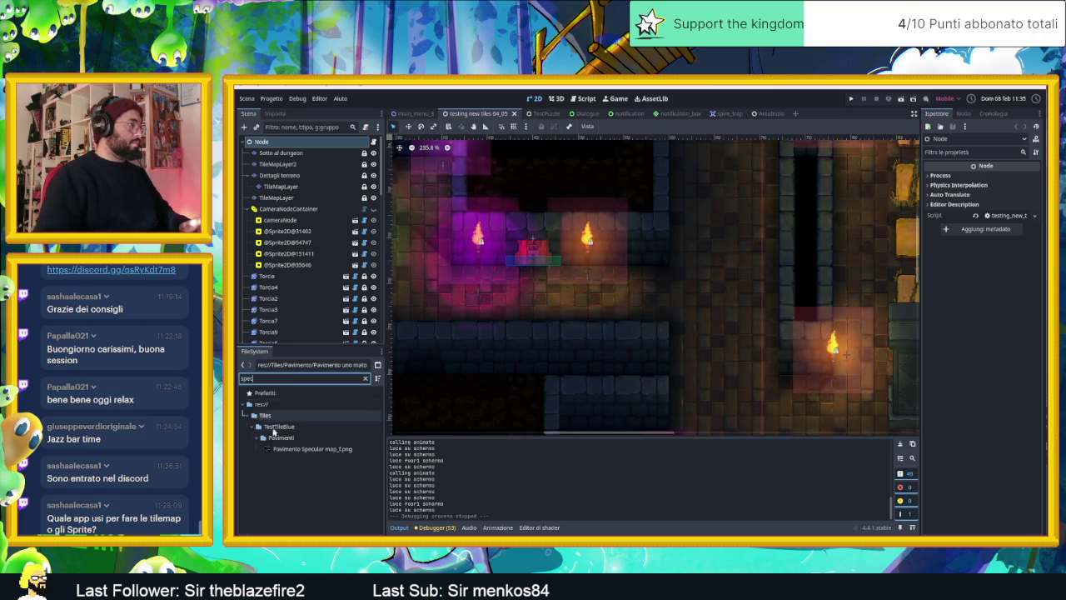
left_click(276, 437)
Clear the filter, select Pavimento Specular map_f.png, then select TileMapLayer2 in the Scene tree
left_click(365, 379)
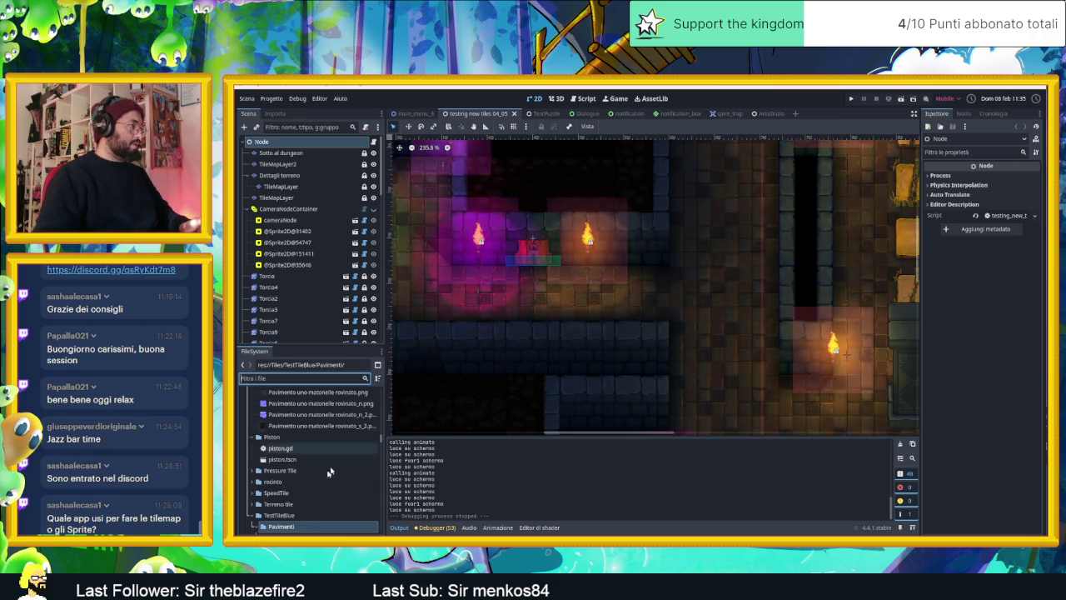
scroll(310, 499, "down", 3)
scroll(311, 496, "down", 3)
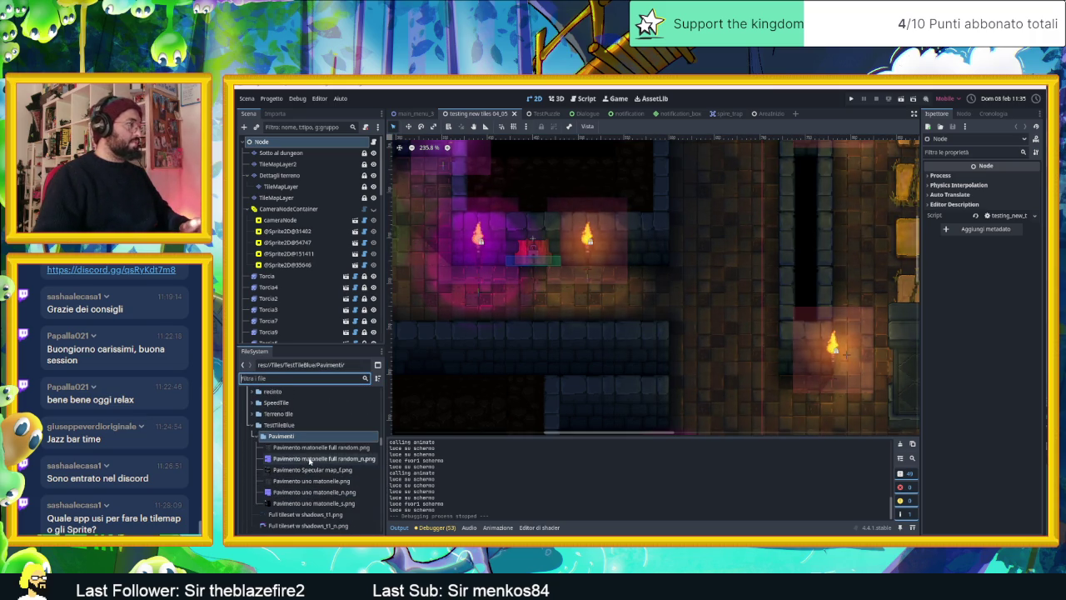
left_click(339, 460)
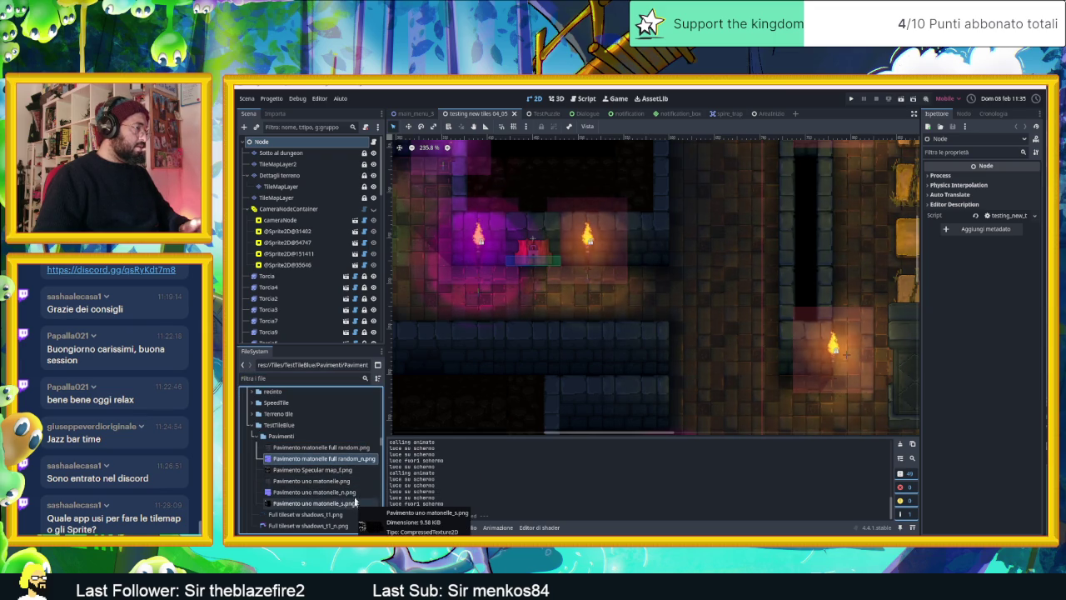
left_click(325, 469)
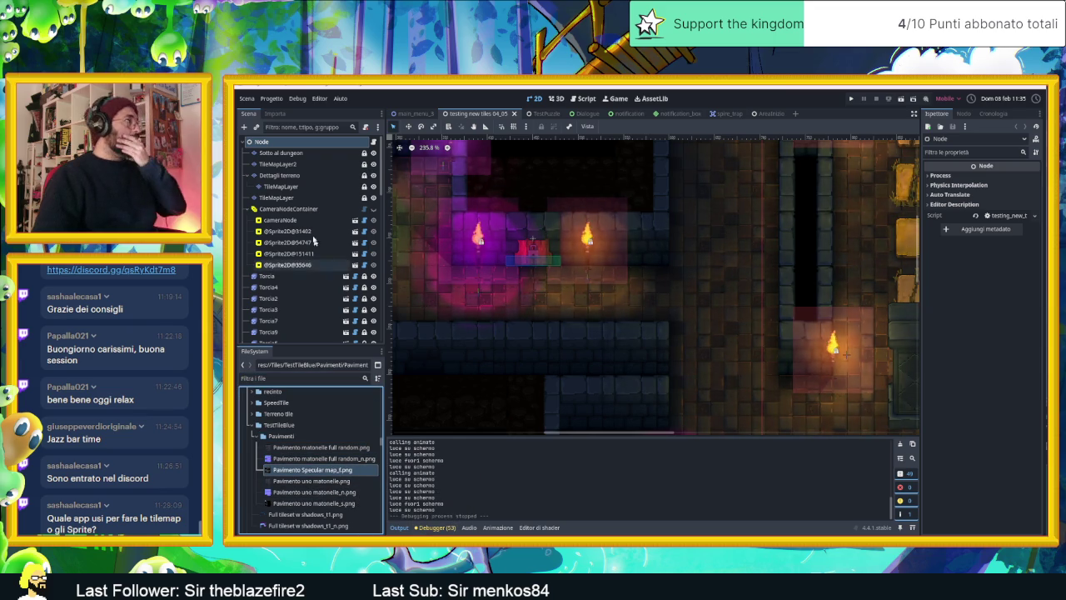
left_click(292, 164)
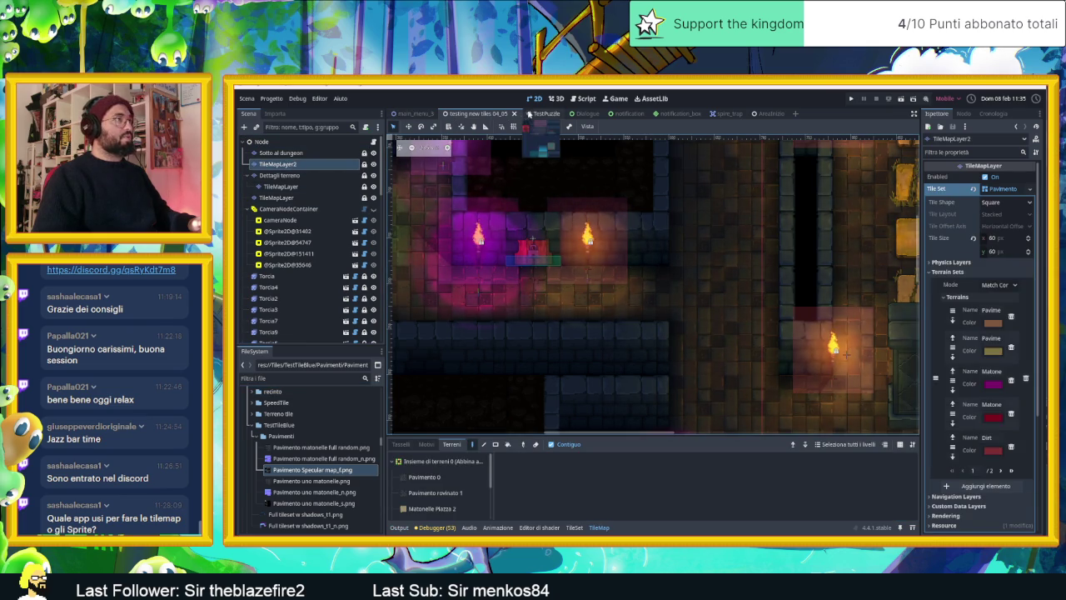
In AreaInizio, add an atlas source to Pavimento's TileSet textured with Pavimento matonelle full random.png
left_click(761, 113)
scroll(681, 240, "down", 2)
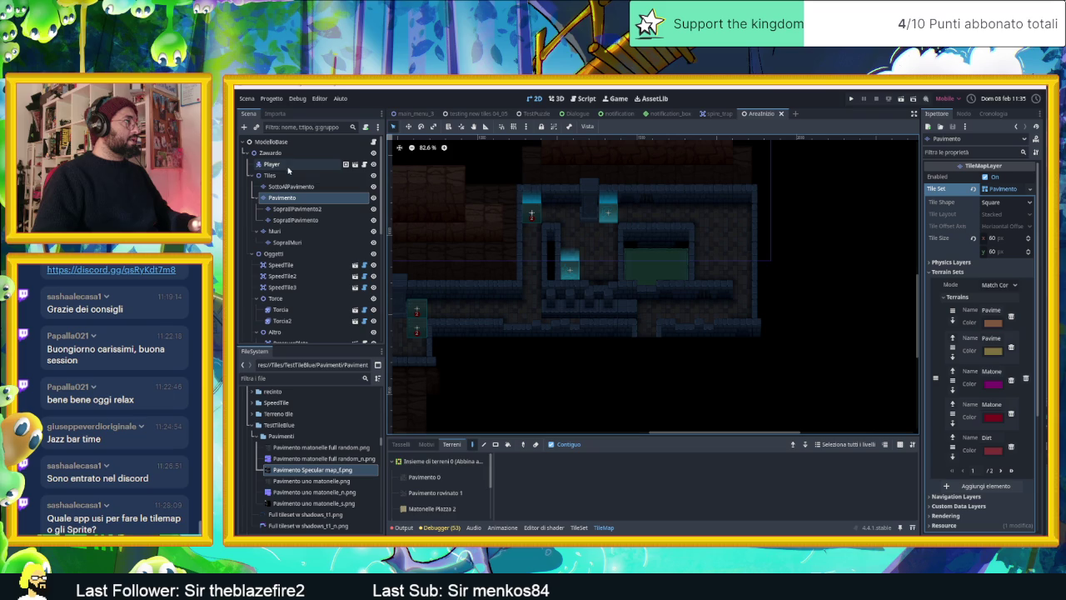
left_click(292, 198)
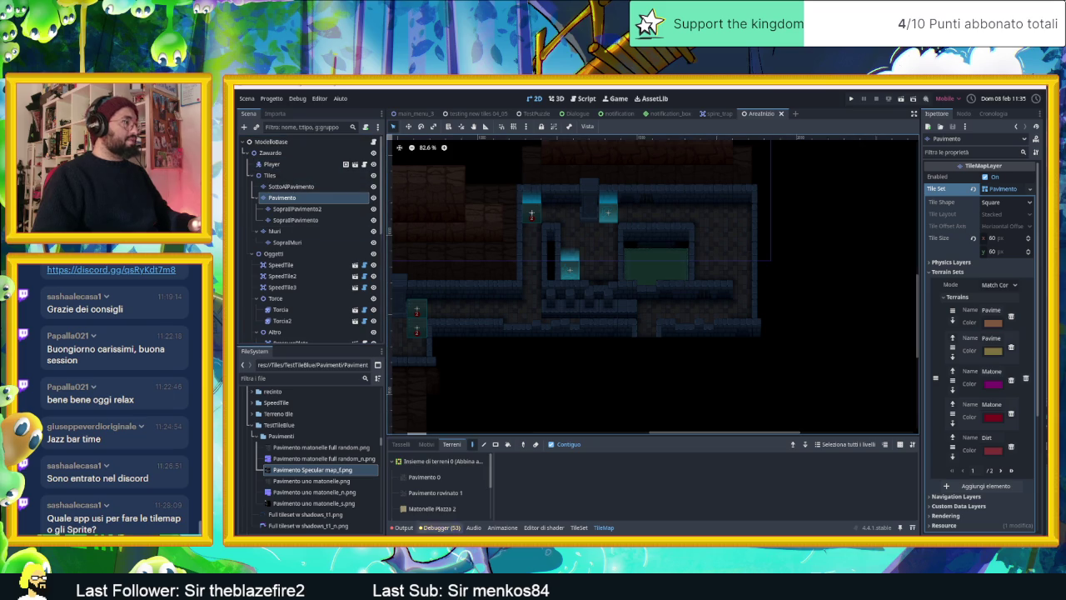
left_click(579, 528)
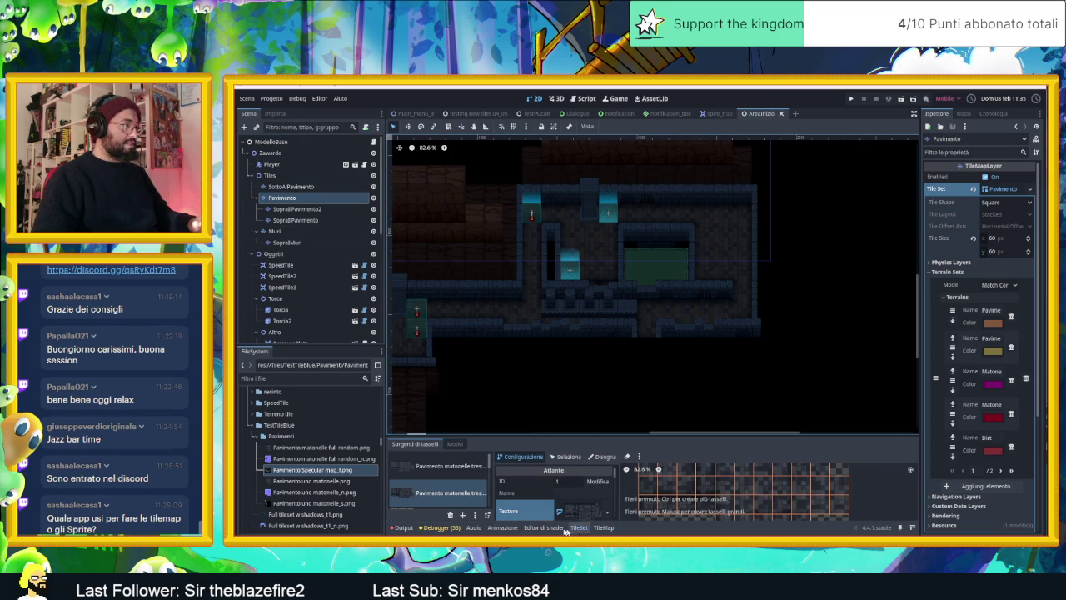
left_click(446, 472)
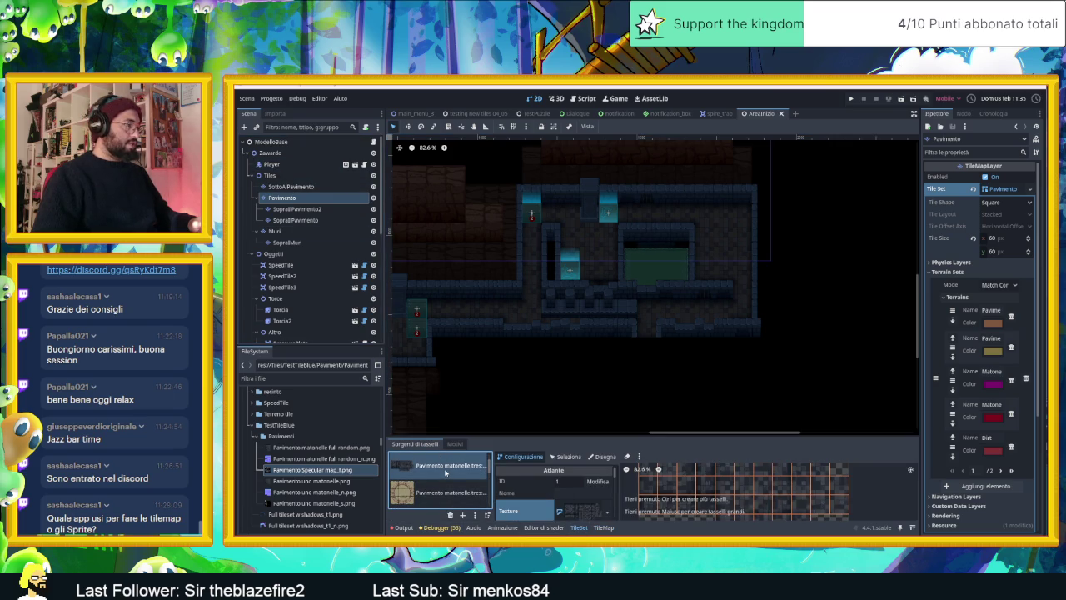
left_click(478, 528)
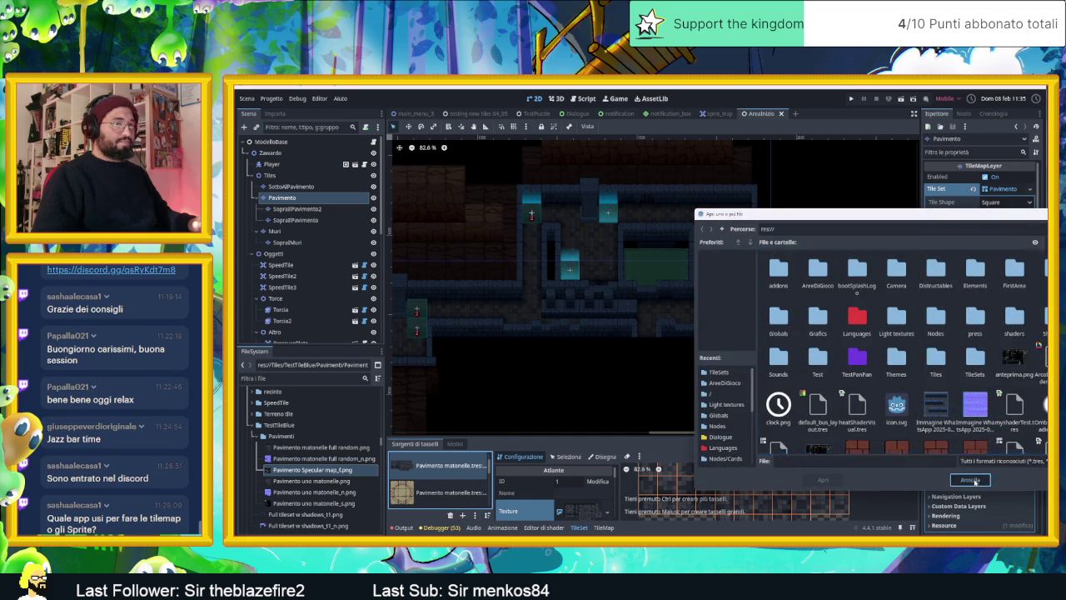
left_click(966, 481)
left_click_drag(321, 447, 449, 483)
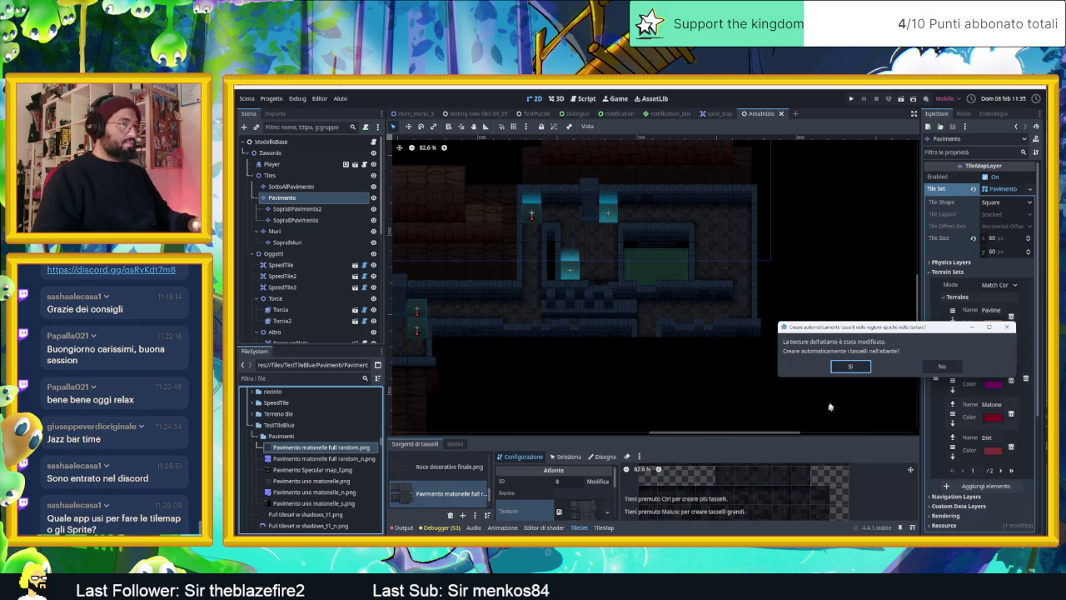
Auto-create tiles for atlas source 8, enlarge the TileSet panel, and open the Texture's new-resource dropdown
left_click(851, 366)
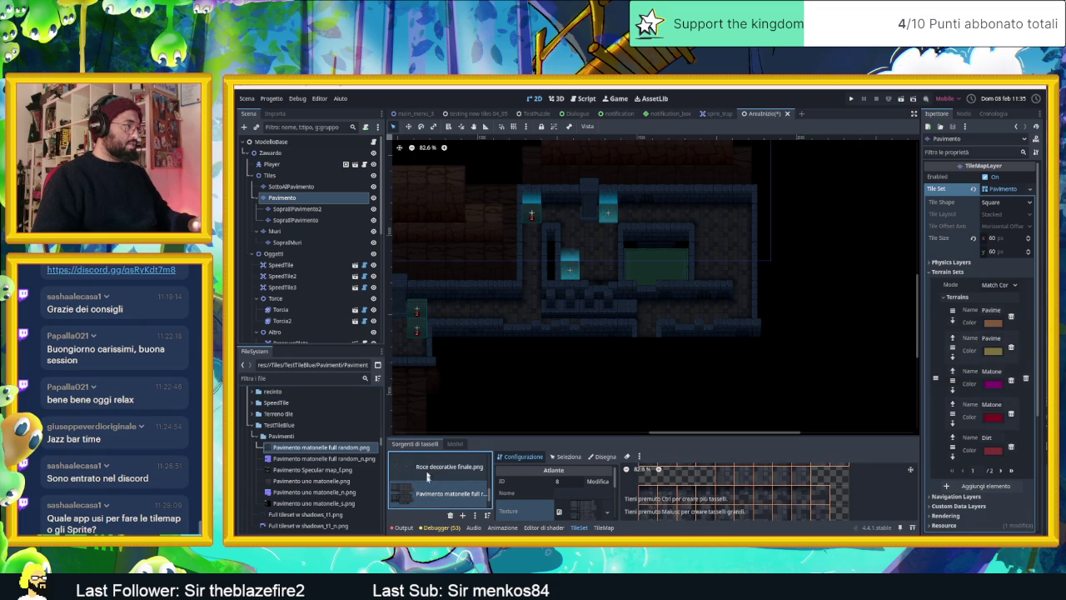
left_click_drag(655, 434, 661, 272)
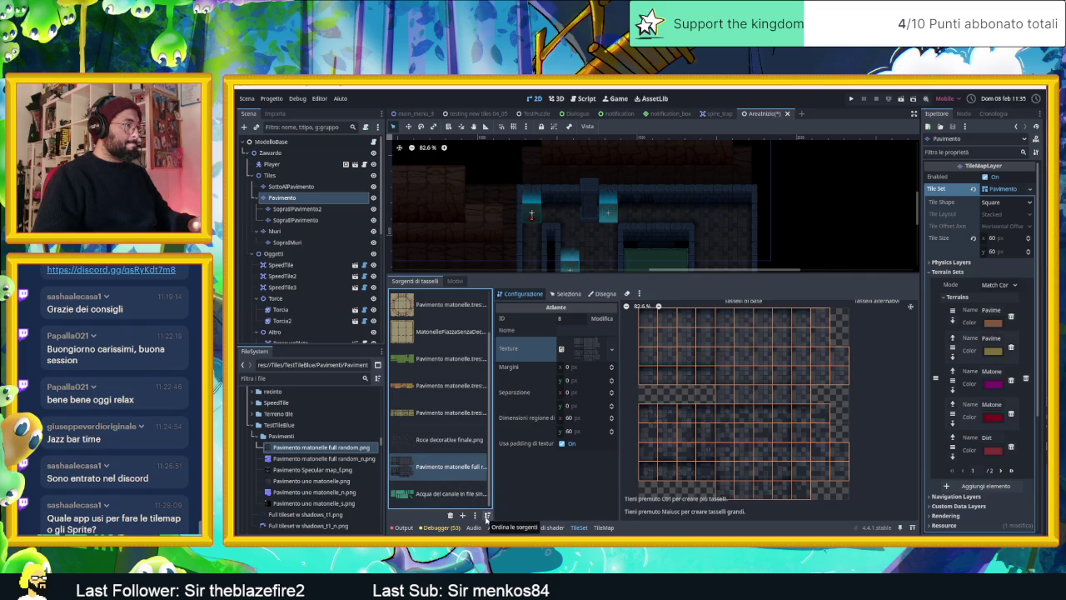
left_click(487, 516)
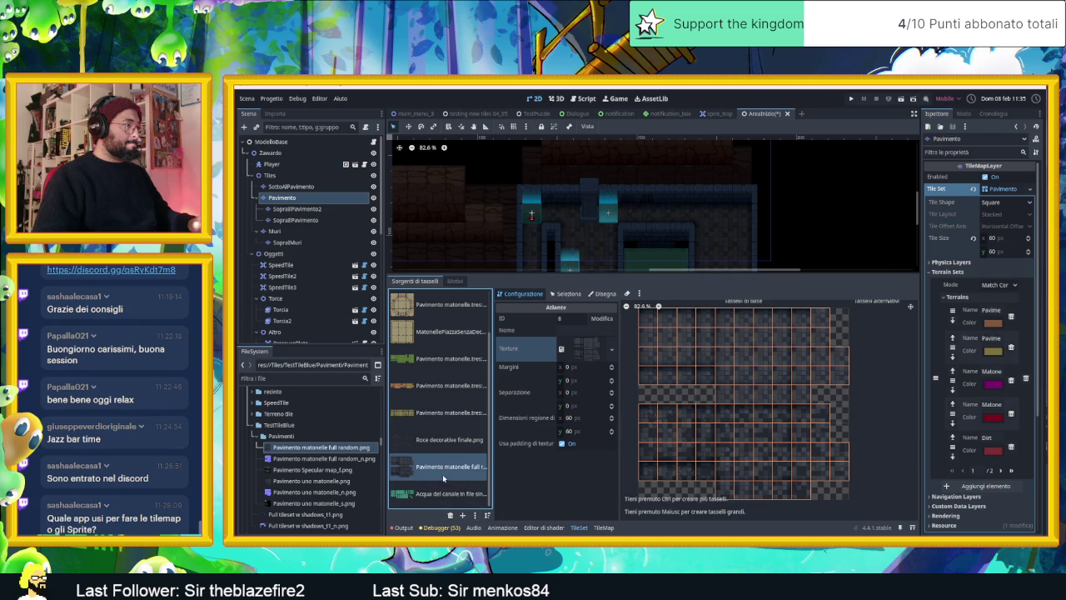
scroll(437, 323, "up", 2)
scroll(437, 333, "down", 2)
scroll(429, 375, "up", 2)
scroll(424, 416, "down", 2)
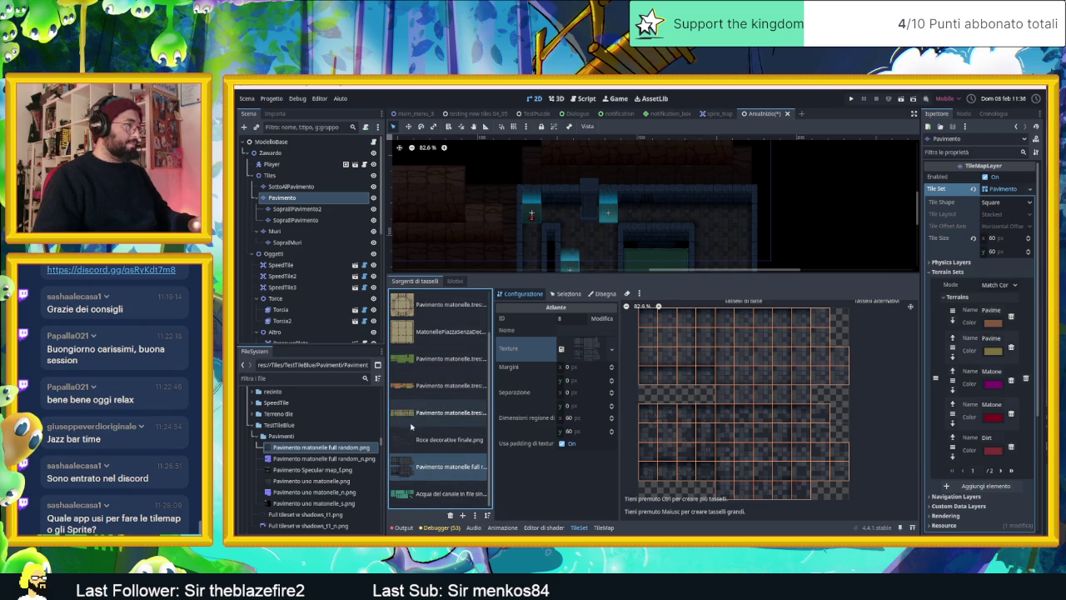
left_click(612, 348)
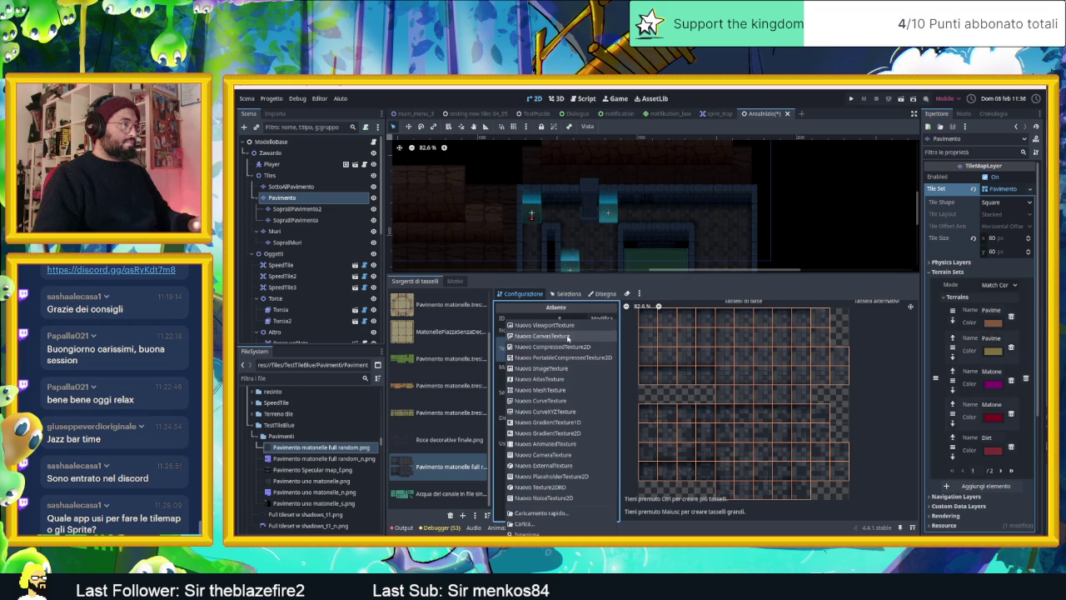
Make atlas 8's texture a CanvasTexture with the floor PNG diffuse, random_n normal map and specular map
left_click(545, 335)
left_click(836, 365)
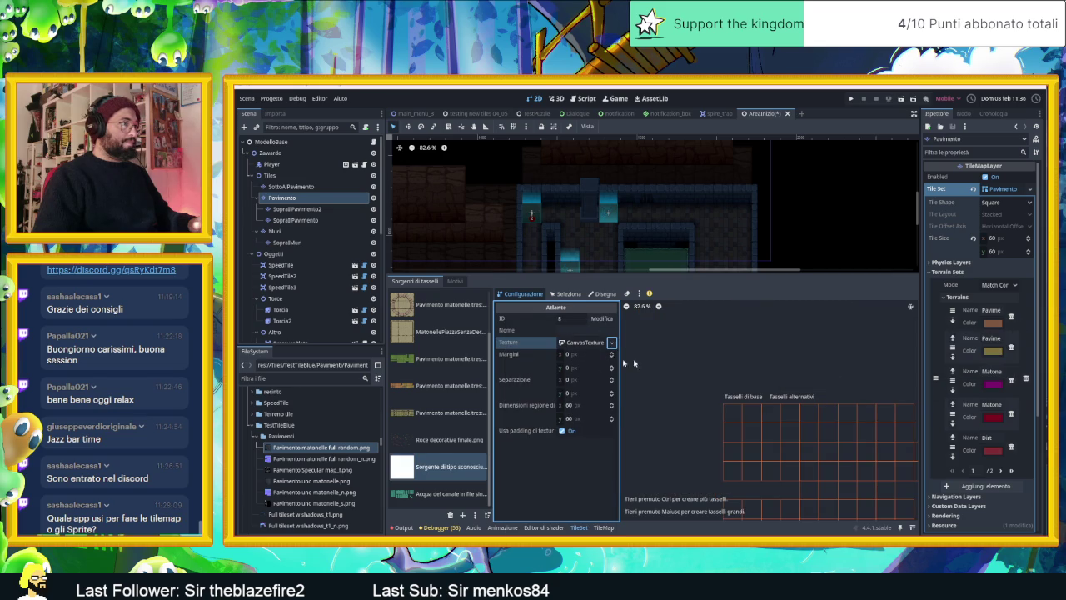
left_click(581, 348)
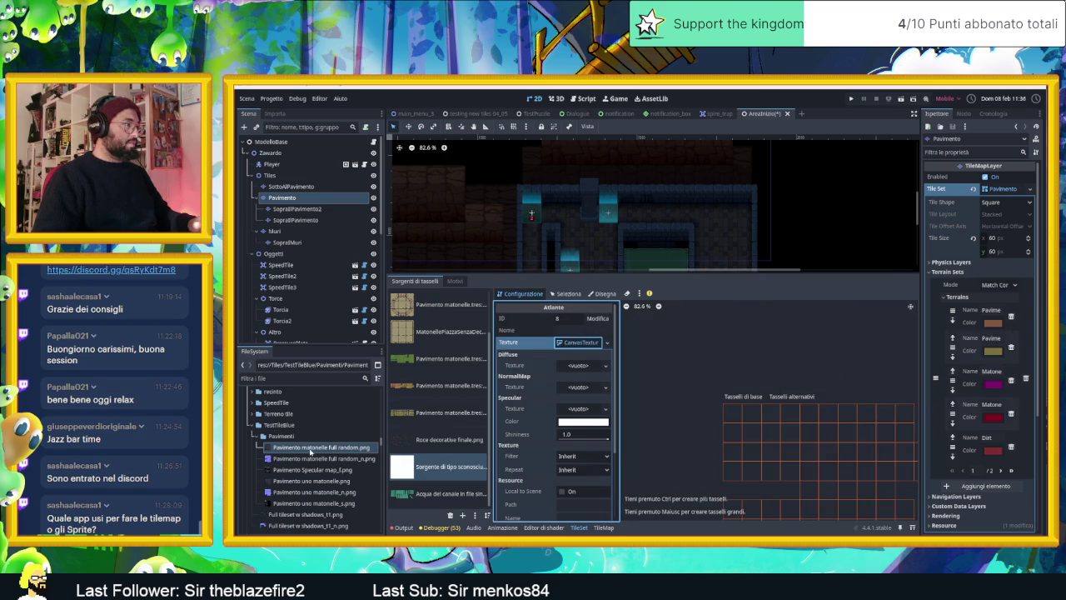
left_click_drag(264, 452, 582, 365)
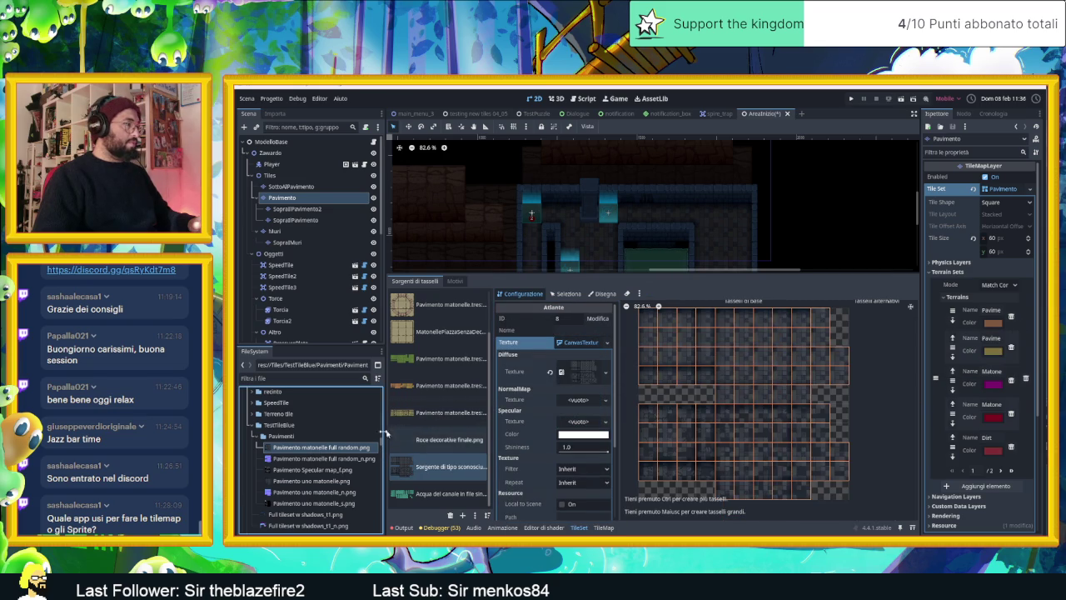
left_click_drag(321, 458, 575, 402)
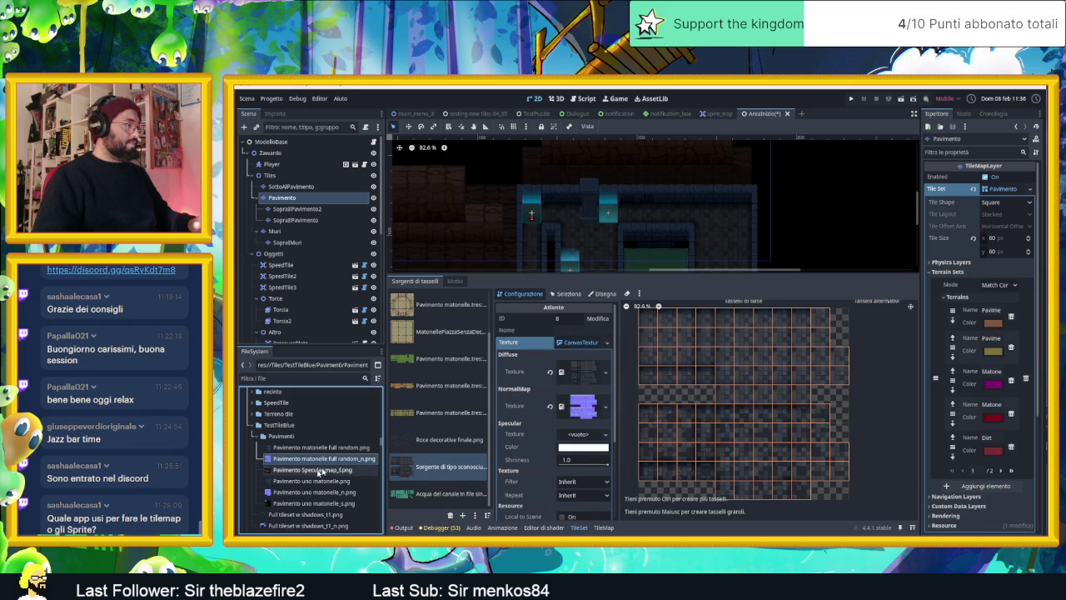
mouse_move(320, 472)
left_mouse_down()
mouse_move(536, 459)
mouse_move(570, 437)
left_mouse_up()
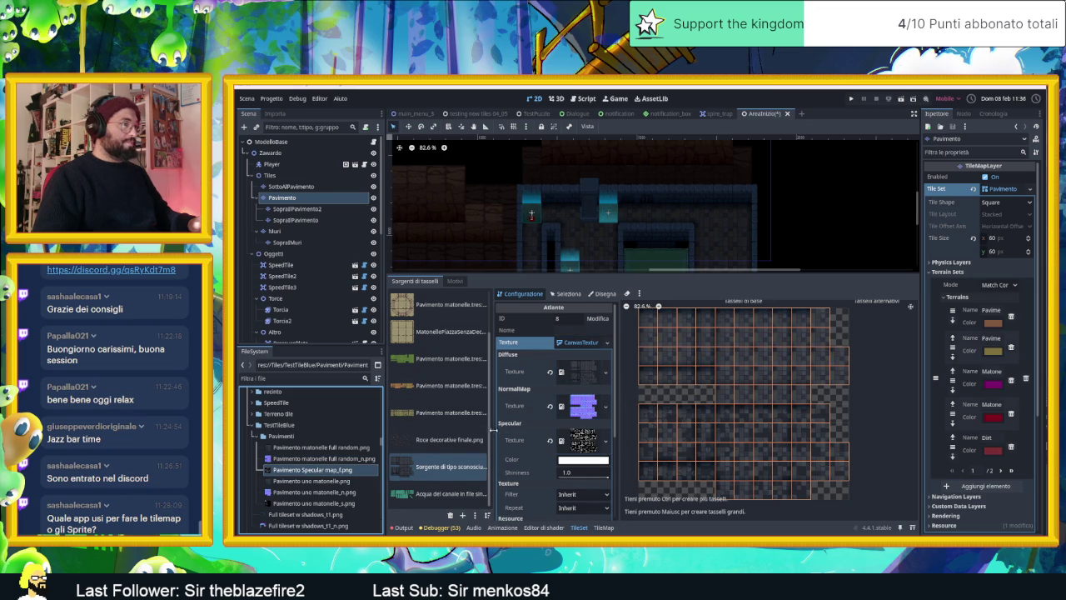
Copy the specular colour from the original floor source ID 0's CanvasTexture
scroll(454, 338, "up", 2)
left_click(452, 303)
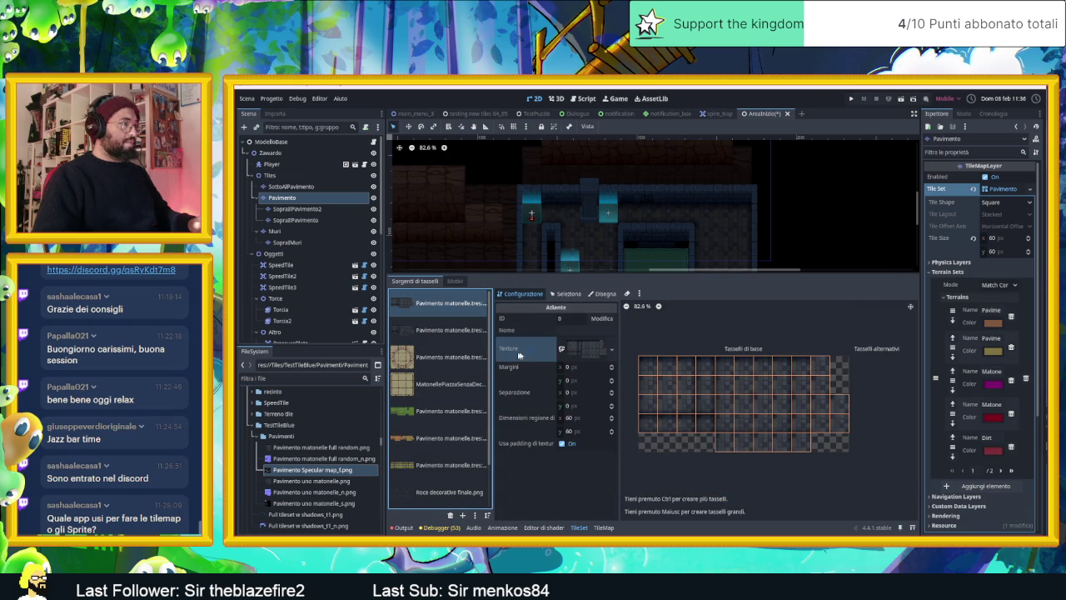
left_click(590, 349)
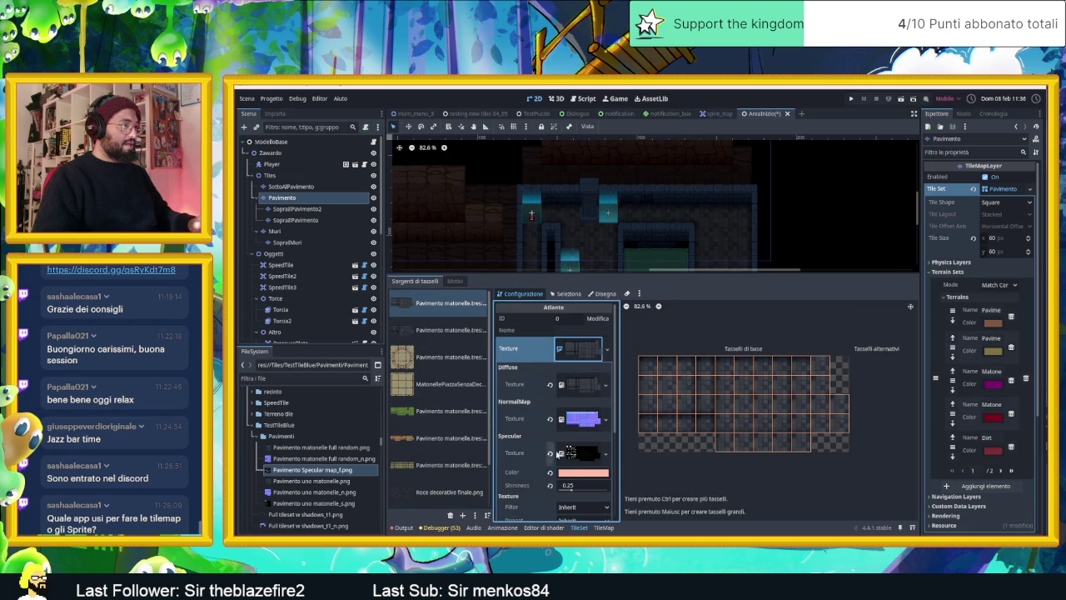
mouse_move(512, 472)
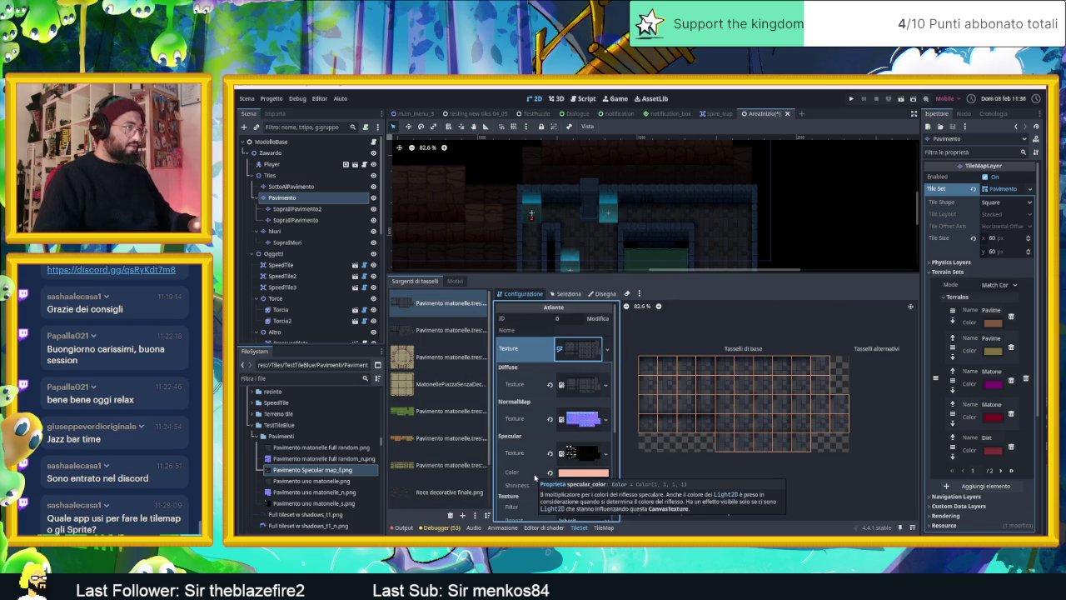
right_click(535, 477)
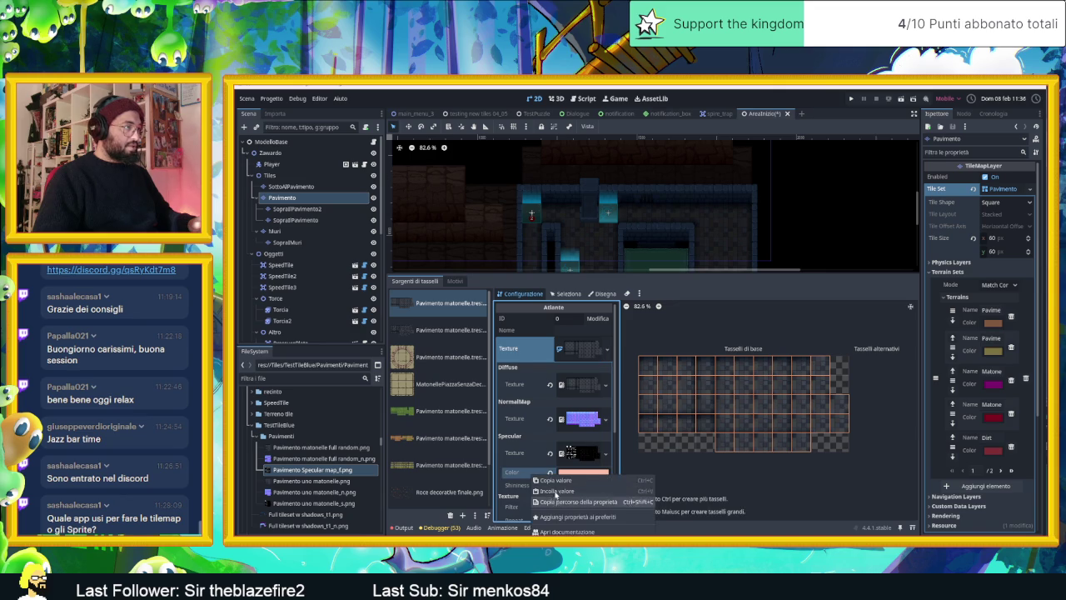
left_click(547, 483)
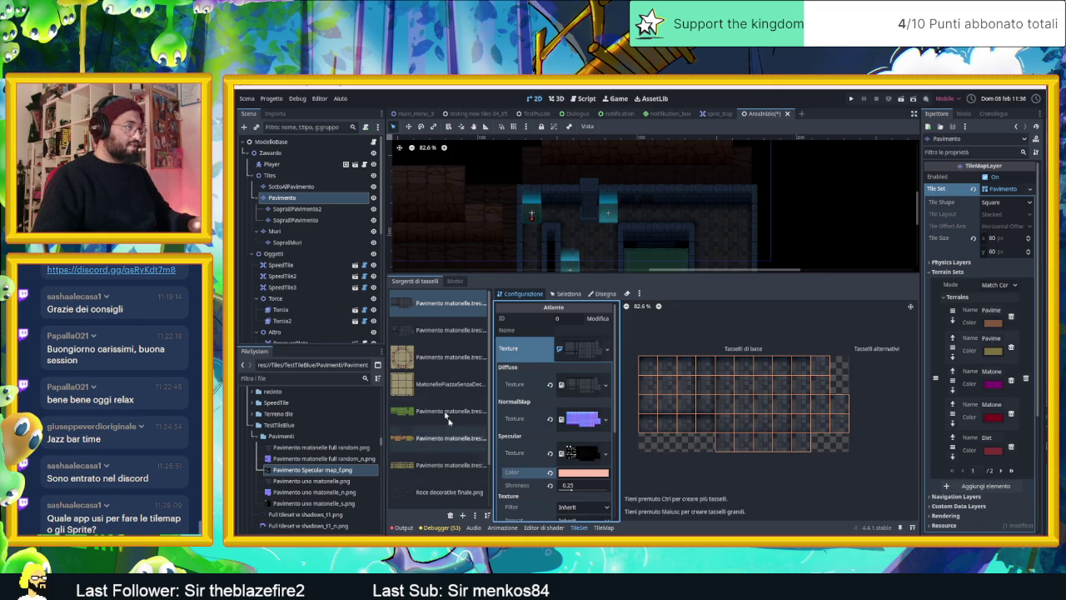
Paste the salmon specular colour onto source 8's CanvasTexture and set shininess to 0.25
scroll(449, 439, "down", 2)
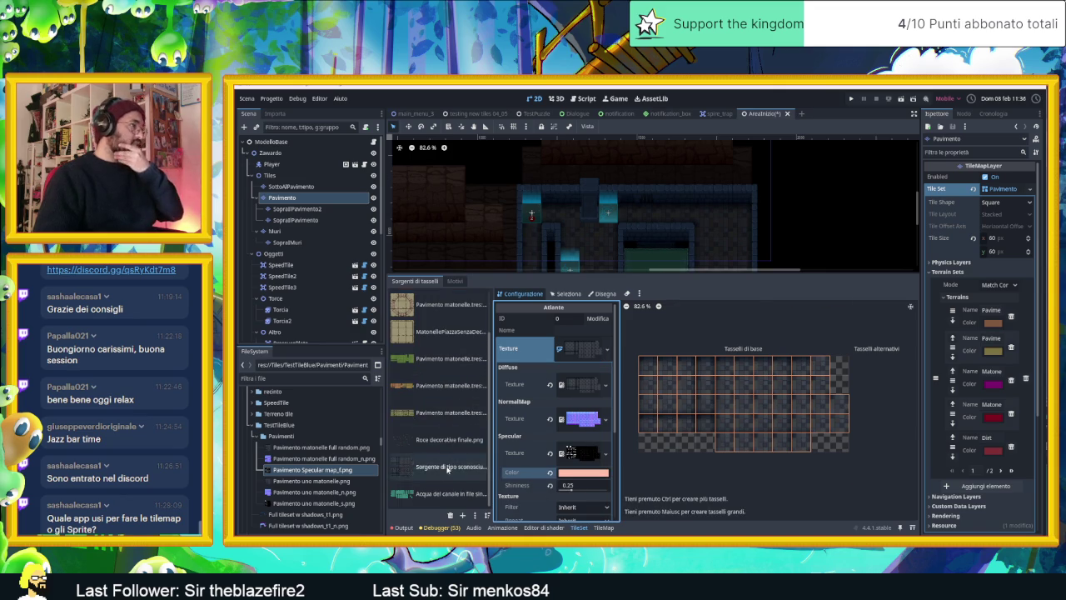
left_click(449, 466)
left_click(593, 342)
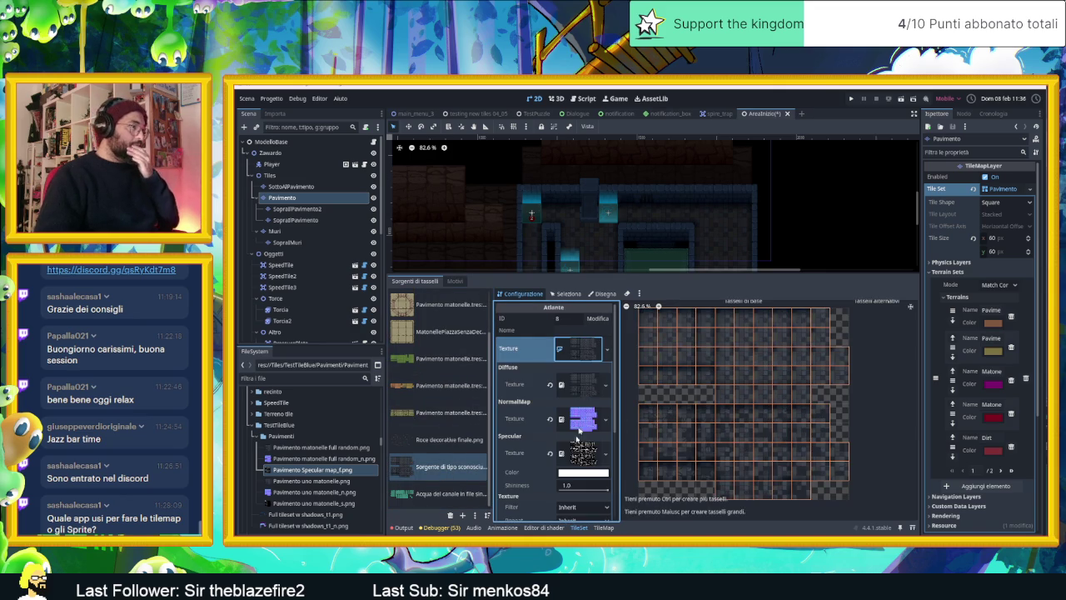
right_click(548, 473)
left_click(585, 490)
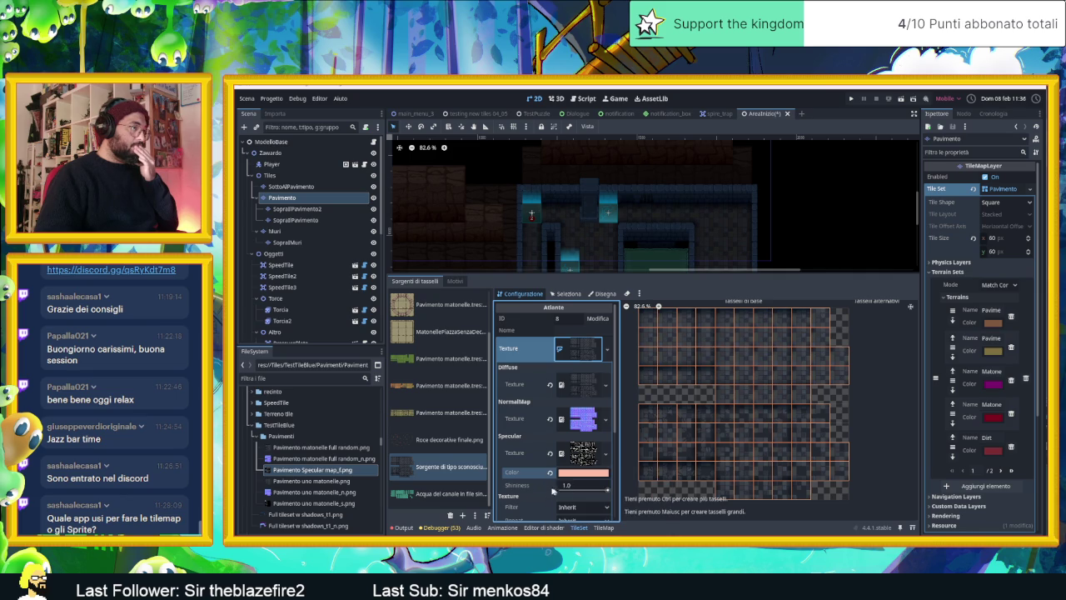
left_click(567, 486)
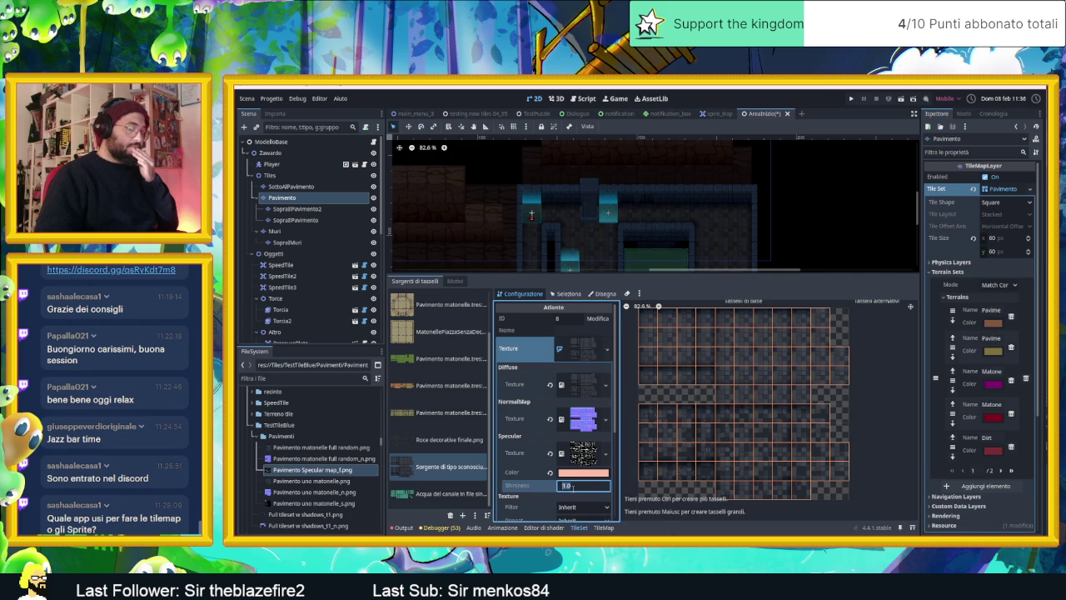
type("0.25")
key("Return")
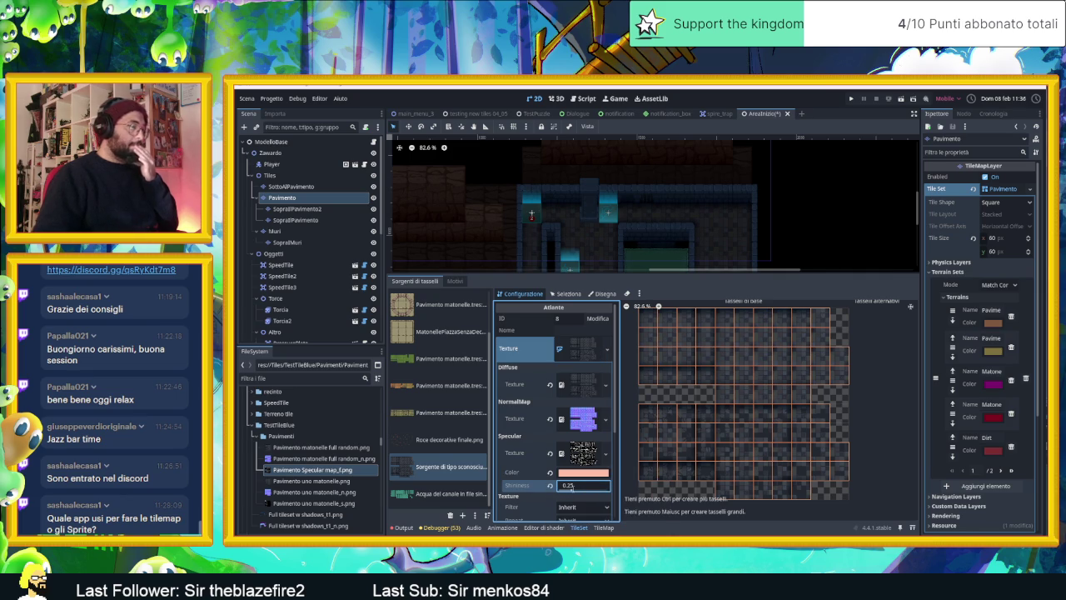
scroll(711, 340, "up", 1)
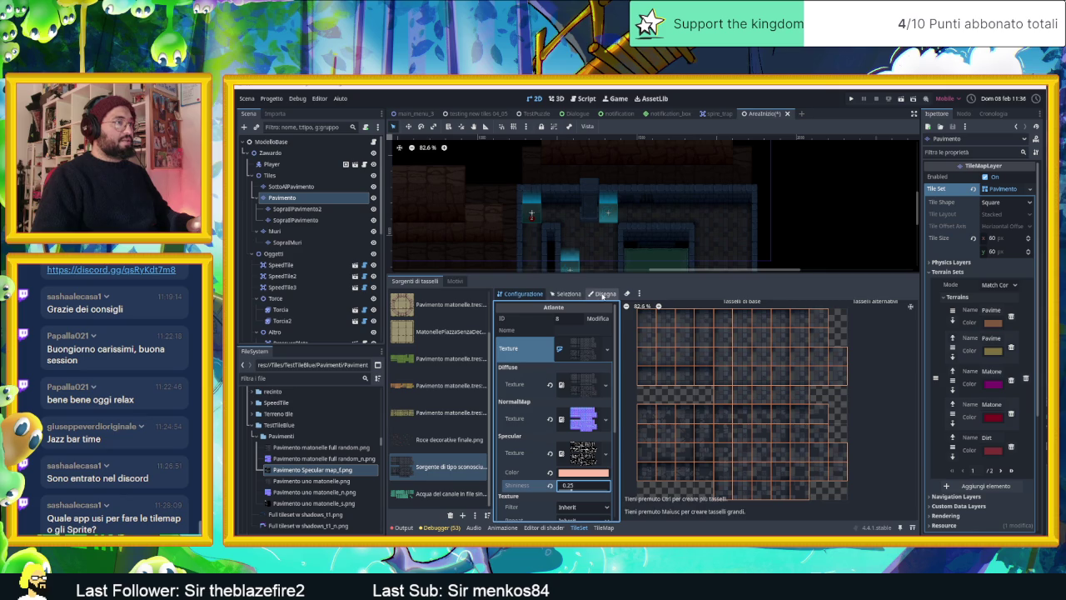
In the Disegna tab, sweep across all six rows of atlas 8 to erase terrain marks
left_click(606, 294)
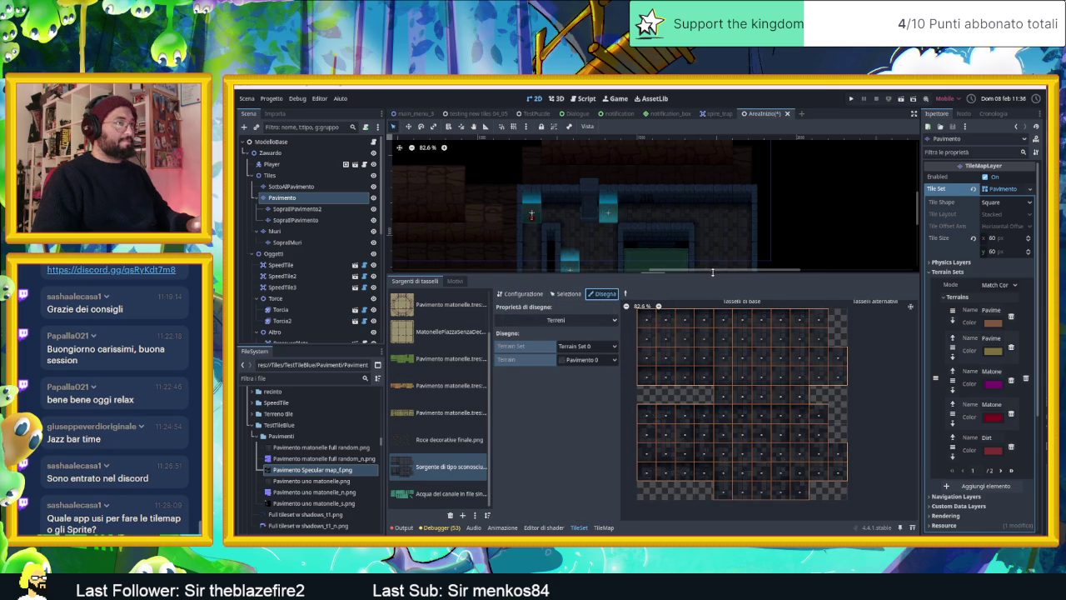
left_click_drag(712, 272, 712, 210)
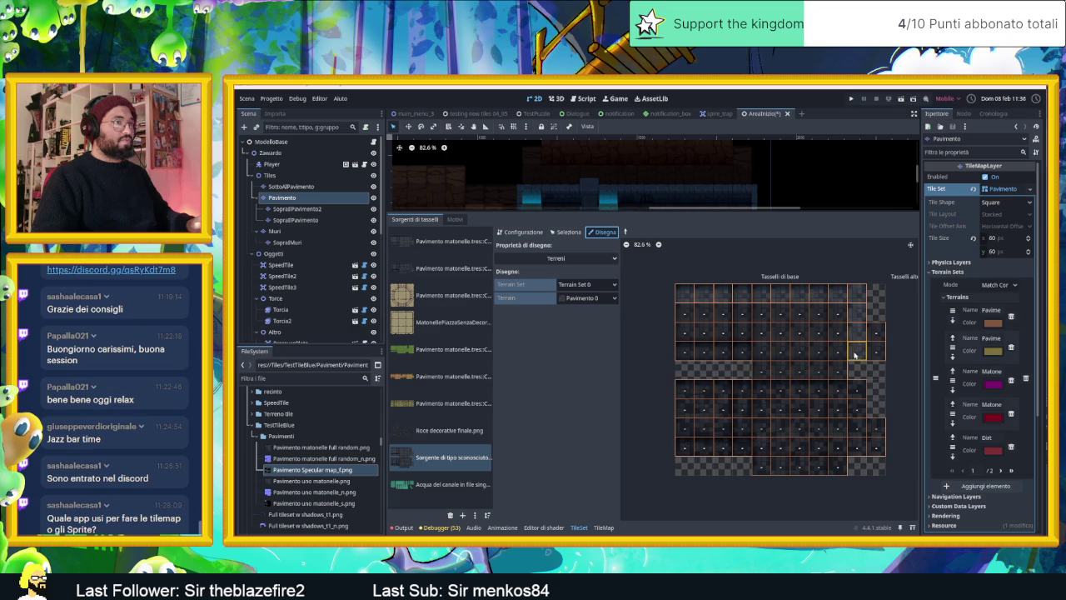
left_click_drag(854, 350, 862, 314)
left_click_drag(685, 331, 841, 352)
mouse_move(754, 388)
left_mouse_down()
mouse_move(702, 408)
mouse_move(721, 447)
mouse_move(762, 471)
mouse_move(844, 463)
left_mouse_up()
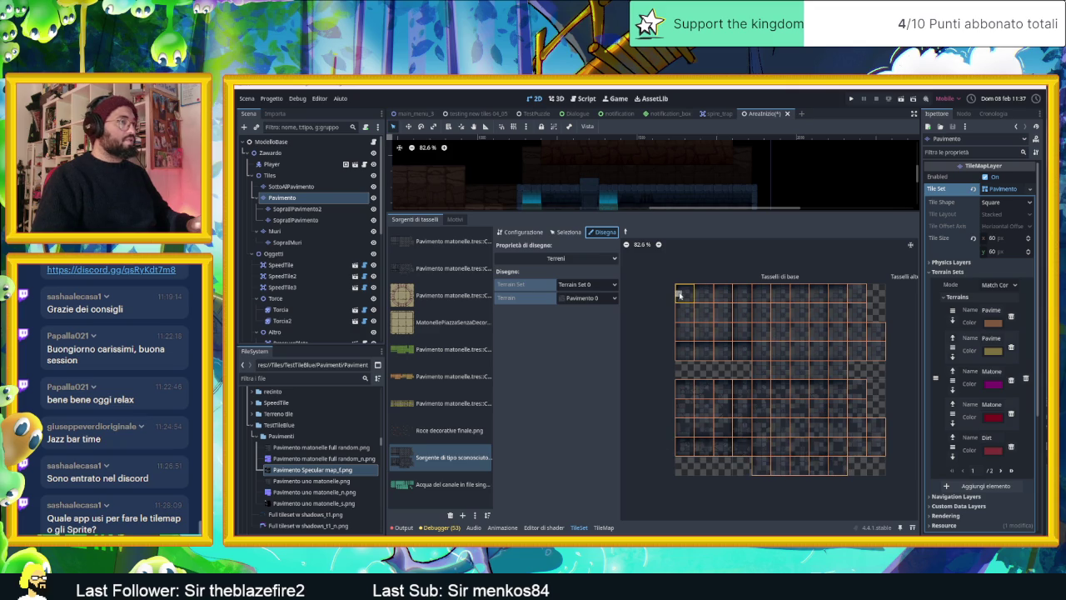
Scroll the Inspector up to Terrain Set 0 and open its matching mode options
scroll(679, 295, "up", 1)
scroll(679, 300, "up", 1)
scroll(676, 304, "up", 2)
scroll(675, 312, "up", 1)
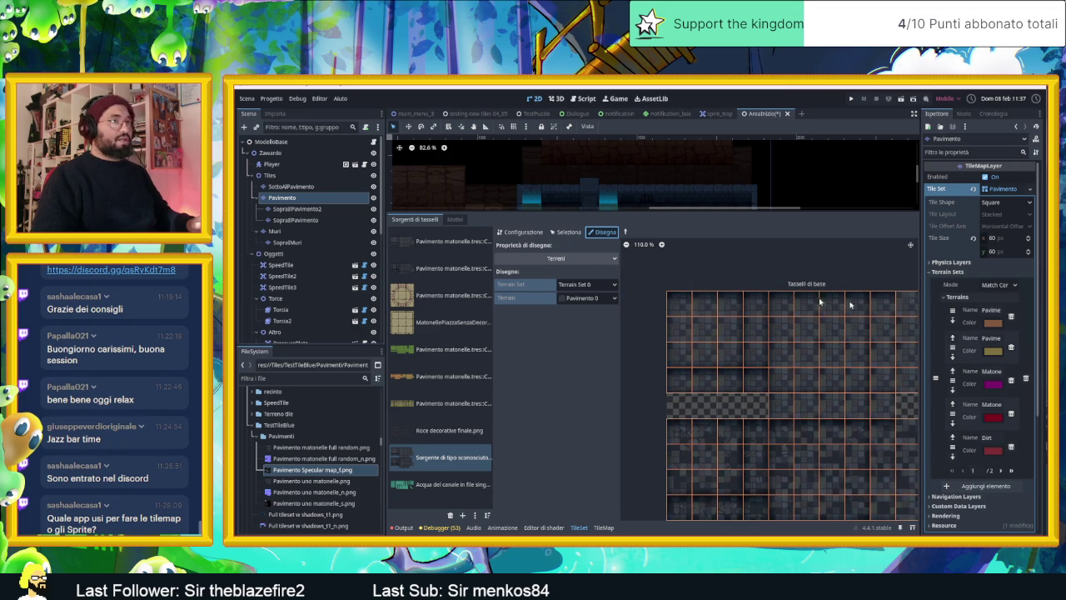
scroll(957, 315, "down", 3)
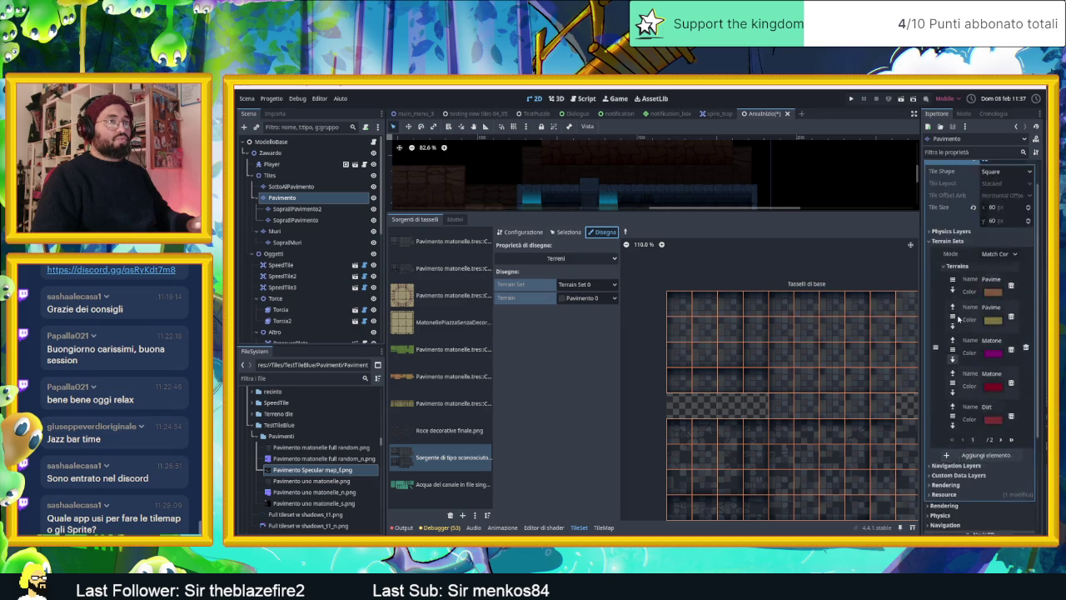
scroll(958, 318, "up", 3)
left_click(1016, 285)
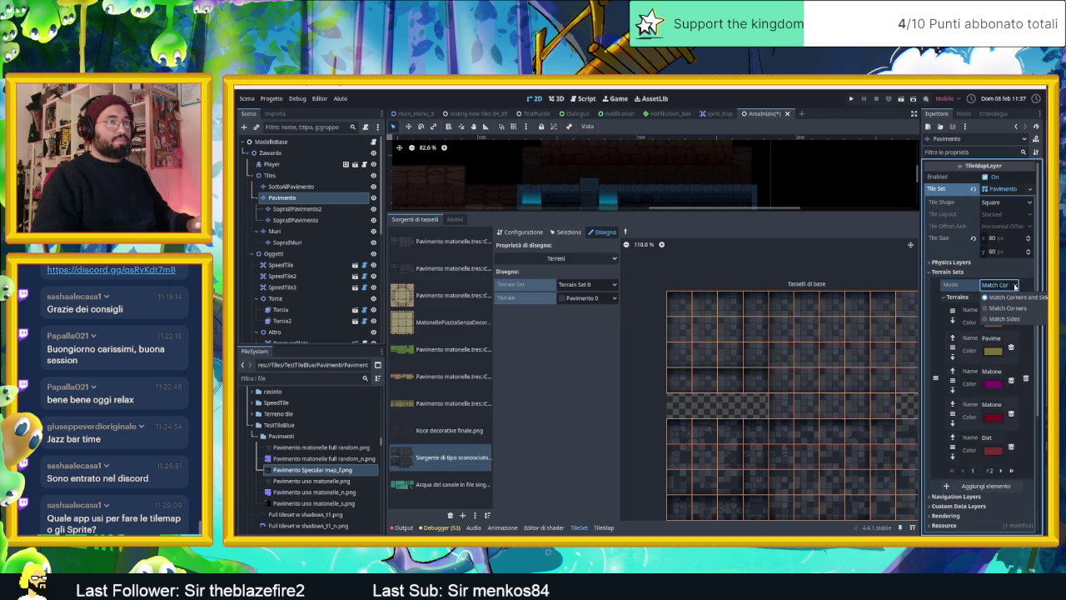
Keep the terrain matching mode, then undo an accidentally added second terrain set
left_click(1015, 286)
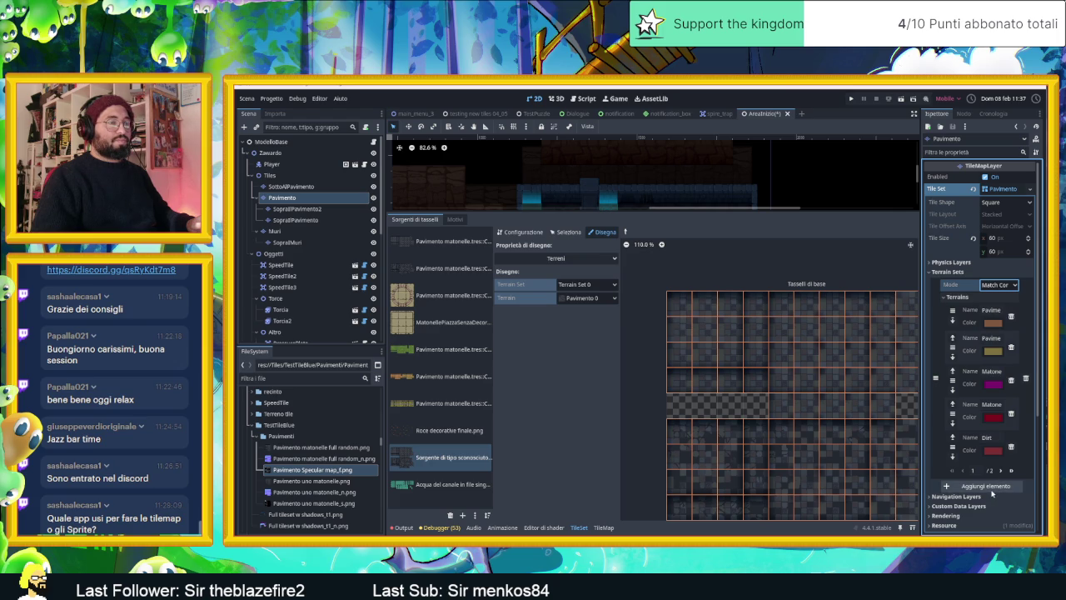
left_click(991, 490)
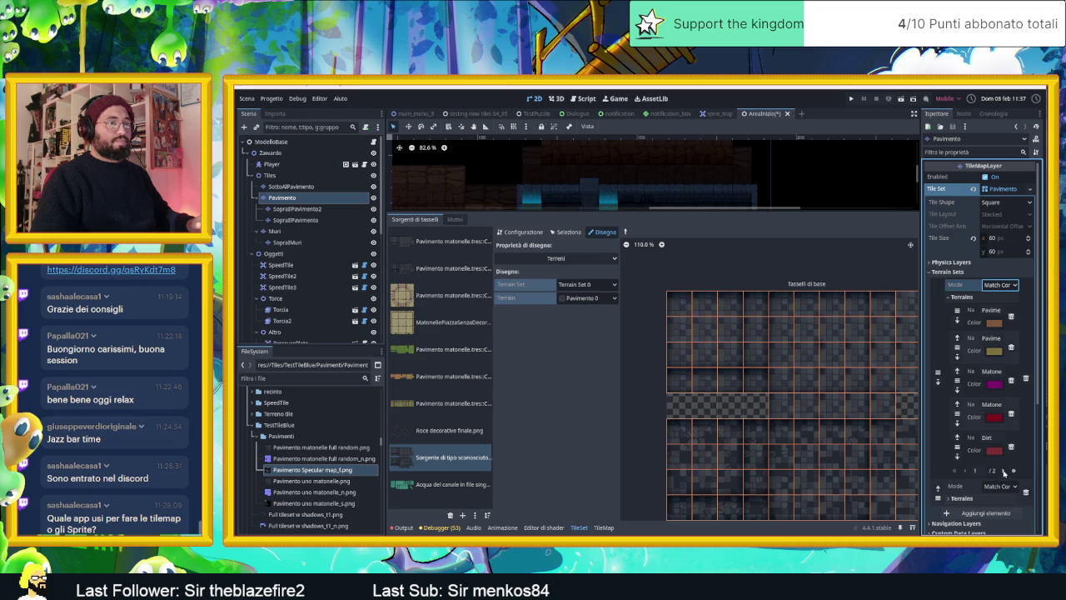
left_click(1004, 472)
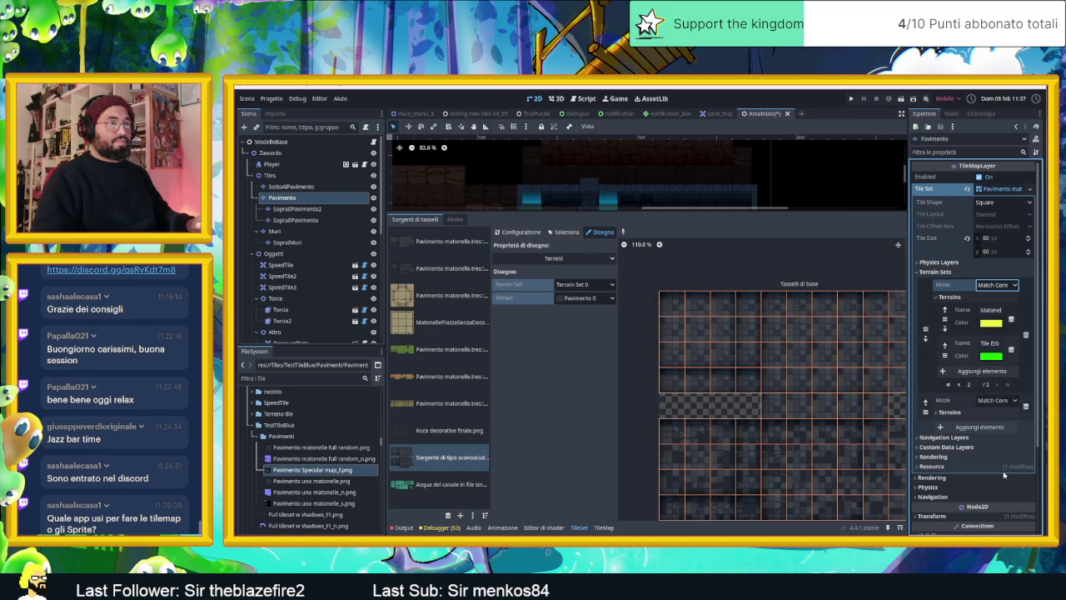
left_click(958, 385)
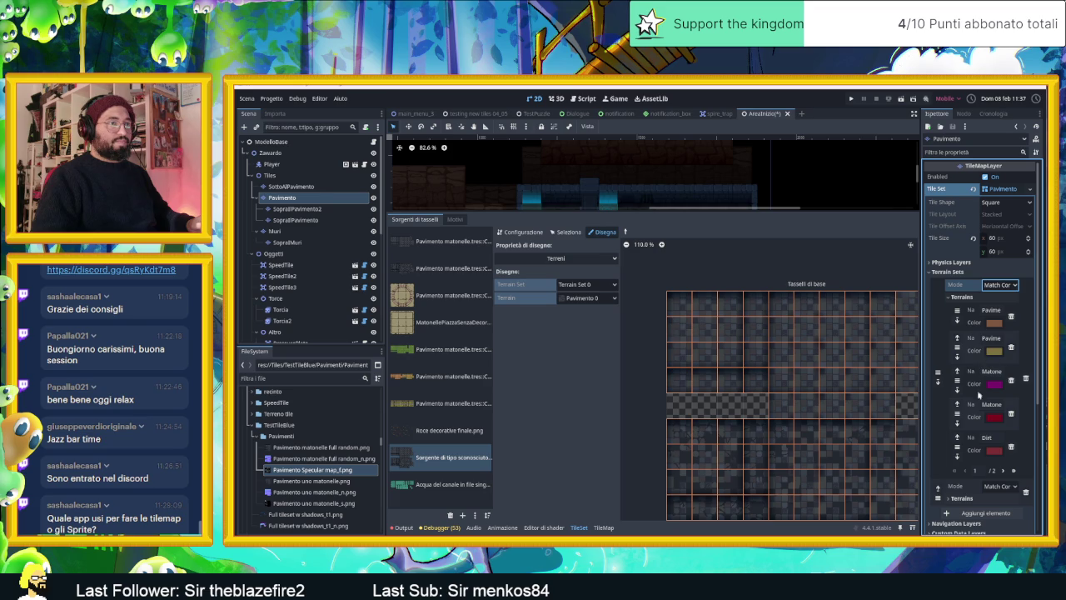
scroll(978, 399, "down", 3)
scroll(974, 416, "up", 3)
key("ctrl+z")
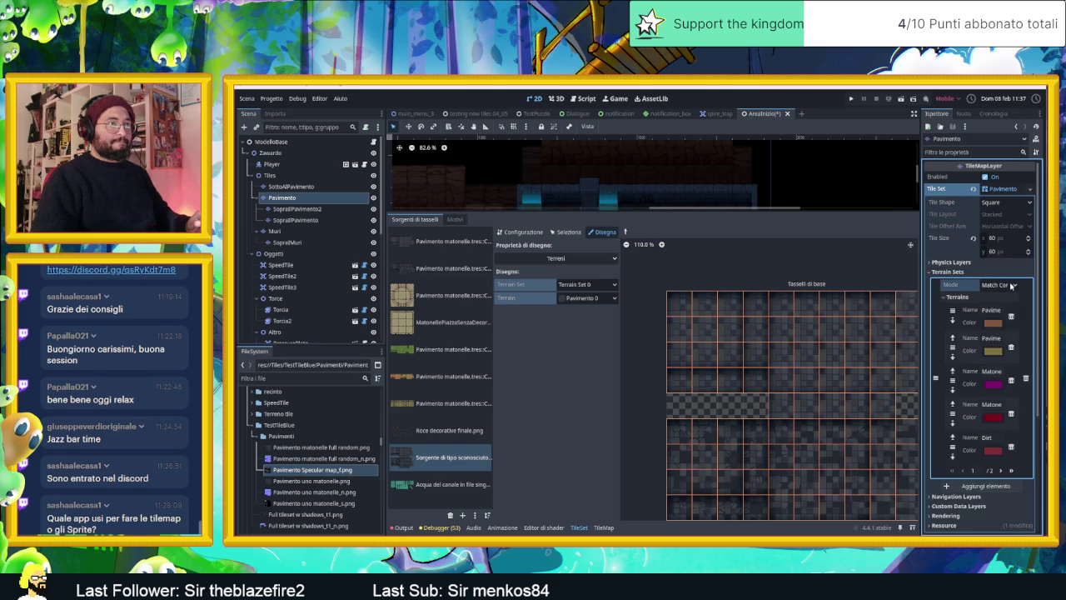
Add a terrain named Mattonelle Full Random and move it up right after Pavimento rovinato
scroll(973, 367, "down", 2)
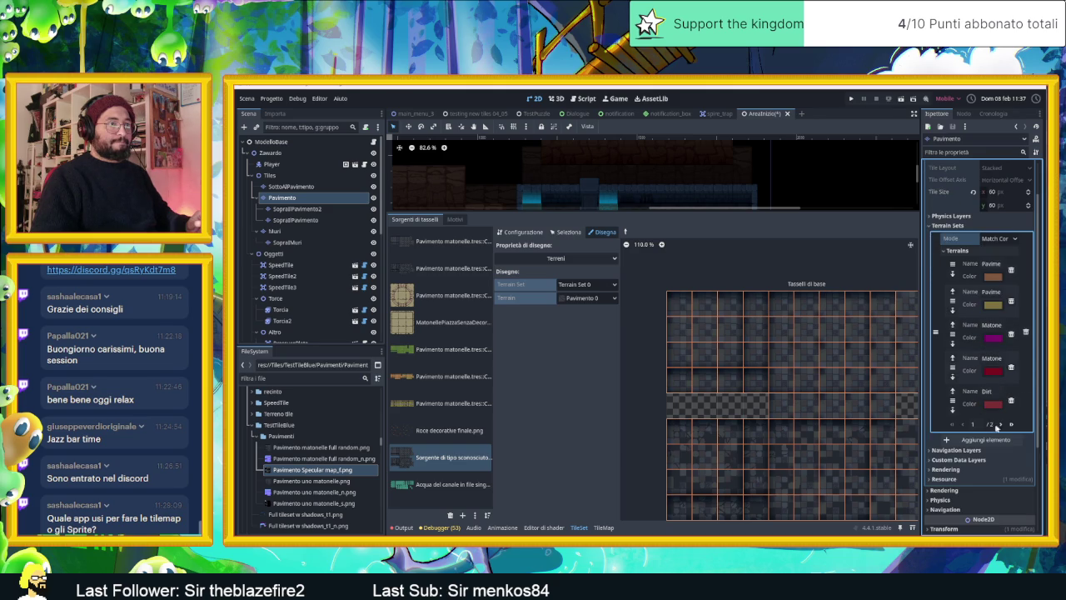
left_click(999, 425)
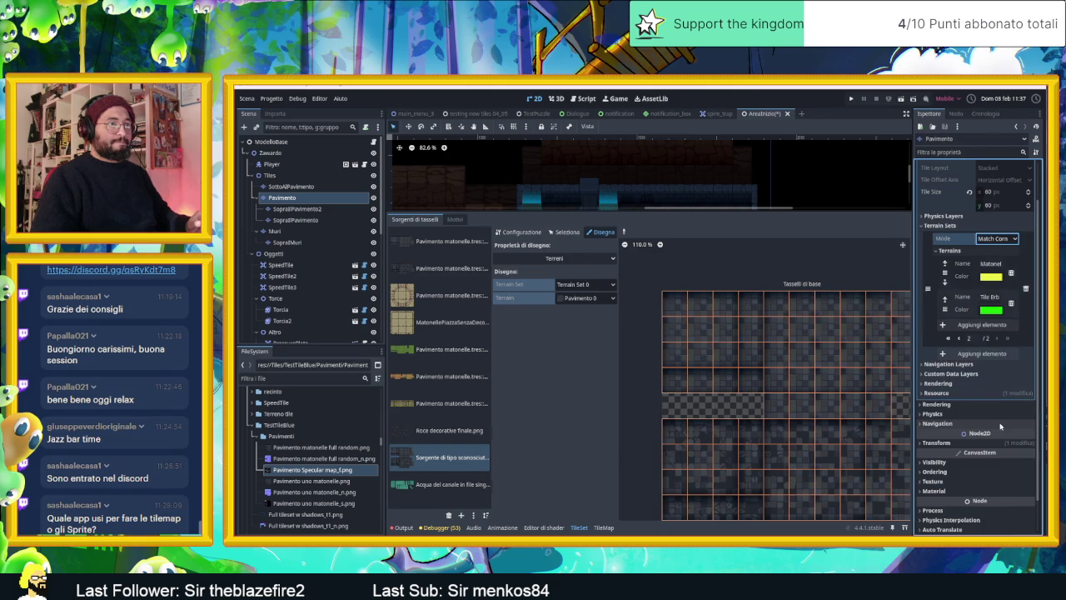
left_click(993, 324)
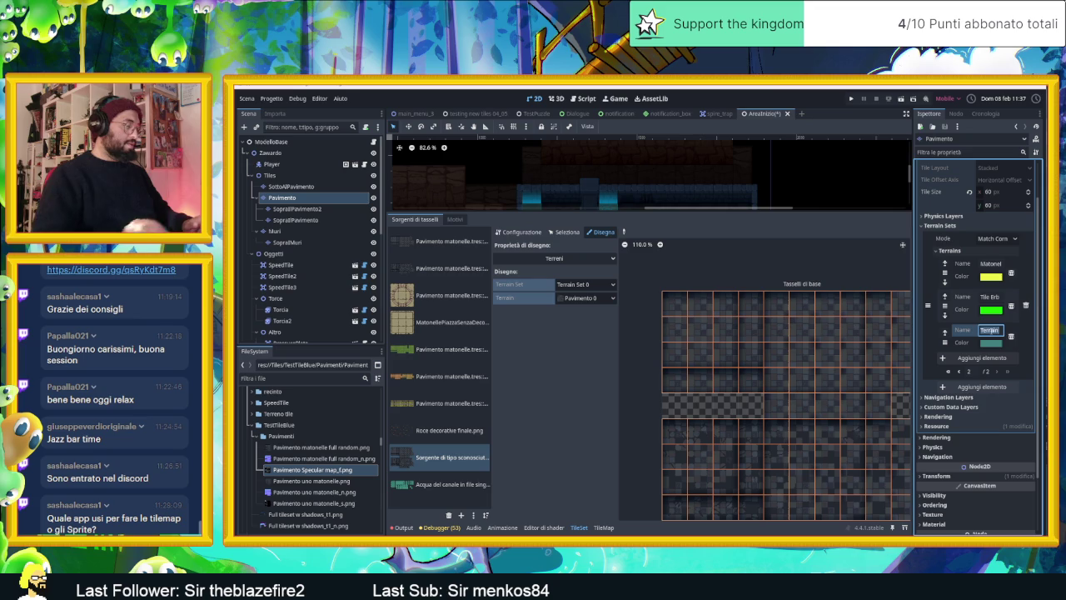
type("Mattonelle")
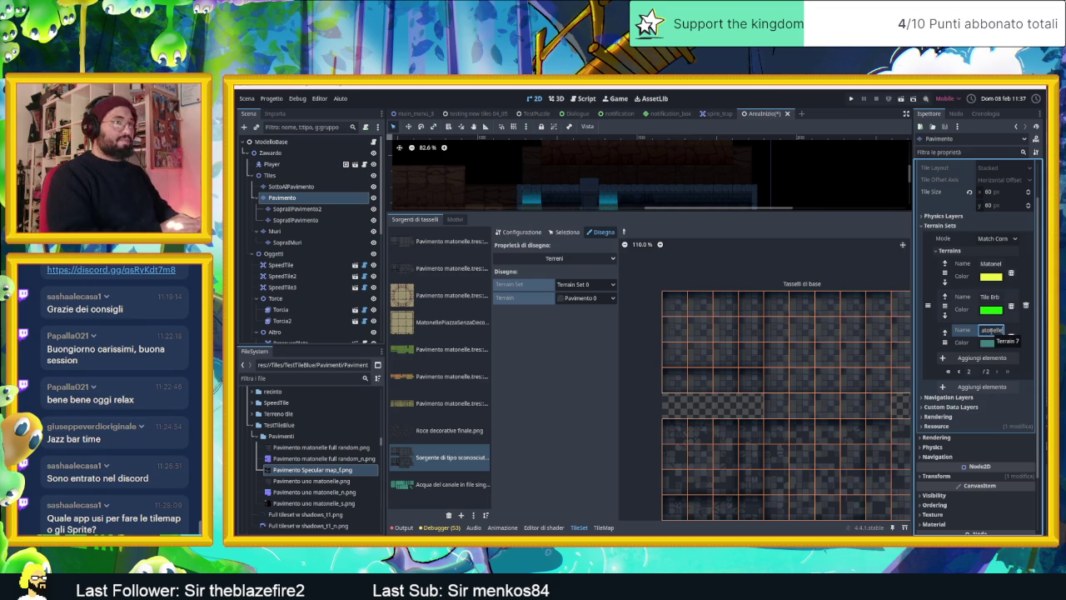
type(" Fu")
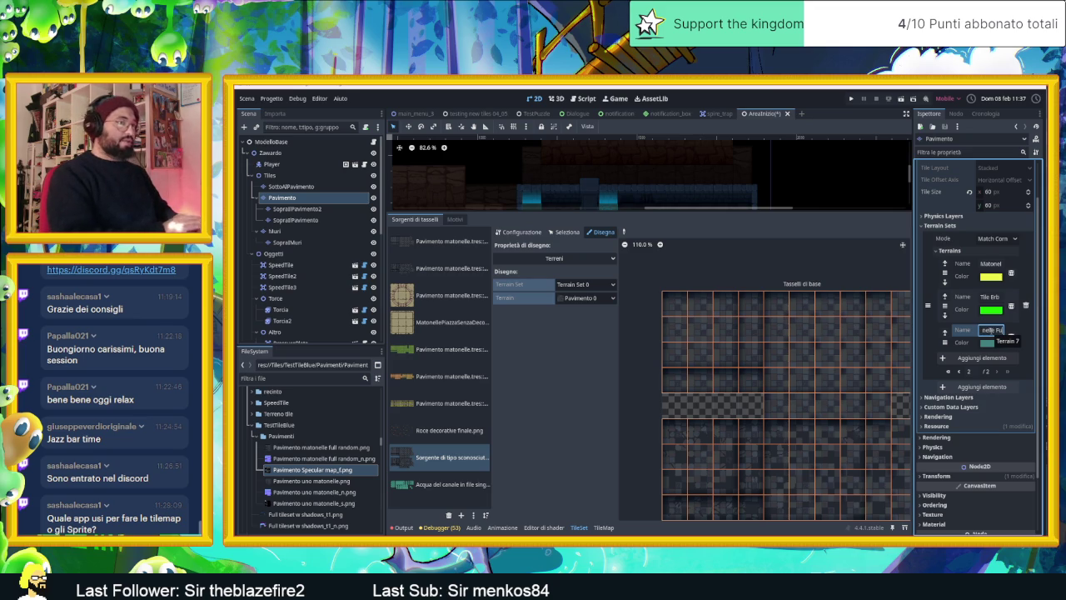
type("ll Rando")
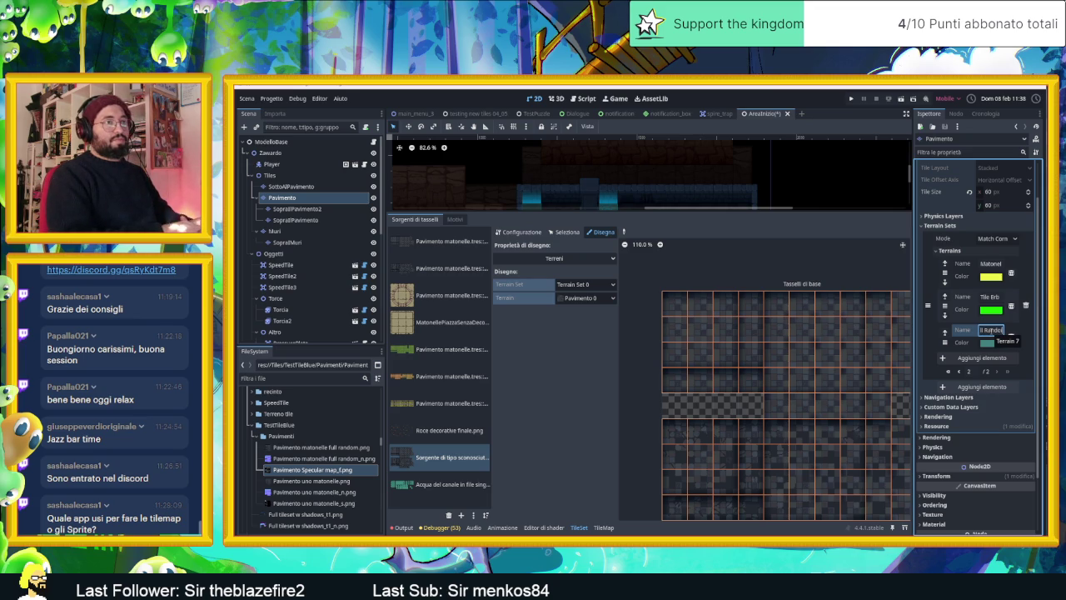
type("m")
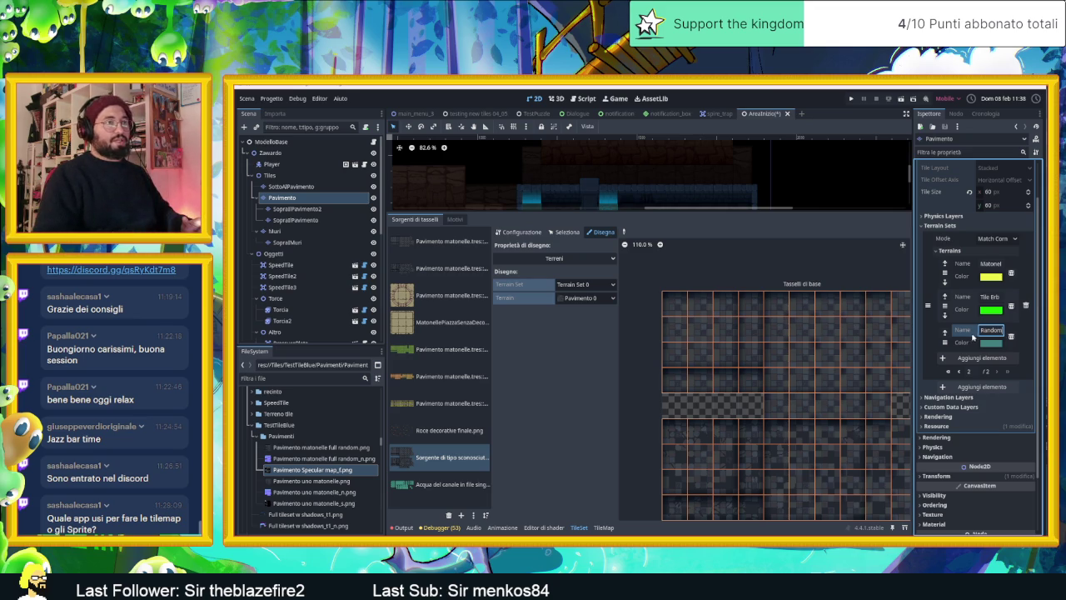
left_click_drag(944, 337, 944, 271)
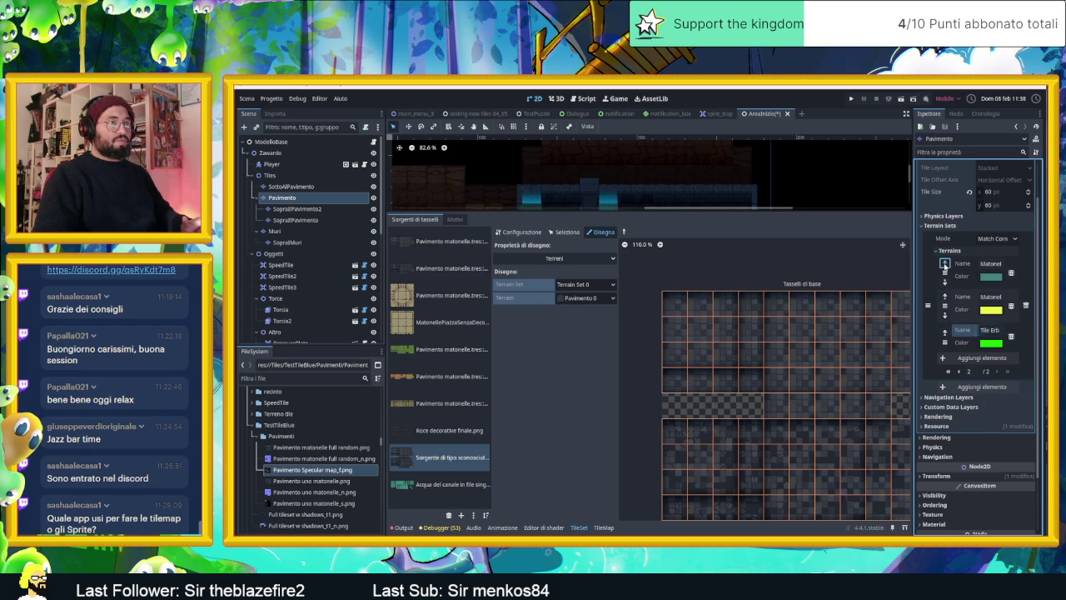
left_click(945, 264)
mouse_move(954, 391)
left_mouse_down()
mouse_move(967, 364)
mouse_move(953, 339)
left_mouse_up()
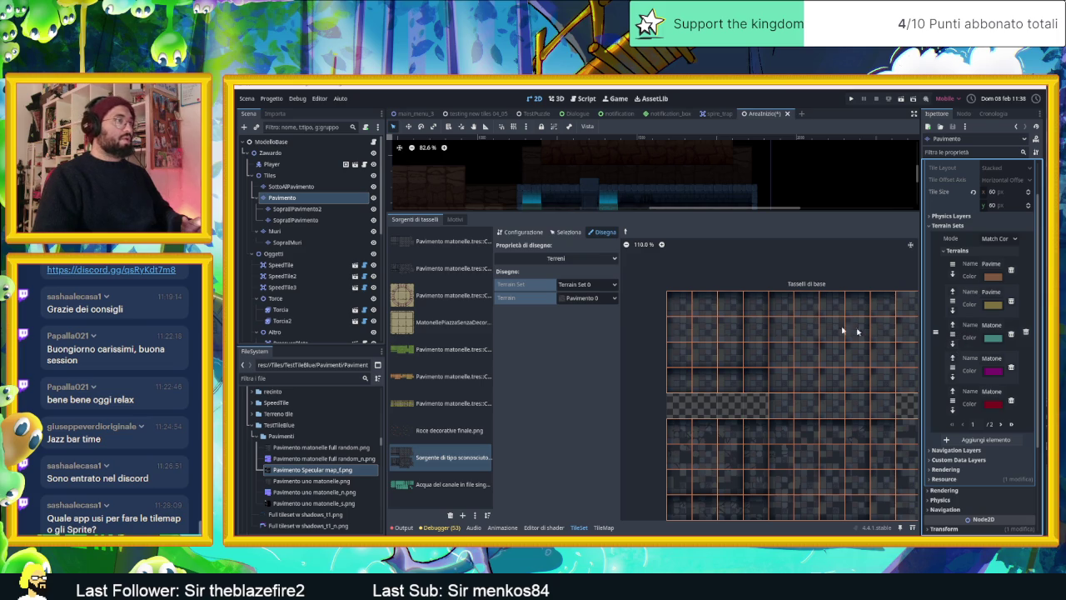
left_click(580, 298)
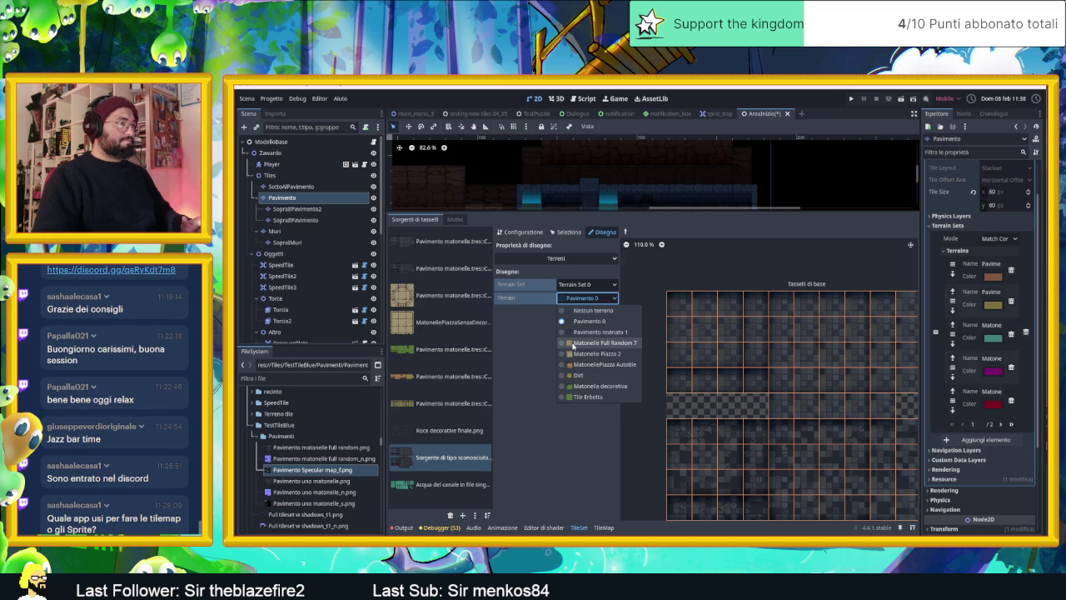
Reset the paint terrain to none and brighten the Matonelle Full Random colour to light cyan 80ffff
left_click(573, 343)
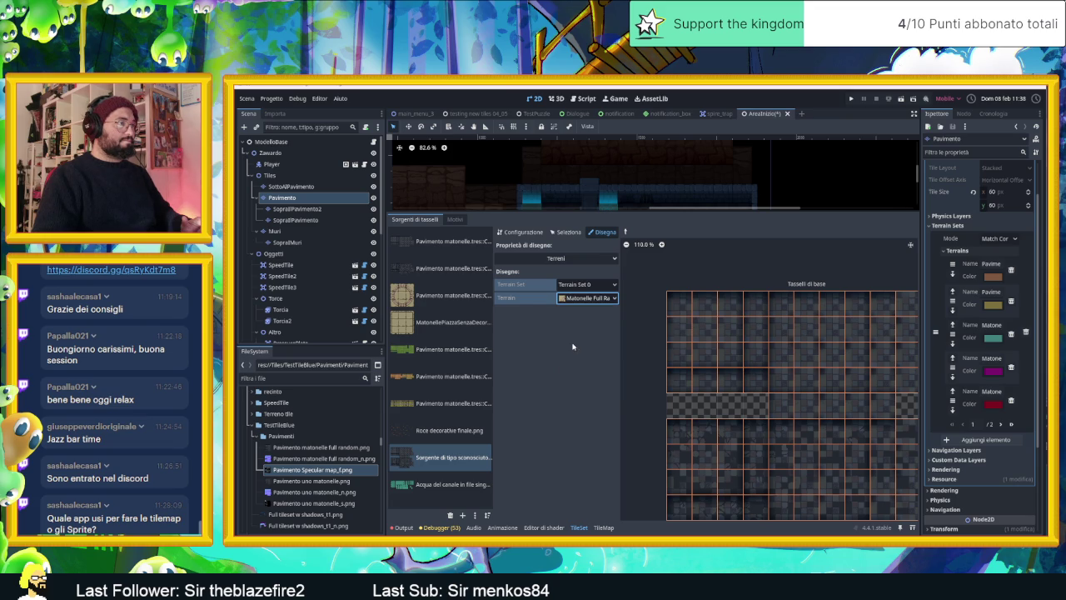
left_click(578, 298)
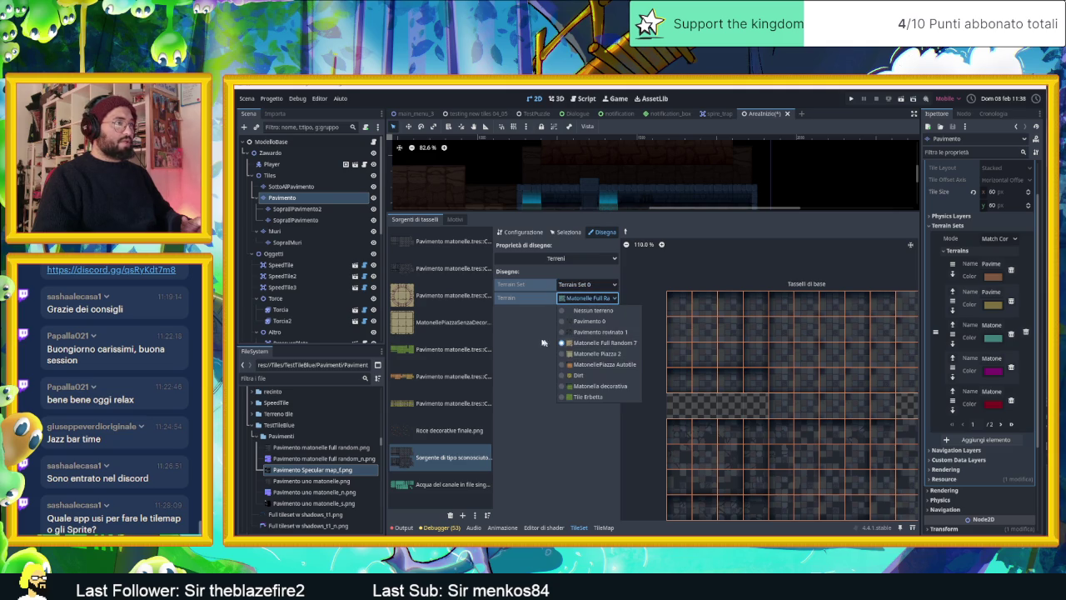
left_click(578, 310)
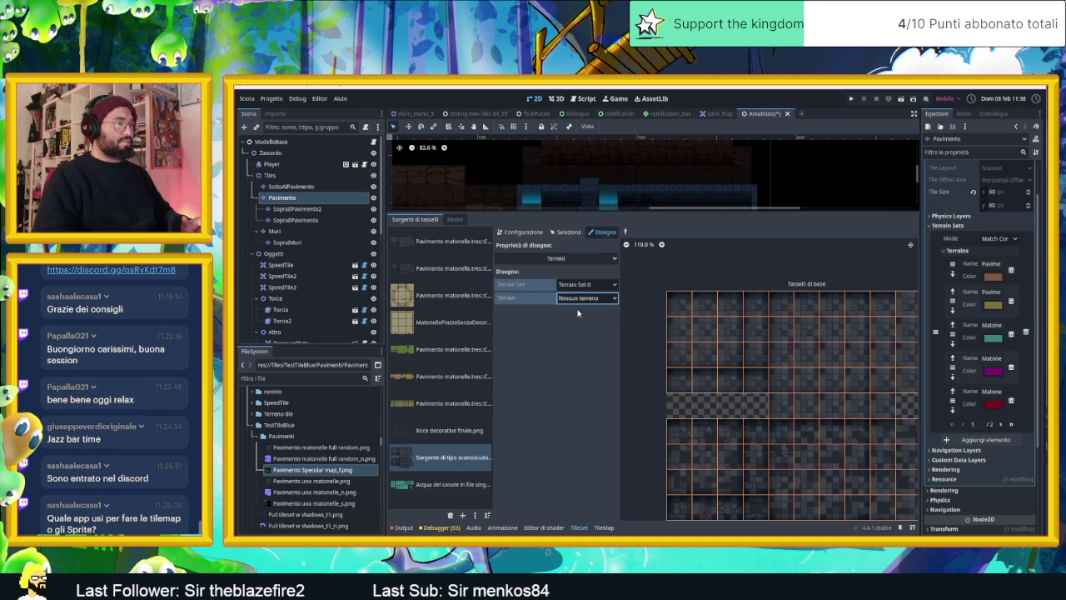
left_click(450, 468)
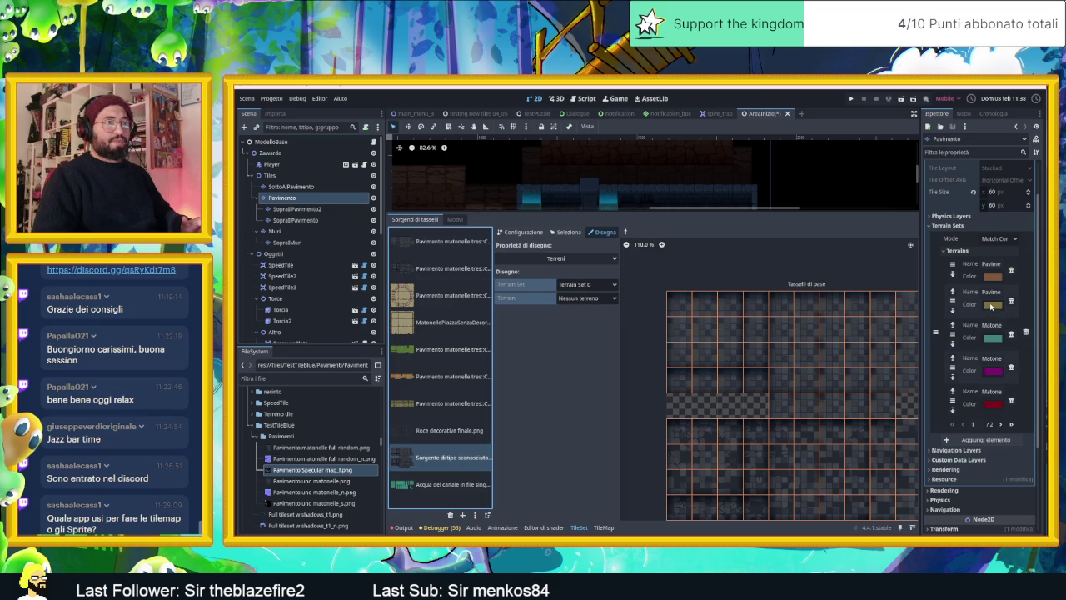
left_click(993, 338)
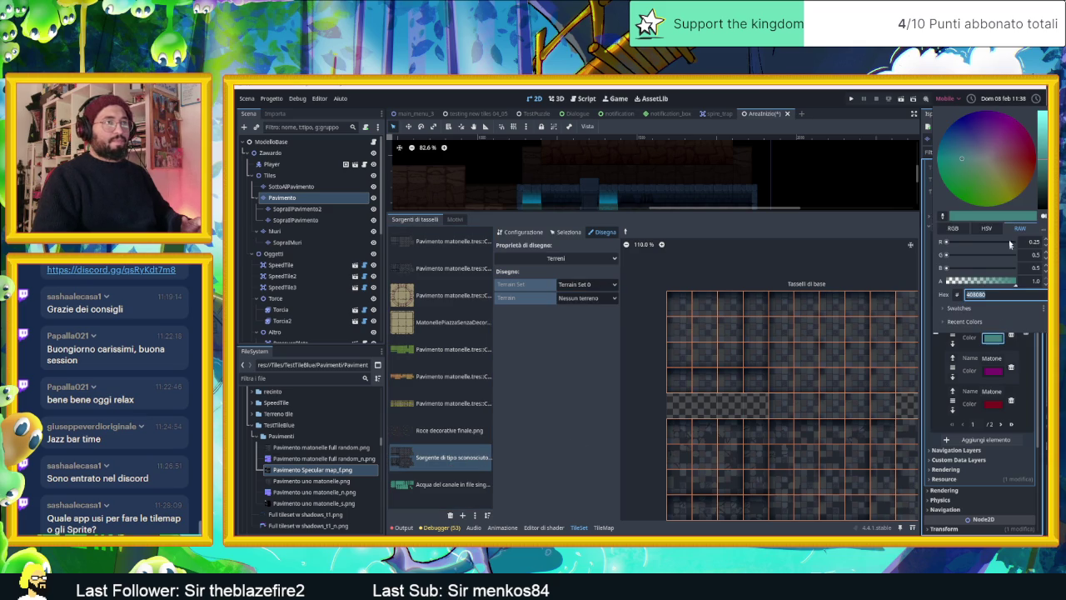
left_click_drag(1041, 158, 1041, 113)
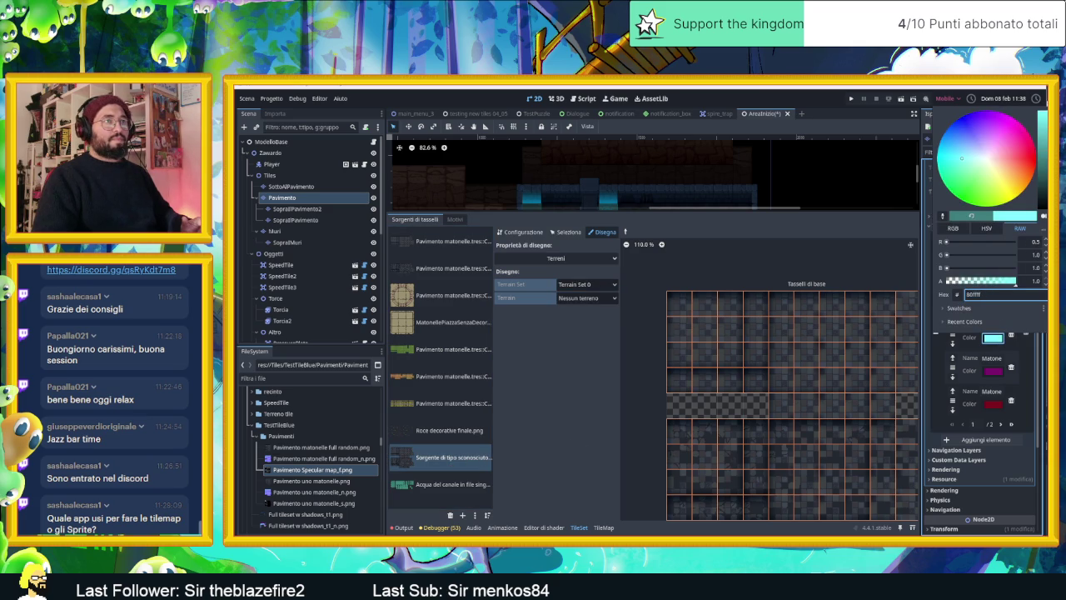
left_click(560, 386)
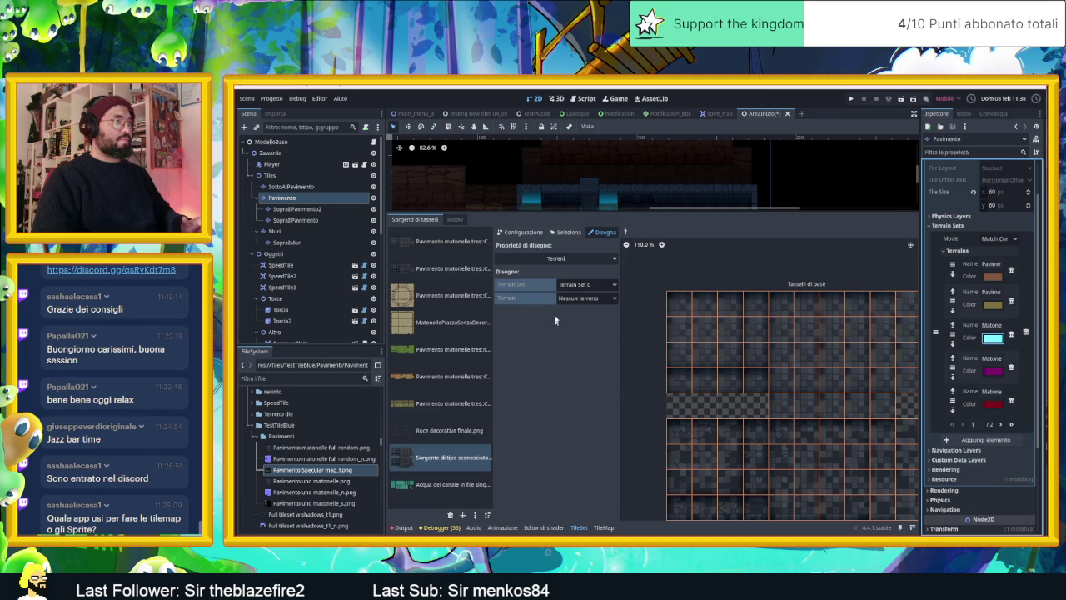
Set the paint property to Terreni with Terrain Set 0 and open the Terrain list
left_click(555, 259)
left_click(512, 316)
left_click(587, 284)
left_click(592, 303)
left_click(590, 287)
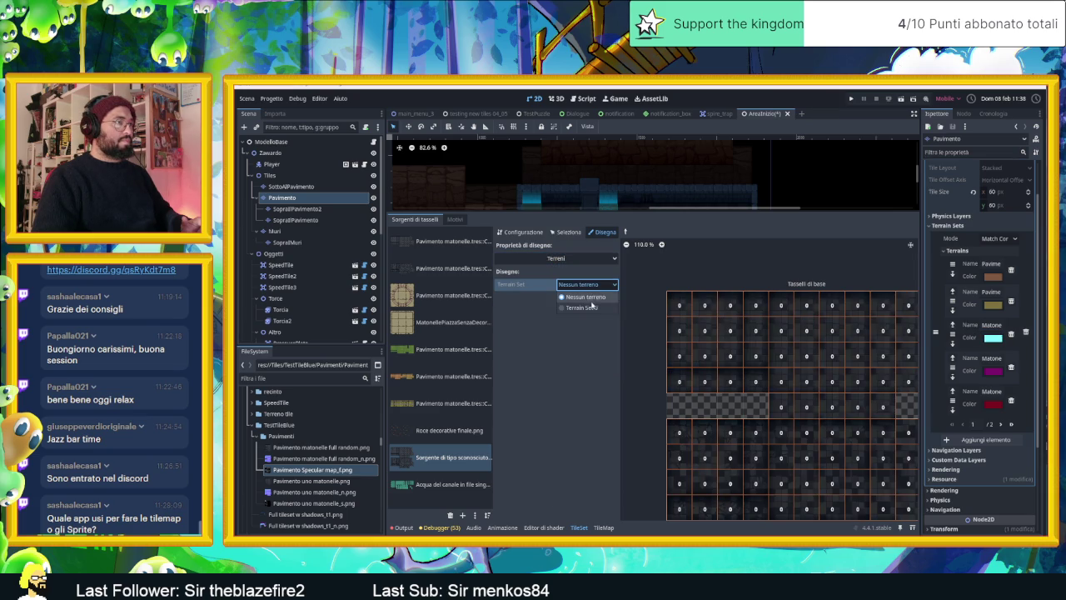
left_click(592, 307)
left_click(588, 298)
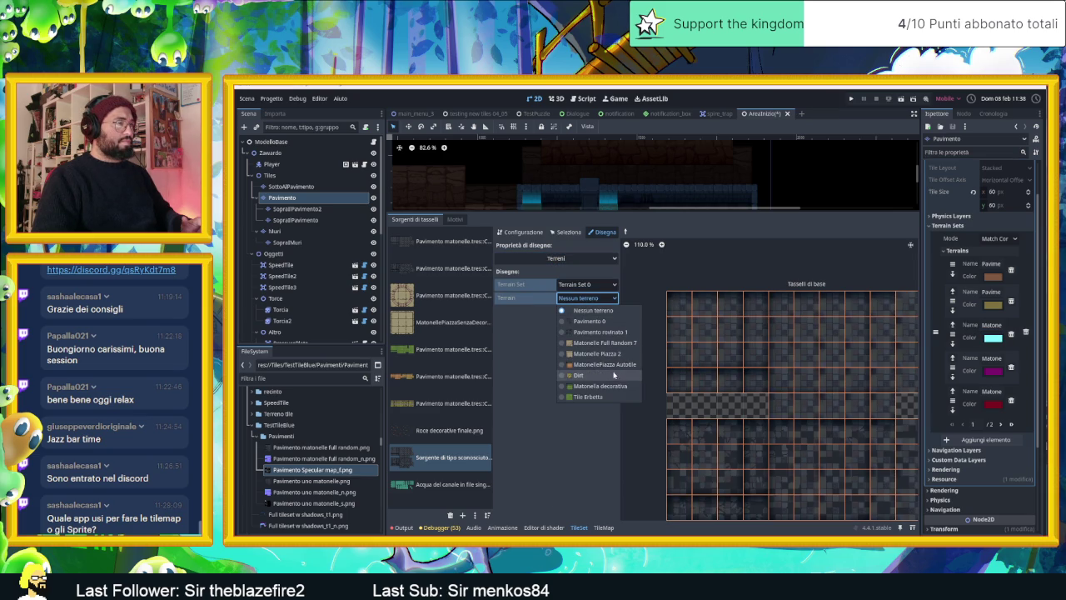
left_click(592, 417)
left_click(585, 301)
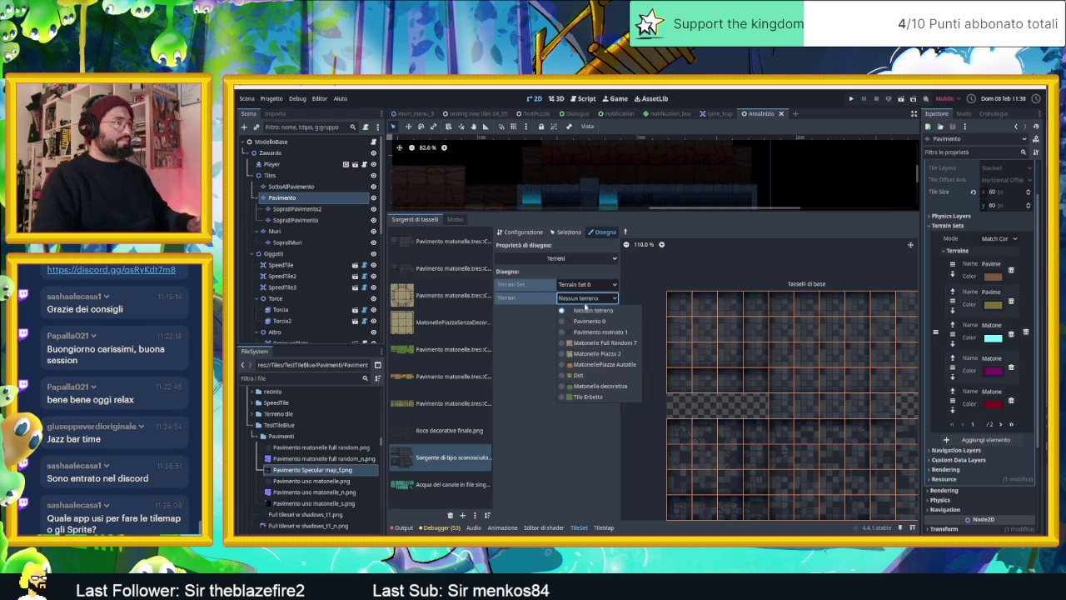
left_click(569, 408)
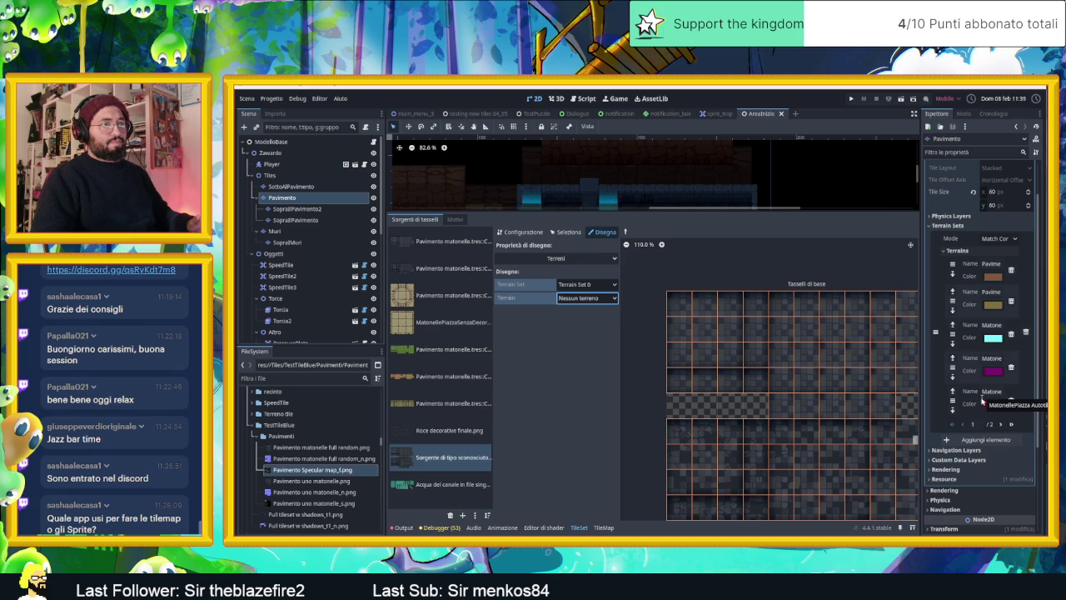
left_click(1001, 425)
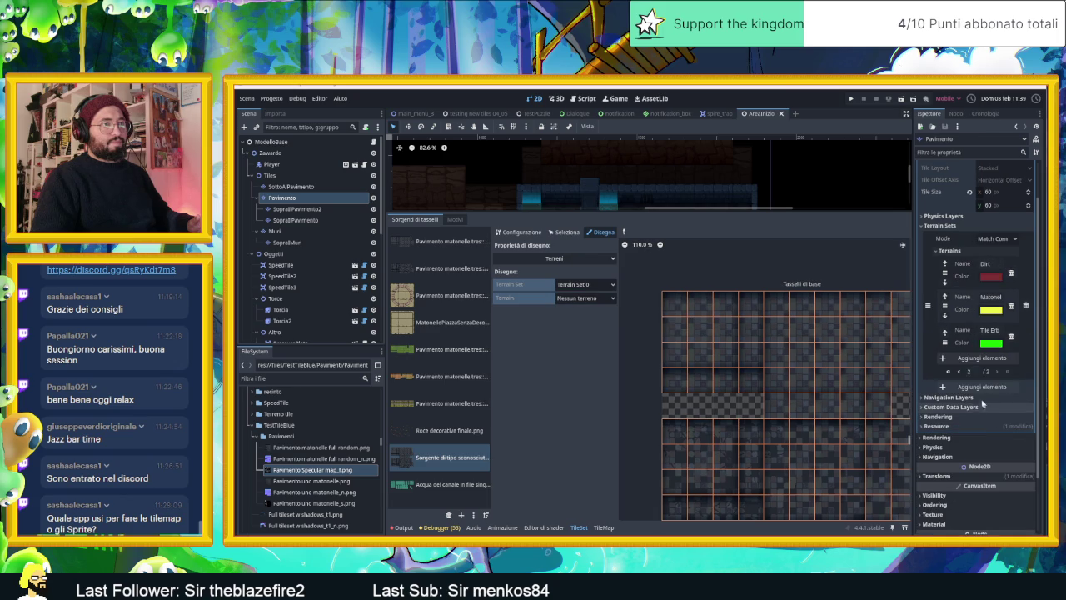
left_click(960, 372)
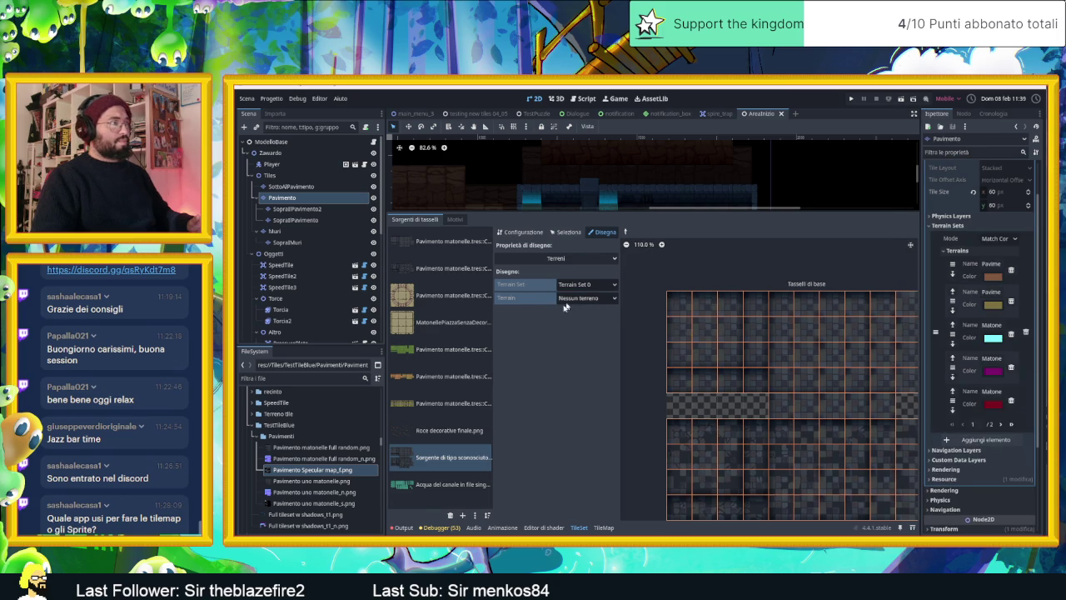
left_click(456, 433)
left_click(457, 450)
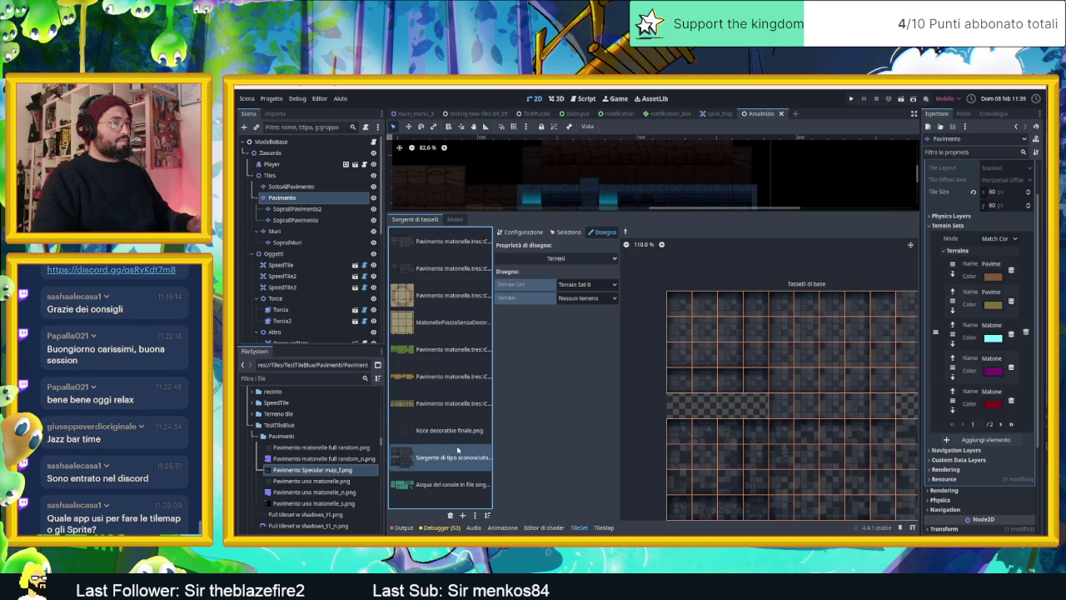
left_click(578, 298)
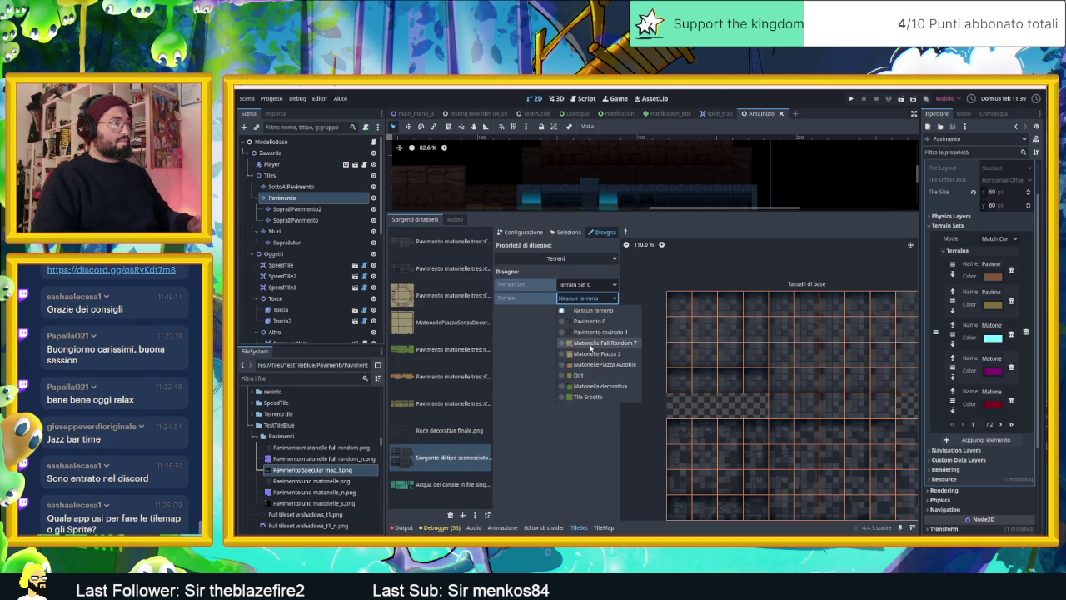
left_click(991, 325)
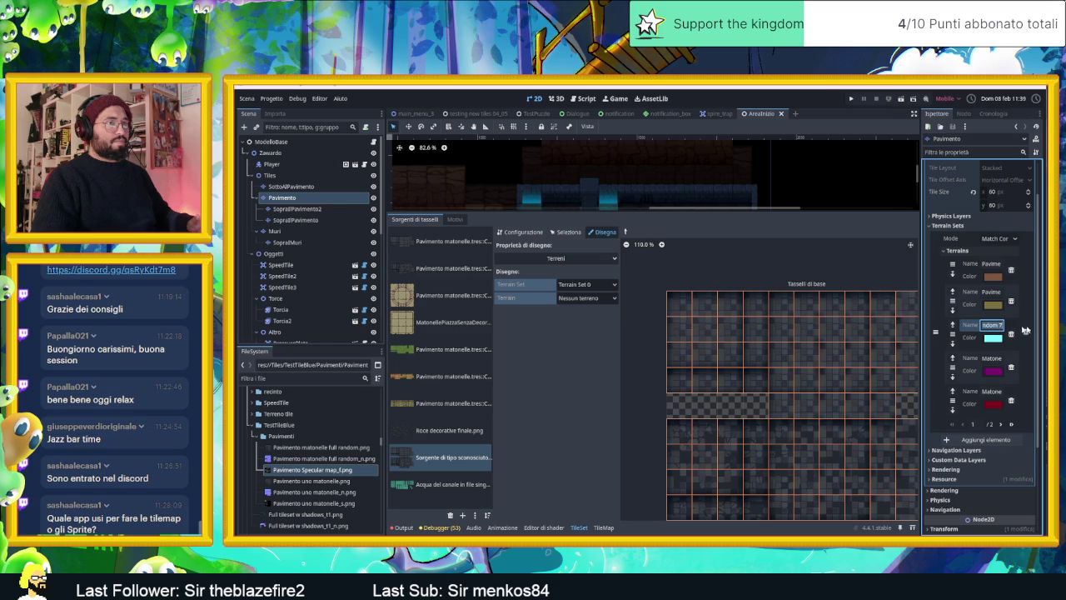
Rename the cyan terrain to Matonelle Full Random and choose it as the paint terrain
type("Matonelle")
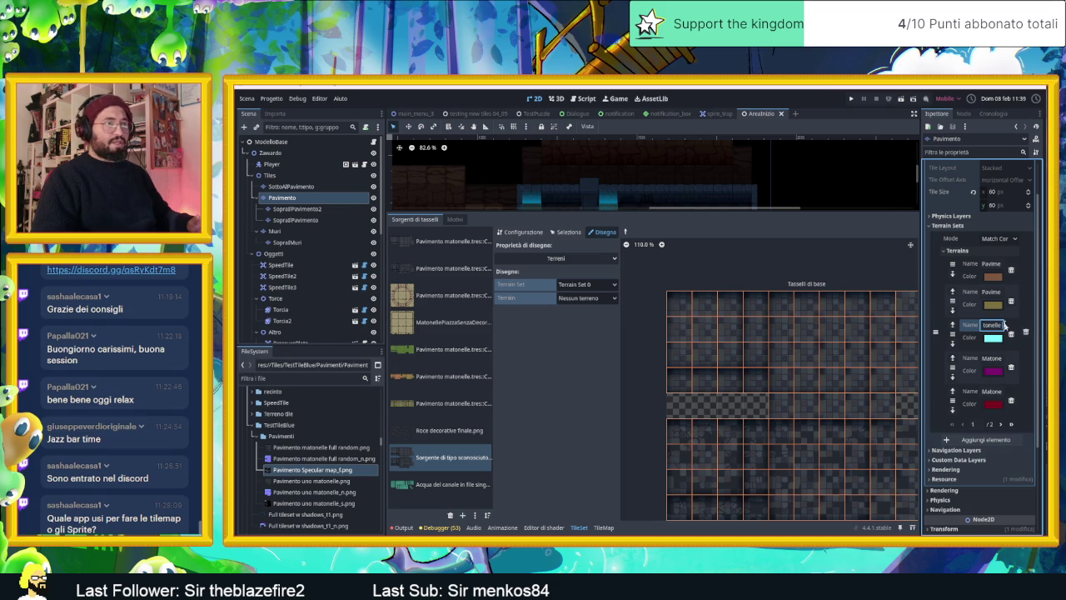
type(" Full Random 2")
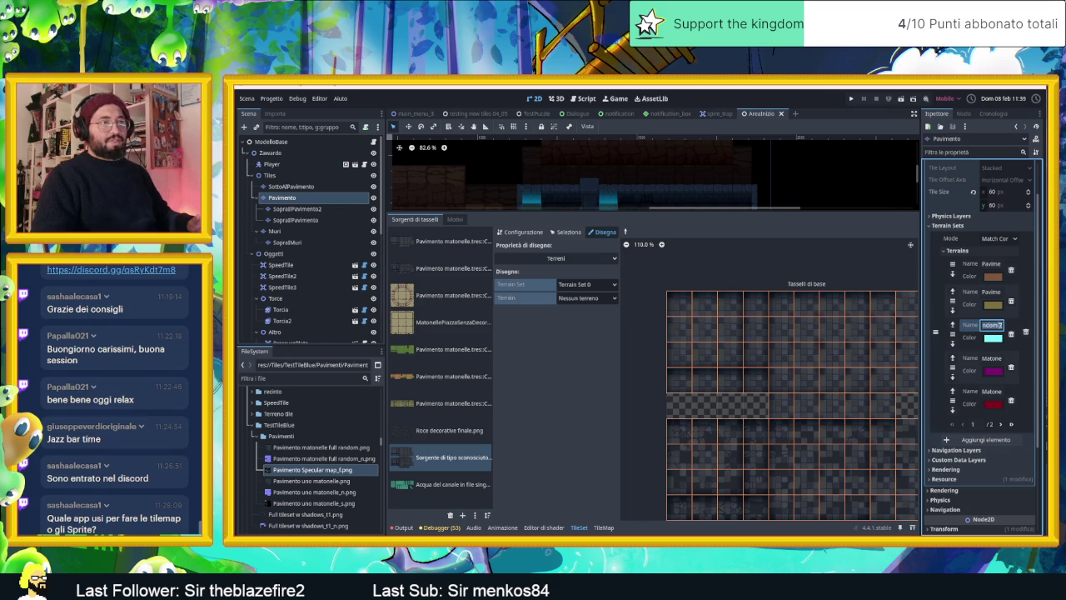
key("BackSpace")
key("BackSpace")
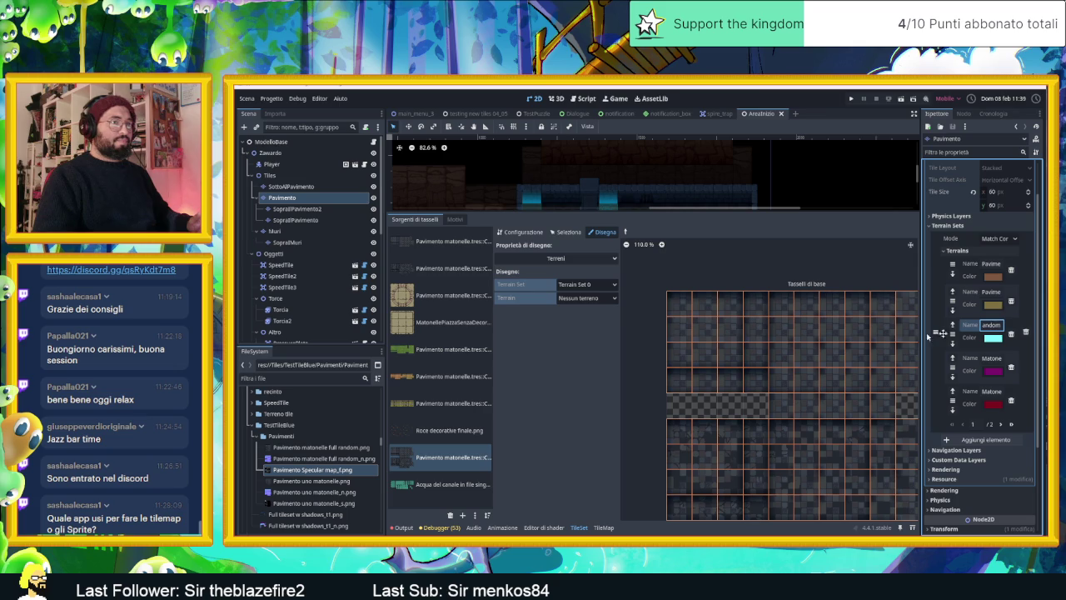
left_click(586, 297)
left_click(594, 343)
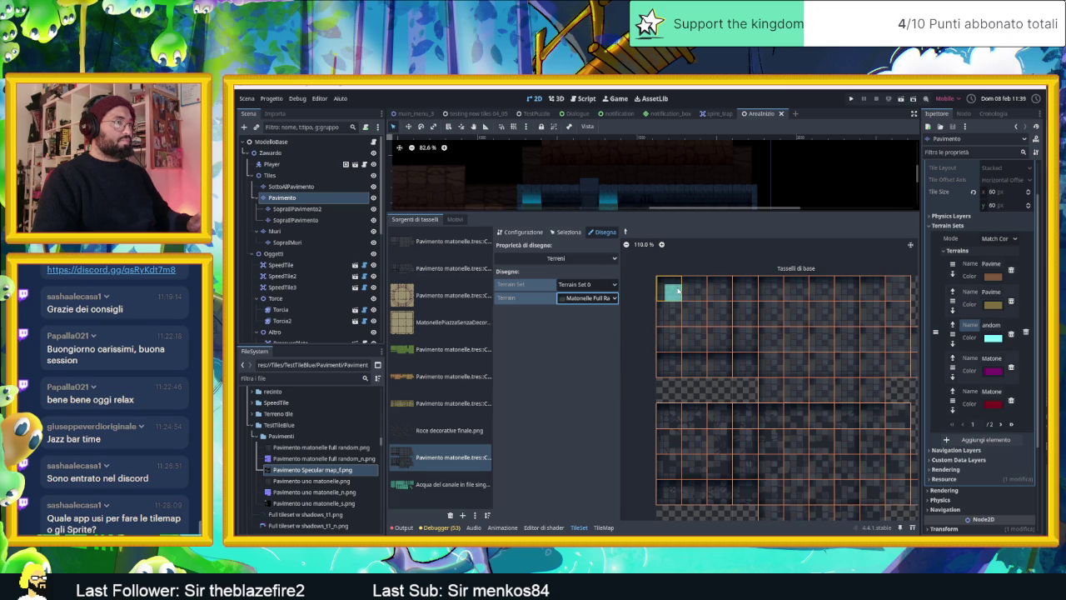
Paint cyan terrain over the top-left block of atlas tiles and the row beneath
left_click_drag(677, 289, 717, 290)
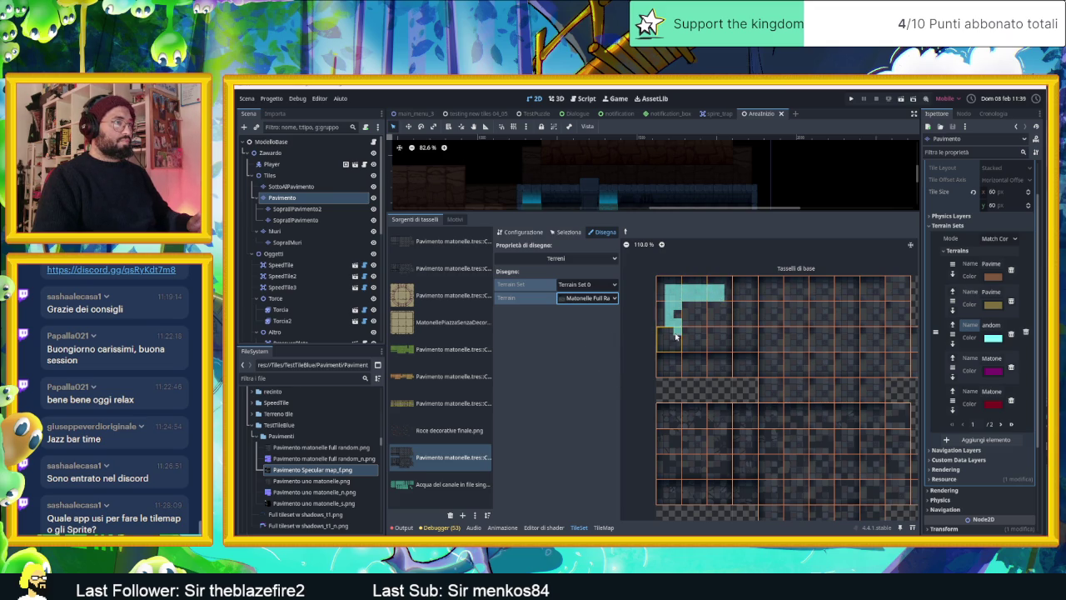
left_click_drag(673, 341, 684, 318)
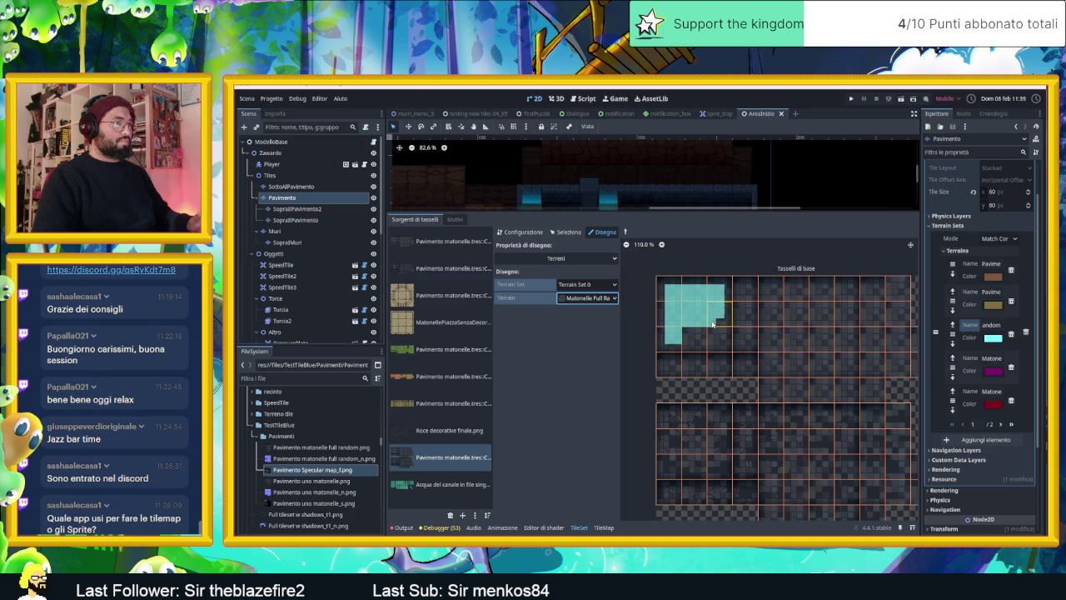
left_click_drag(709, 342, 695, 335)
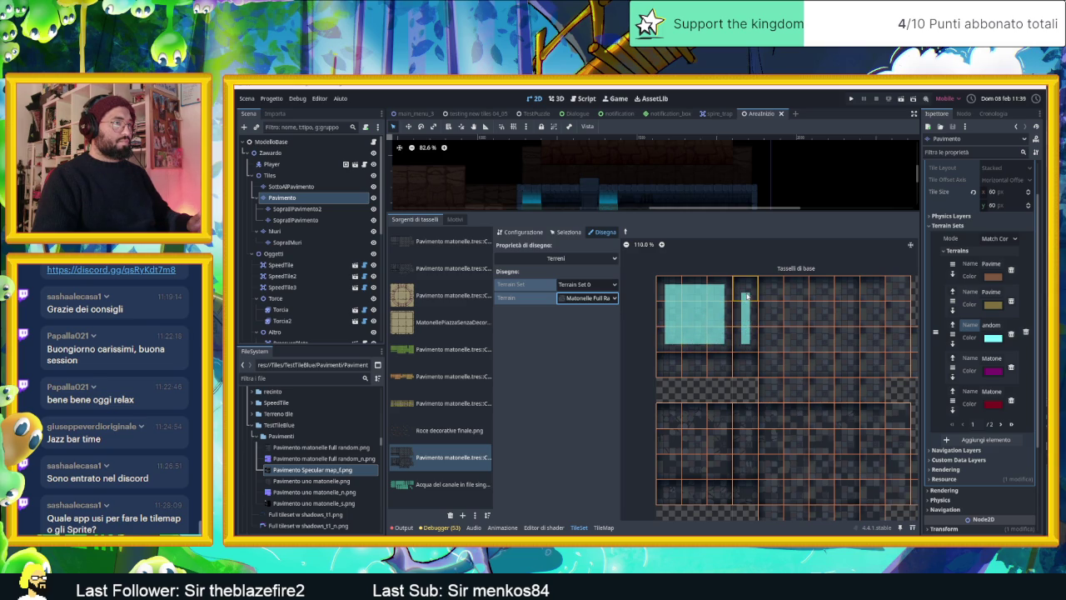
mouse_move(683, 369)
left_mouse_down()
mouse_move(738, 369)
mouse_move(727, 366)
left_mouse_up()
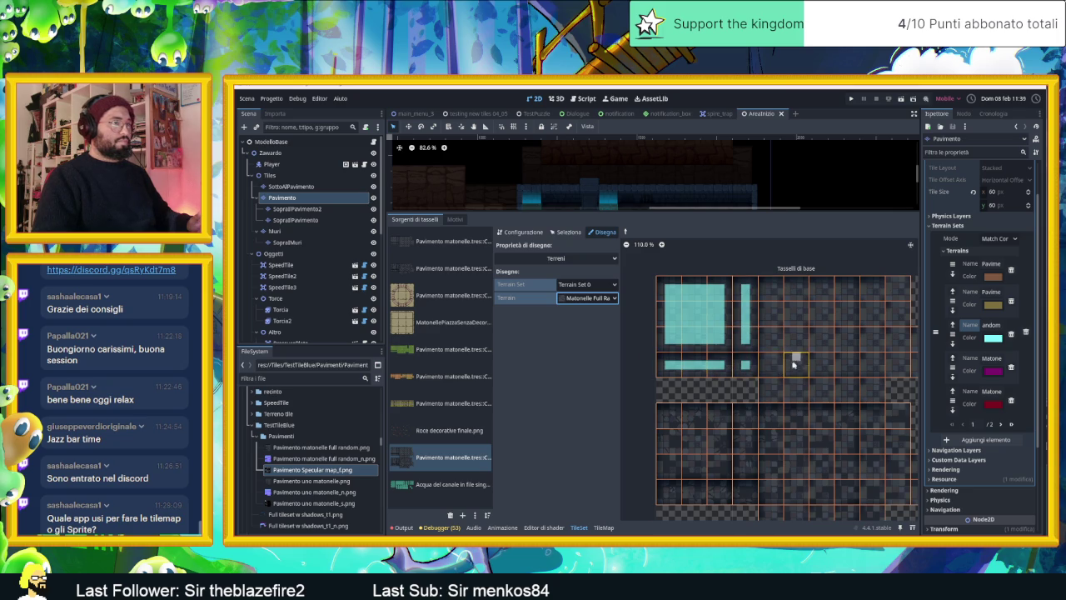
Paint individual bottom, left and top terrain bits on the neighbouring upper-row tiles
left_click_drag(797, 356, 754, 376)
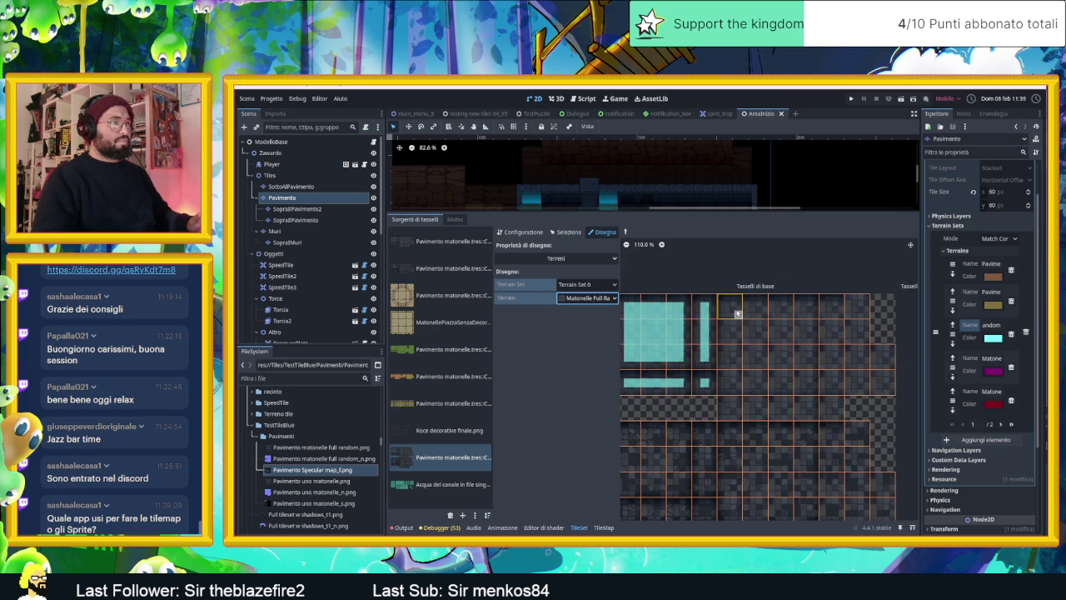
scroll(731, 306, "up", 3)
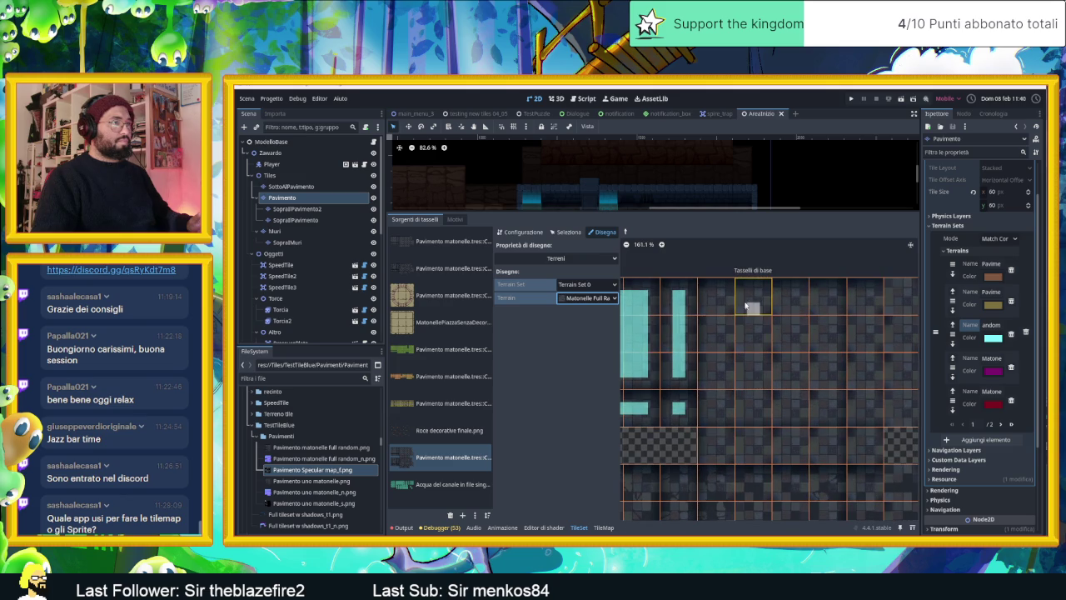
left_click(720, 307)
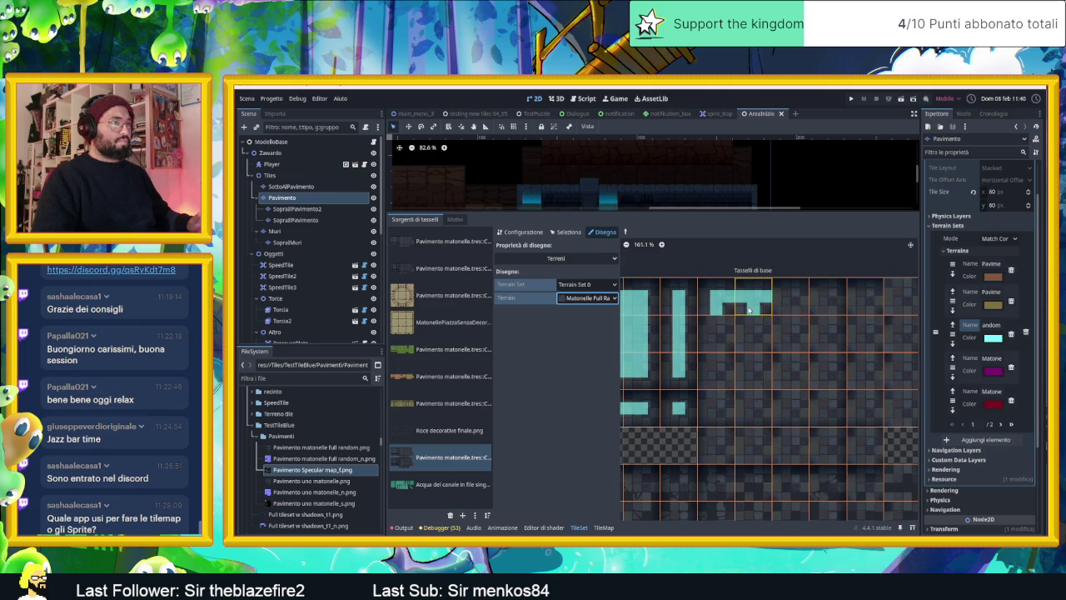
left_click(758, 308)
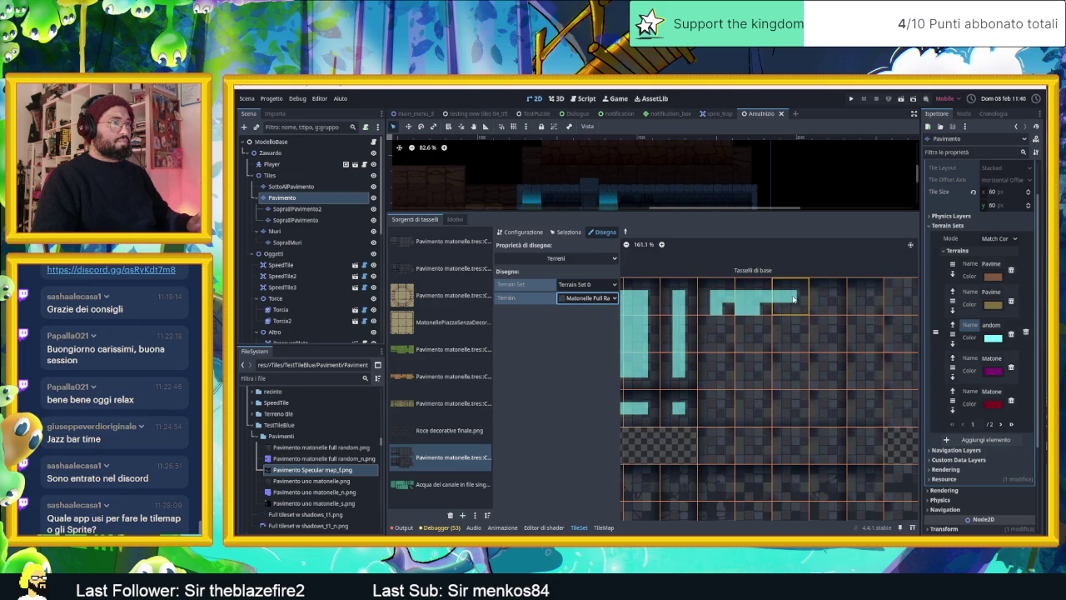
left_click(819, 298)
left_click(831, 322)
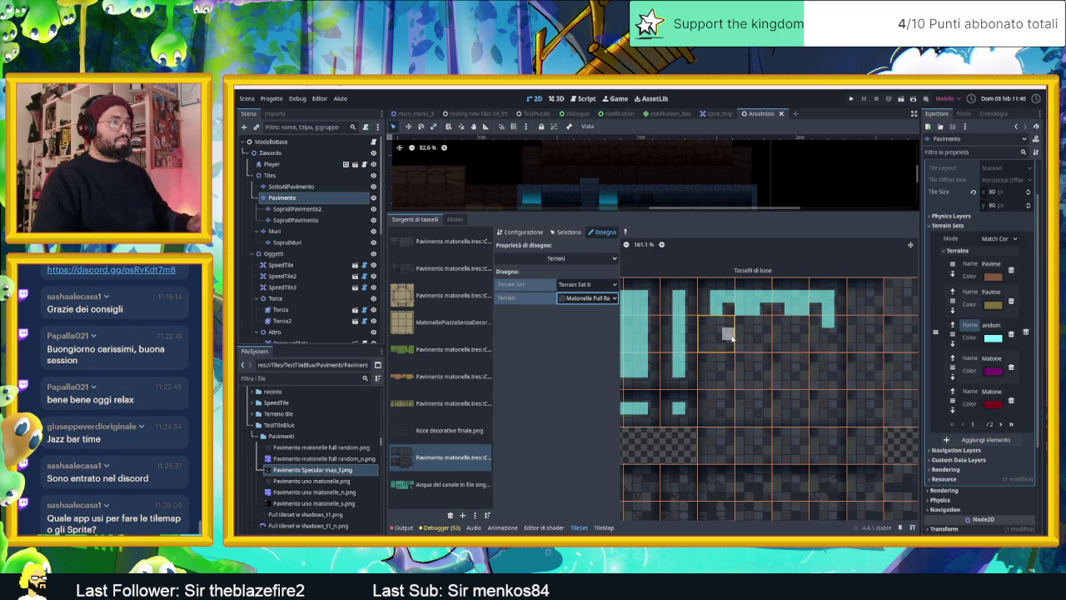
scroll(773, 348, "up", 4)
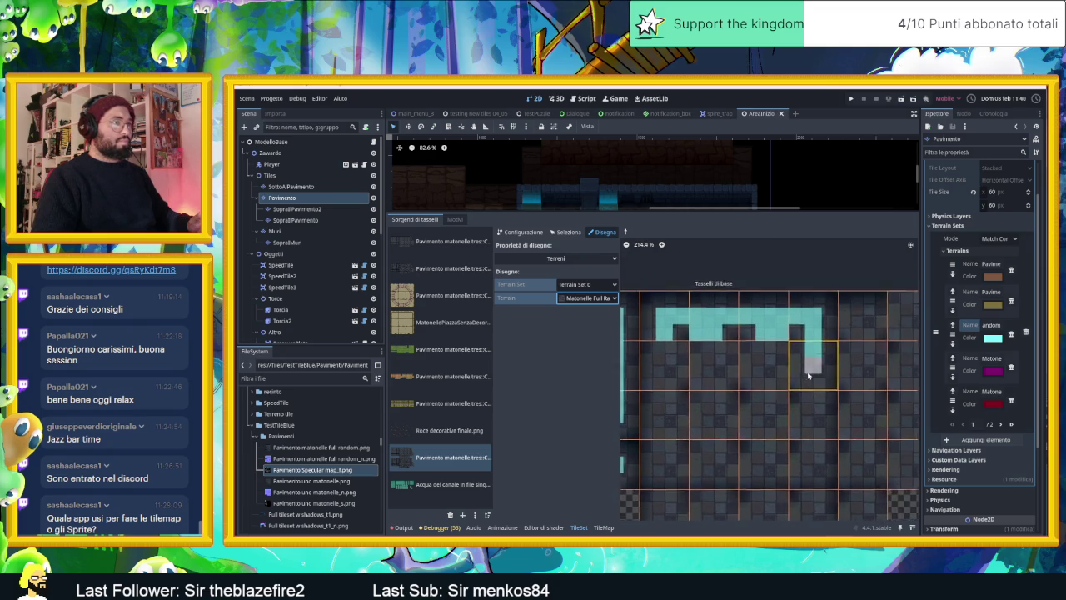
Paint cyan terrain bits down the right branch and across the upper-right floor tiles
scroll(741, 362, "down", 1)
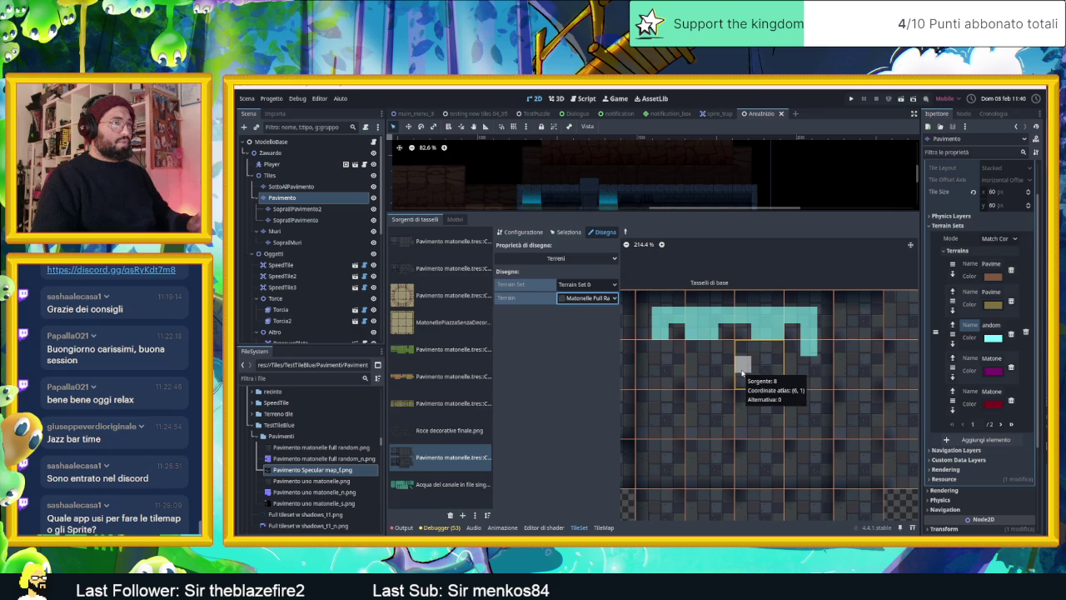
scroll(781, 369, "down", 1)
mouse_move(842, 360)
left_mouse_down()
mouse_move(842, 455)
mouse_move(709, 461)
mouse_move(710, 348)
mouse_move(736, 351)
left_mouse_up()
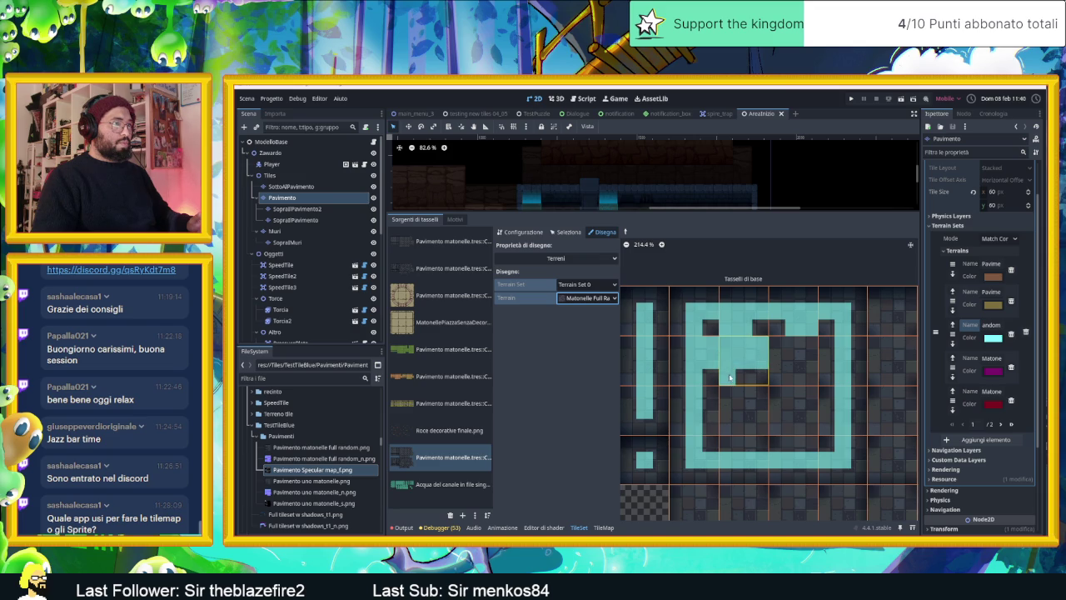
left_click(759, 361)
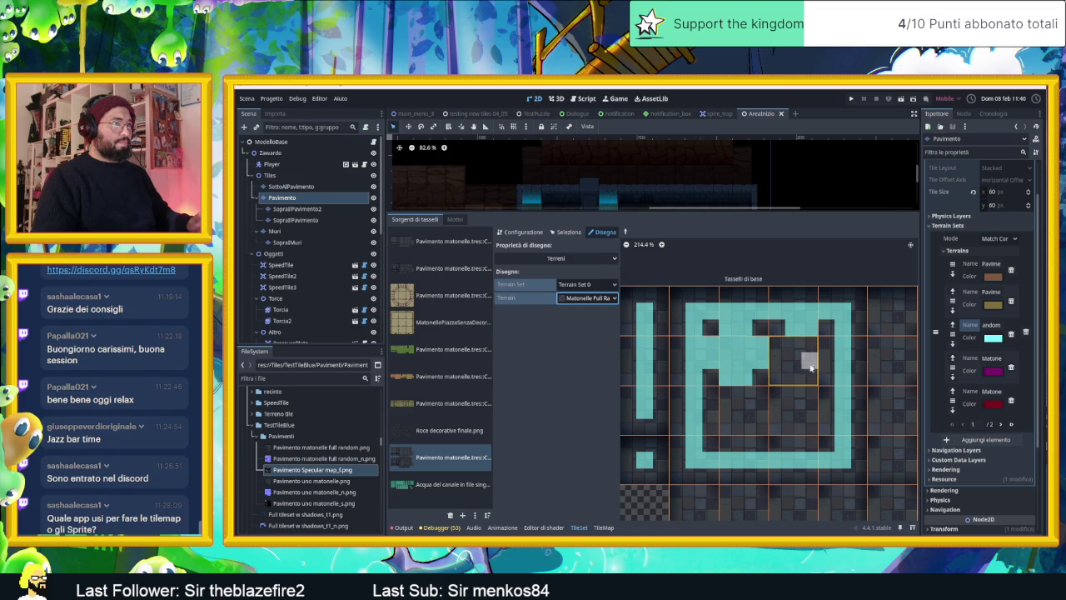
scroll(774, 358, "up", 3)
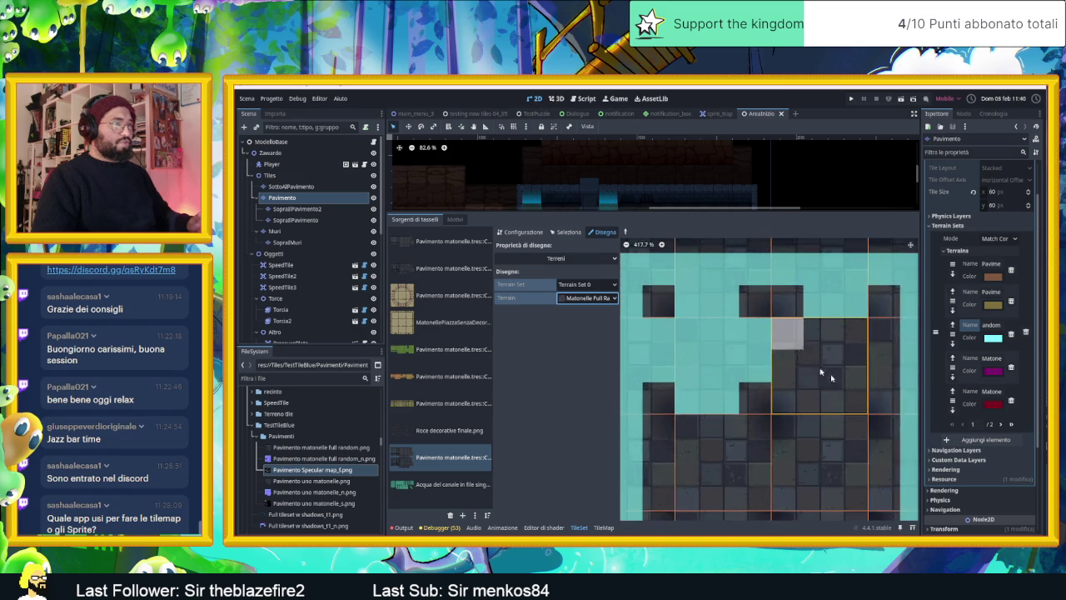
scroll(770, 338, "up", 2)
mouse_move(769, 321)
left_mouse_down()
mouse_move(844, 317)
mouse_move(864, 361)
mouse_move(785, 361)
mouse_move(797, 391)
left_mouse_up()
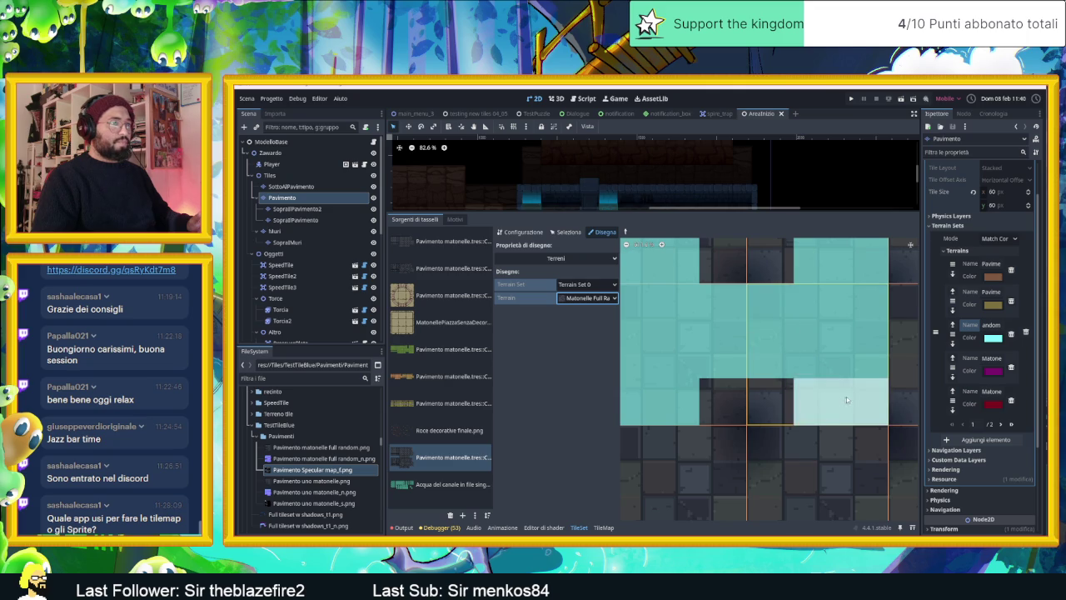
Fill the remaining peering bits of the next tile block with cyan terrain, closing the ring
scroll(846, 396, "down", 1)
scroll(866, 396, "down", 1)
scroll(874, 375, "up", 1)
scroll(874, 370, "up", 1)
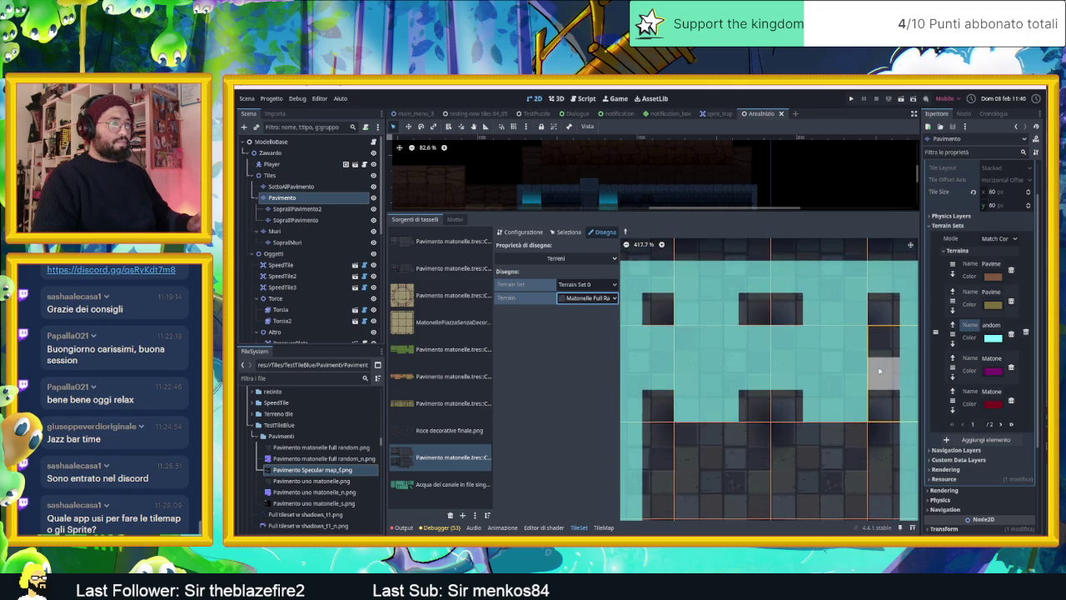
scroll(792, 366, "up", 2)
scroll(717, 335, "up", 1)
left_click_drag(717, 334, 719, 375)
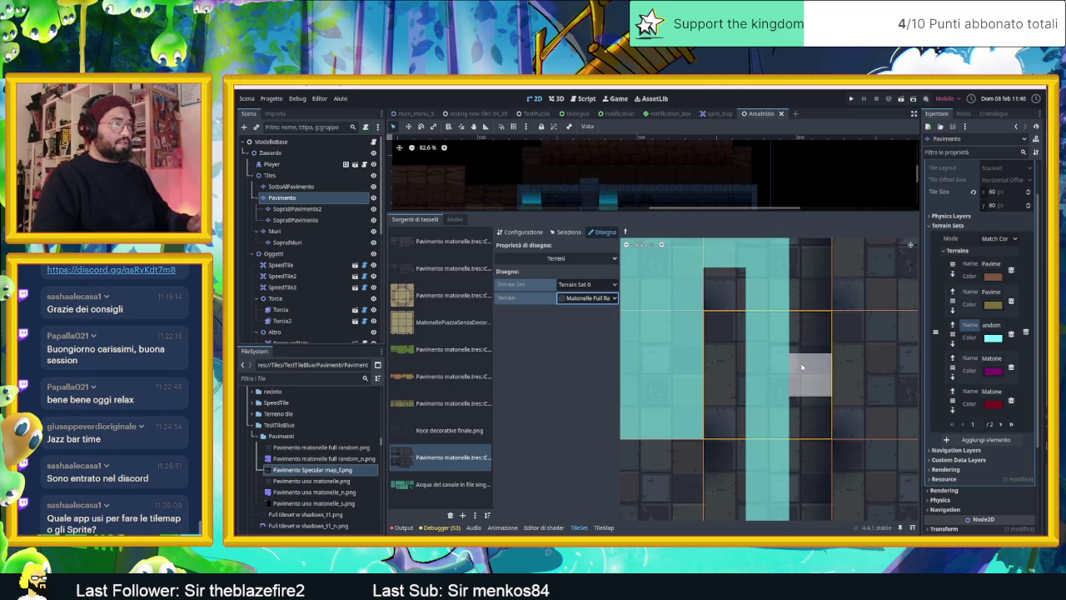
scroll(723, 348, "down", 1)
scroll(737, 362, "down", 1)
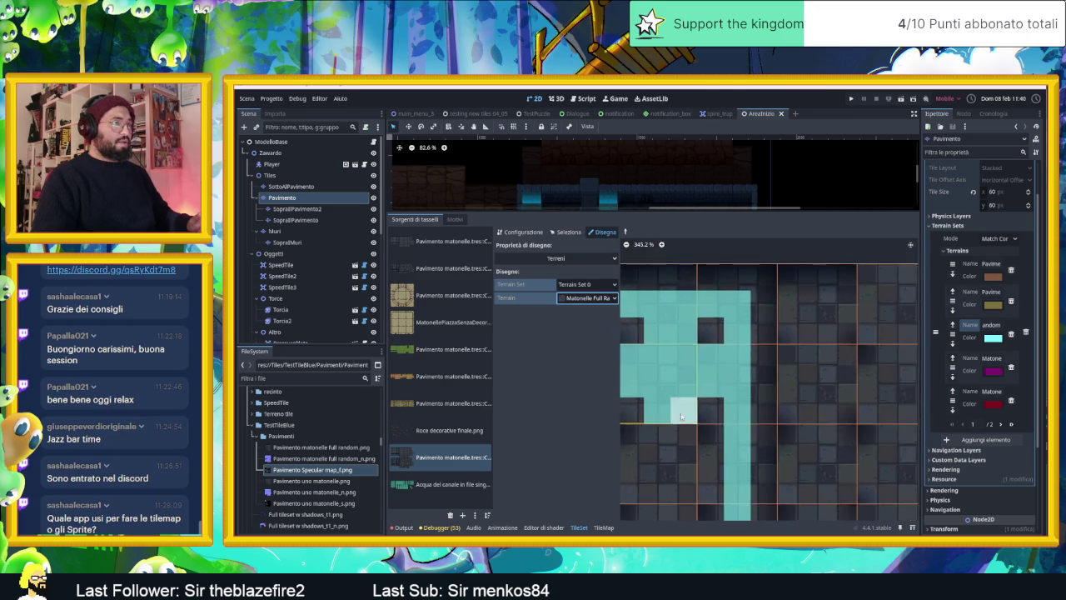
scroll(749, 375, "down", 1)
mouse_move(761, 387)
left_mouse_down()
mouse_move(721, 402)
mouse_move(741, 386)
mouse_move(782, 406)
mouse_move(827, 376)
left_mouse_up()
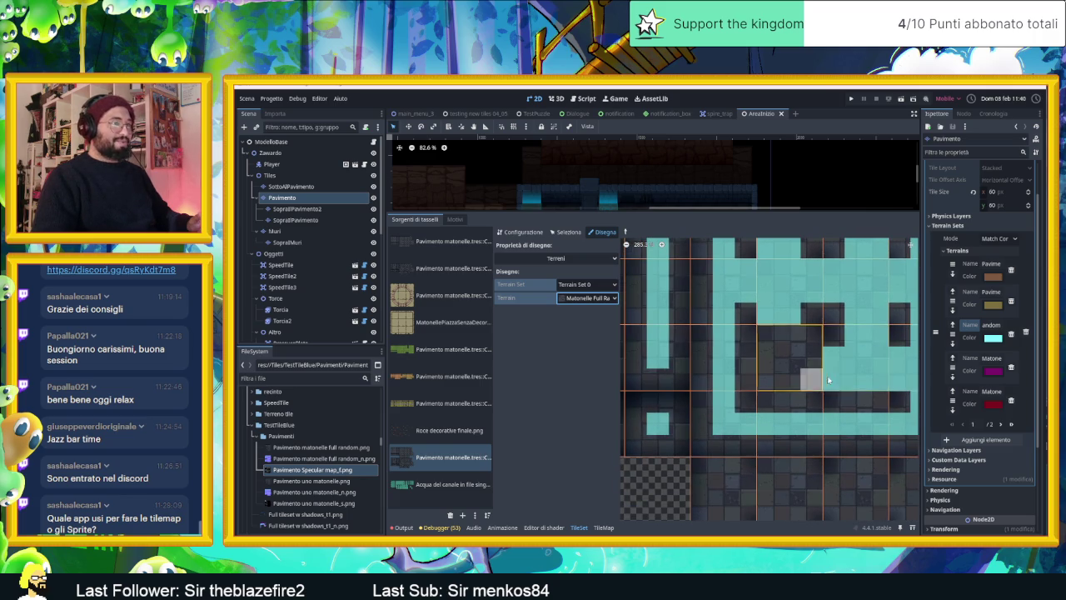
Fix the bottom-row tiles' terrain bits, painting the missing ones and erasing the stray ones
left_click(858, 401)
right_click(782, 402)
mouse_move(785, 402)
left_mouse_down()
mouse_move(814, 359)
mouse_move(781, 364)
left_mouse_up()
left_click(768, 375)
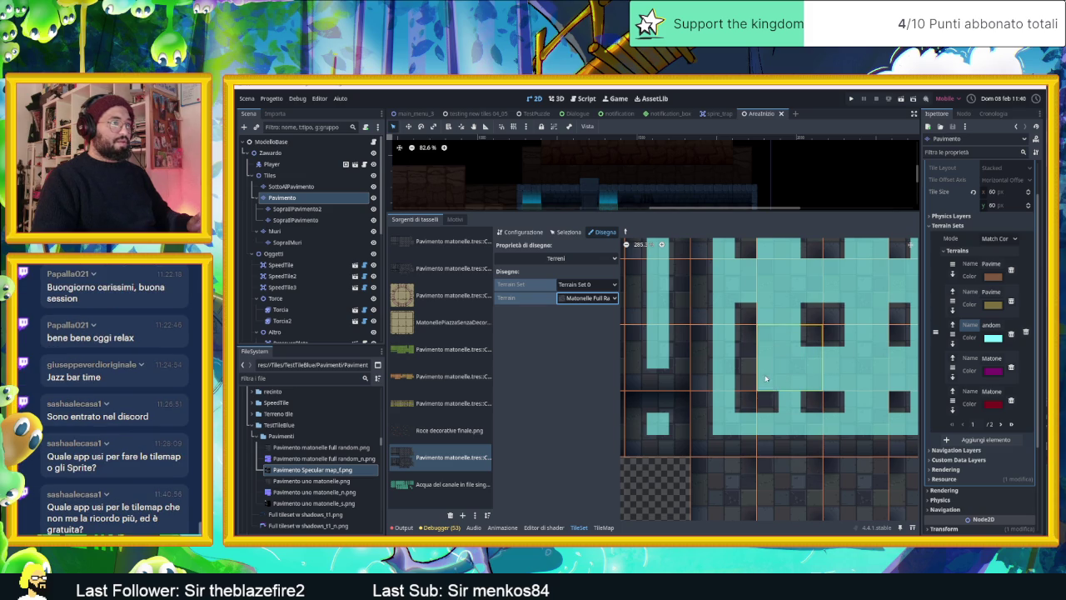
right_click(746, 362)
Paint cyan terrain strips over the peering bits of the lower atlas tiles
scroll(749, 368, "down", 1)
scroll(754, 366, "down", 2)
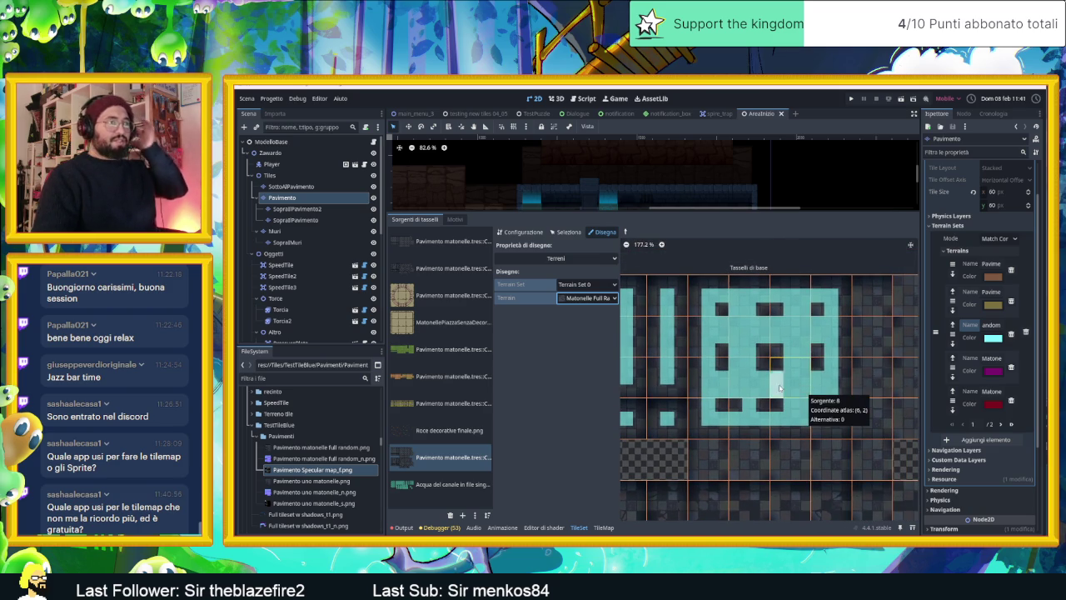
scroll(787, 408, "up", 1)
scroll(747, 455, "up", 1)
scroll(747, 455, "up", 2)
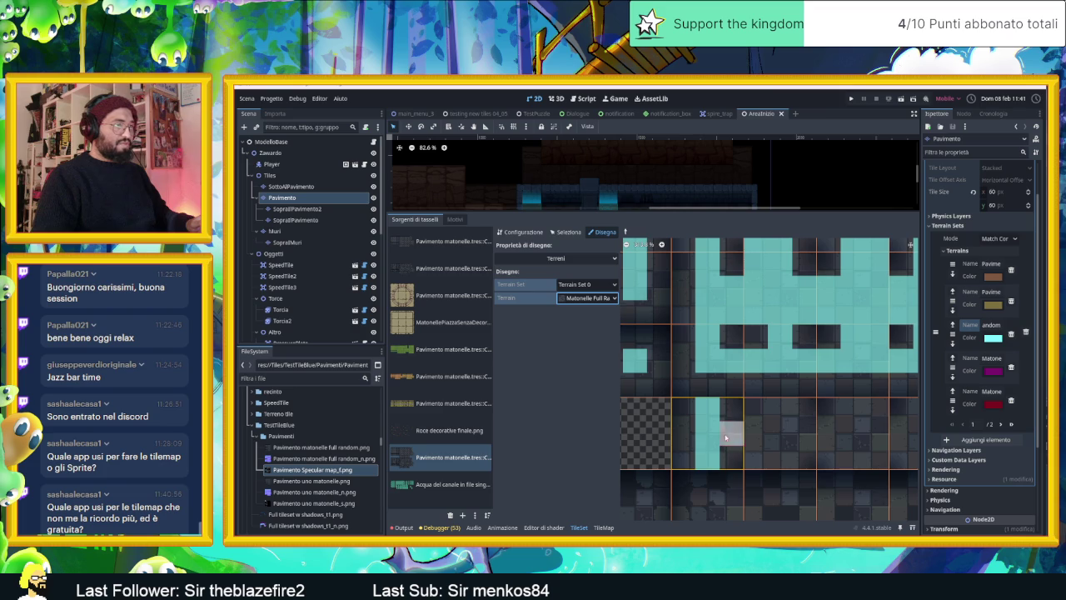
mouse_move(828, 433)
left_mouse_down()
mouse_move(752, 375)
mouse_move(709, 370)
mouse_move(733, 380)
left_mouse_up()
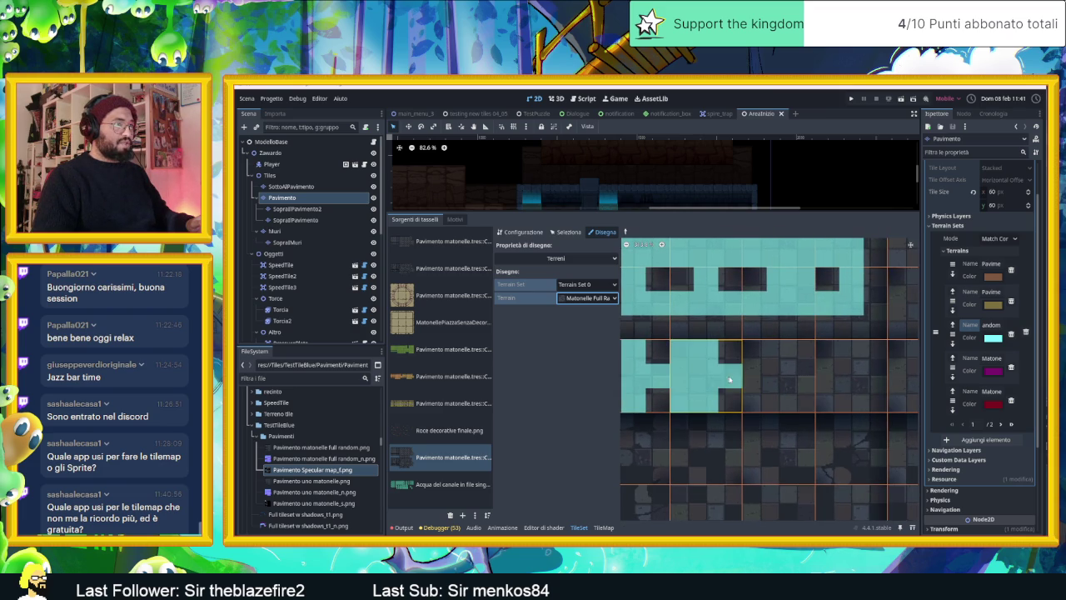
scroll(766, 377, "up", 3)
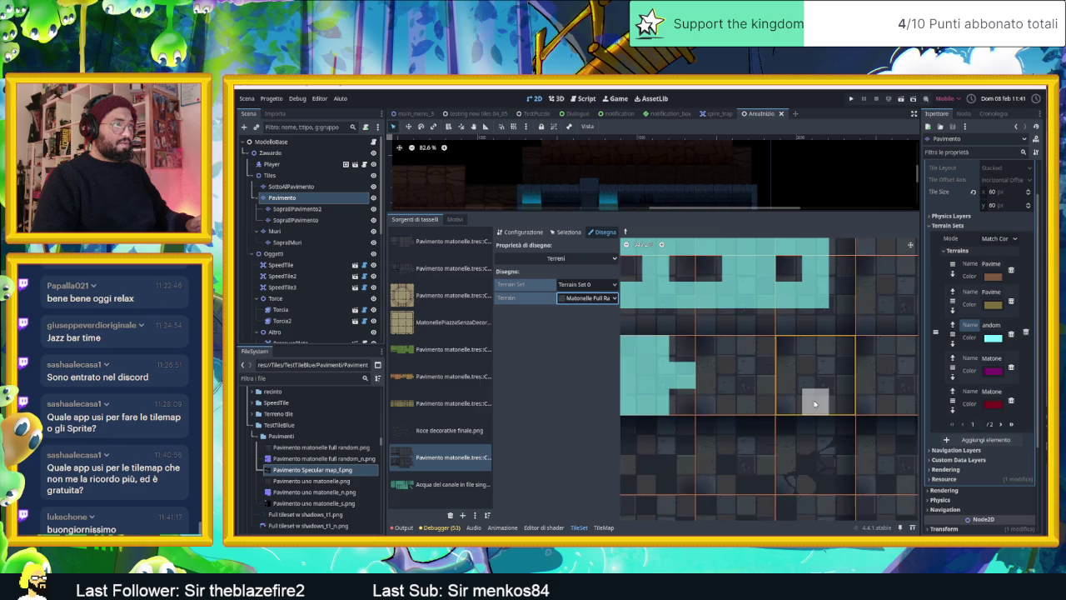
left_click_drag(730, 368, 724, 349)
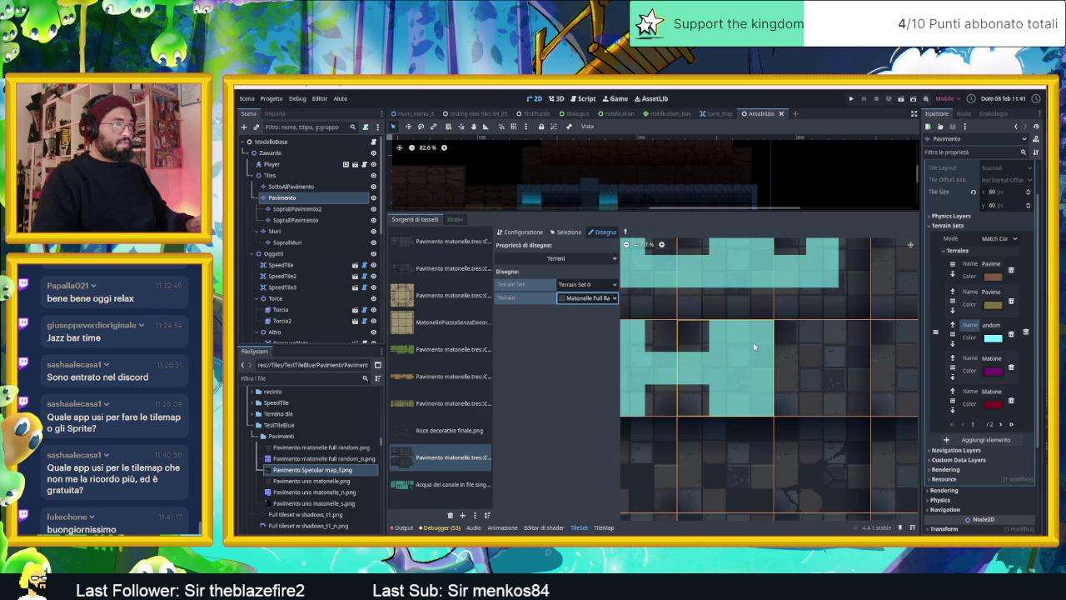
scroll(799, 371, "right", 2)
left_click_drag(691, 372, 716, 381)
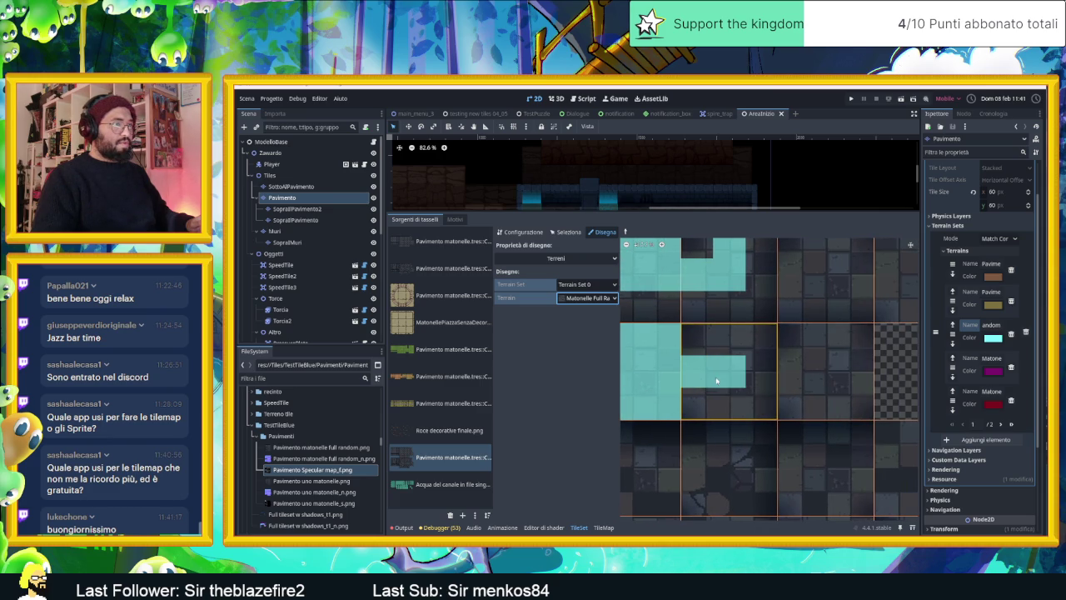
scroll(716, 391, "down", 2)
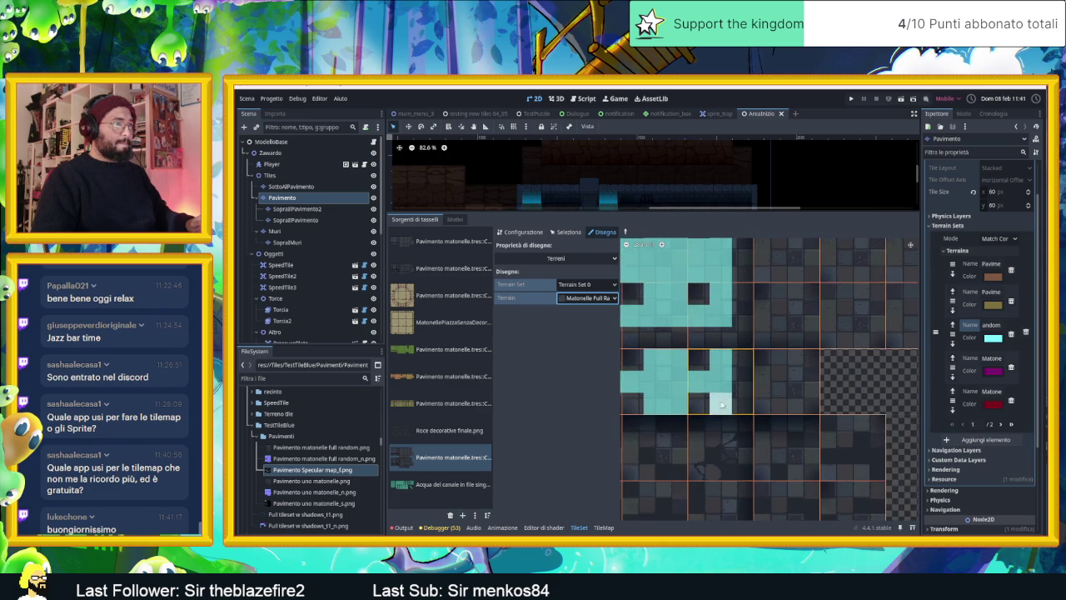